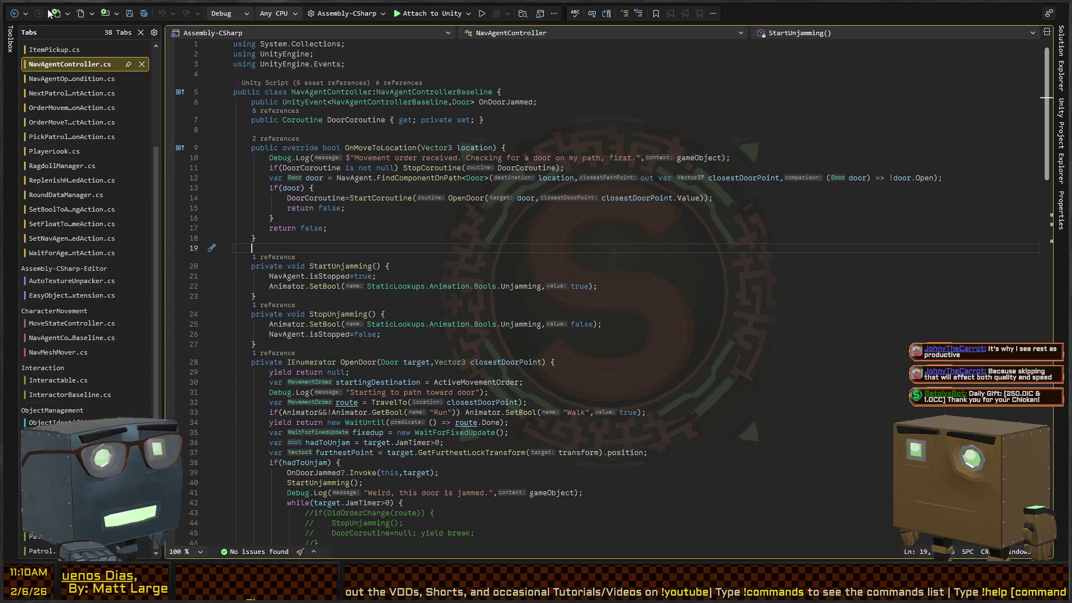
Step: Switch from Visual Studio back to the Unity Editor window
key(alt+Tab)
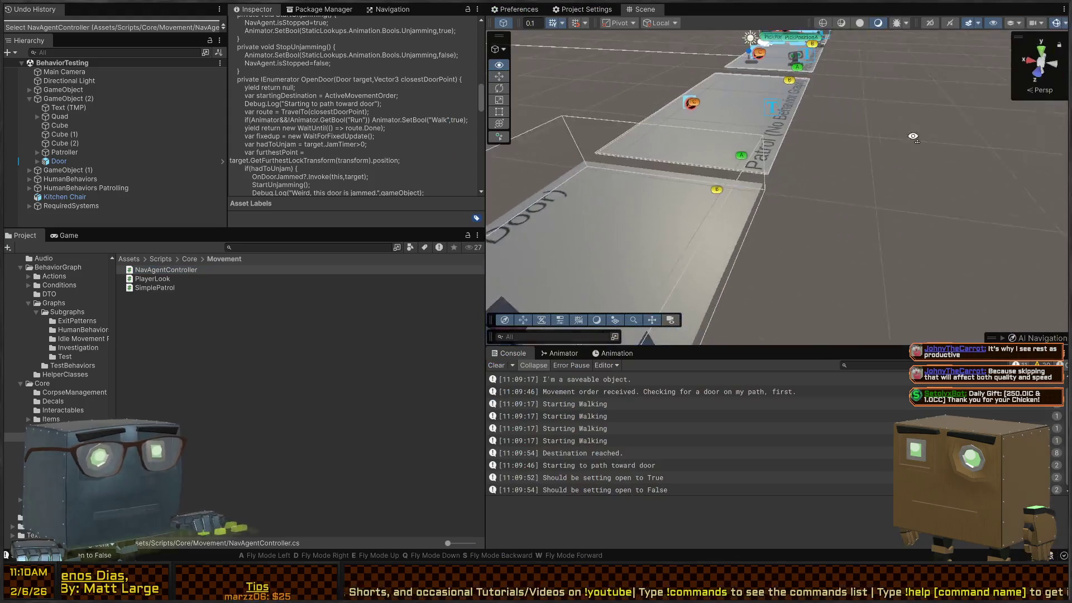
Step: Fly the Scene view camera across the level to the Human Behaviors and Scheduled Human Behaviors rooms
mouse_move(932, 102)
mouse_down()
mouse_move(633, 168)
mouse_move(647, 179)
mouse_up()
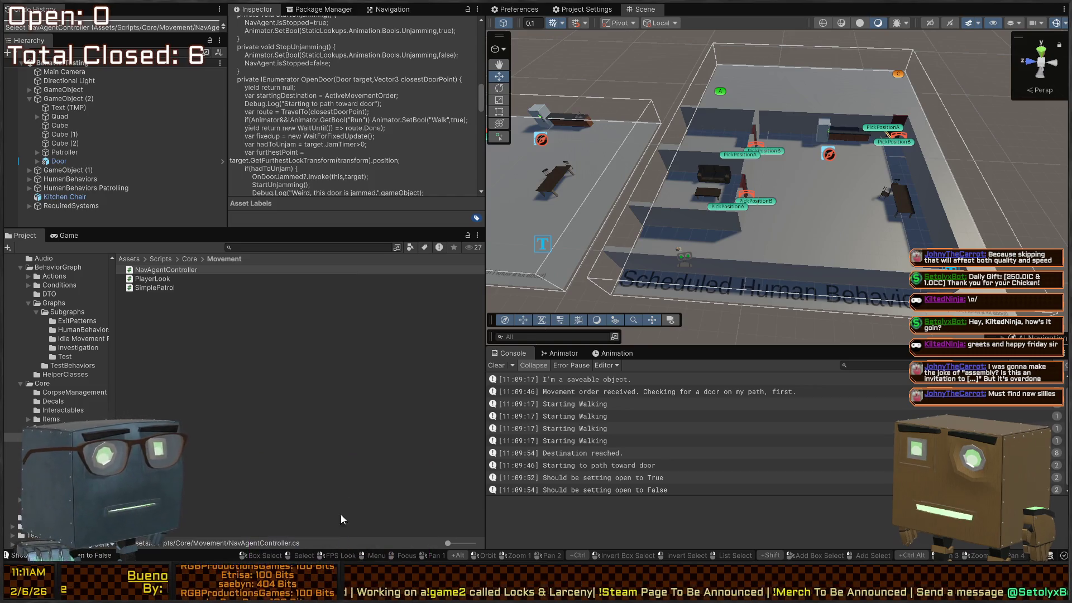
mouse_move(781, 122)
mouse_down()
mouse_move(721, 160)
mouse_move(773, 171)
mouse_move(747, 174)
mouse_move(759, 178)
mouse_move(752, 190)
mouse_move(738, 136)
mouse_move(805, 149)
mouse_move(838, 135)
mouse_move(777, 196)
mouse_up()
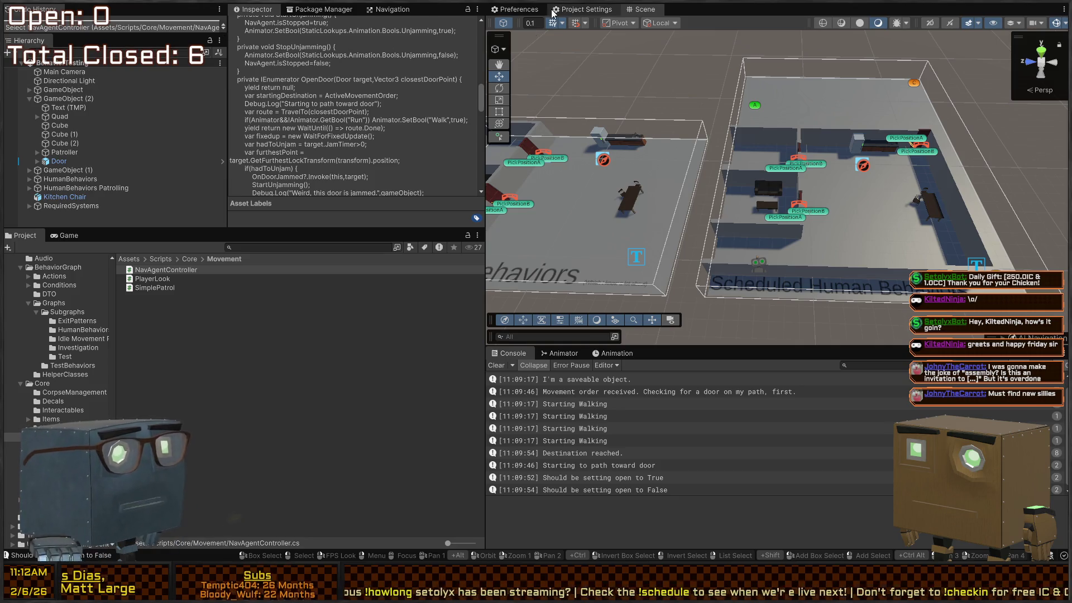
Step: Briefly run the BehaviorTesting scene in Play mode, then stop it
key(ctrl+p)
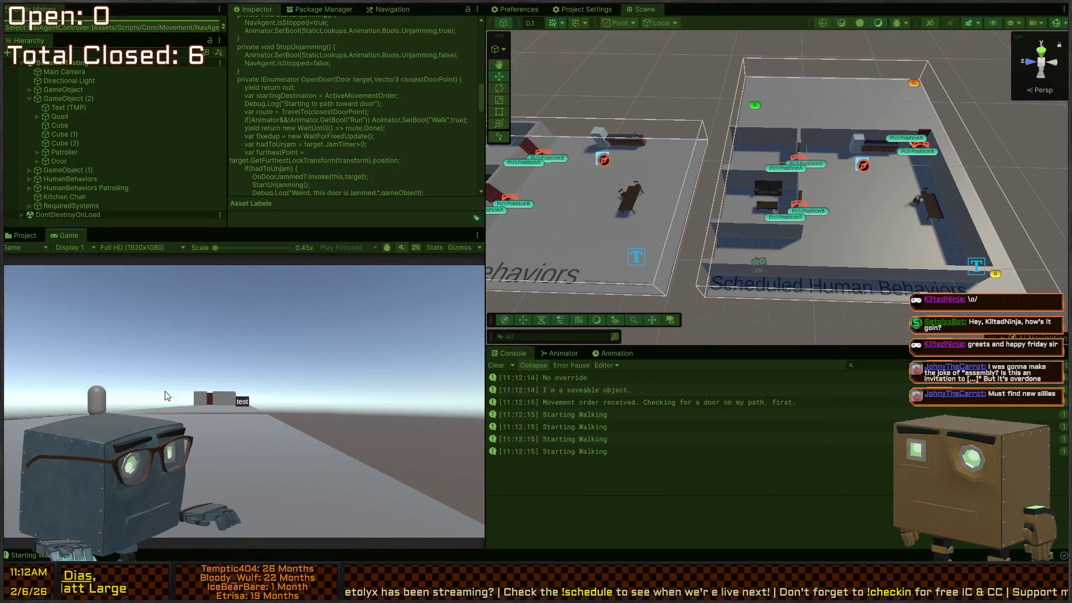
mouse_move(721, 173)
mouse_down()
mouse_move(863, 214)
mouse_move(864, 193)
mouse_up()
key(ctrl+p)
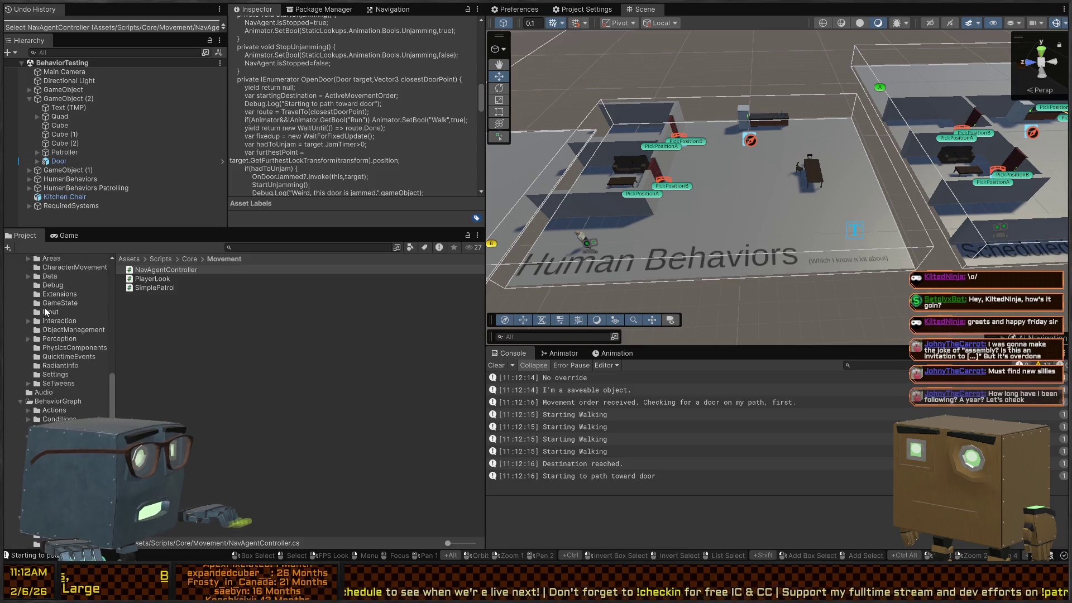
Step: Browse the Project window's scene favourites and the Scripts > MissionInformation folders
scroll(46, 289, up, 3)
click(39, 276)
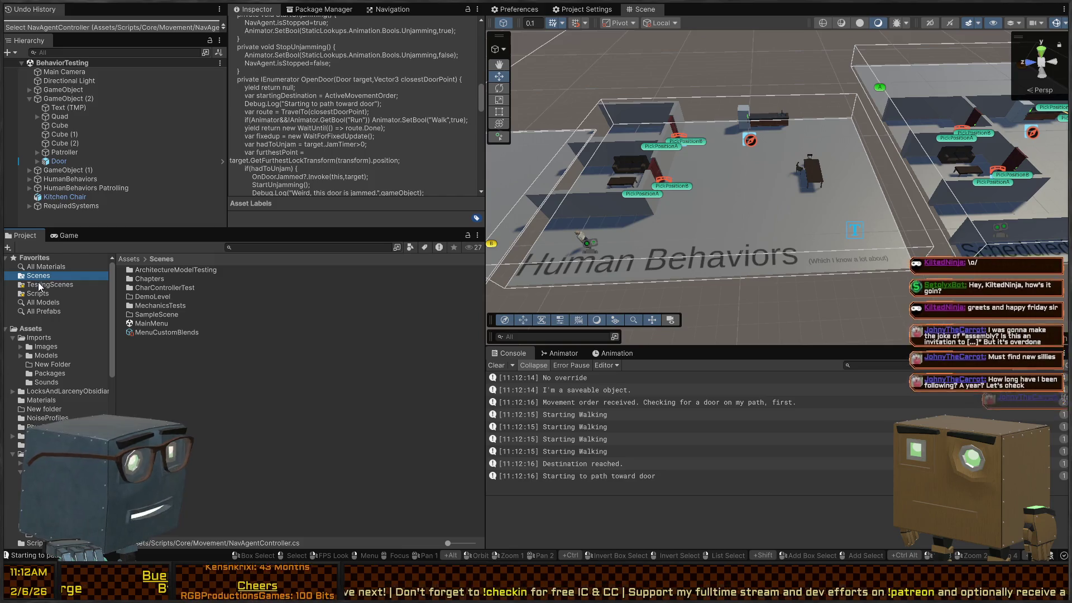
click(50, 285)
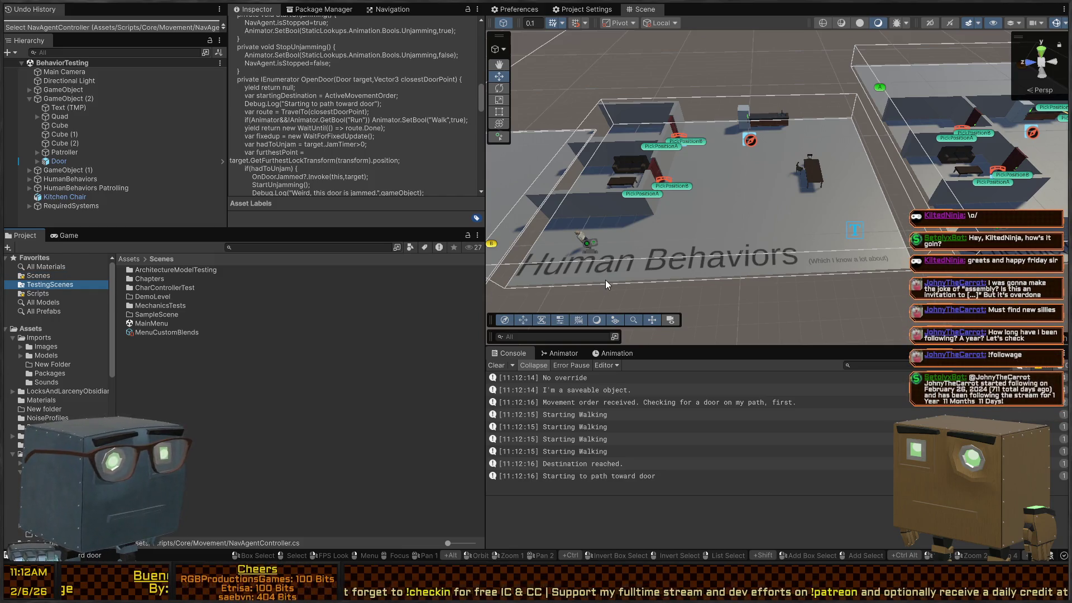
click(38, 294)
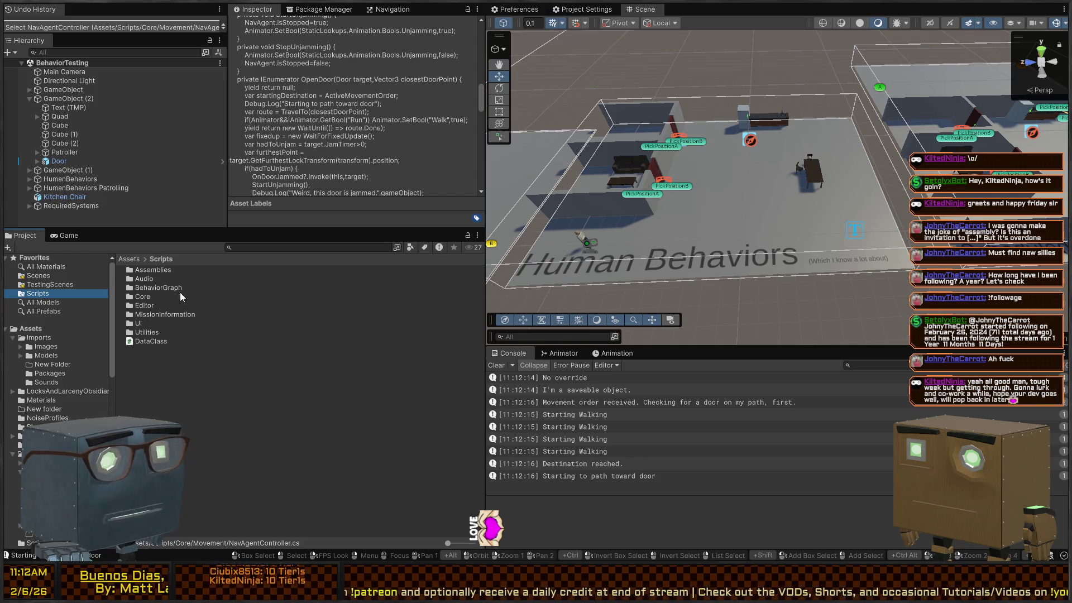
double_click(148, 314)
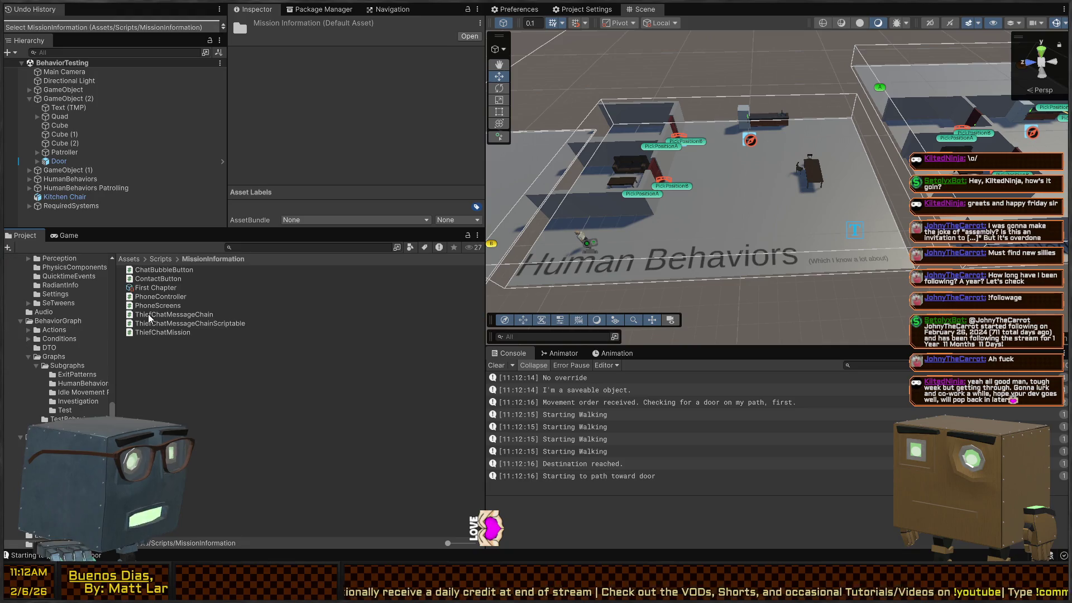
click(160, 259)
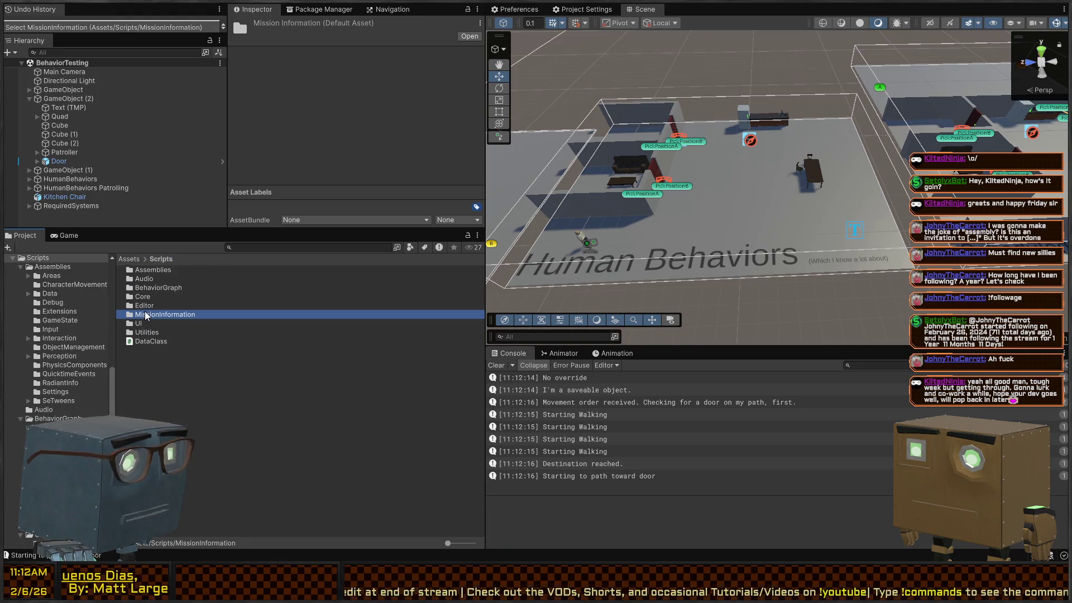
Step: Open the InteractionTesting scene from Scenes > MechanicsTests
scroll(56, 301, up, 5)
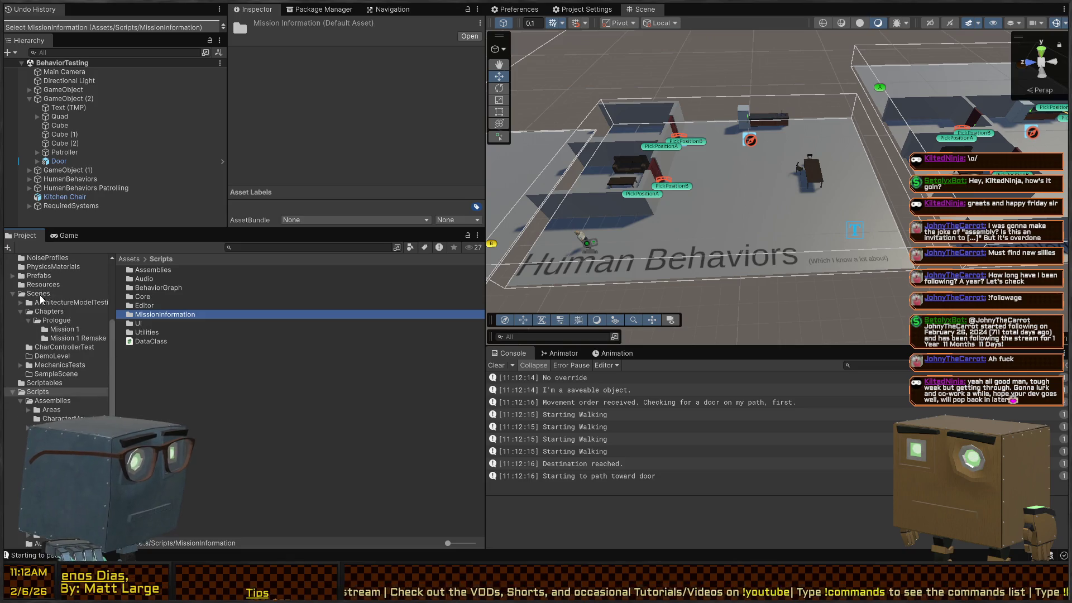
scroll(35, 314, up, 2)
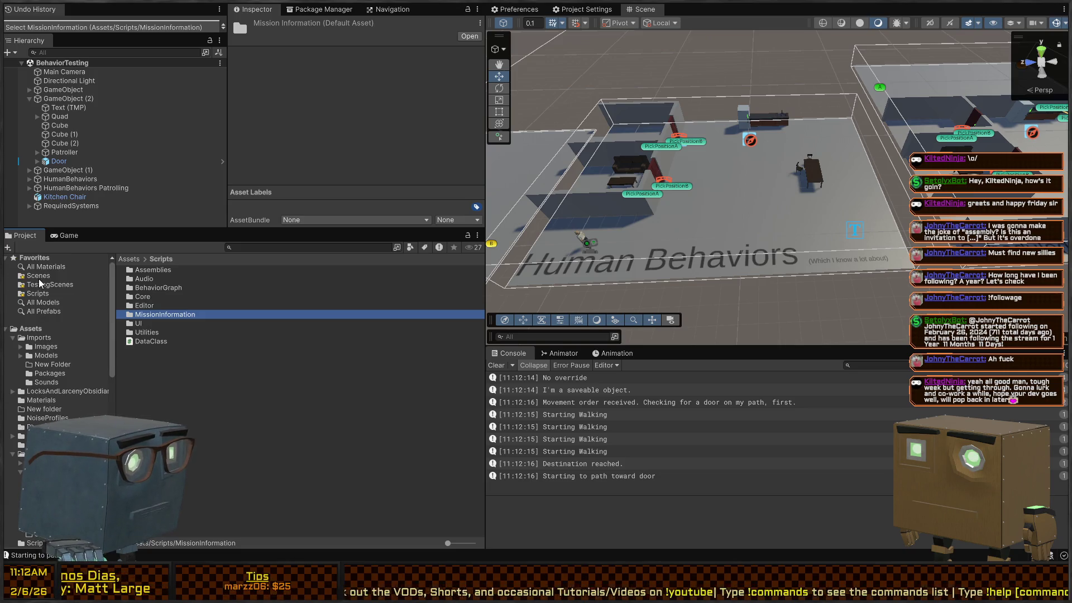
click(58, 276)
double_click(169, 307)
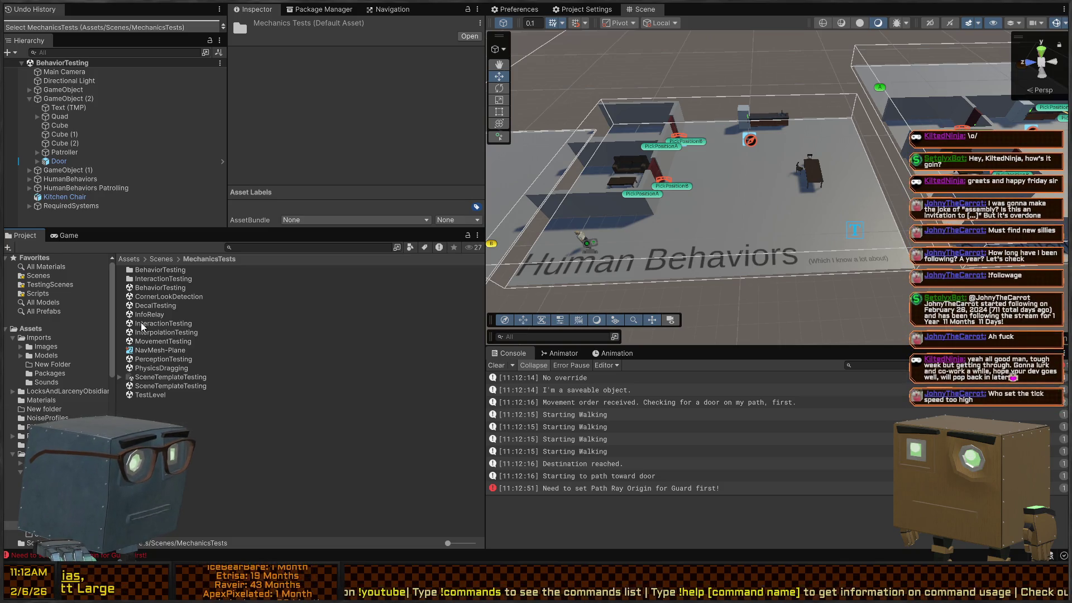
double_click(156, 323)
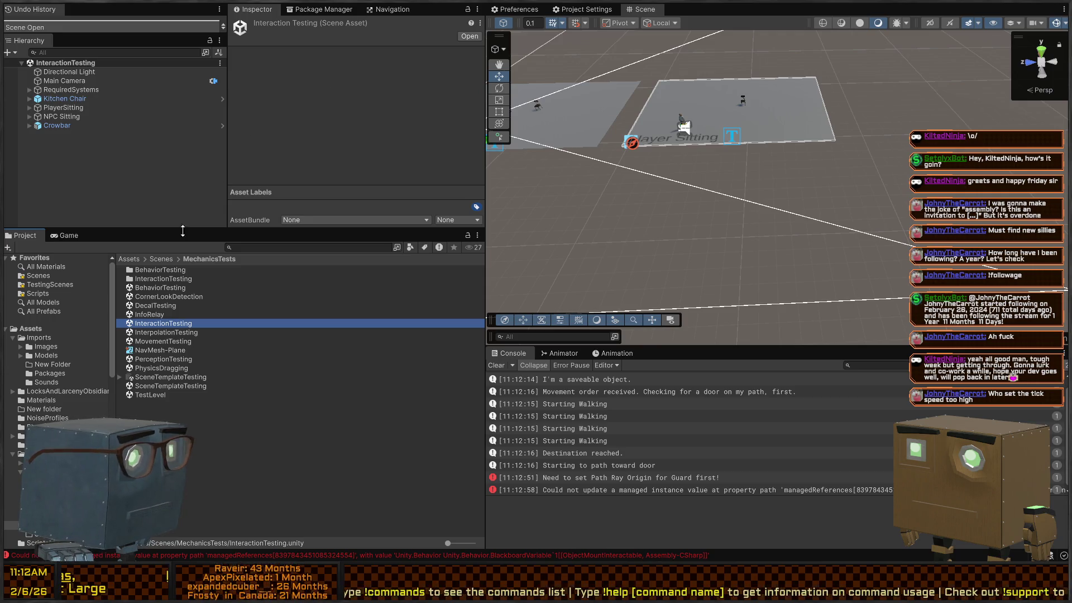
Step: In Play mode, walk to the crowbar, steal it, and sit the player on the chair
key(ctrl+p)
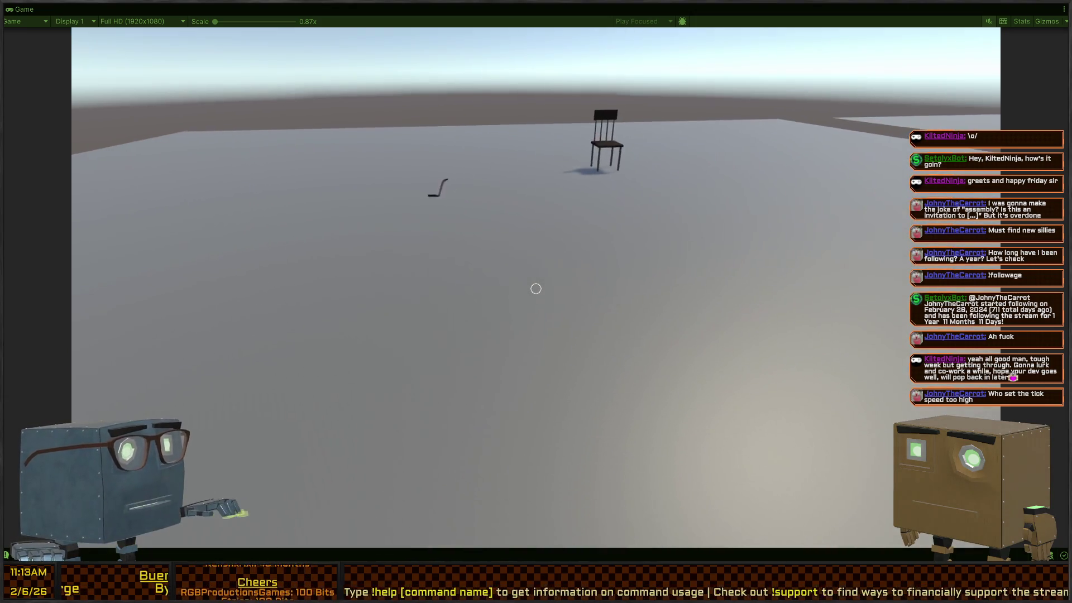
key(w)
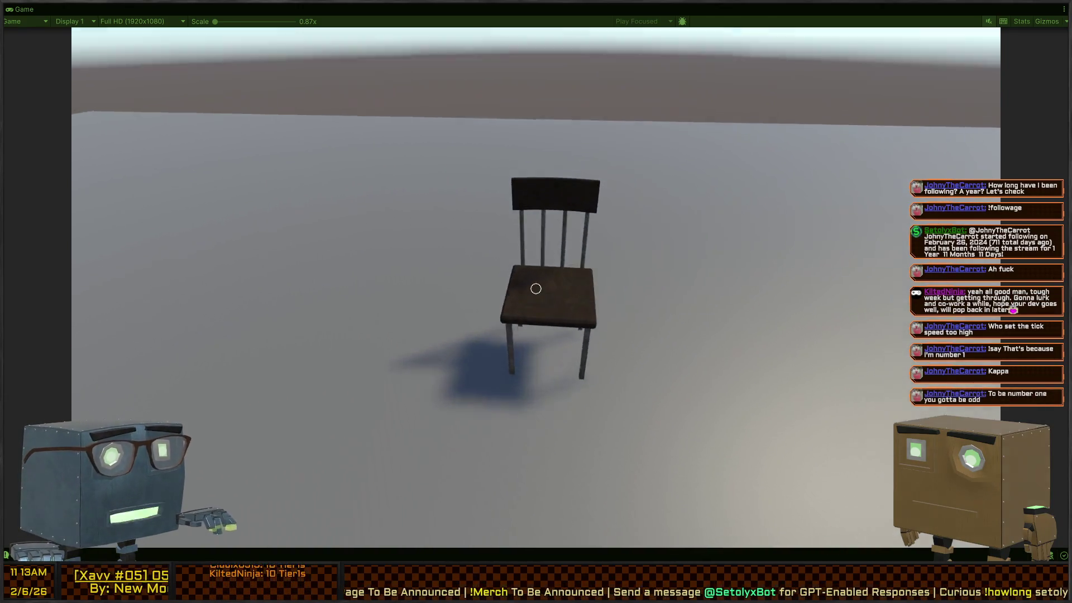
key(f)
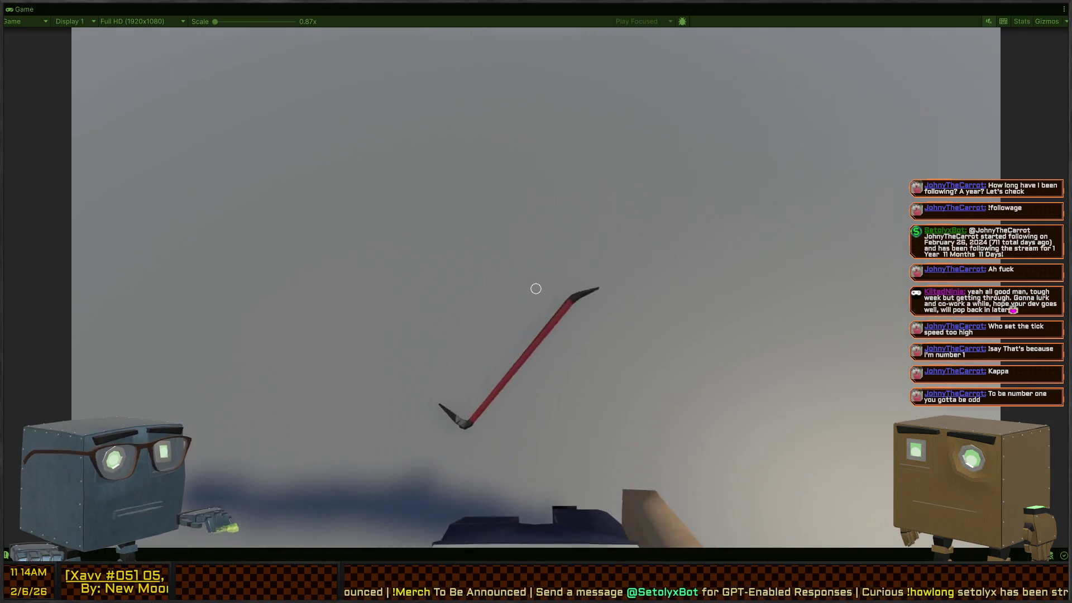
key(f)
key(w)
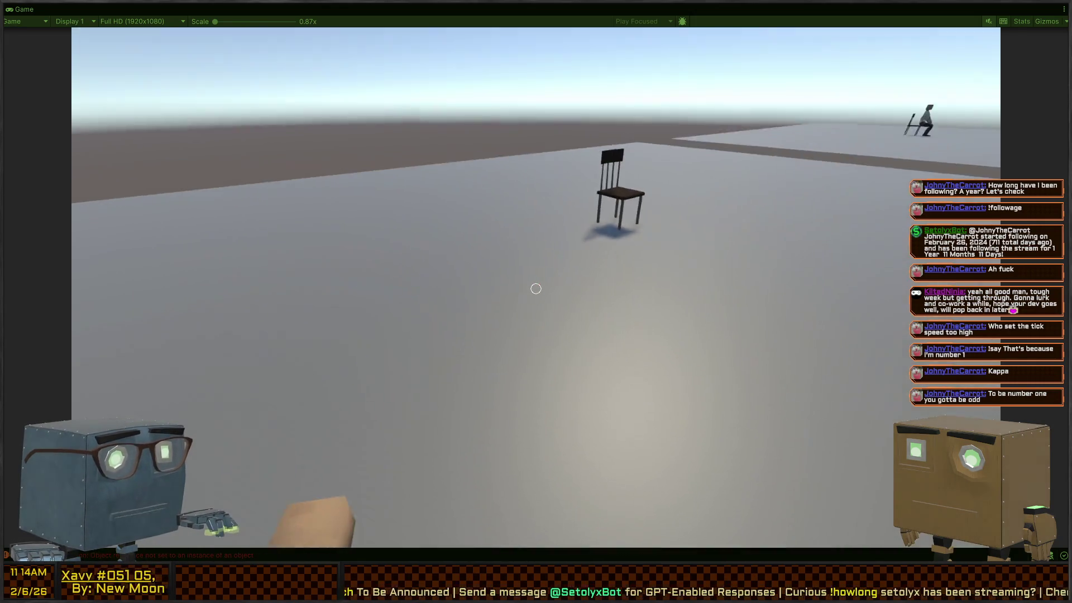
key(w)
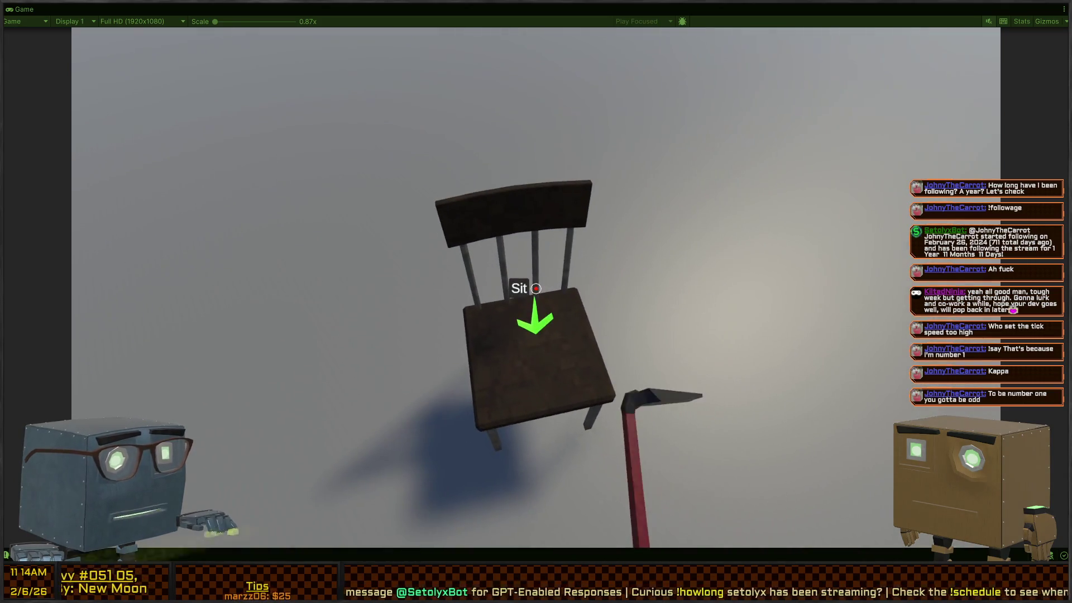
key(f)
key(f)
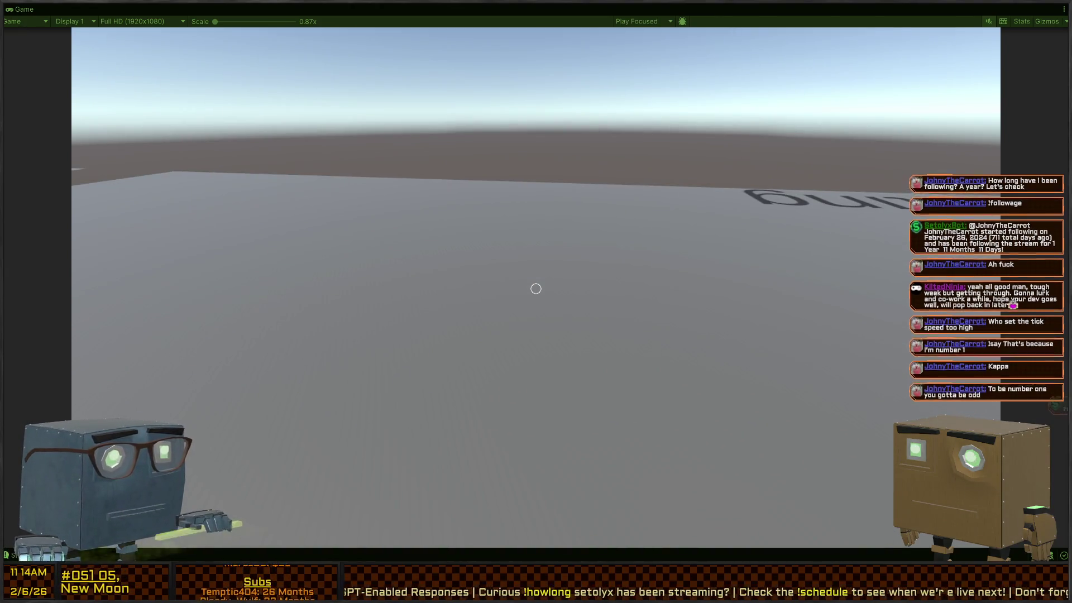
Step: Restore the full editor layout and turn the Scene camera onto the seated player
key(shift+space)
mouse_move(737, 151)
mouse_down()
mouse_move(326, 127)
mouse_move(379, 129)
mouse_up()
mouse_move(513, 145)
mouse_down()
mouse_move(562, 180)
mouse_move(754, 101)
mouse_move(565, 136)
mouse_up()
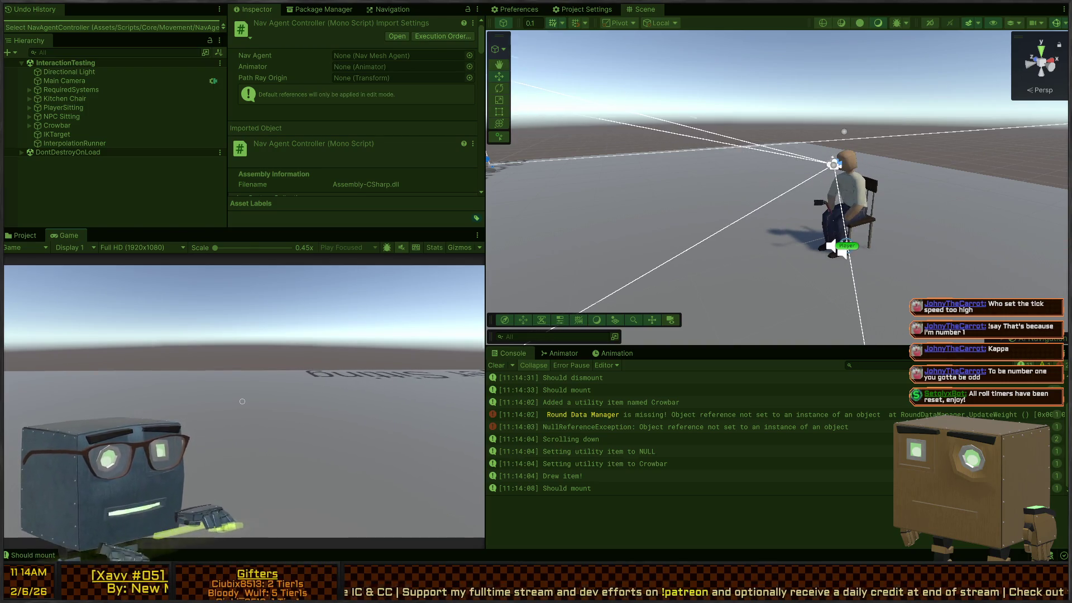
Step: Swing the crowbar to stand the player up and walk across the floor
click(243, 402)
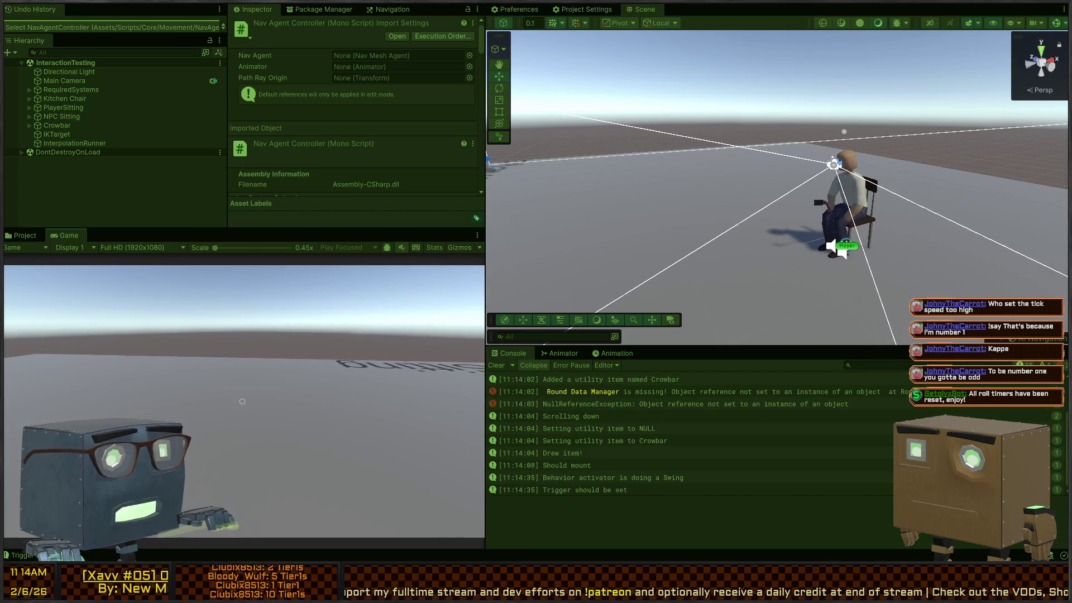
click(243, 402)
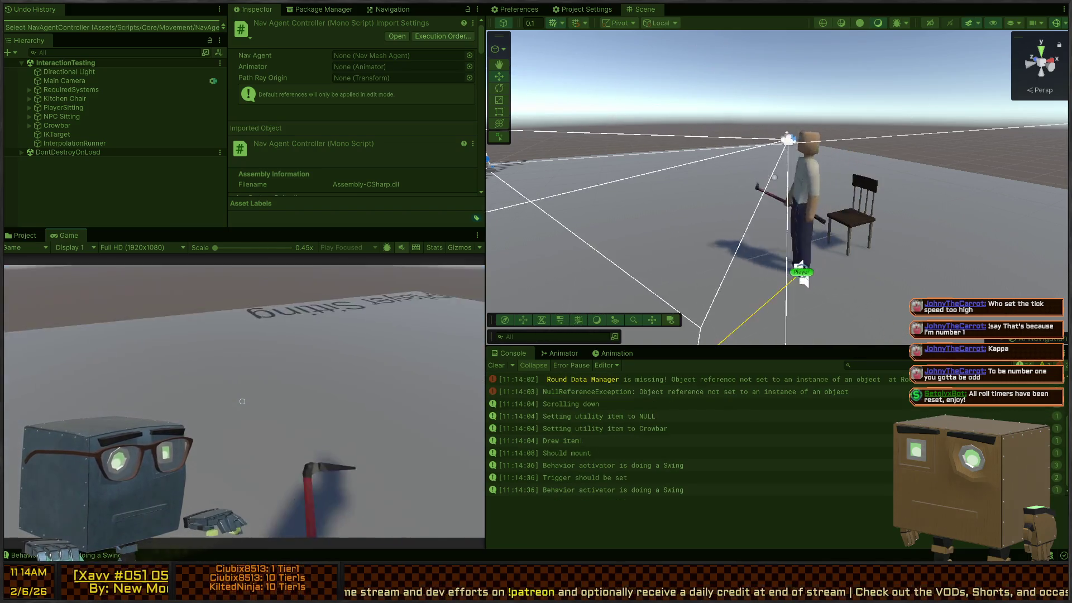
key(w)
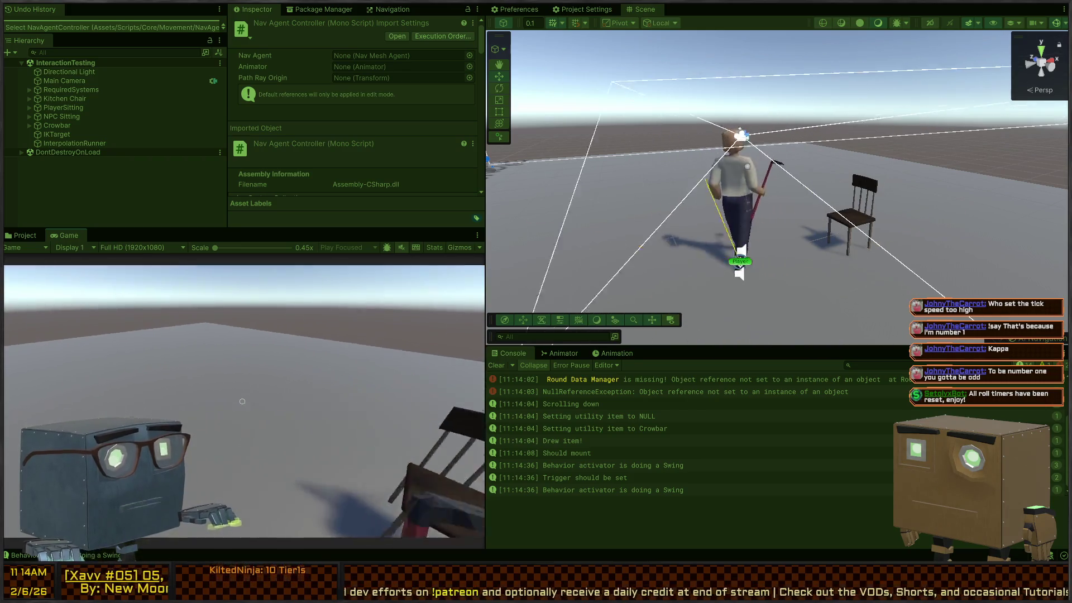
key(w)
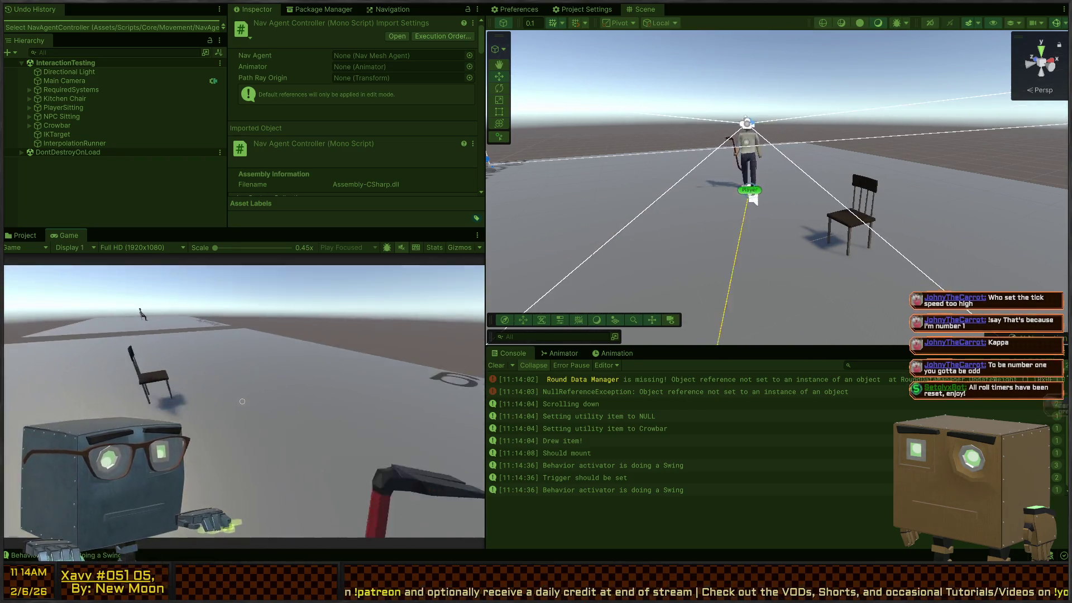
Step: Stop the play test and select the Kitchen Chair in the Scene view
key(ctrl+p)
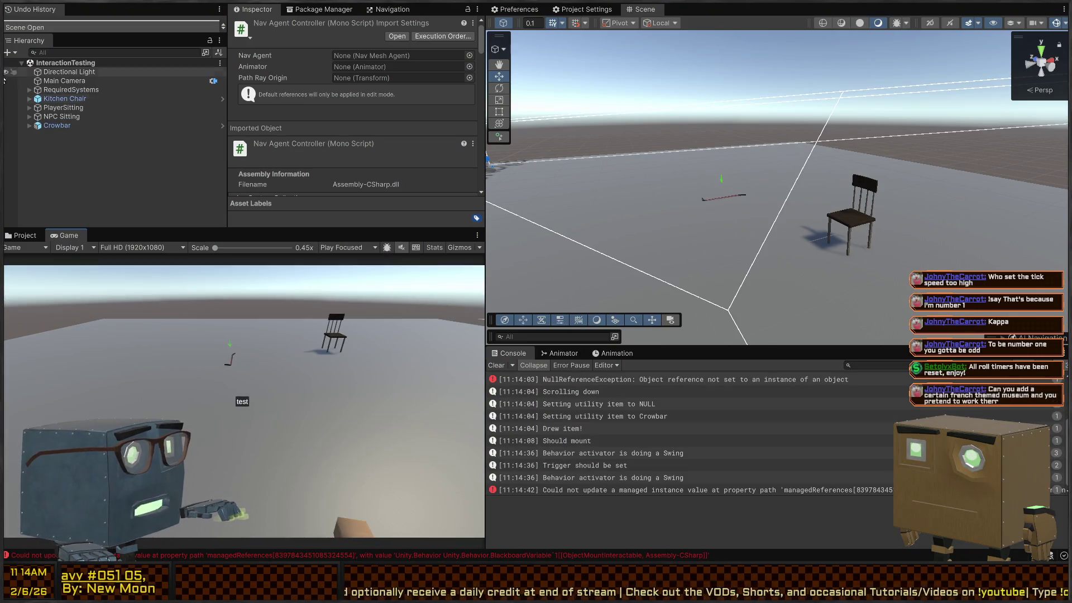
right_click(936, 241)
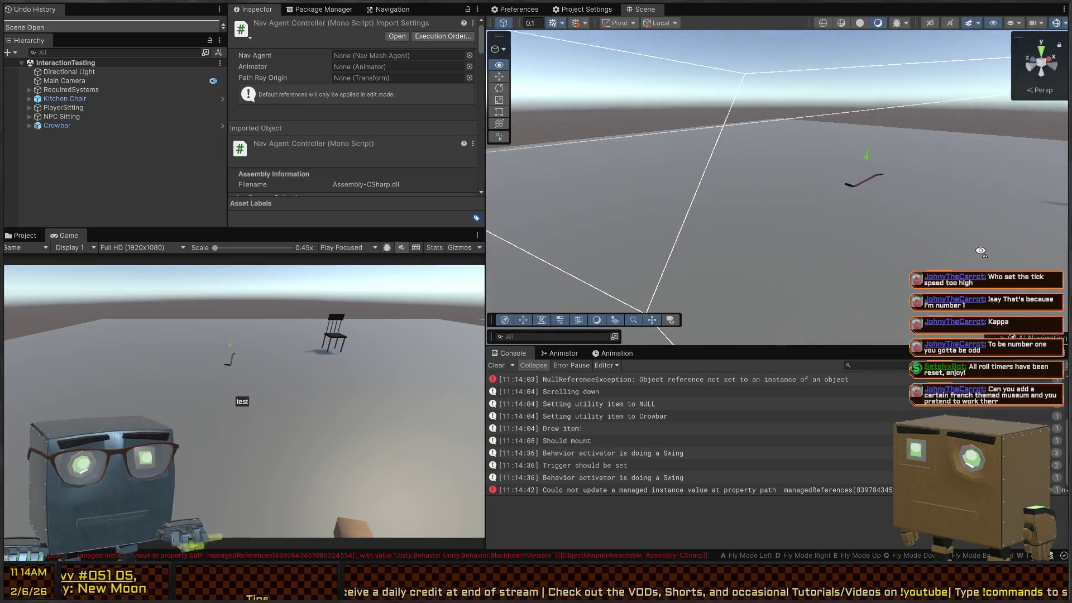
click(796, 229)
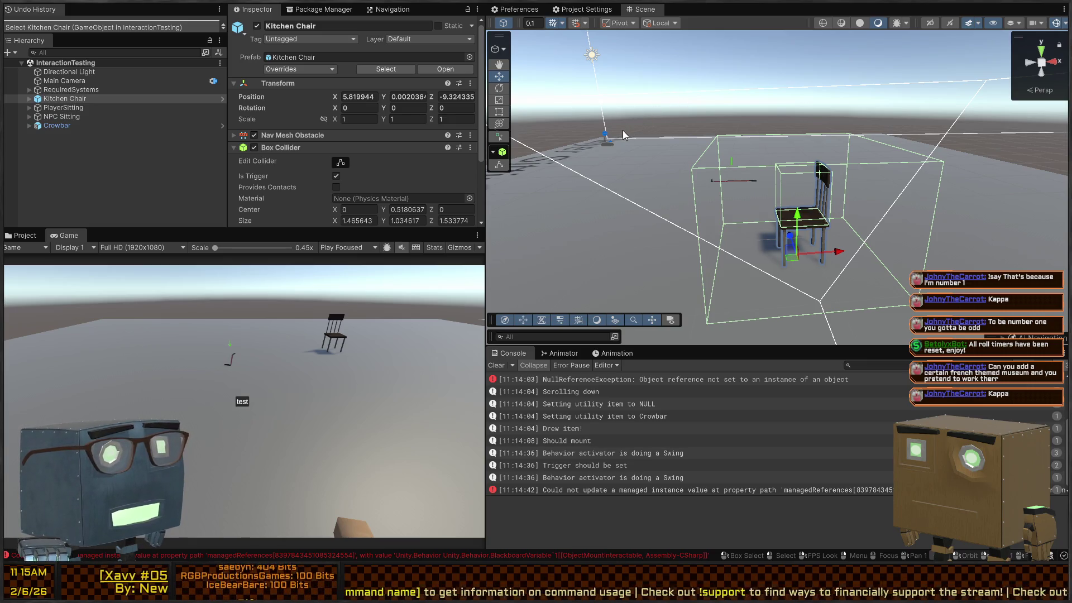
Step: Expand the Kitchen Chair, select PlayerSitting, then frame NPC Sitting in the scene
mouse_move(634, 160)
mouse_down()
mouse_move(743, 151)
mouse_move(908, 203)
mouse_move(793, 180)
mouse_up()
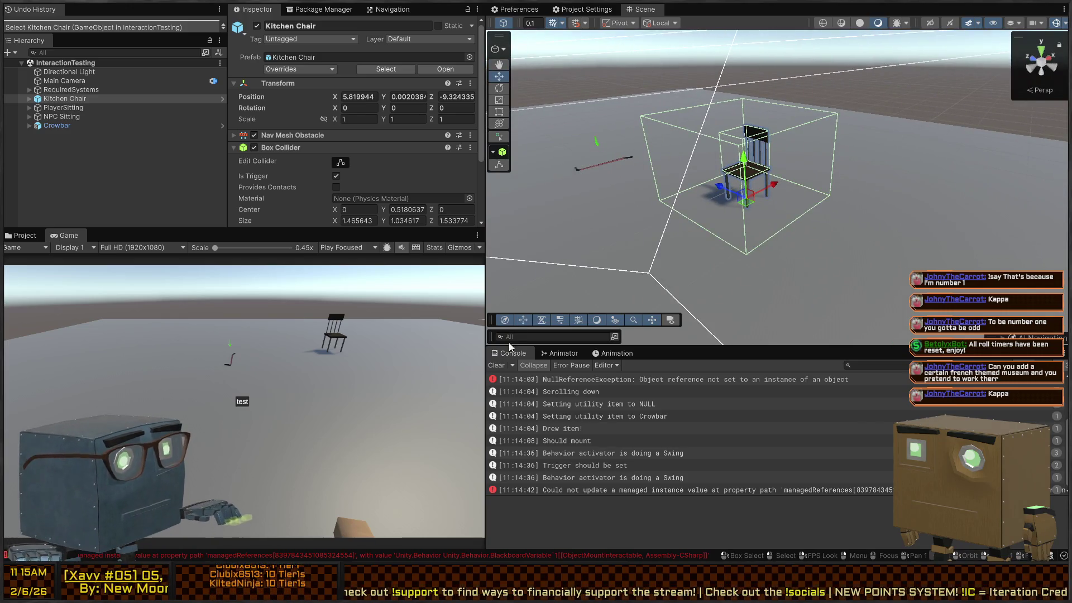
click(29, 99)
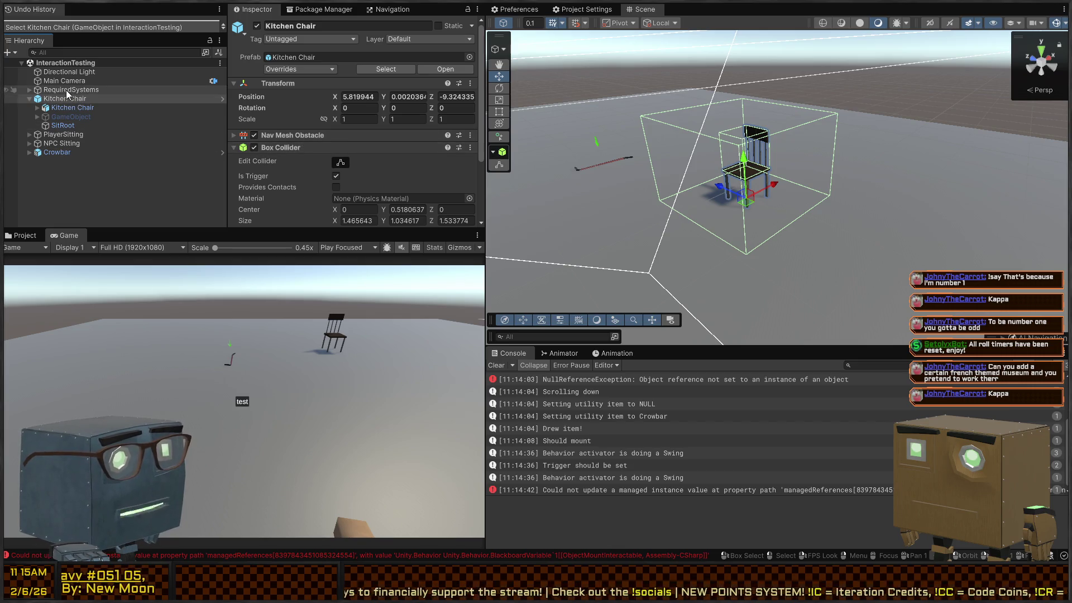
click(52, 134)
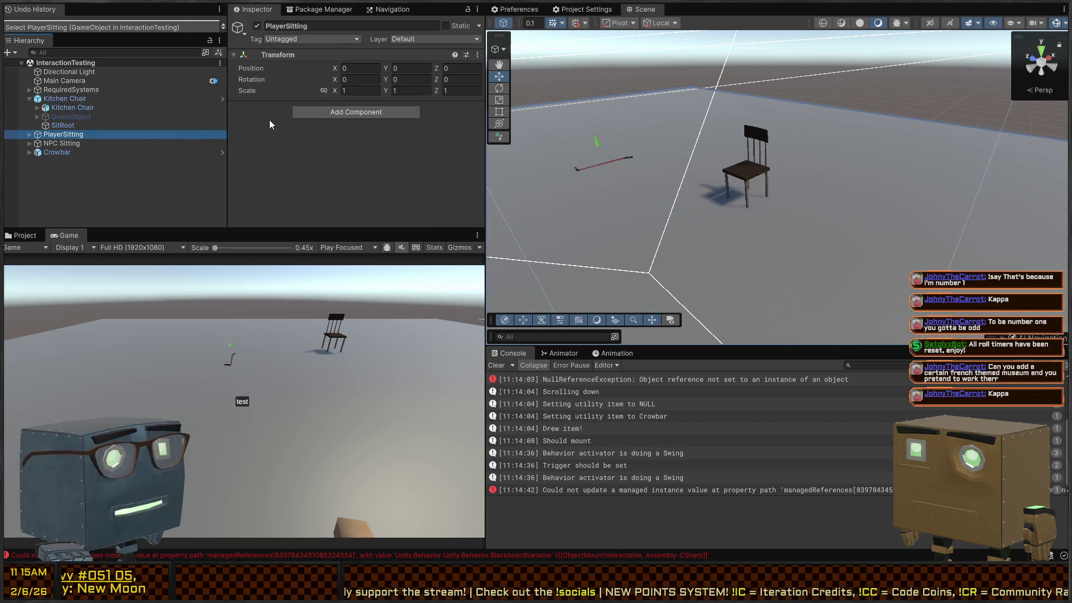
click(61, 144)
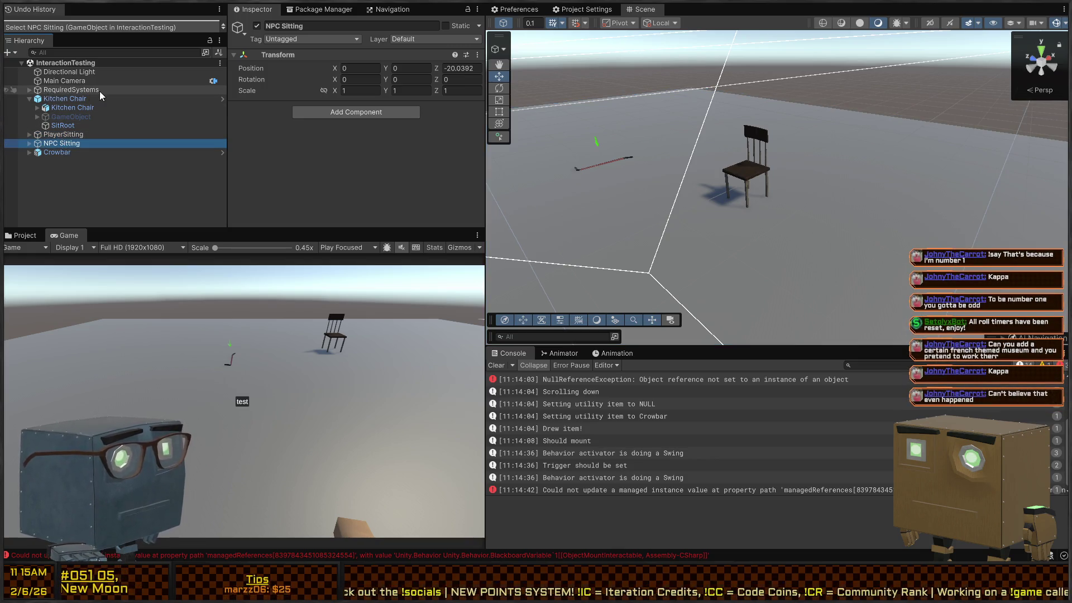
key(f)
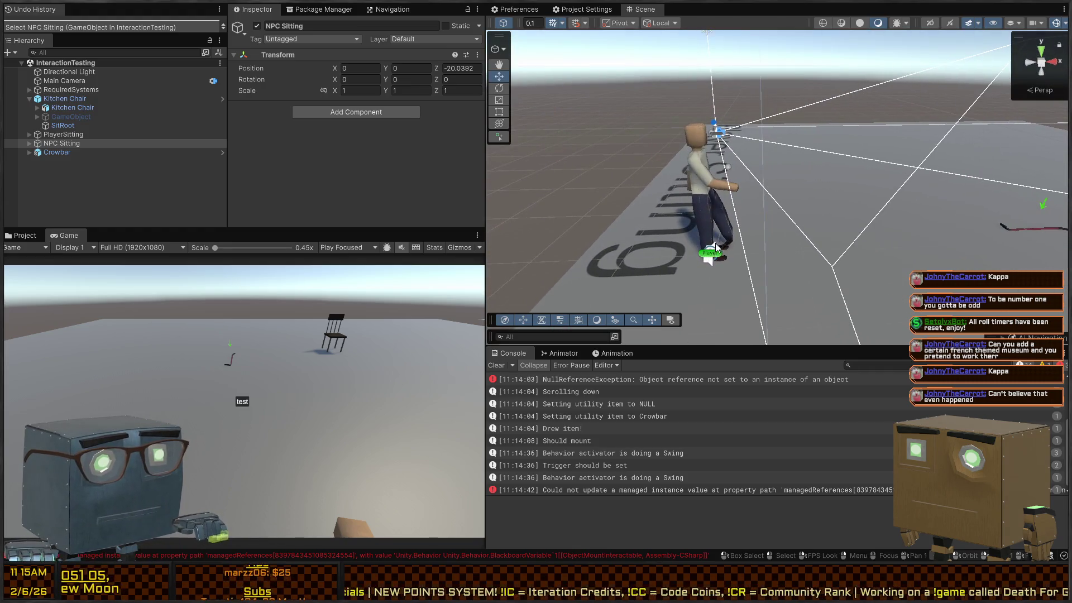
Step: Select the Player and expand its Object Property Observer to view the Sitting If Added/If Removed events
click(714, 257)
scroll(331, 121, down, 5)
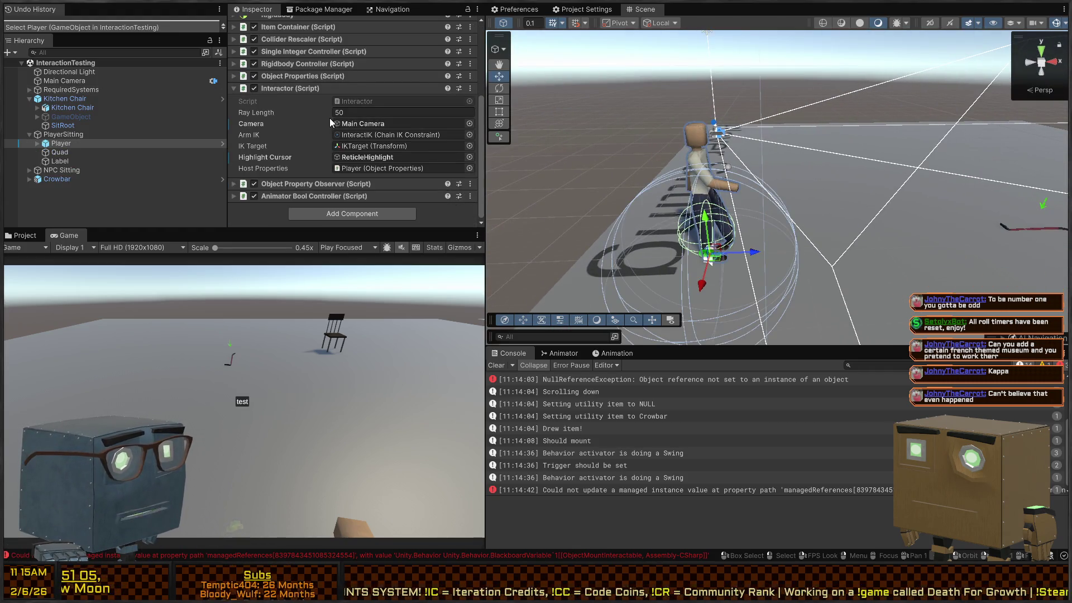
click(296, 180)
scroll(323, 171, down, 6)
scroll(331, 79, up, 6)
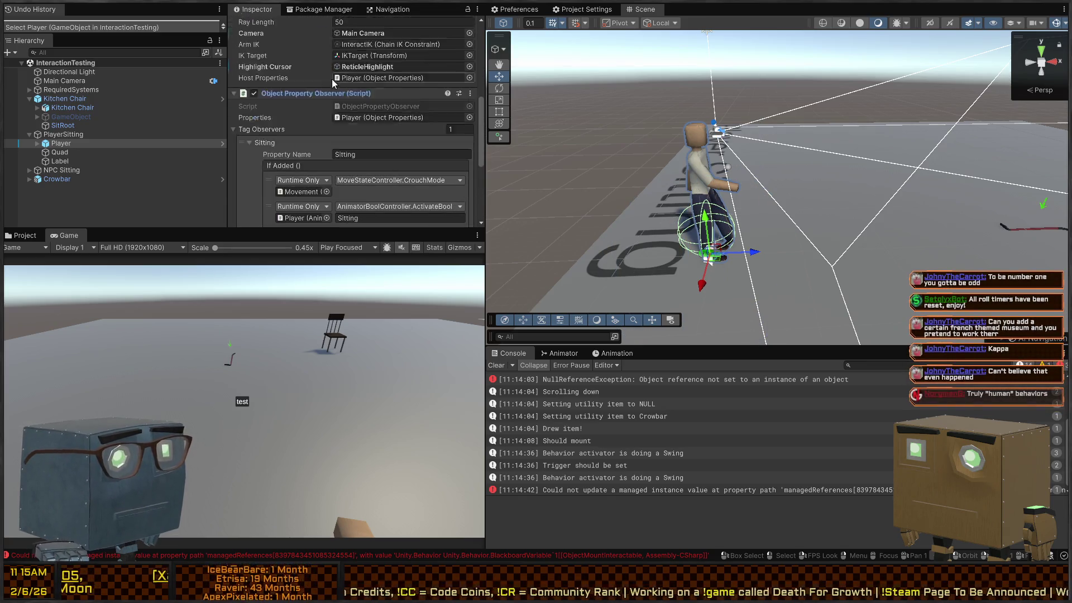
click(293, 106)
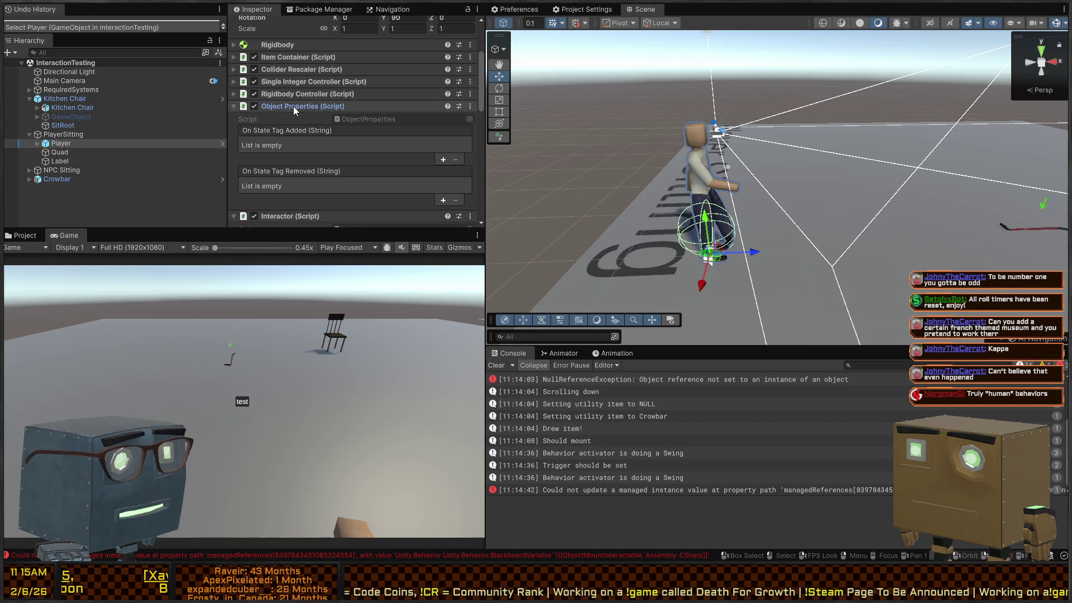
scroll(286, 133, down, 4)
scroll(297, 96, up, 3)
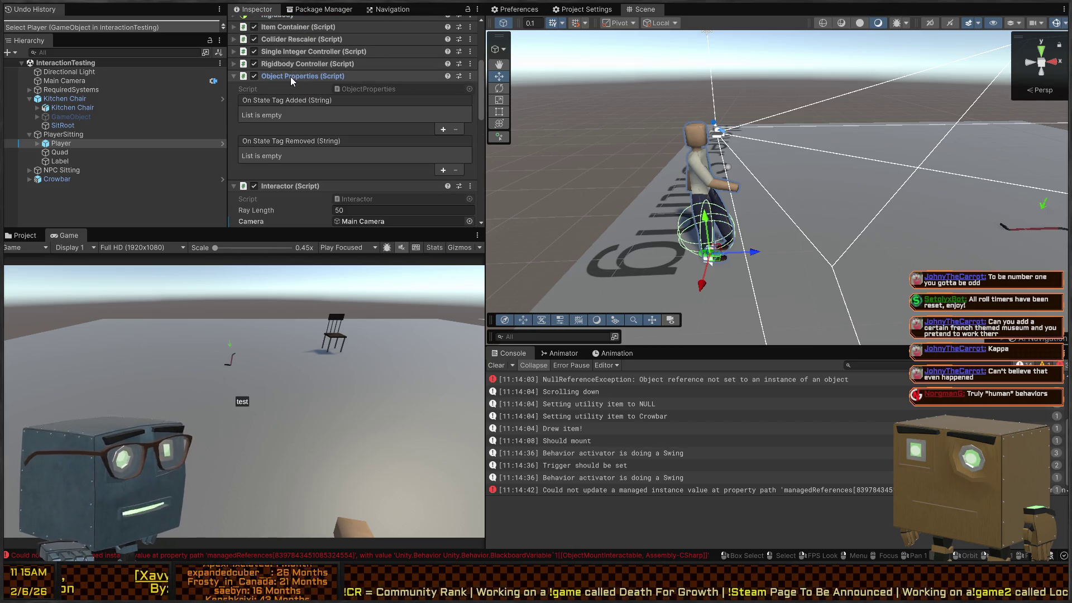
click(290, 76)
scroll(294, 97, down, 3)
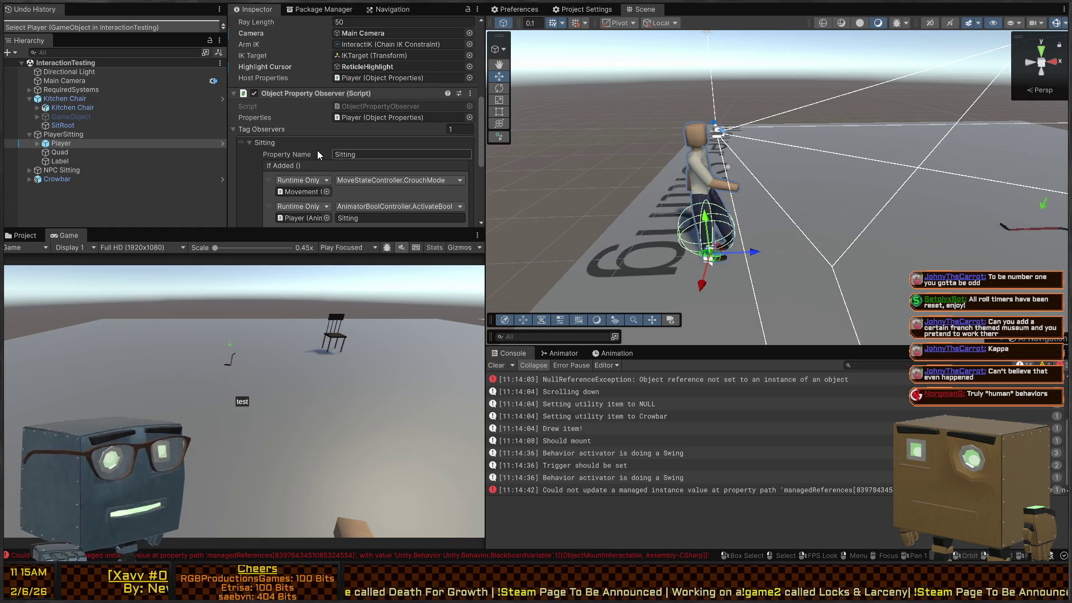
scroll(308, 137, down, 3)
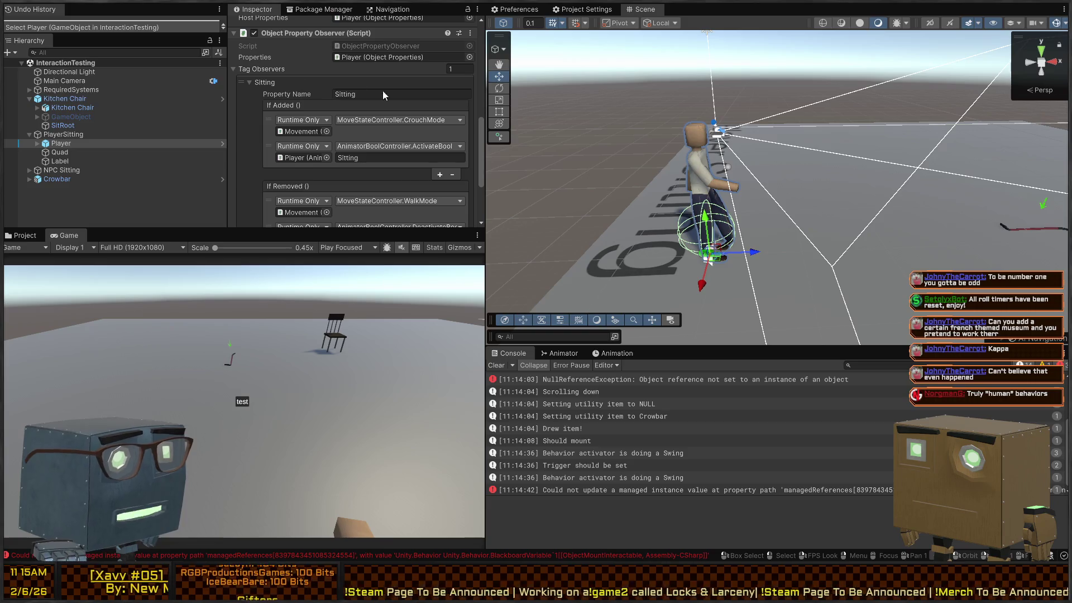
scroll(330, 92, down, 2)
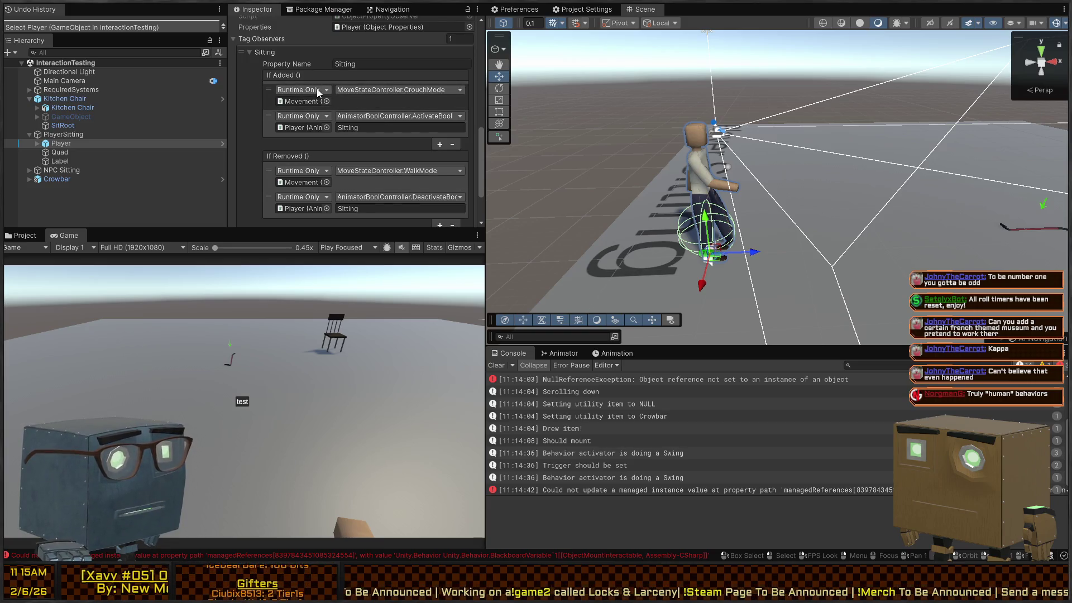
scroll(282, 73, down, 2)
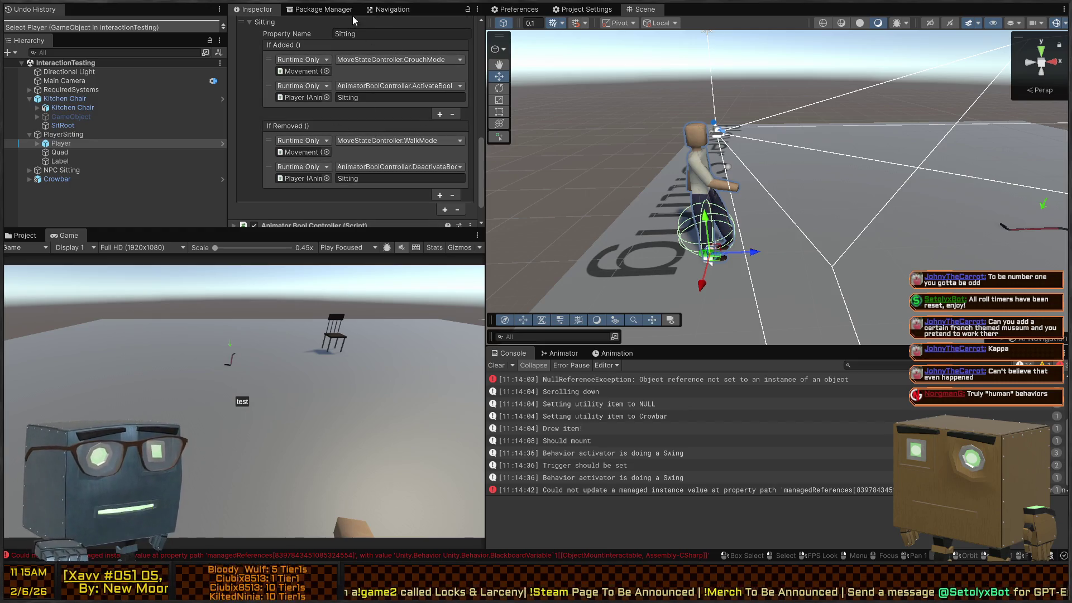
scroll(320, 132, up, 6)
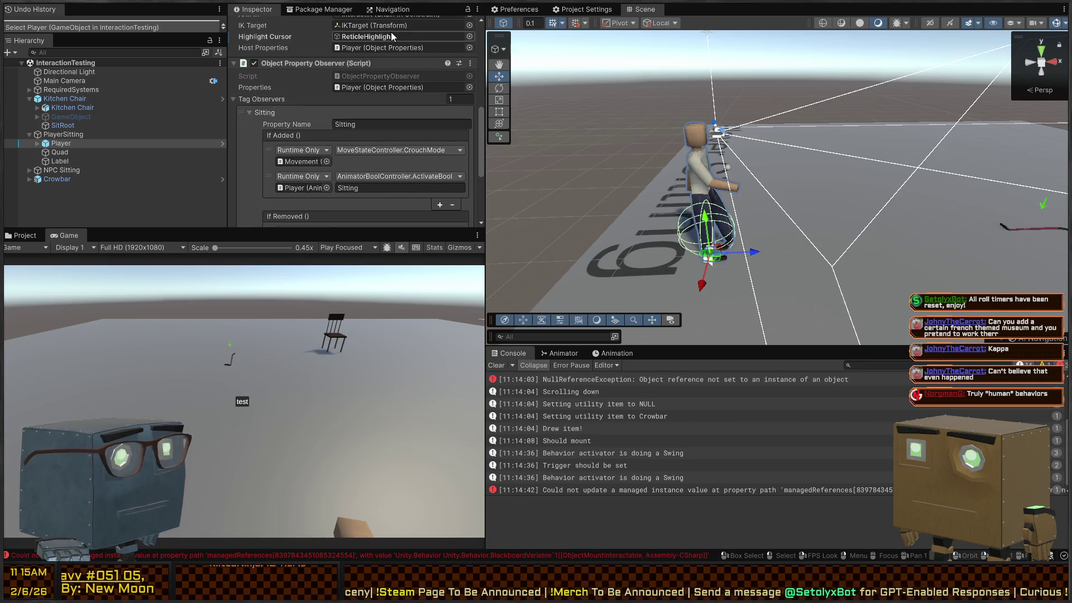
Step: Fly the Scene camera back to the chair and frame the selected Player
mouse_move(838, 185)
mouse_down()
mouse_move(894, 170)
mouse_move(637, 165)
mouse_move(788, 170)
mouse_up()
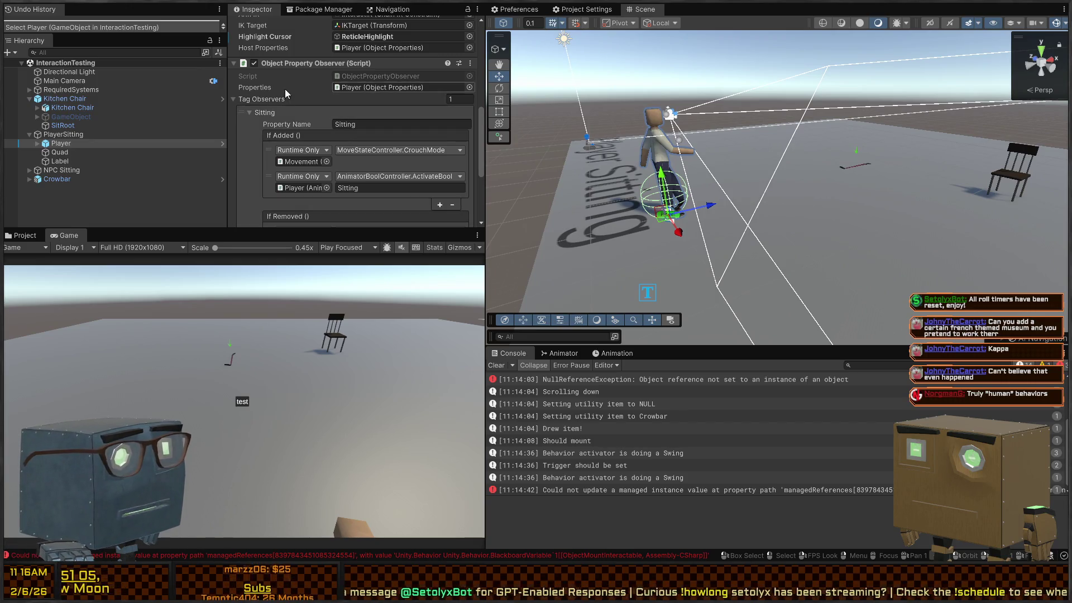
mouse_move(782, 173)
mouse_down()
mouse_move(703, 185)
mouse_move(527, 164)
mouse_move(796, 201)
mouse_move(840, 241)
mouse_up()
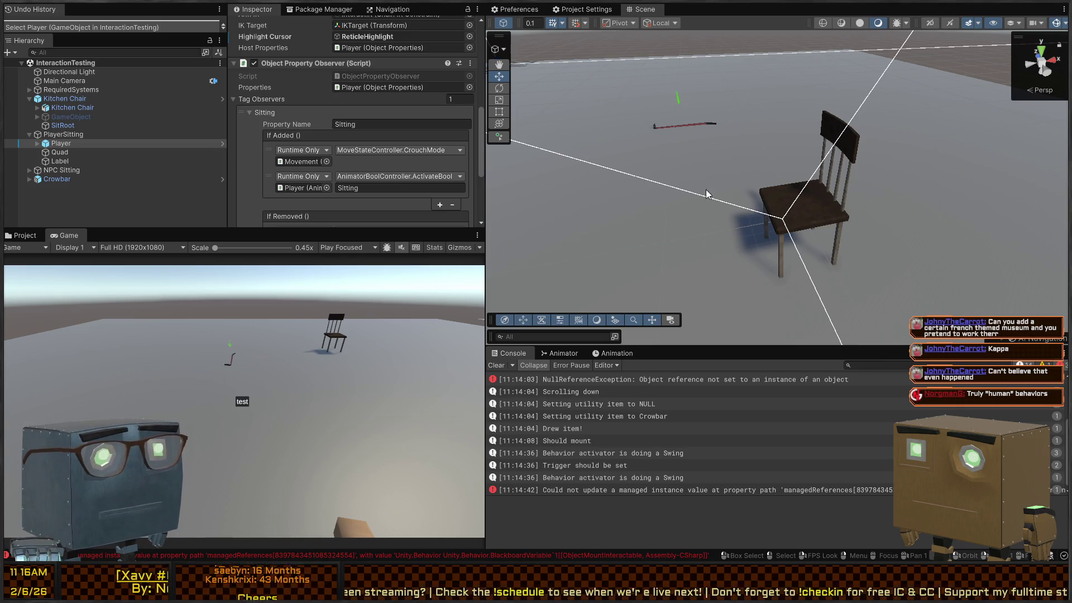
key(f)
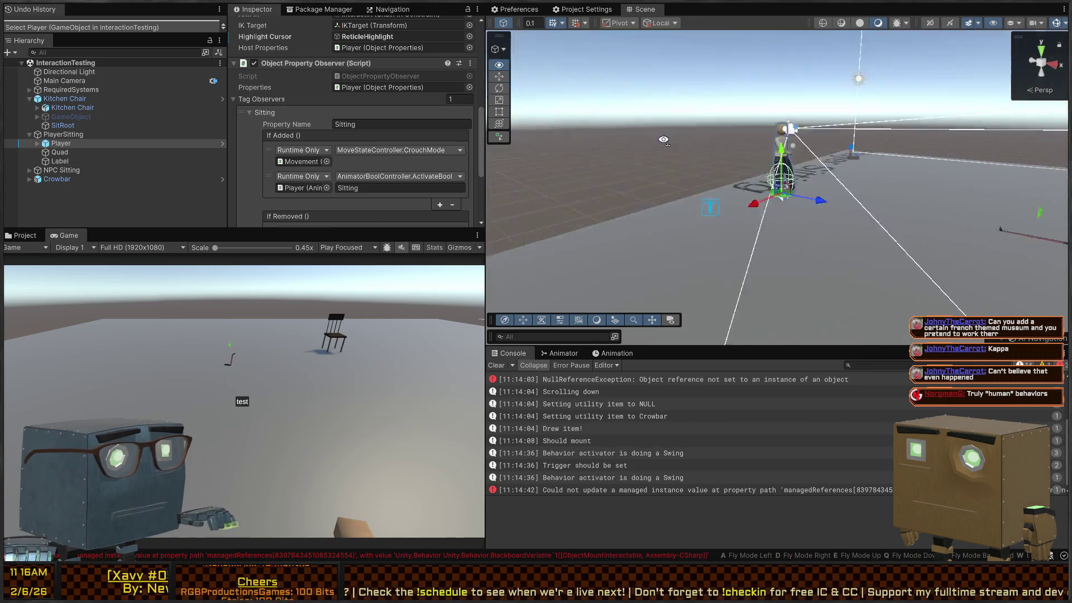
scroll(361, 149, down, 3)
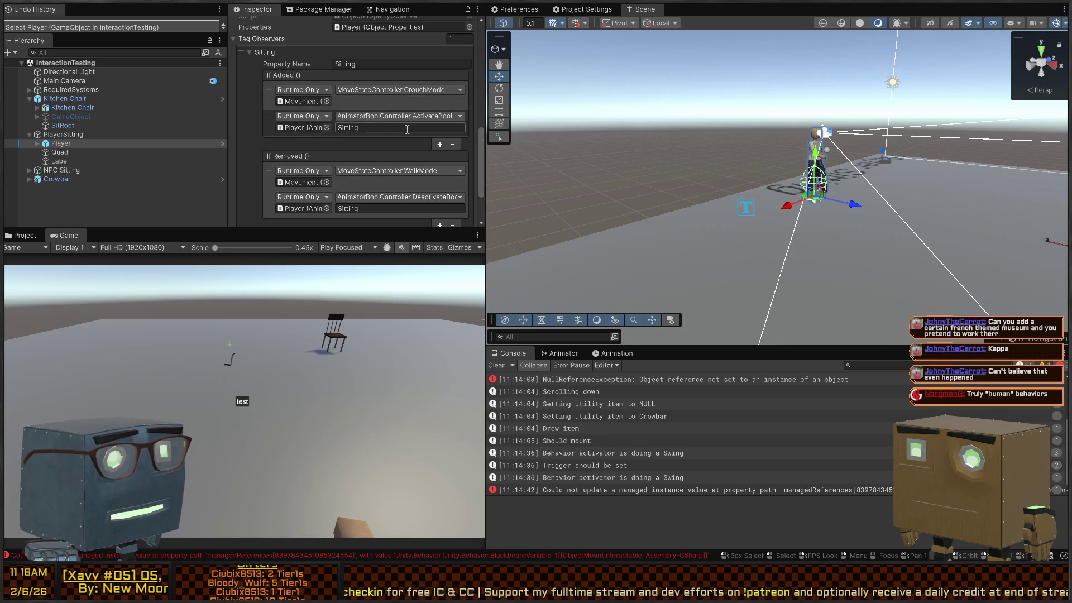
Step: Start Play mode, walk to the chair, sit down, then stand and move away
key(ctrl+p)
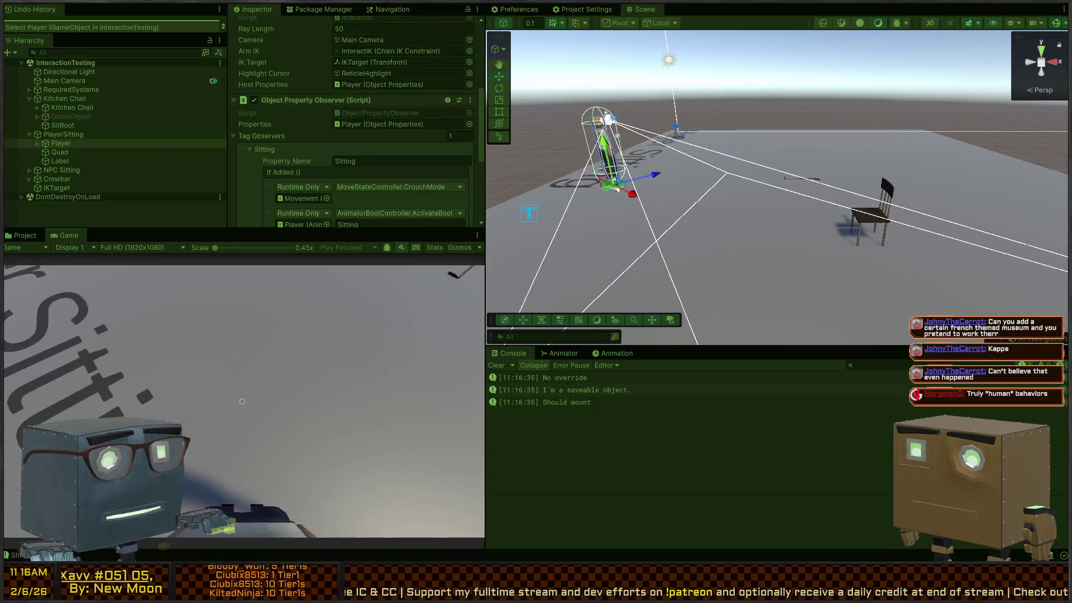
key(w)
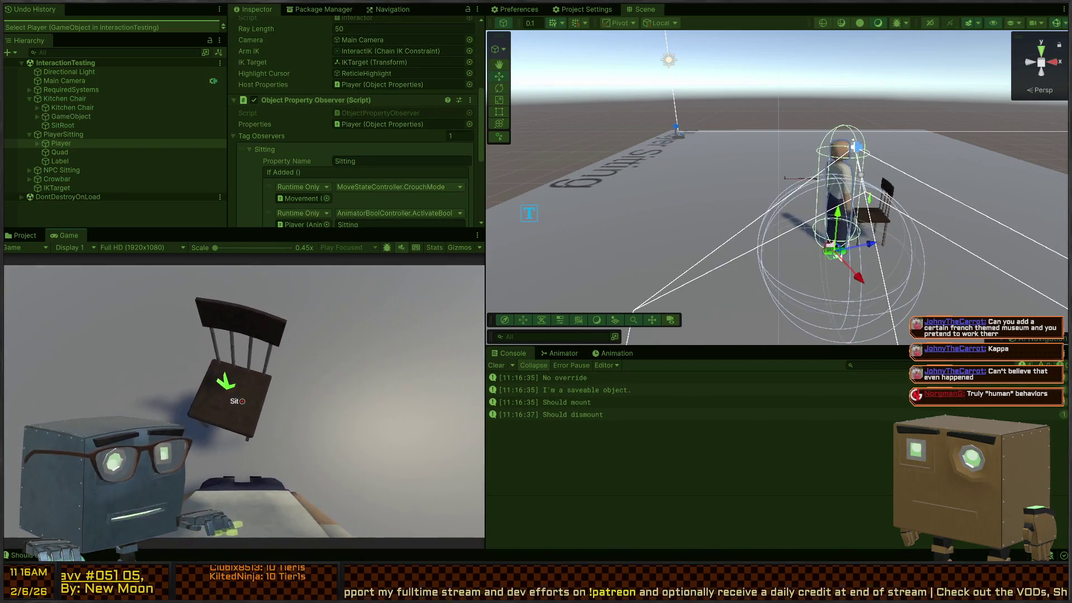
key(e)
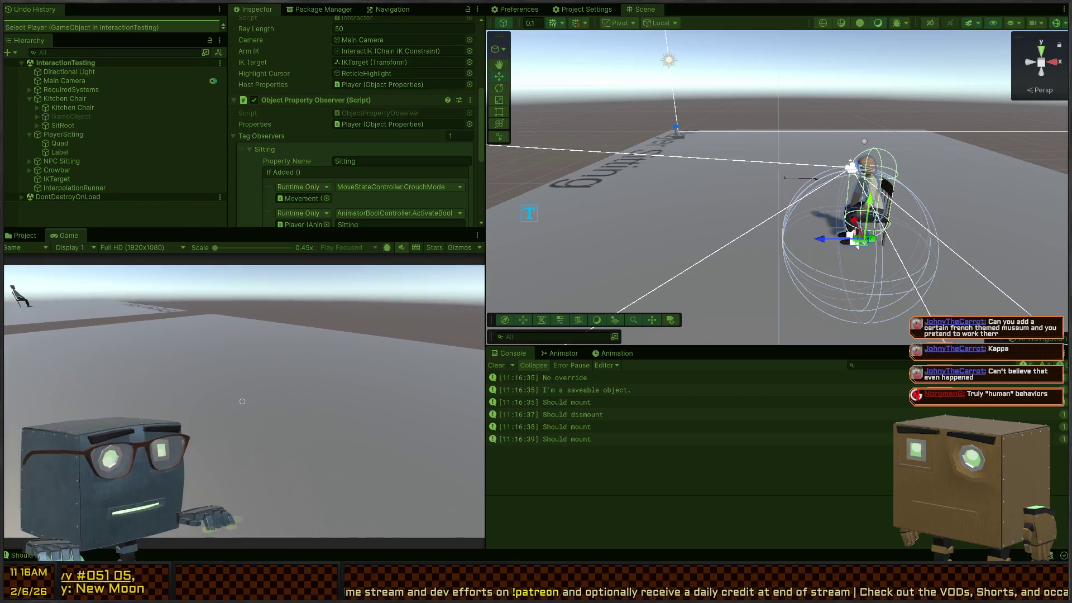
key(e)
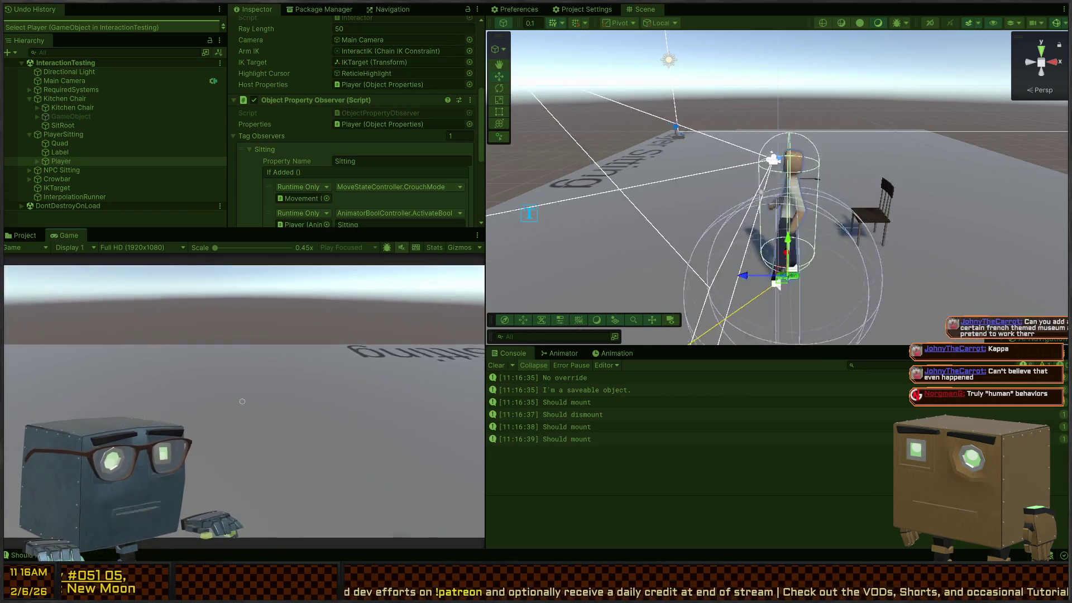
key(w)
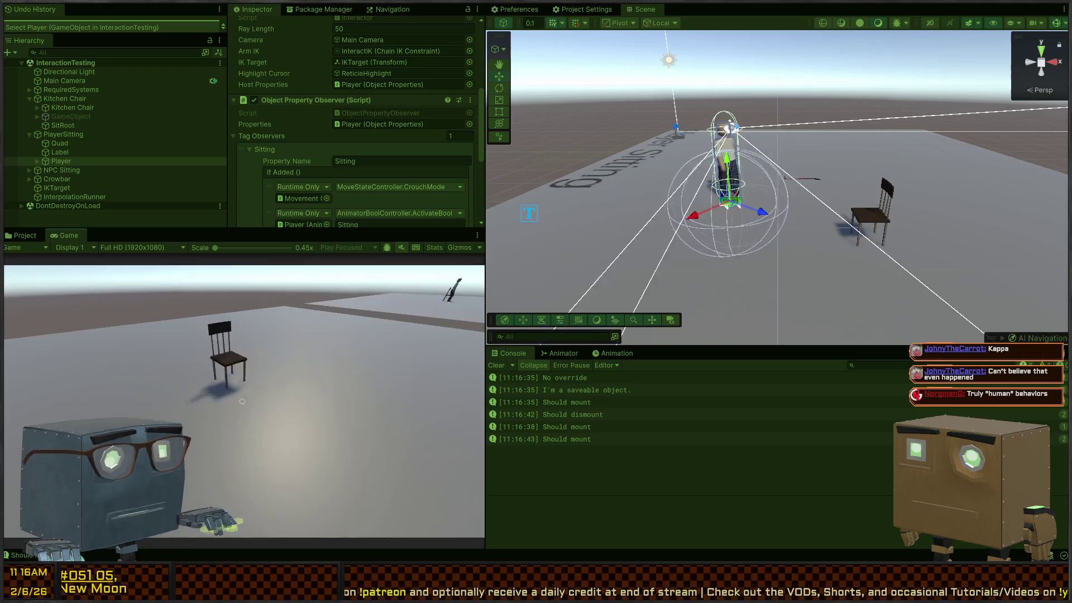
key(e)
key(s)
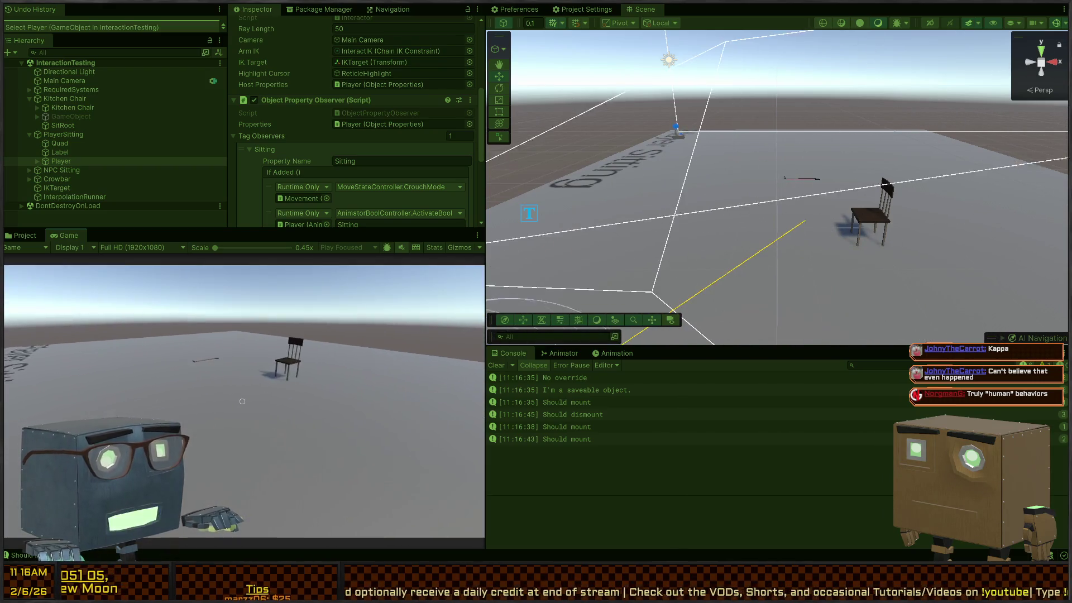
key(e)
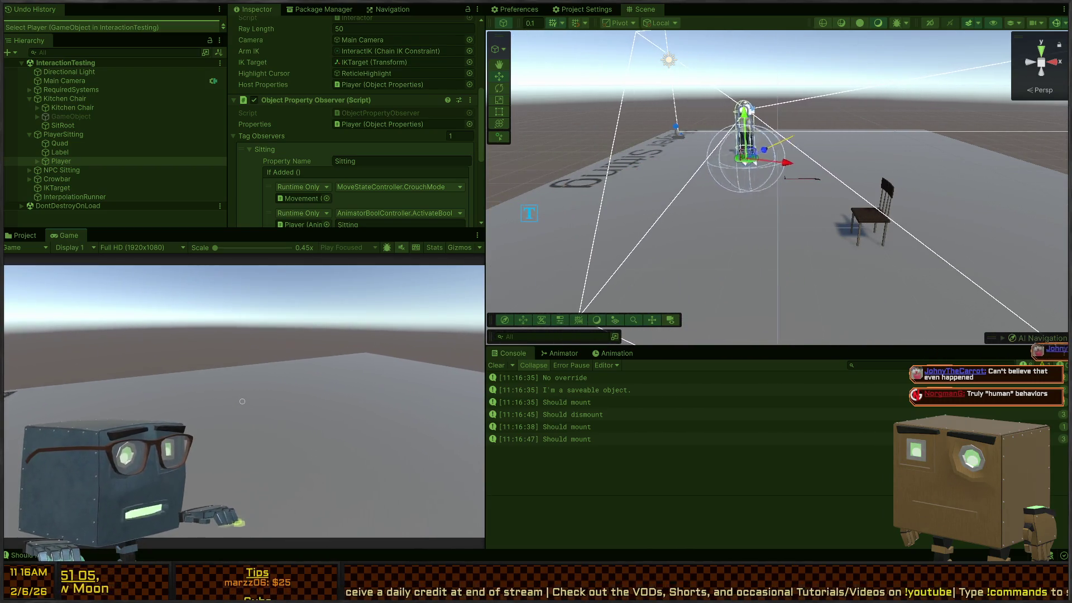
key(s)
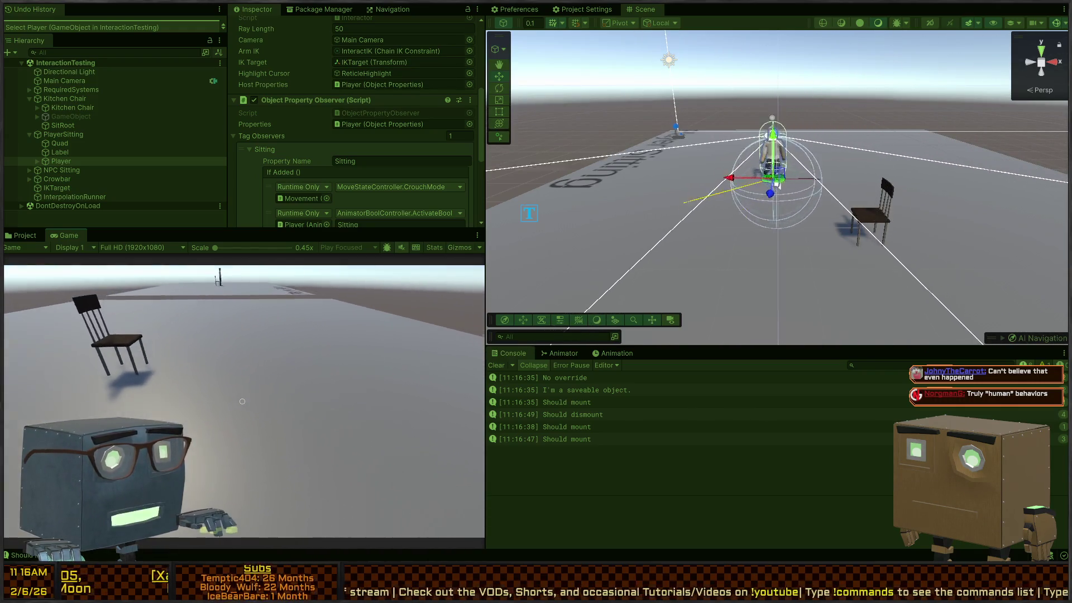
Step: Repeatedly sit on and dismount the chair, circle the player, then exit Play mode
key(e)
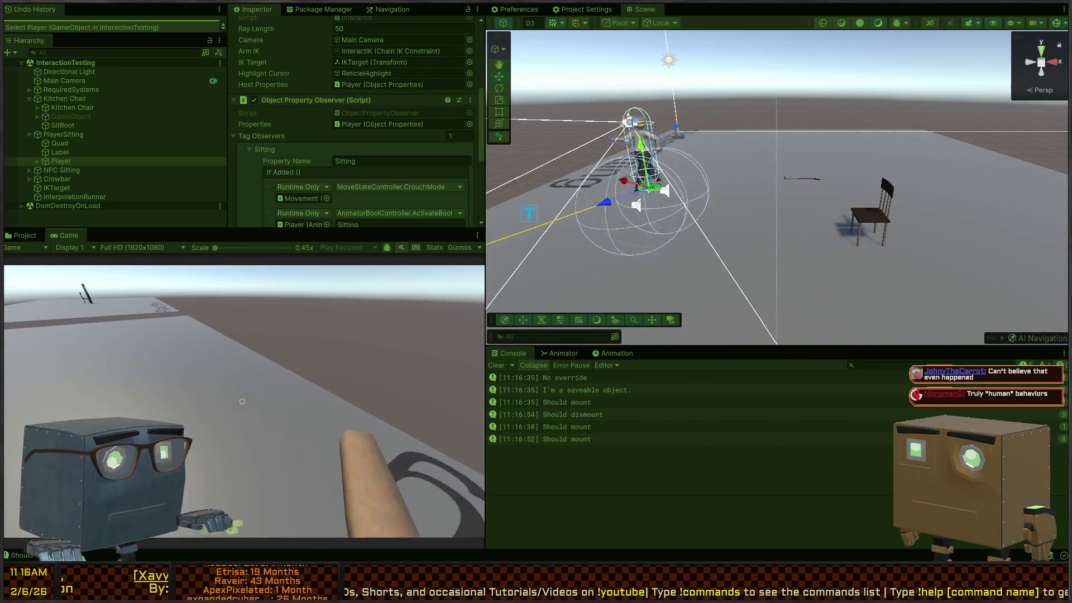
key(e)
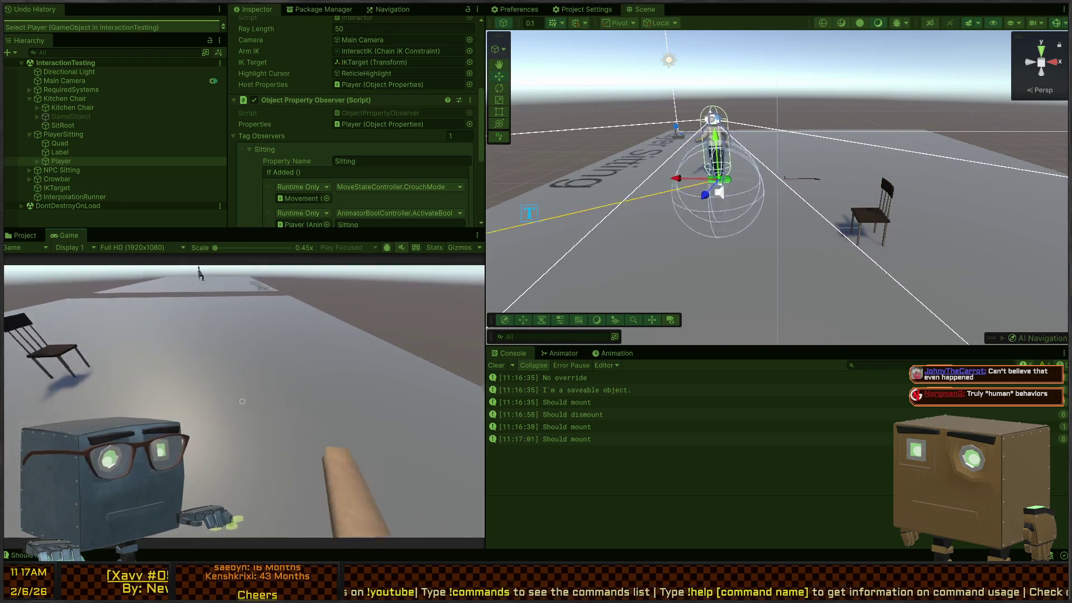
key(e)
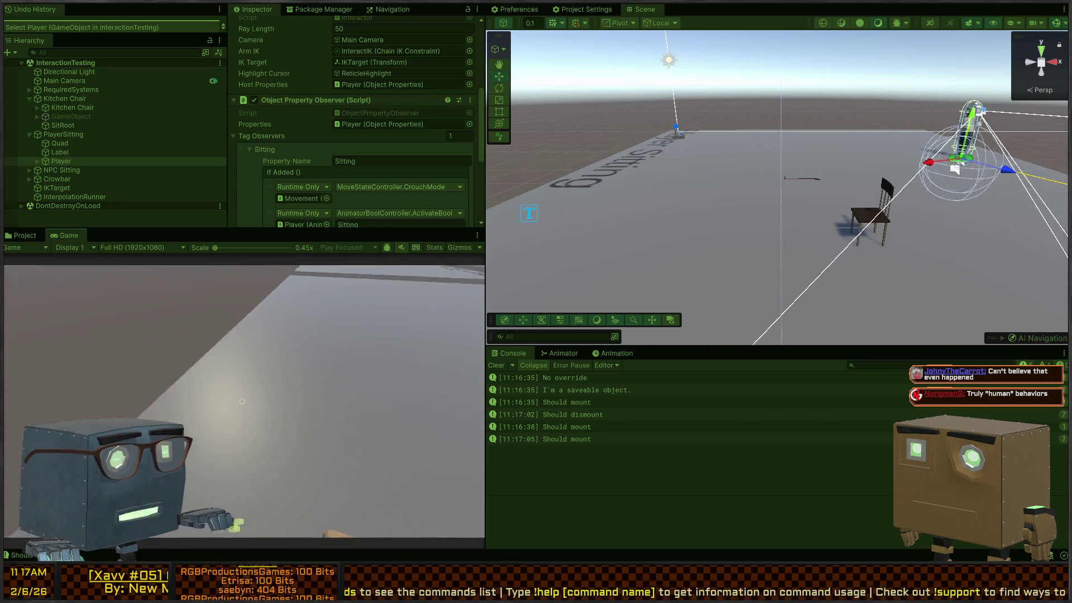
key(e)
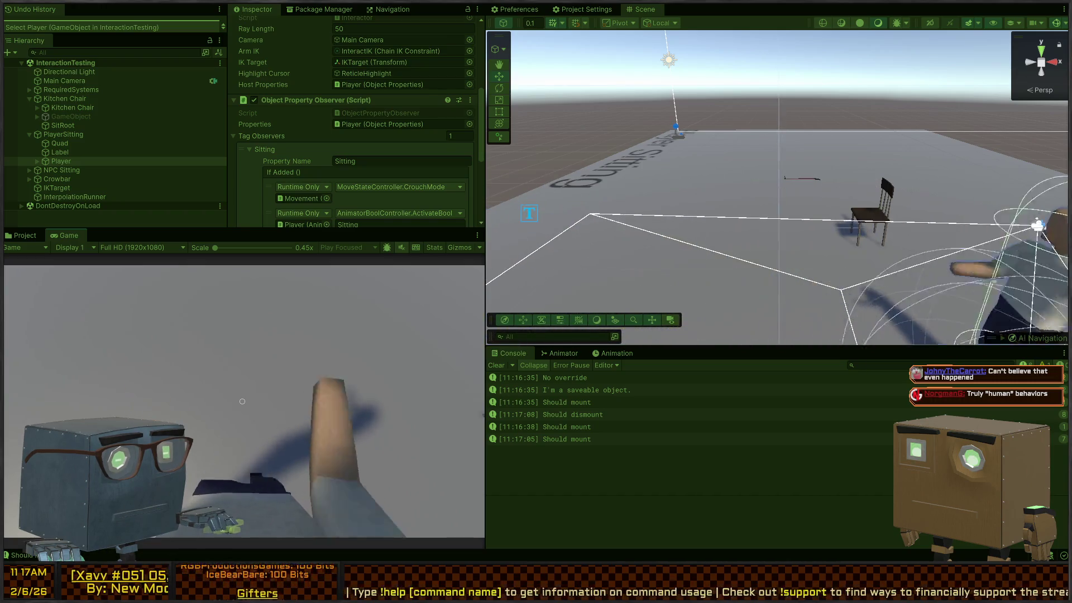
key(e)
key(e)
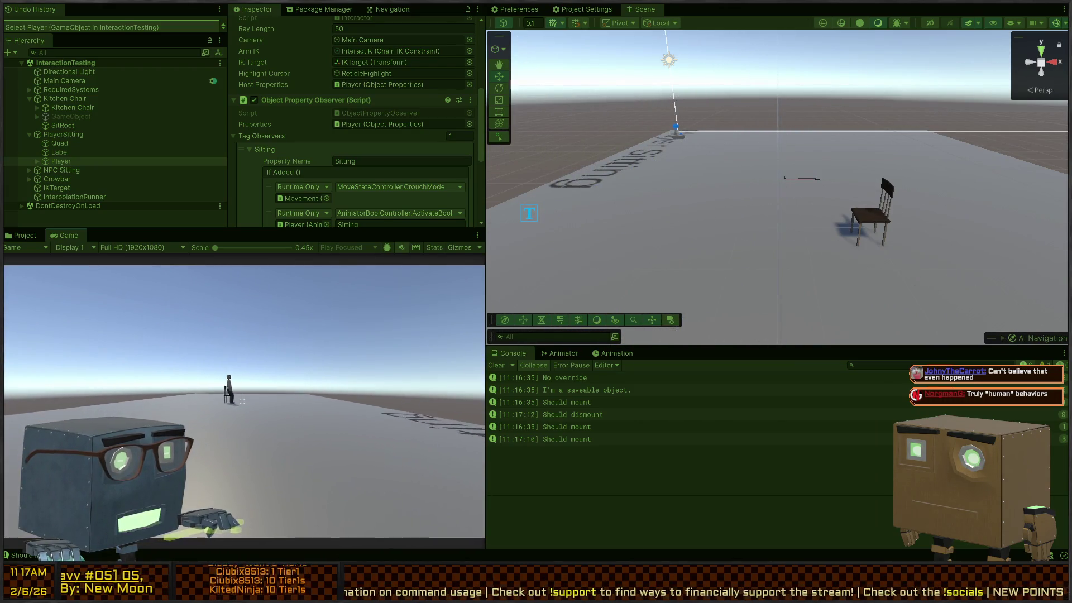
key(w)
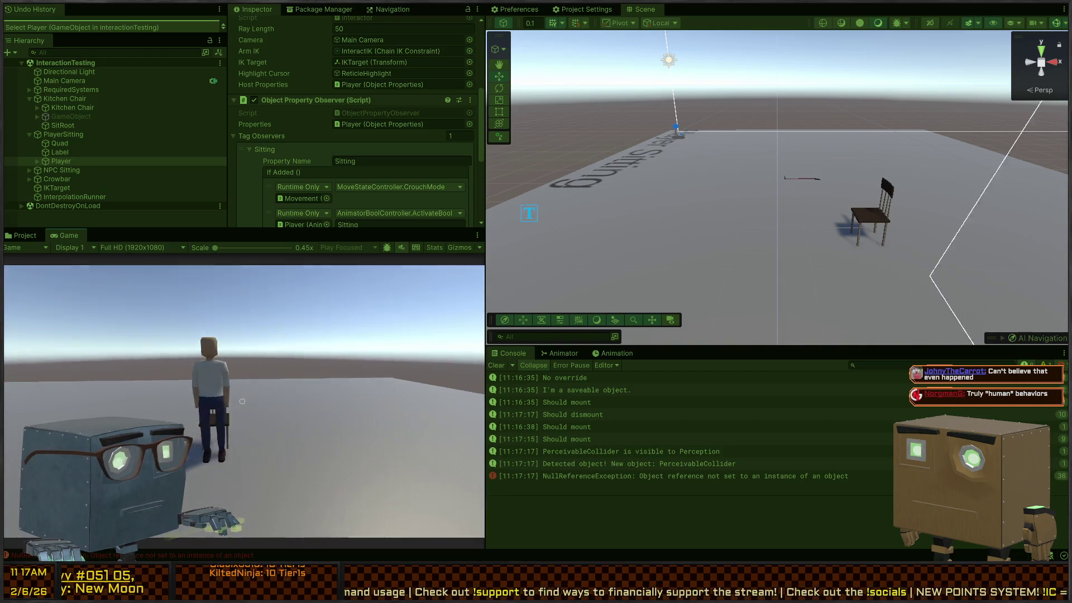
key(d)
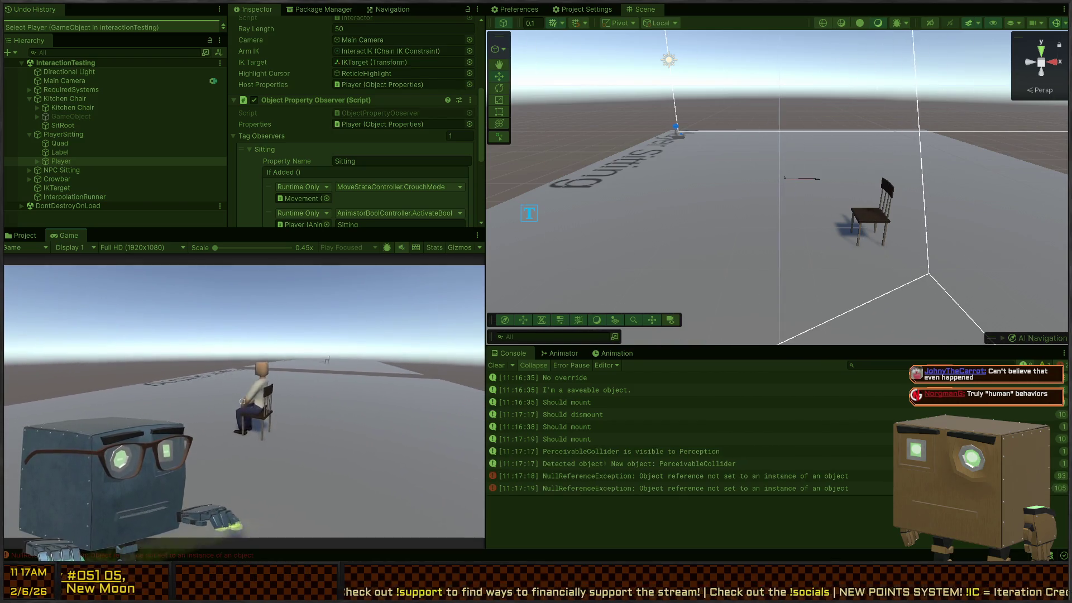
key(ctrl+p)
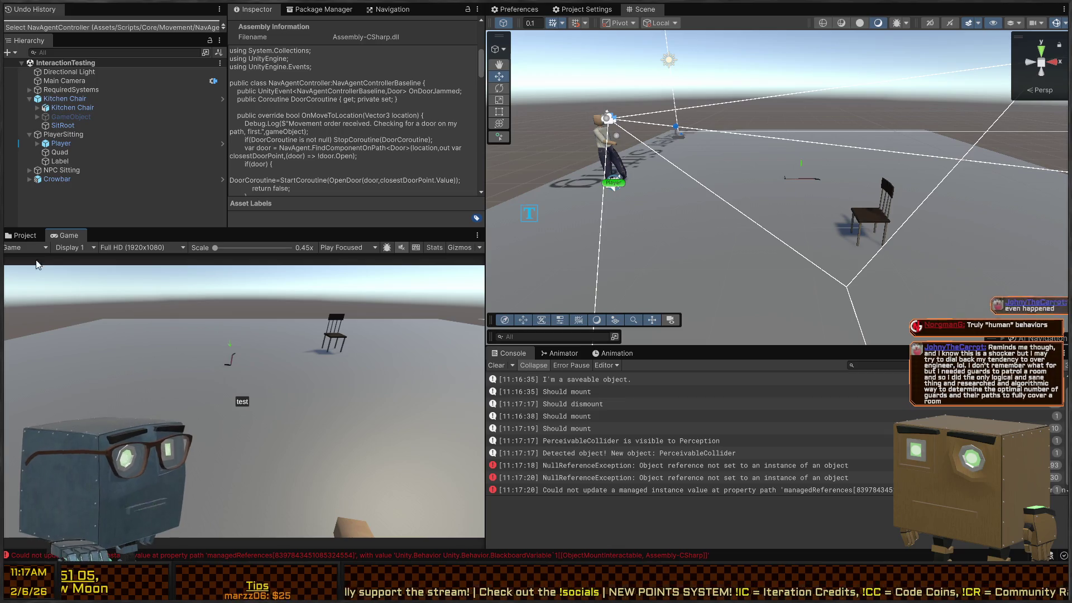
Step: Open the BehaviorTesting scene from Assets/Scenes/MechanicsTests in the Project window
click(24, 236)
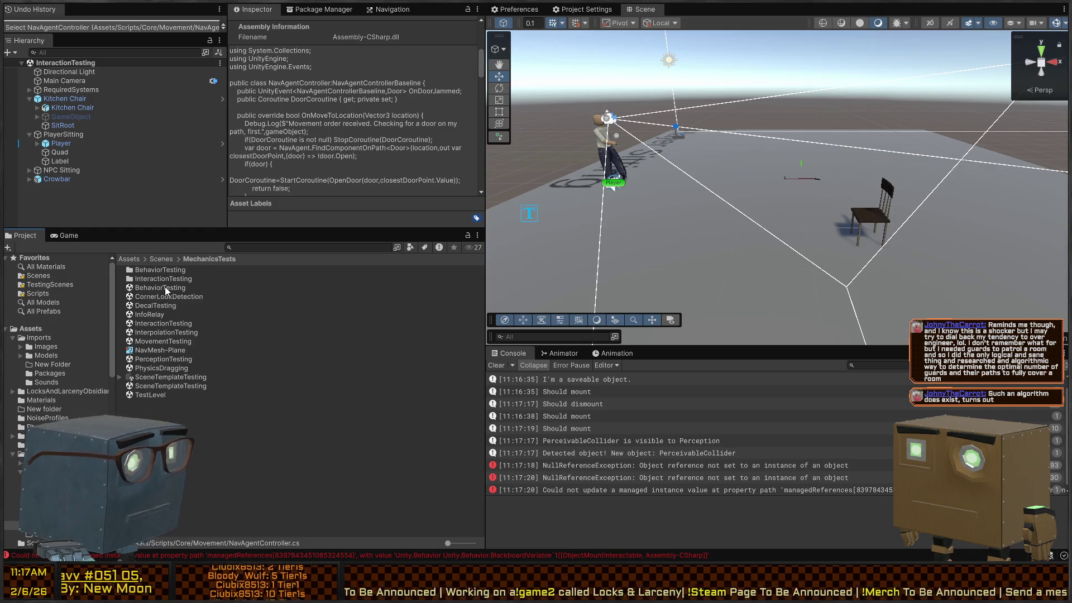
double_click(165, 289)
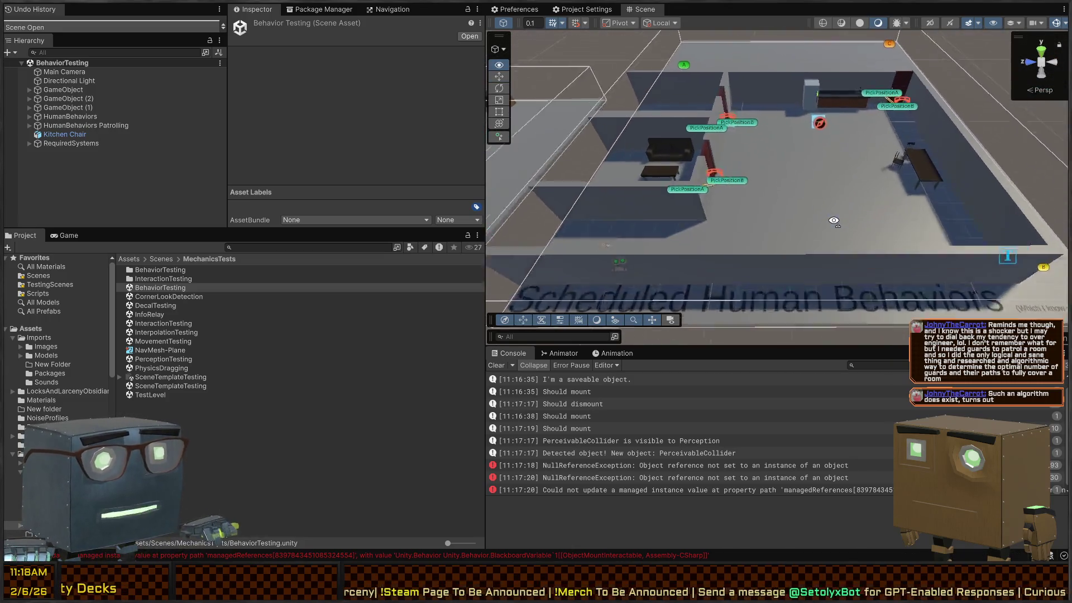
Step: Orbit the Scene view around the Human Behaviors room and pull back to see more of the level
mouse_move(837, 230)
mouse_down()
mouse_move(773, 219)
mouse_move(825, 242)
mouse_move(757, 235)
mouse_up()
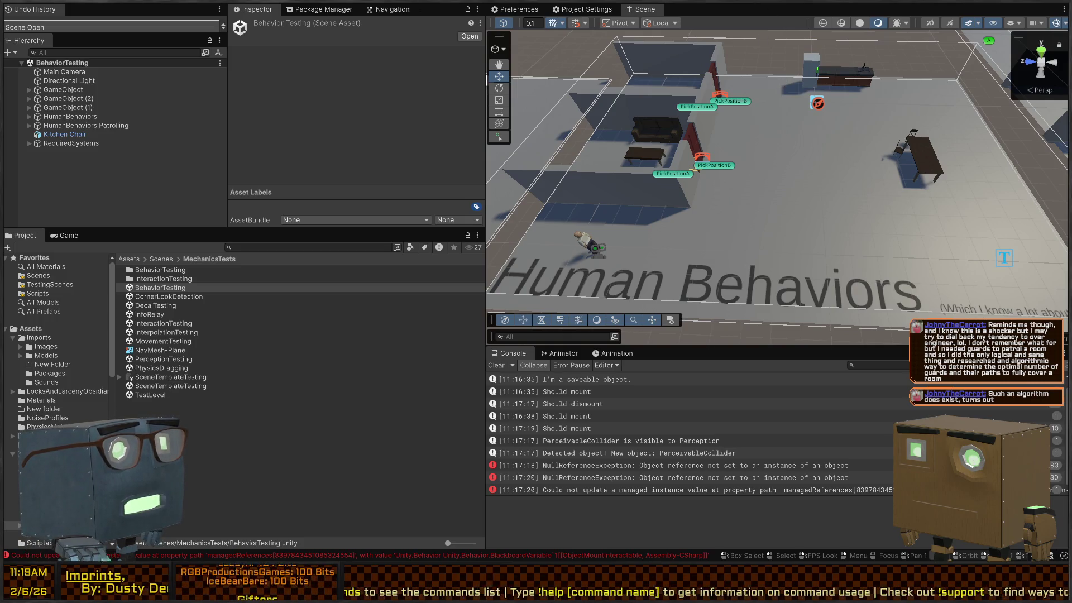
drag(715, 95, 721, 126)
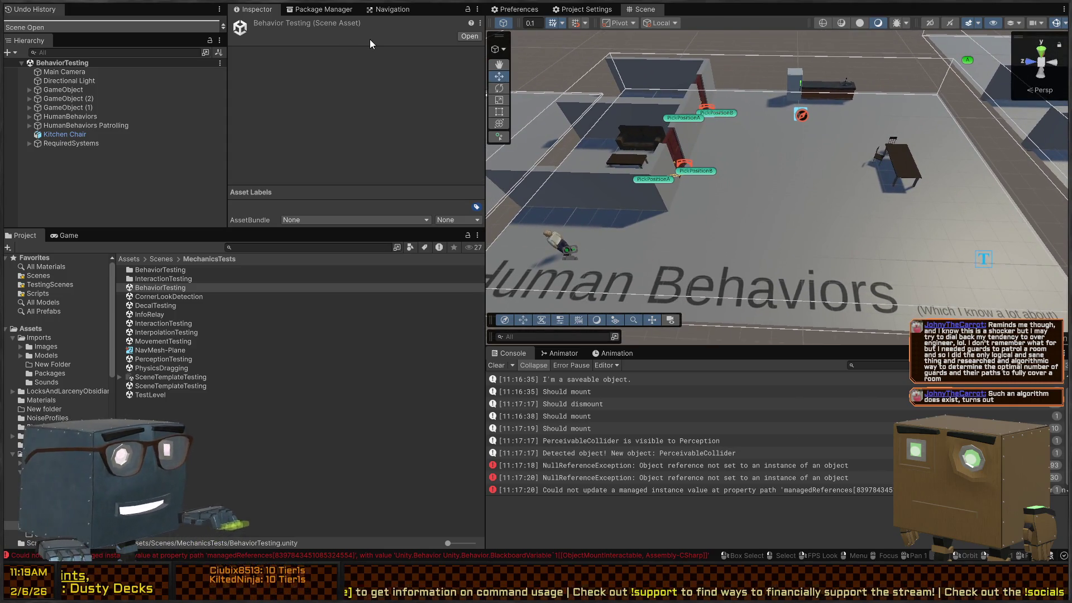
Step: Select the Patroller and review its Behavior Agent and Human Stat Tracker settings
click(66, 236)
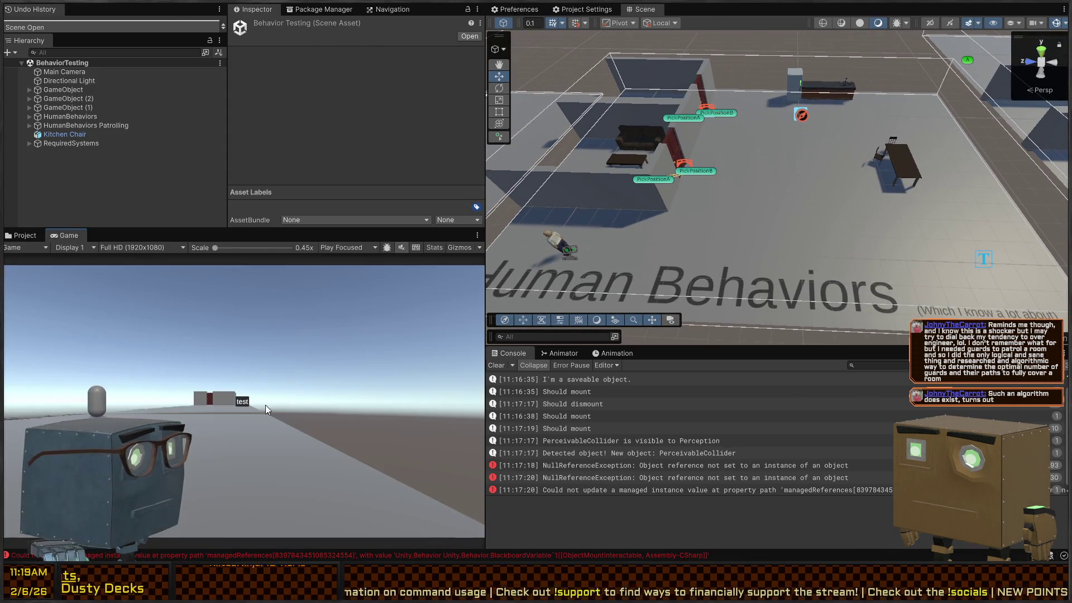
drag(744, 173, 710, 176)
click(681, 187)
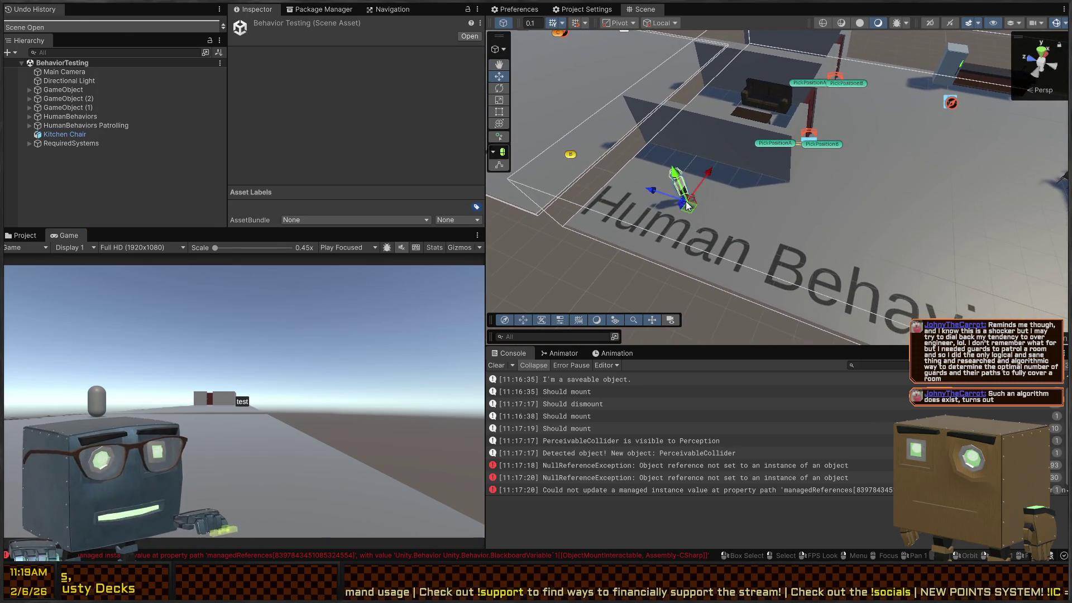
scroll(278, 177, down, 10)
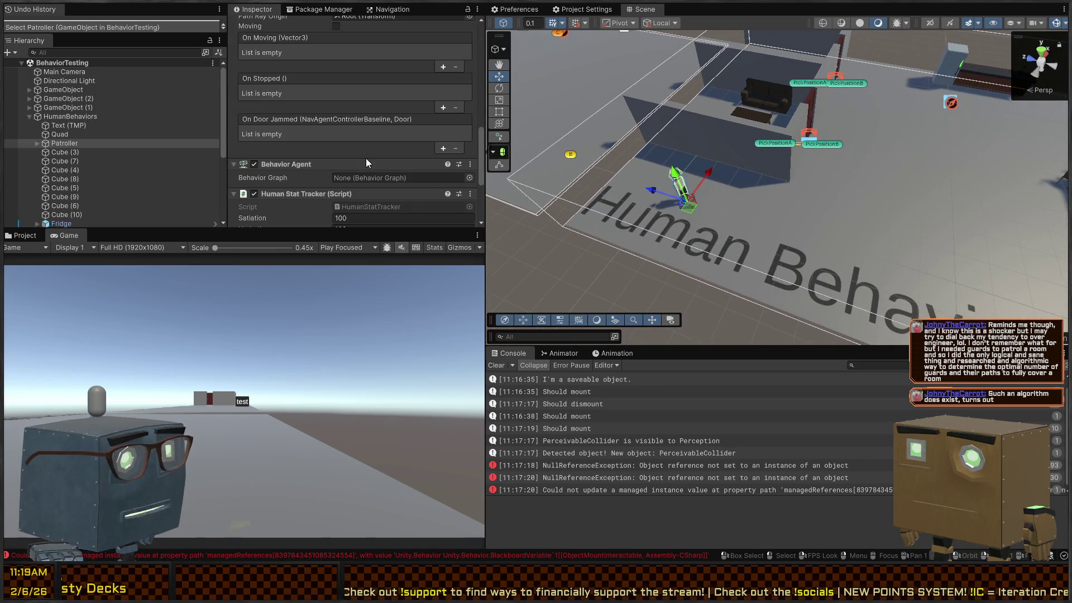
scroll(292, 134, up, 3)
Step: Return to the Project window and open the Package Manager
mouse_move(605, 165)
mouse_down()
mouse_move(792, 229)
mouse_move(802, 218)
mouse_up()
click(25, 235)
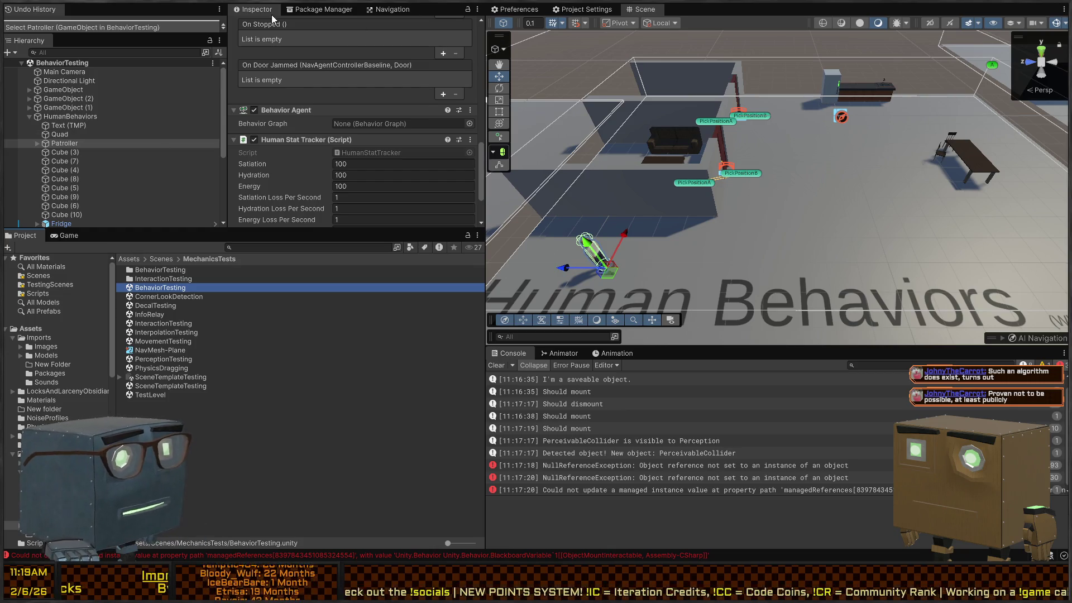
click(296, 8)
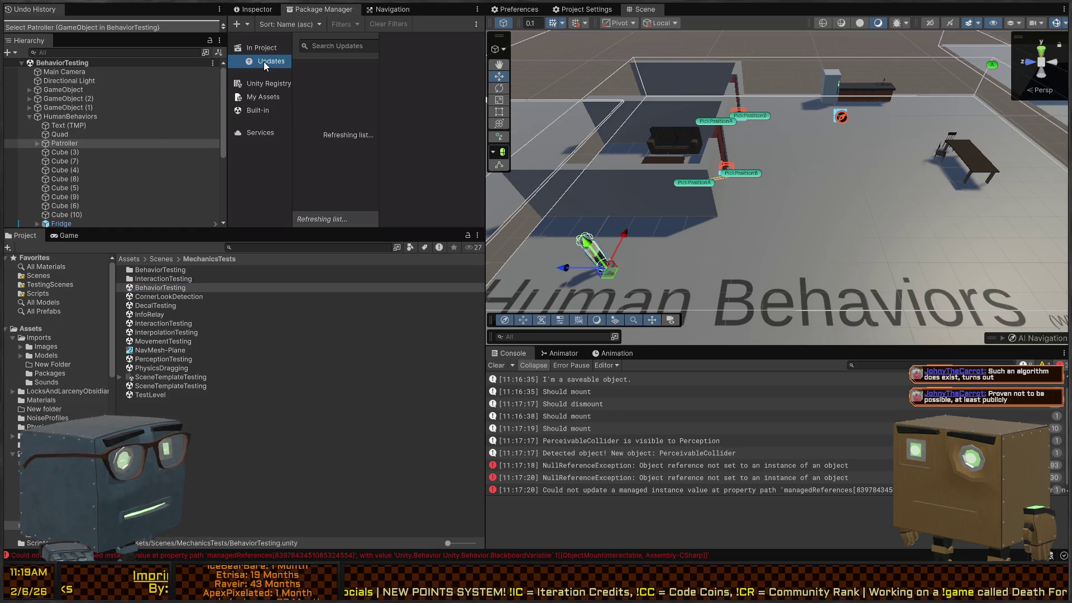
Step: Widen the Package Manager list to read the two updates, then return to the Patroller's Inspector
drag(376, 72, 454, 74)
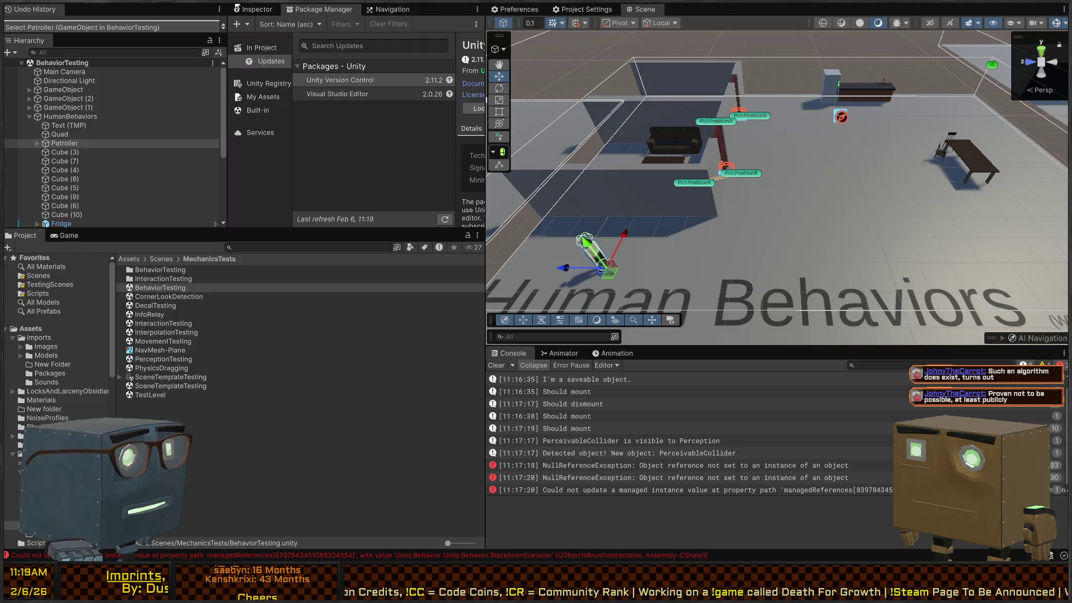
click(256, 13)
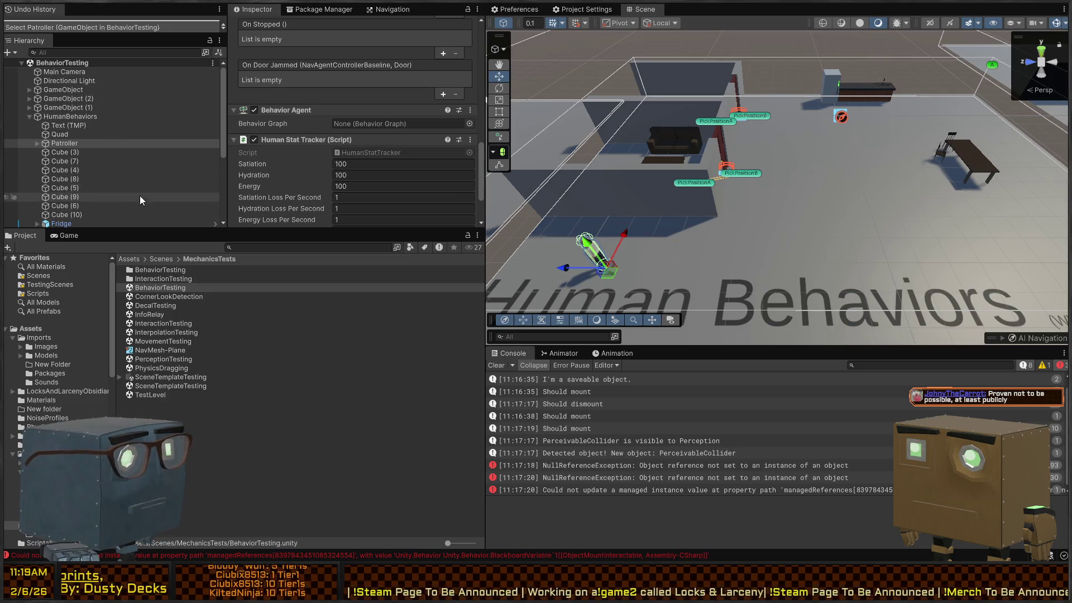
Step: Scroll through the Project tree, opening Prefabs and collapsing the Assemblies folder
scroll(78, 156, down, 4)
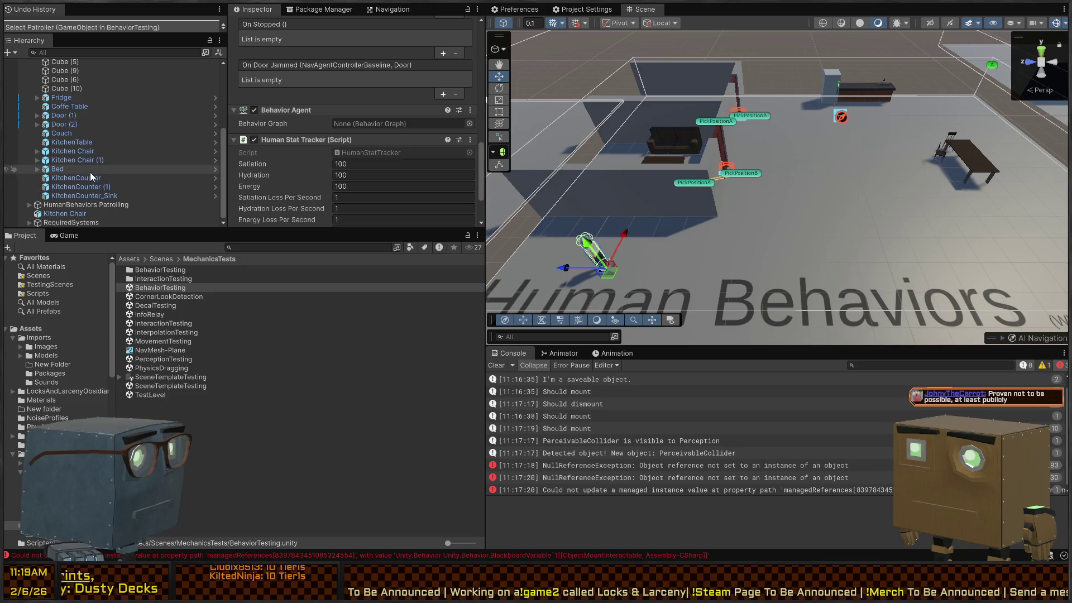
scroll(52, 193, up, 4)
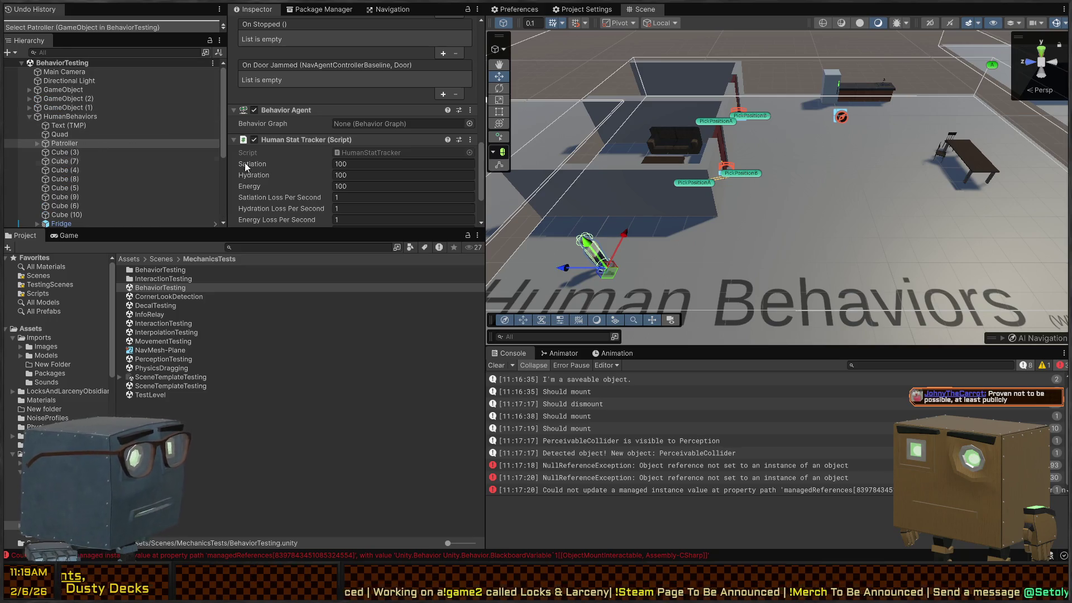
scroll(306, 147, down, 2)
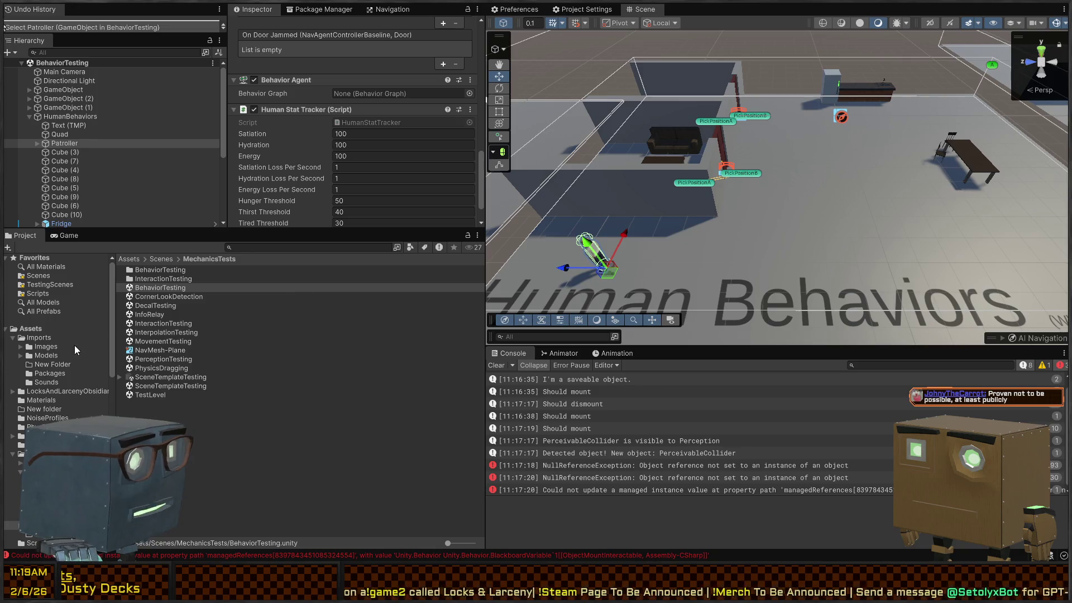
scroll(50, 313, down, 5)
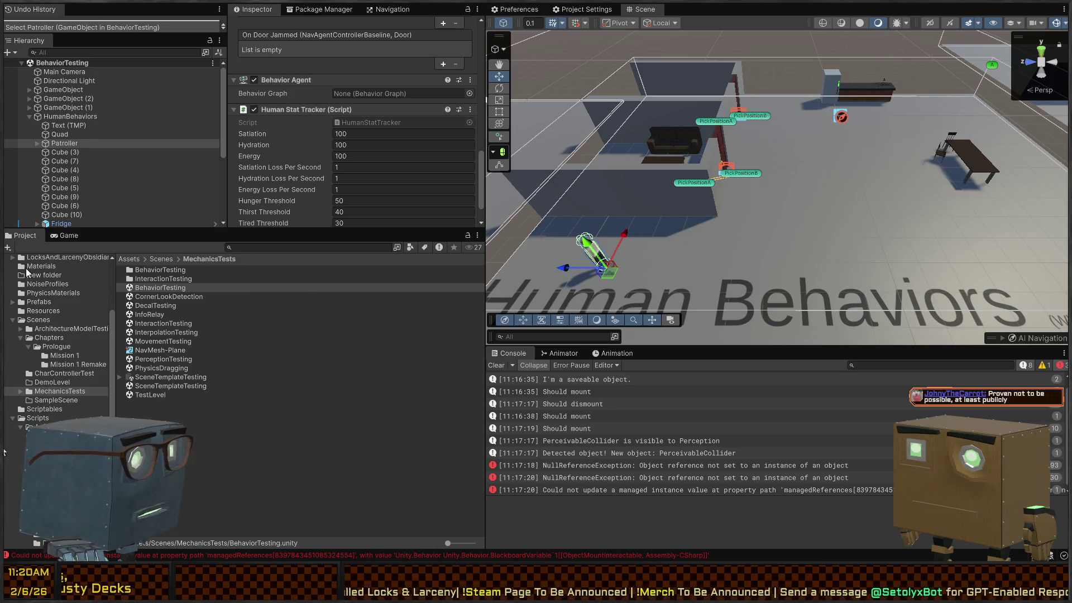
scroll(45, 358, up, 1)
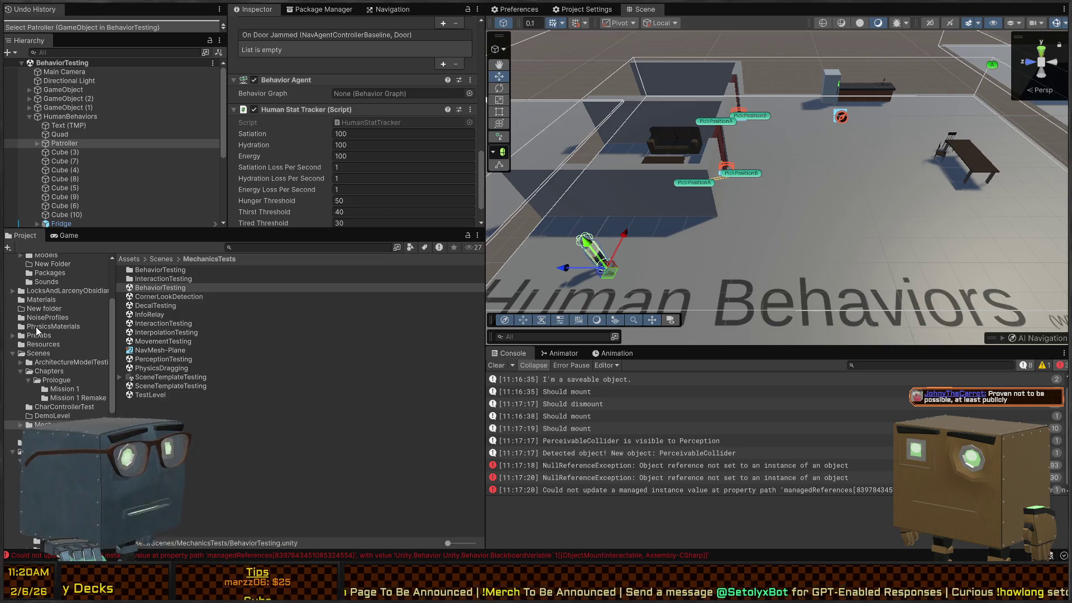
click(31, 338)
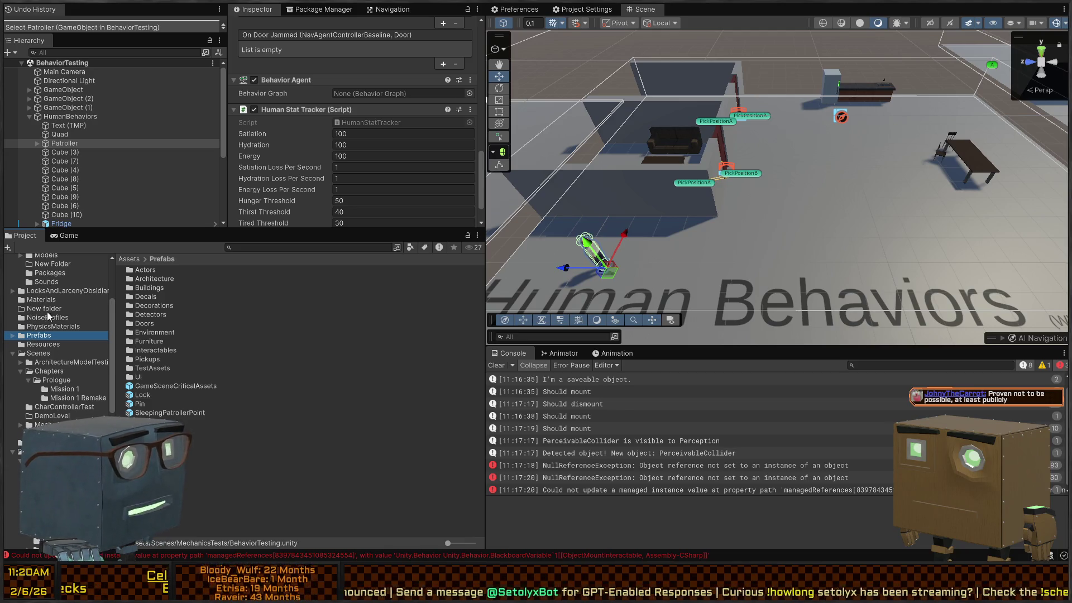
scroll(45, 329, down, 5)
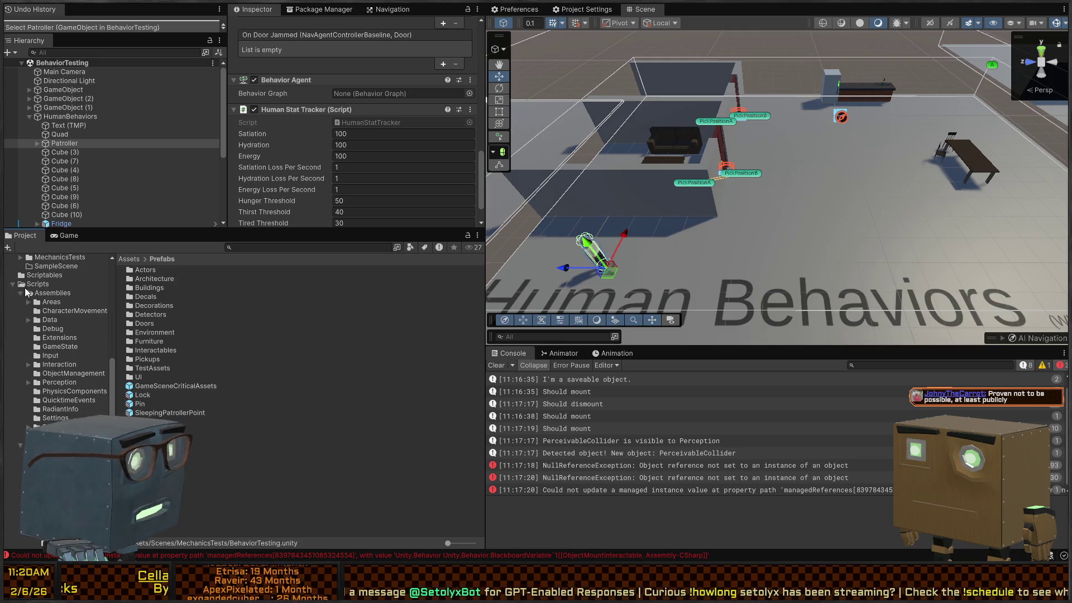
scroll(22, 338, up, 2)
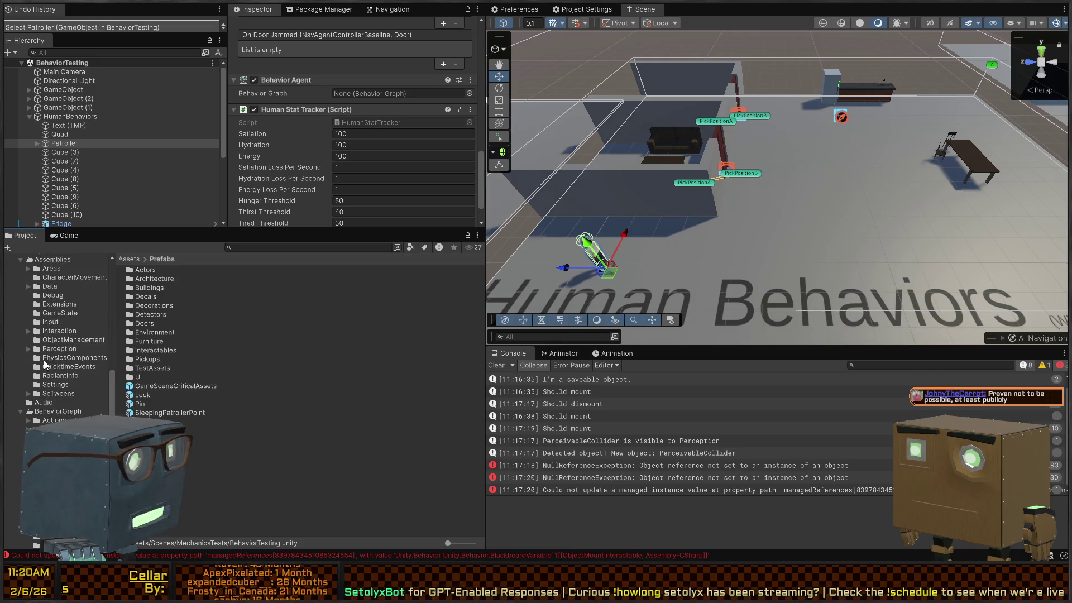
click(21, 326)
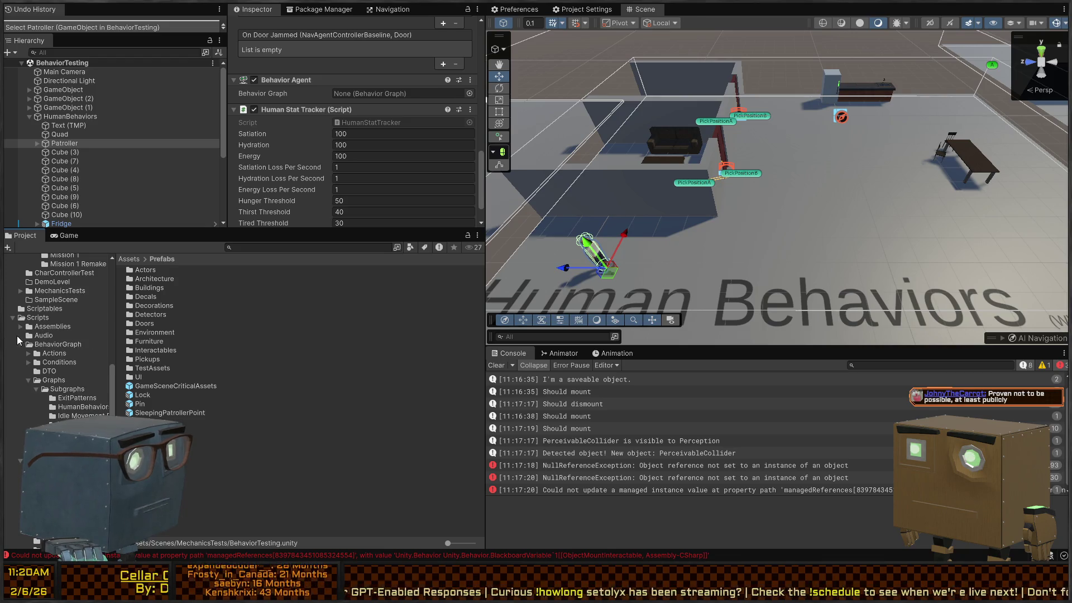
Step: Browse BehaviorGraph > Graphs > Subgraphs > HumanBehaviors and select the HumanMaintenance graph asset
click(40, 344)
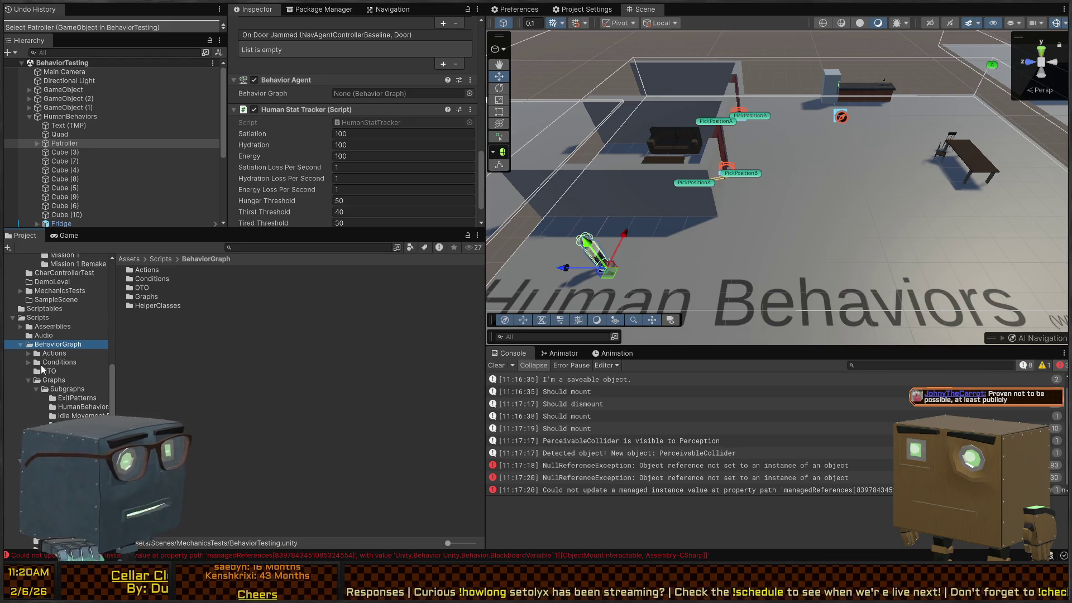
click(52, 355)
click(50, 372)
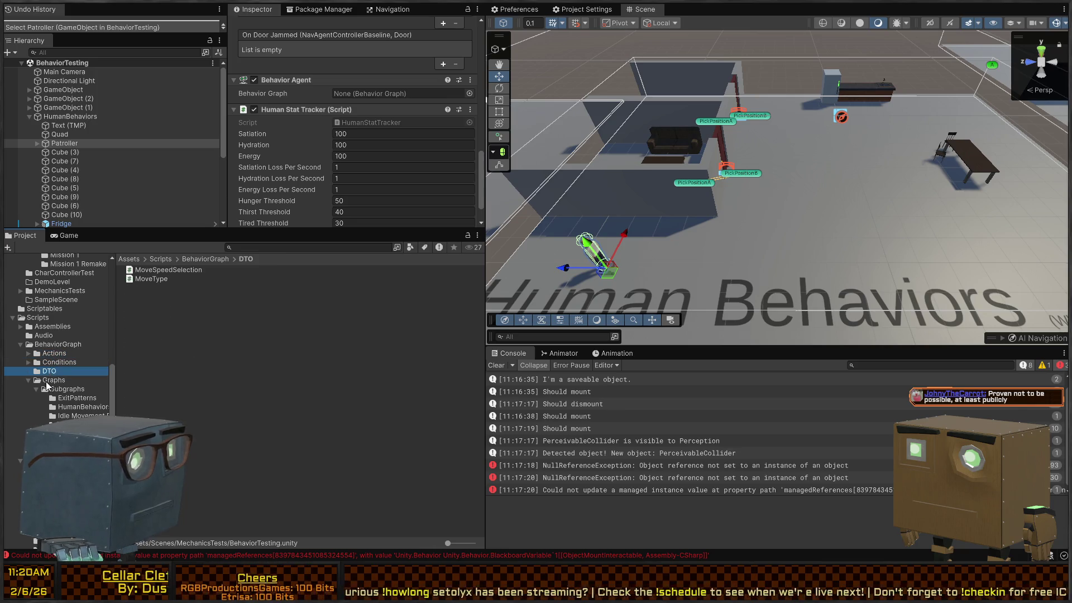
click(54, 380)
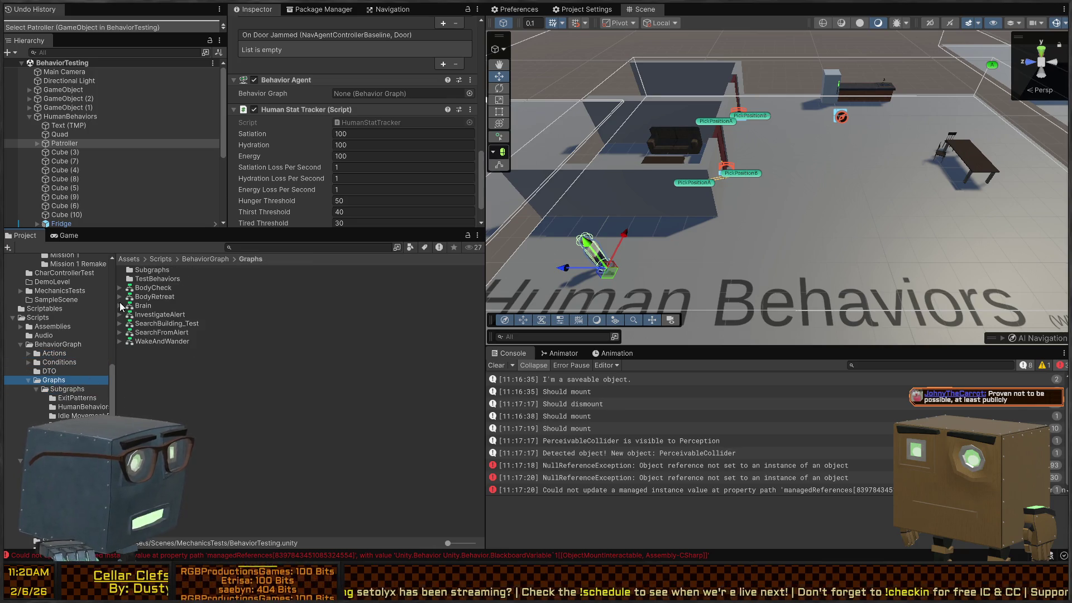
double_click(153, 270)
double_click(152, 277)
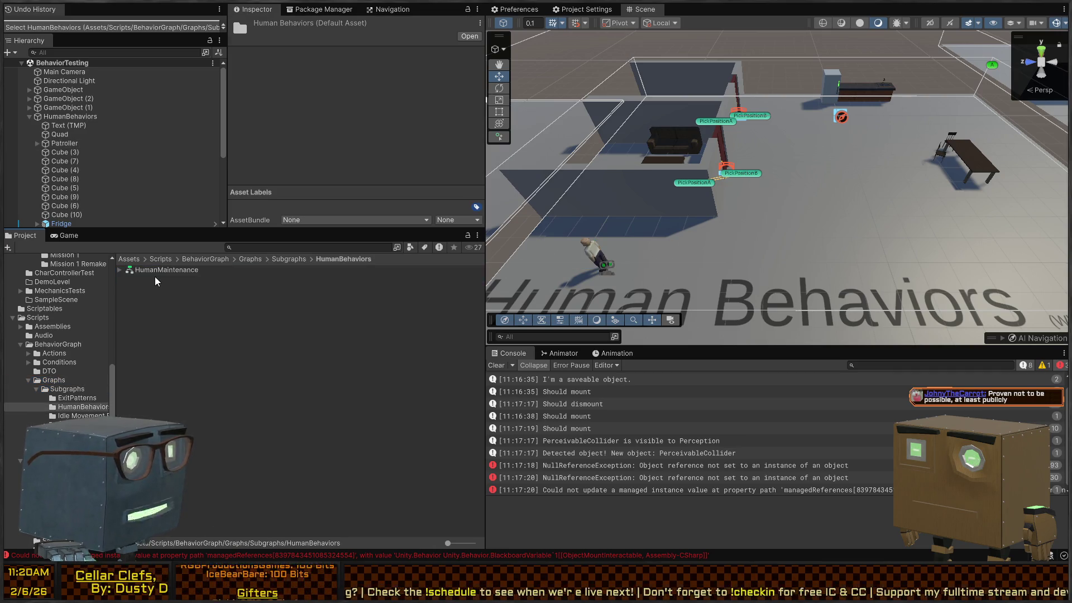
click(182, 270)
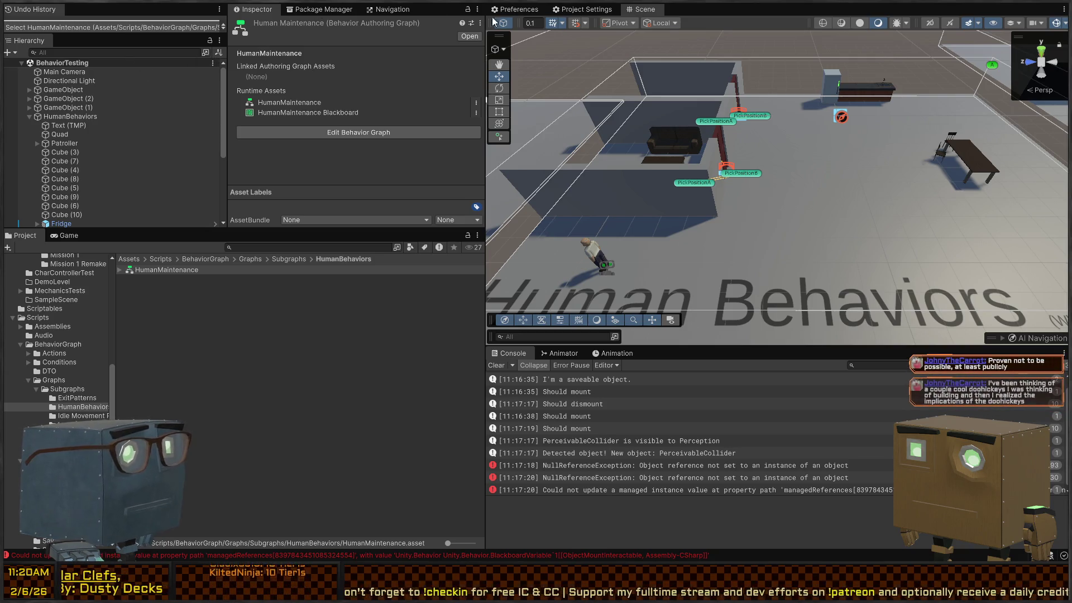
Step: Enlarge the HumanMaintenance graph editor, center the On Start node, and bring up the Add Node list
drag(486, 110, 200, 114)
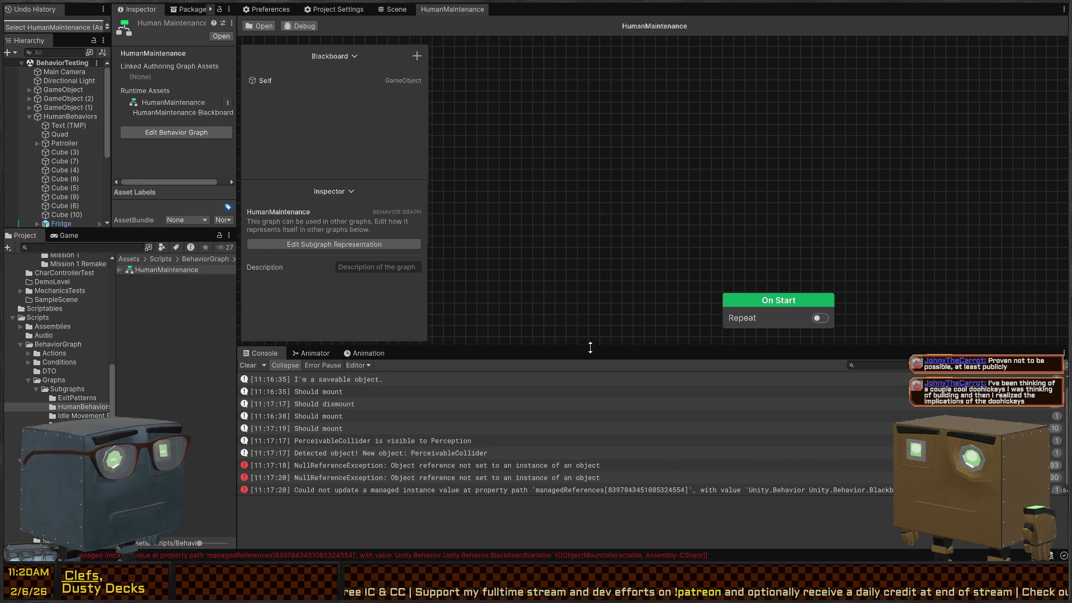
drag(591, 347, 576, 471)
drag(637, 311, 540, 231)
mouse_move(519, 101)
mouse_down()
mouse_move(569, 99)
mouse_move(551, 100)
mouse_up()
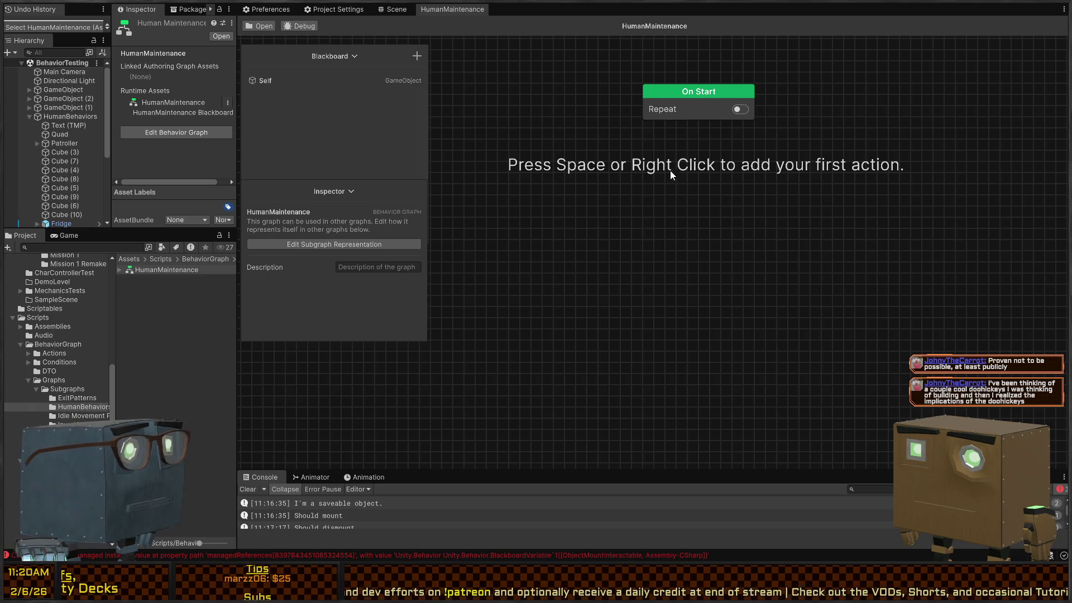
right_click(623, 164)
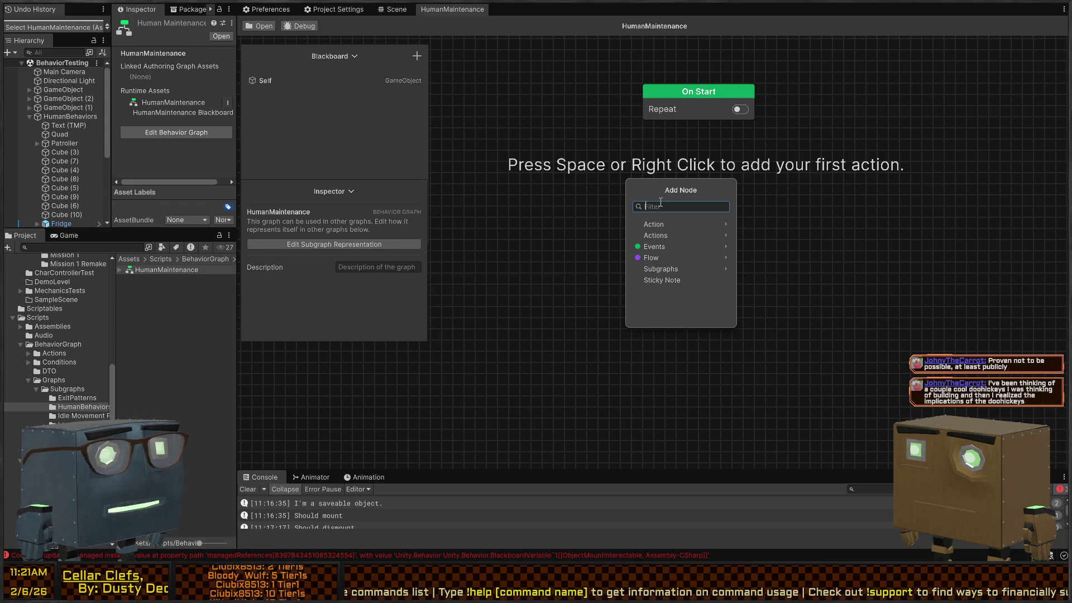
Step: Add a Sticky Note to the graph via the node search for 'sticky'
click(564, 183)
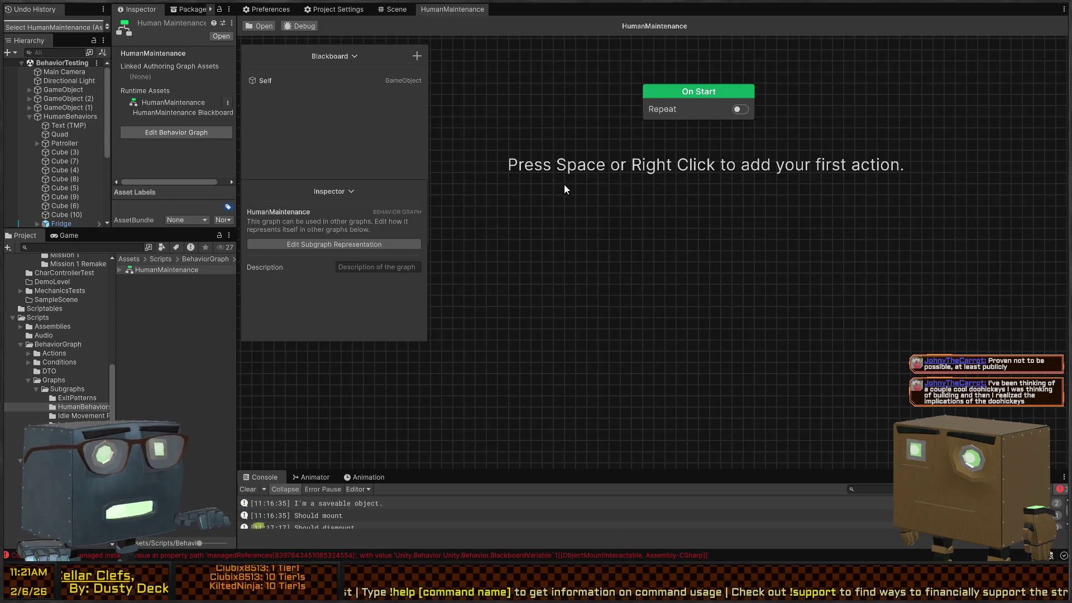
key(space)
text(sticky)
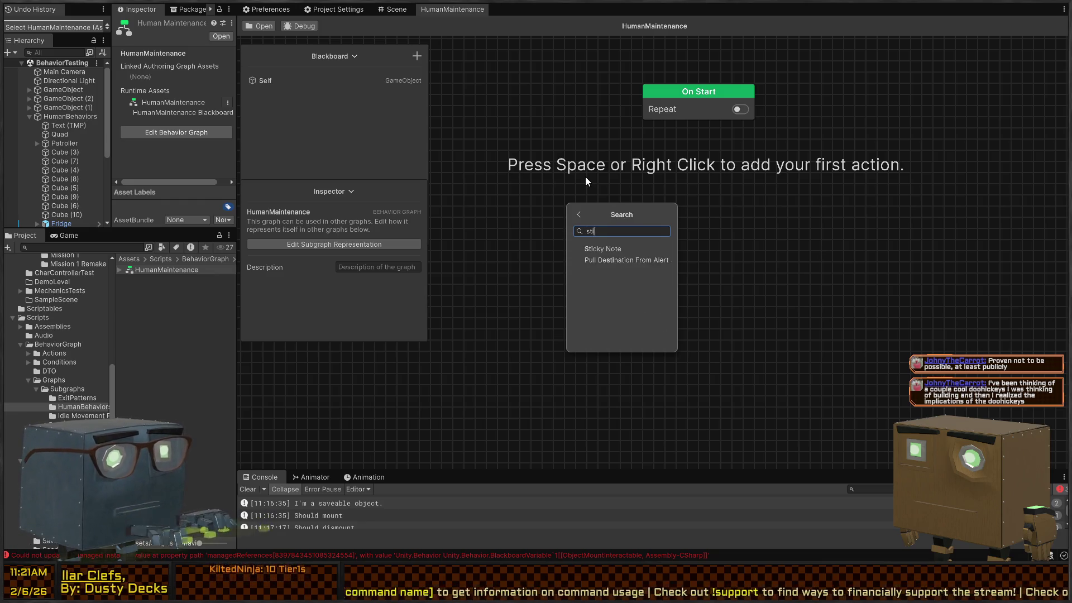
key(ctrl+a)
click(592, 249)
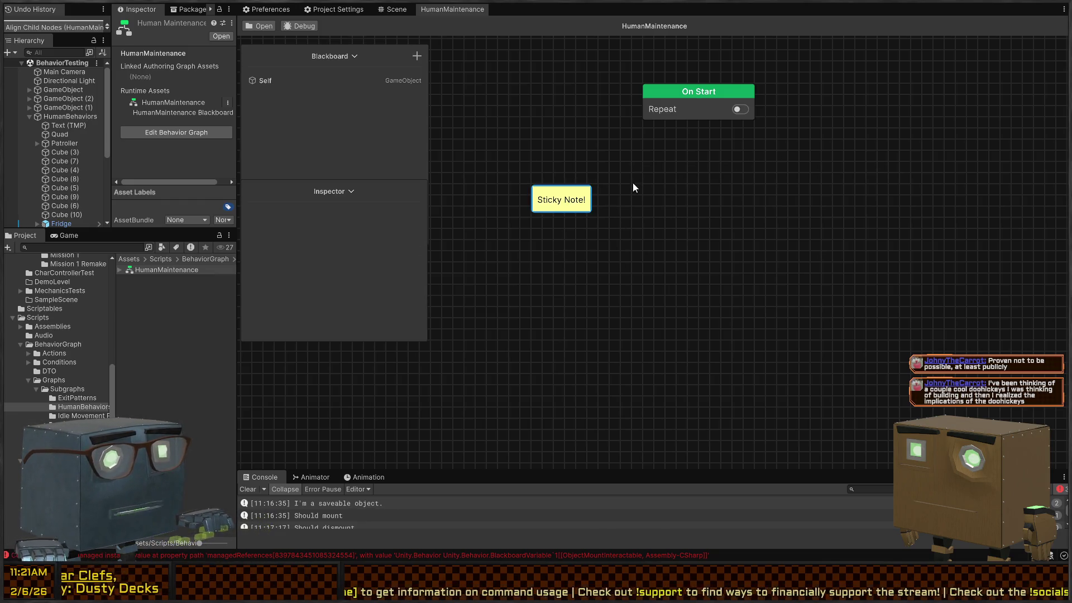
Step: Write '- Loop starts' and '- Check for Thirst - and handle it if so' in the note
double_click(565, 199)
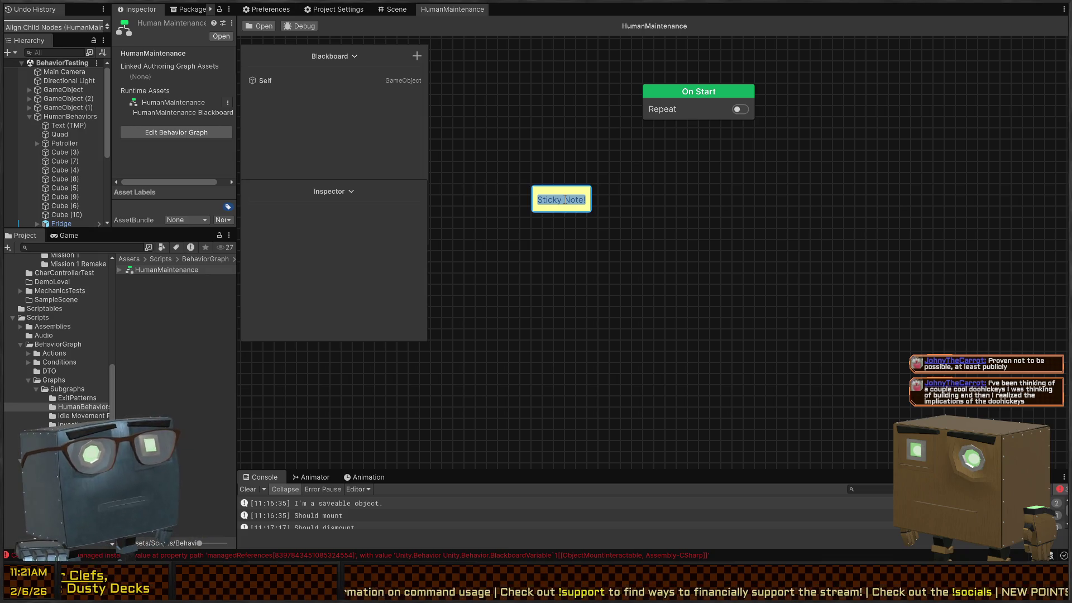
text(- )
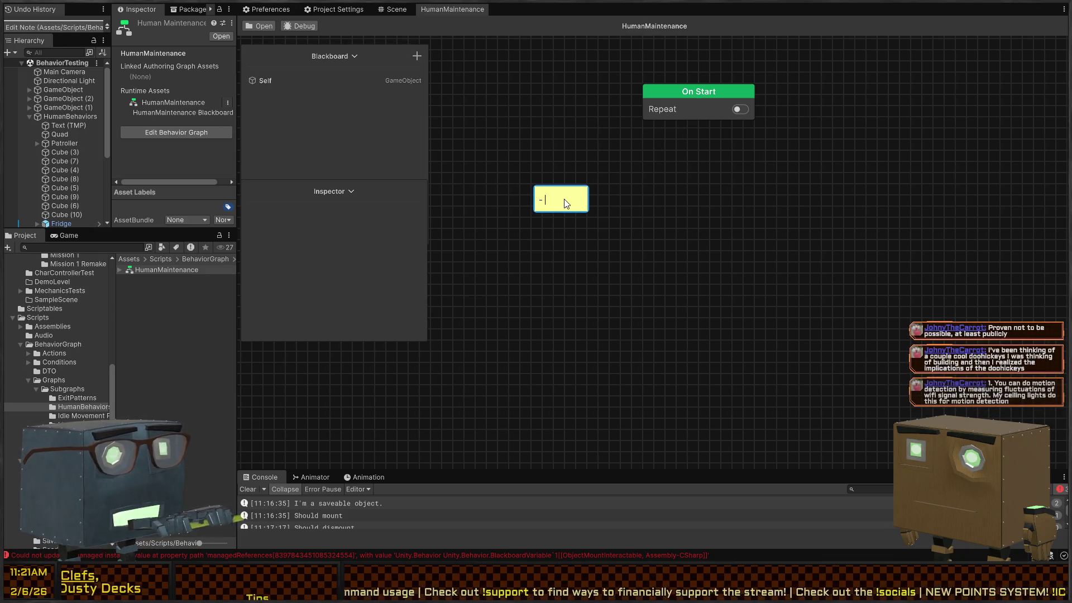
text(Loop starts)
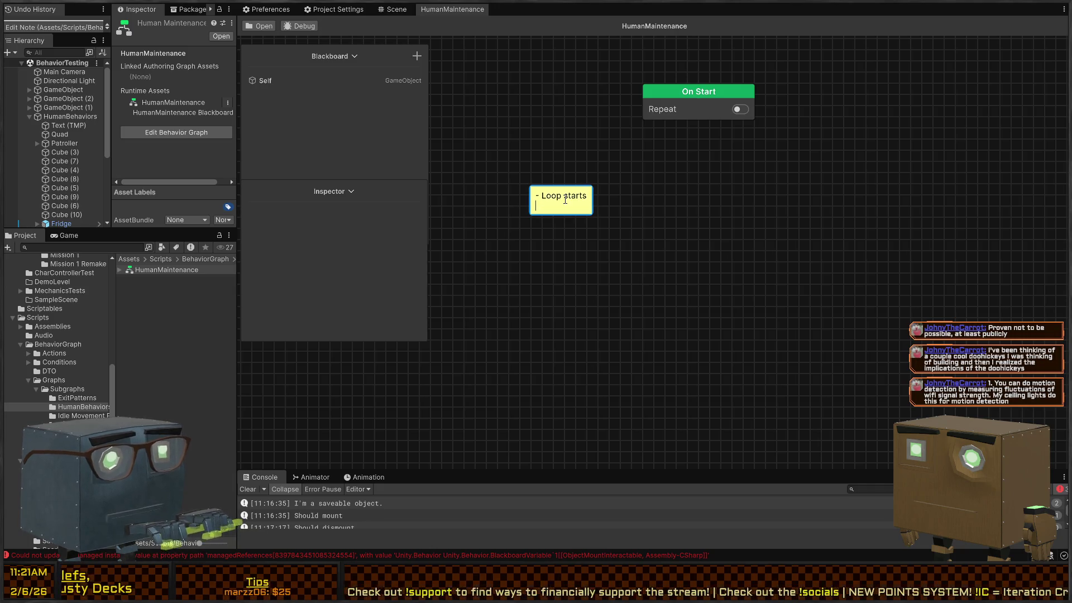
key(Return)
text(- )
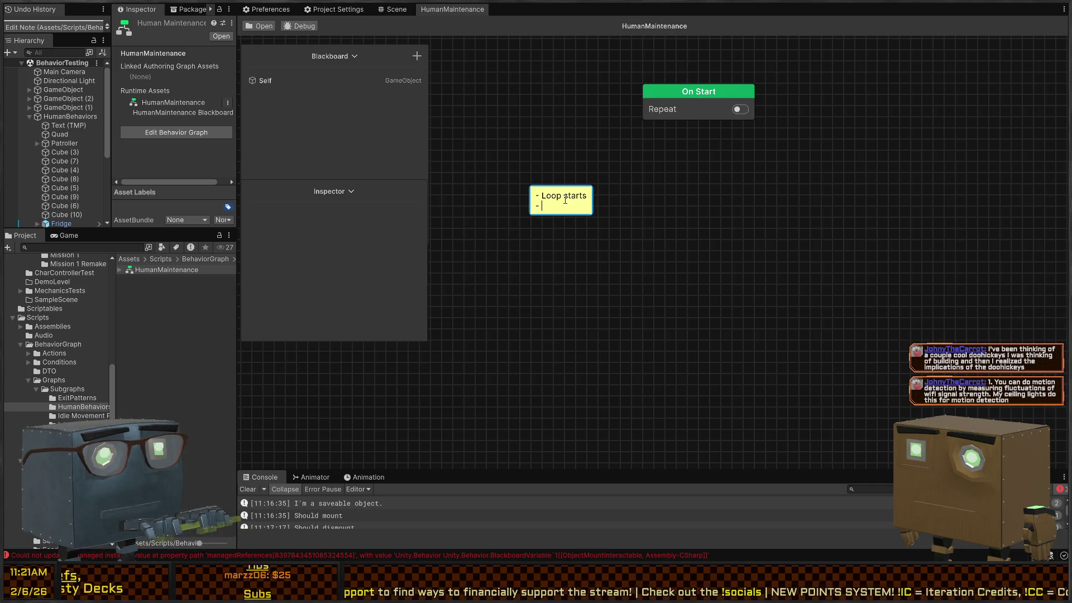
text(Check for )
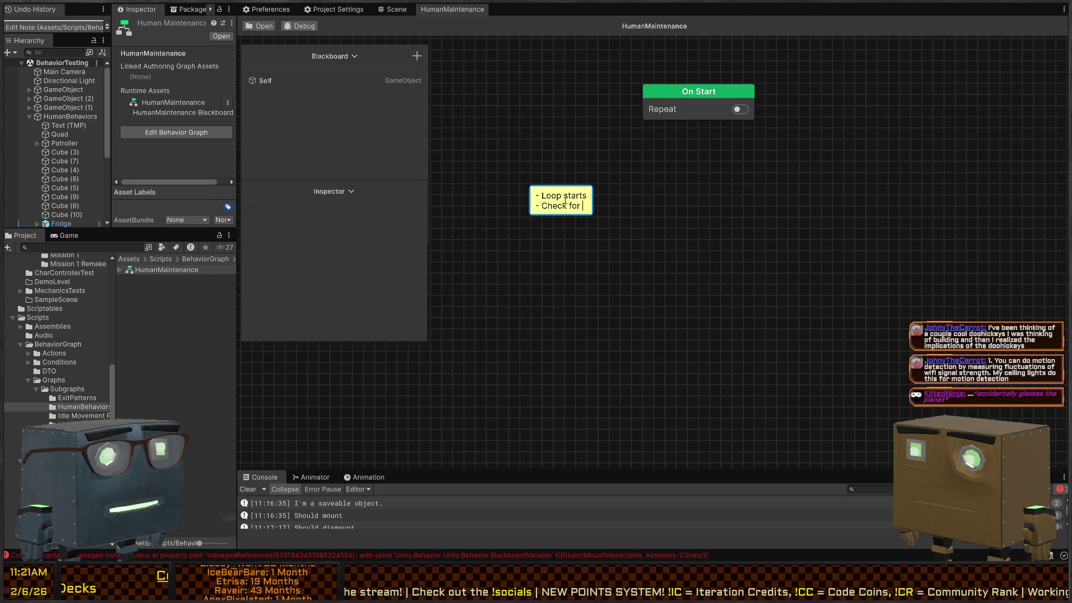
text(Thirst)
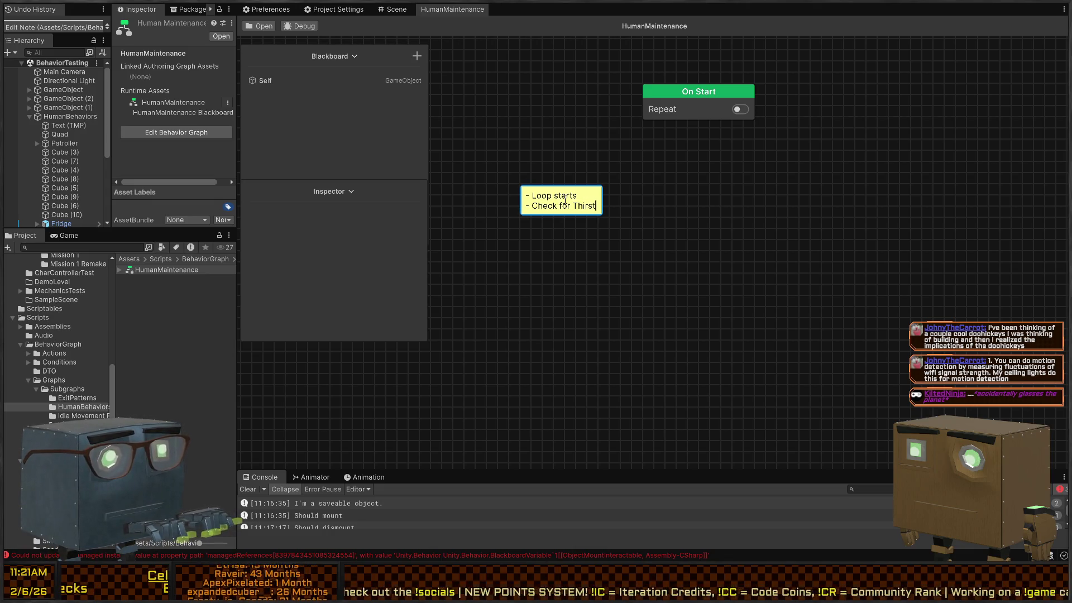
text( - and handl)
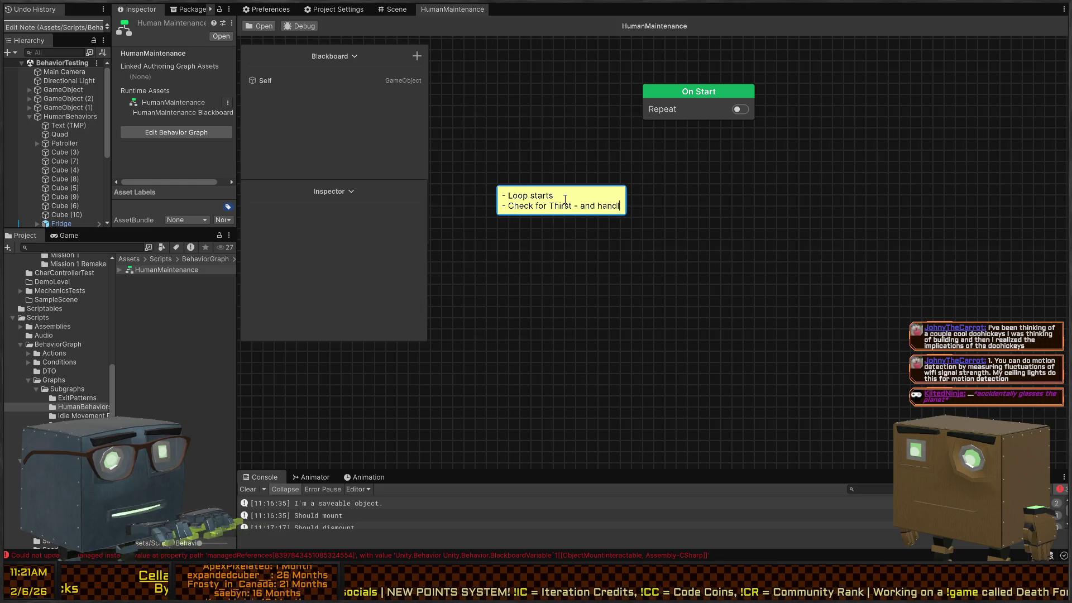
text(e it if so)
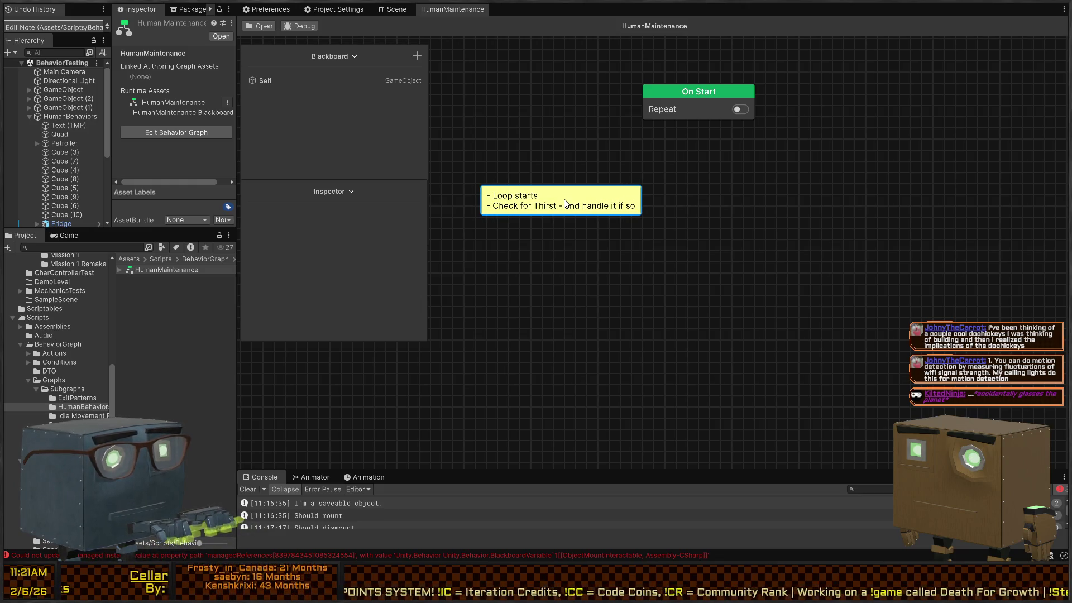
key(ctrl+a)
click(566, 202)
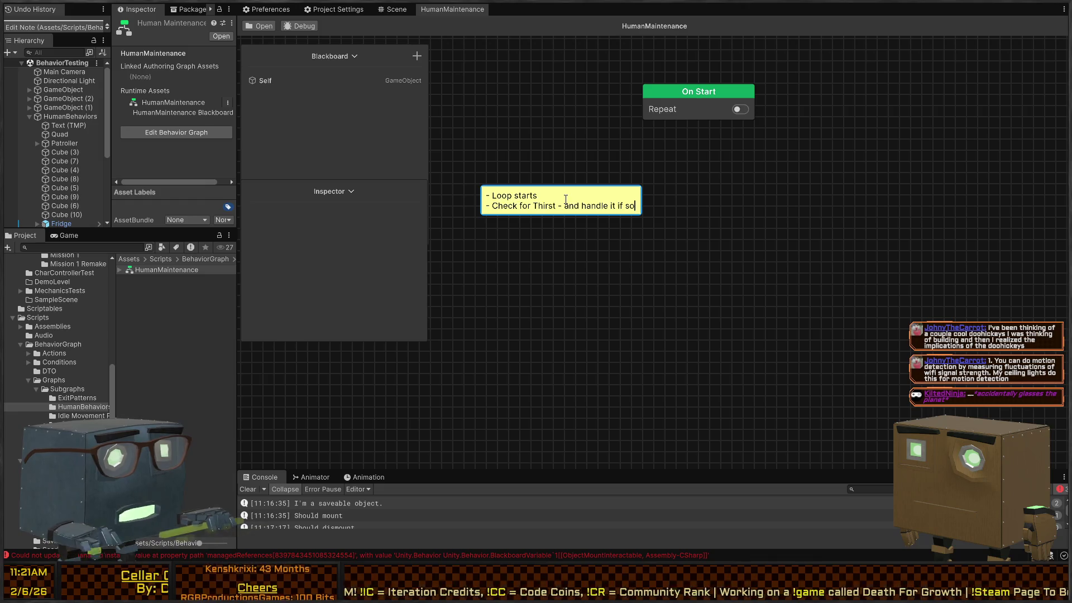
click(566, 202)
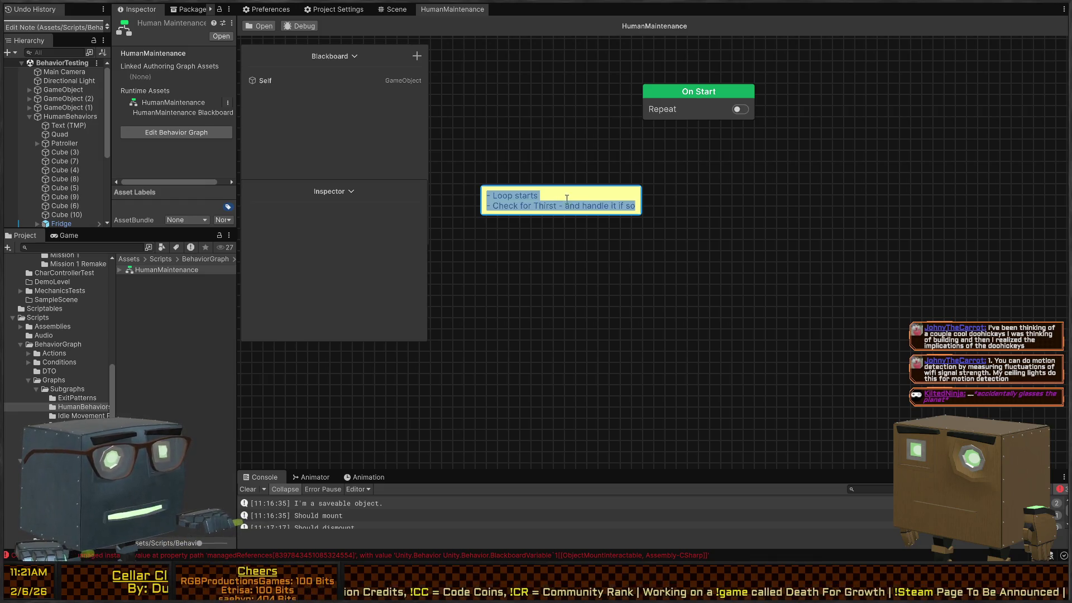
Step: Add '- Check for energy, then handle' and 'increment before allowing loop' lines, then move the note toward On Start
key(ctrl+End)
key(Return)
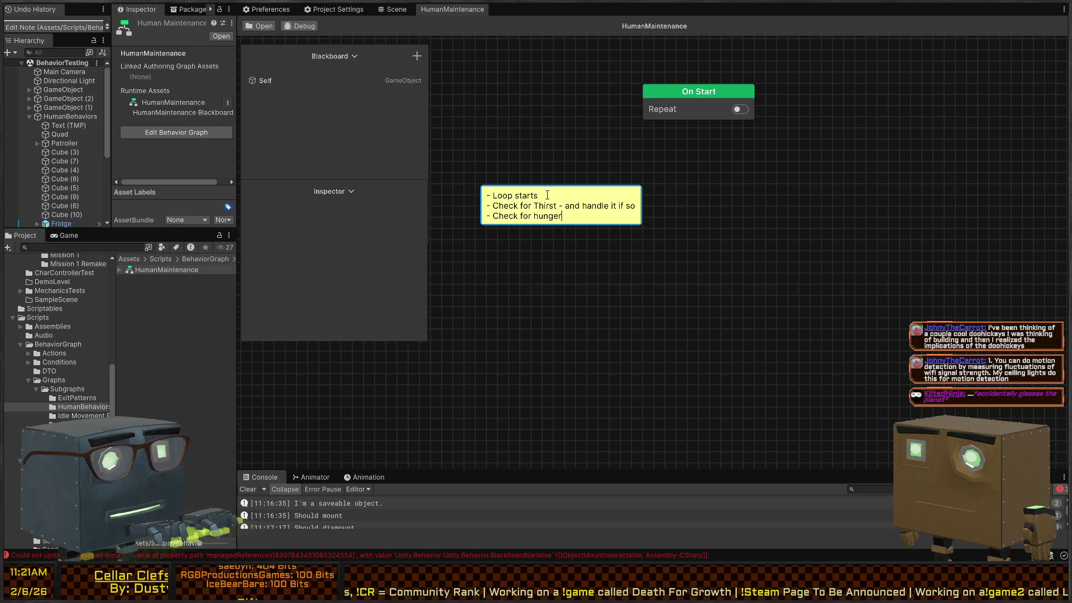
text(, then handle)
key(Return)
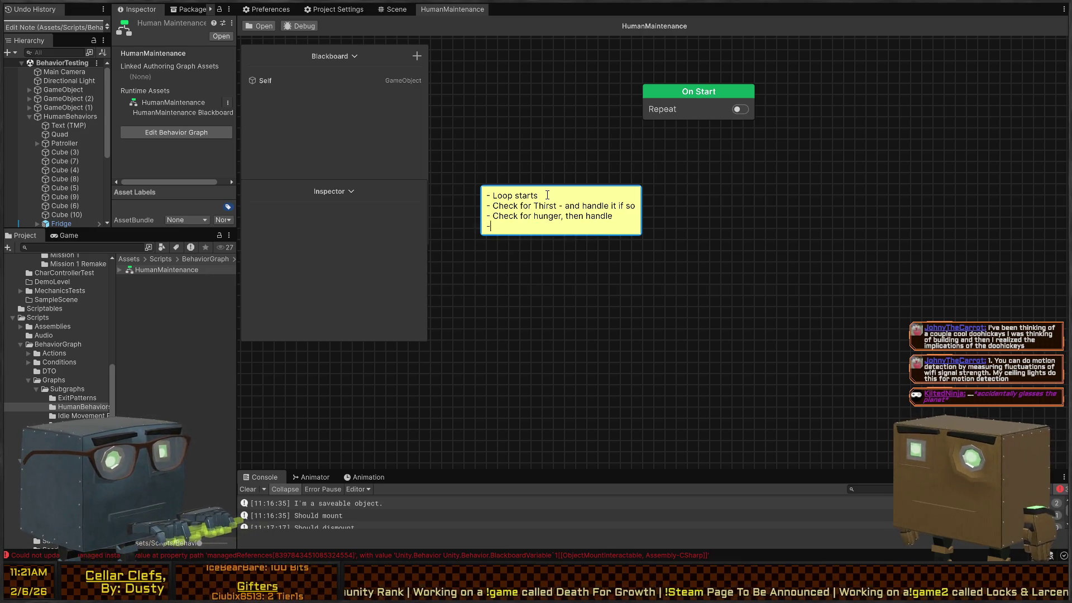
text(- Check for energy, then hand)
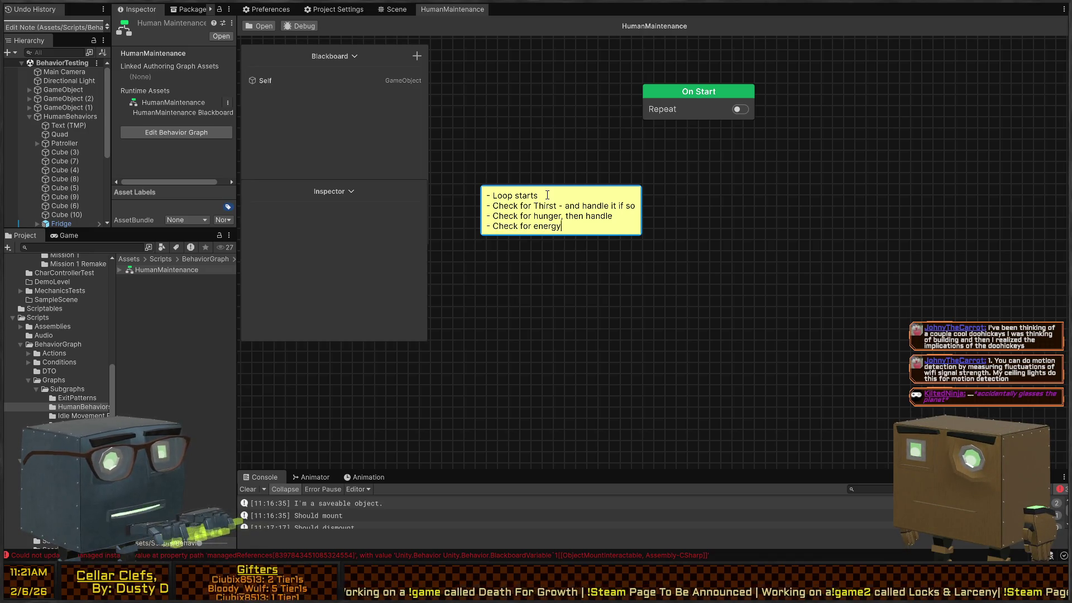
text(le)
key(Return)
text(- otherwise wait x)
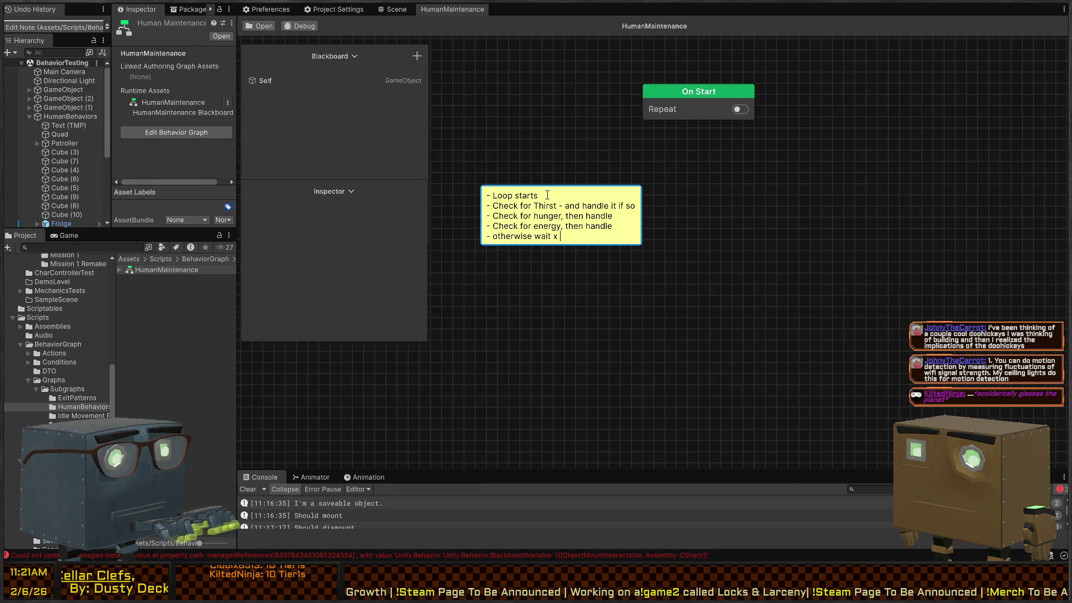
text(increment before al)
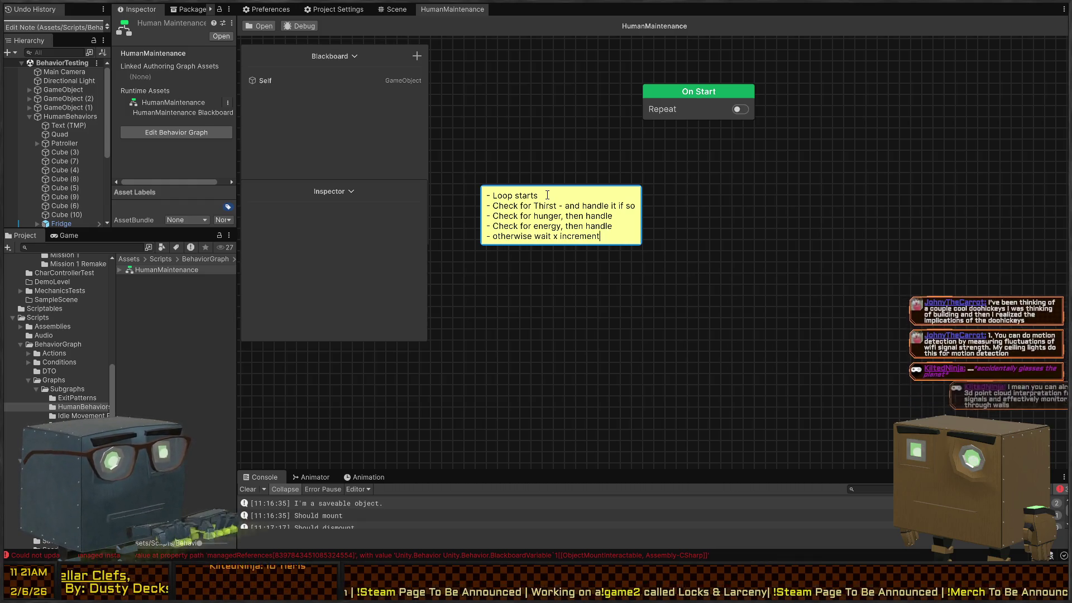
text(lowing loop)
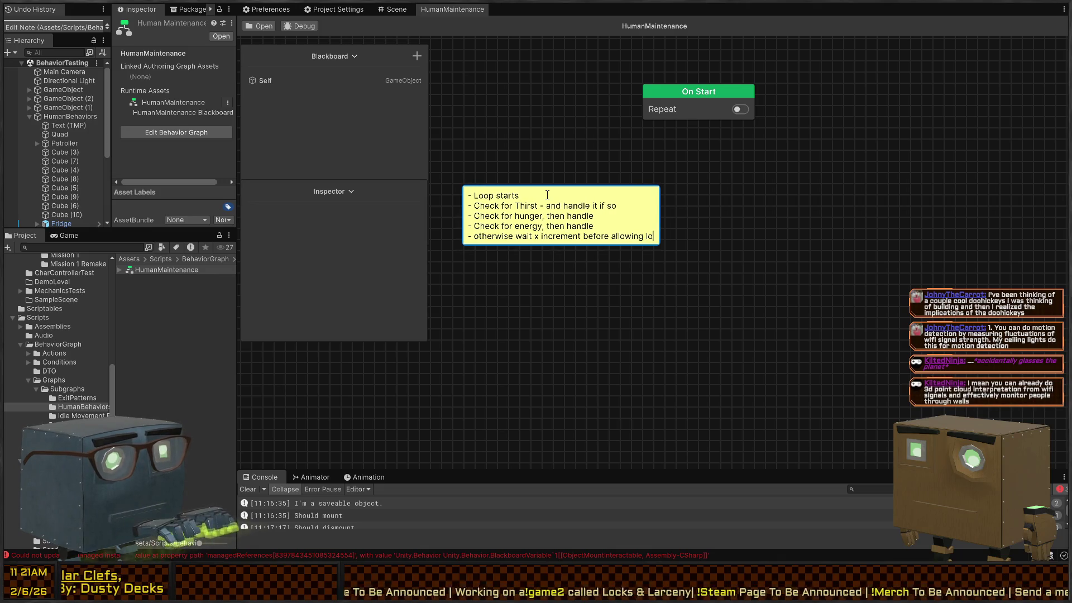
click(733, 316)
drag(602, 207, 583, 145)
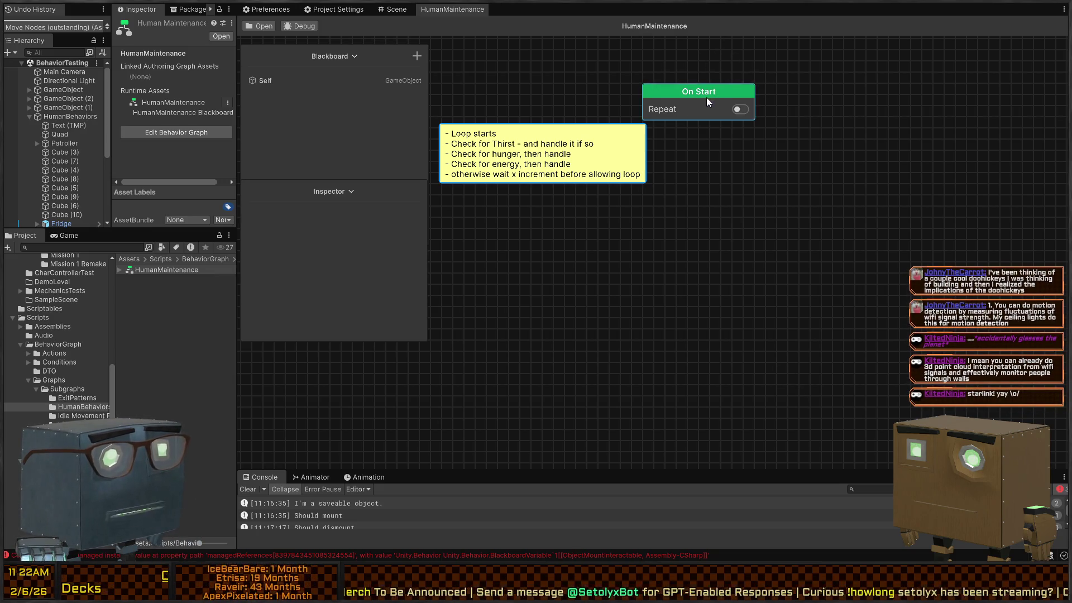
Step: Place the On Start node and loop-plan sticky note side by side, shifting the view right
drag(706, 97, 714, 133)
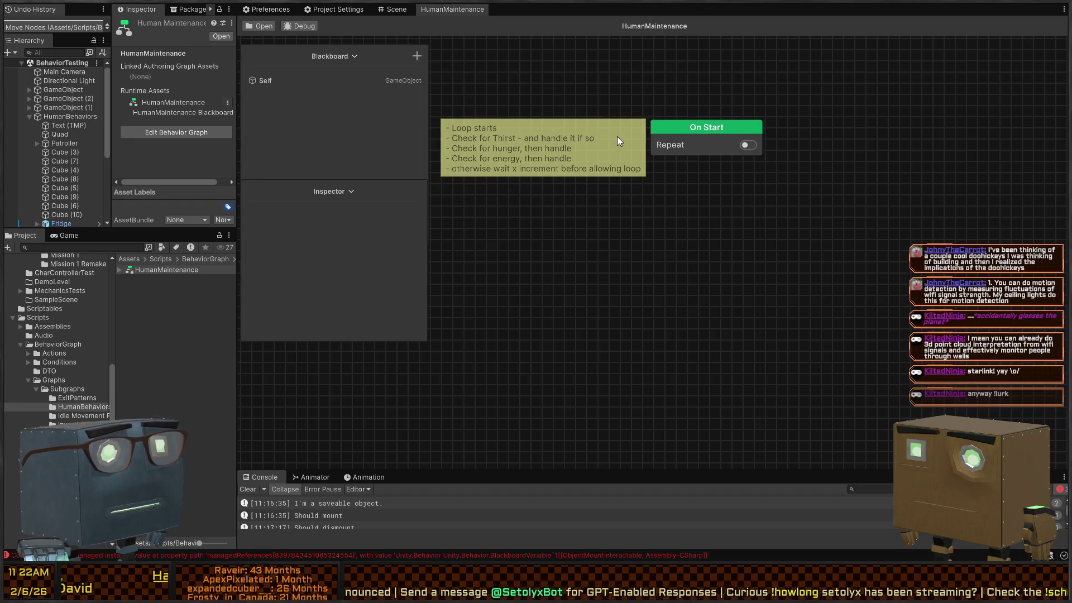
drag(618, 136, 618, 140)
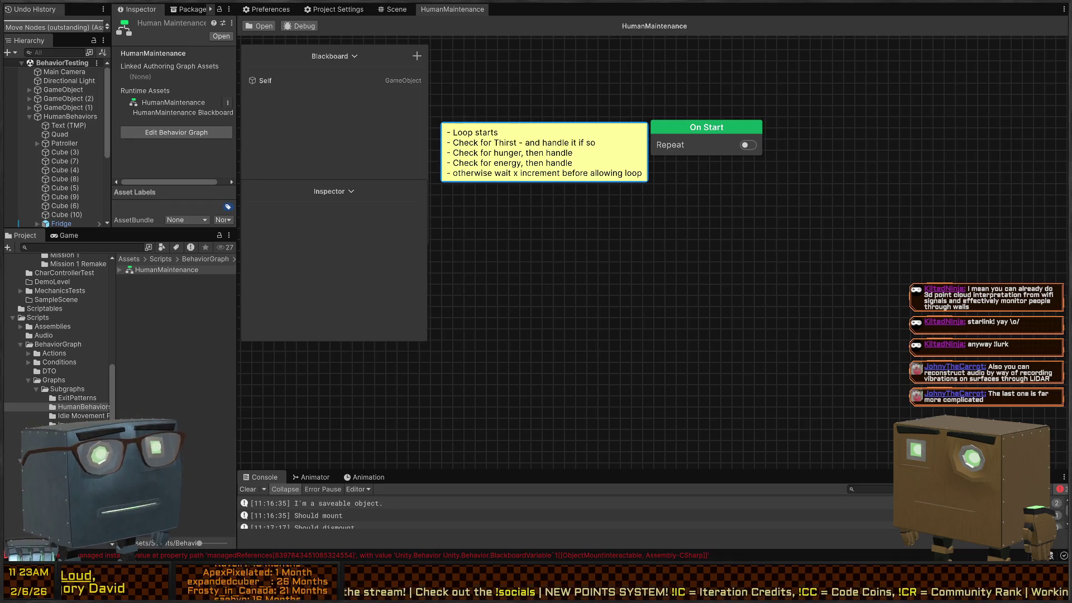
drag(560, 138, 594, 168)
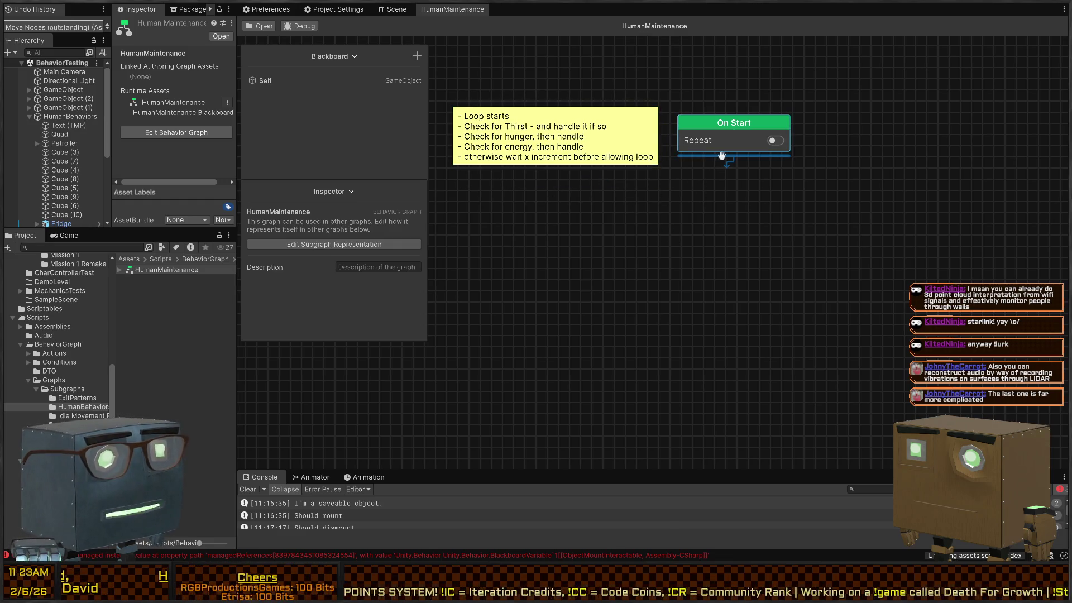
Step: Connect a Sequence (Flow) node from On Start and position it beneath
mouse_move(734, 152)
mouse_down()
mouse_move(482, 234)
mouse_move(539, 245)
mouse_move(542, 229)
mouse_up()
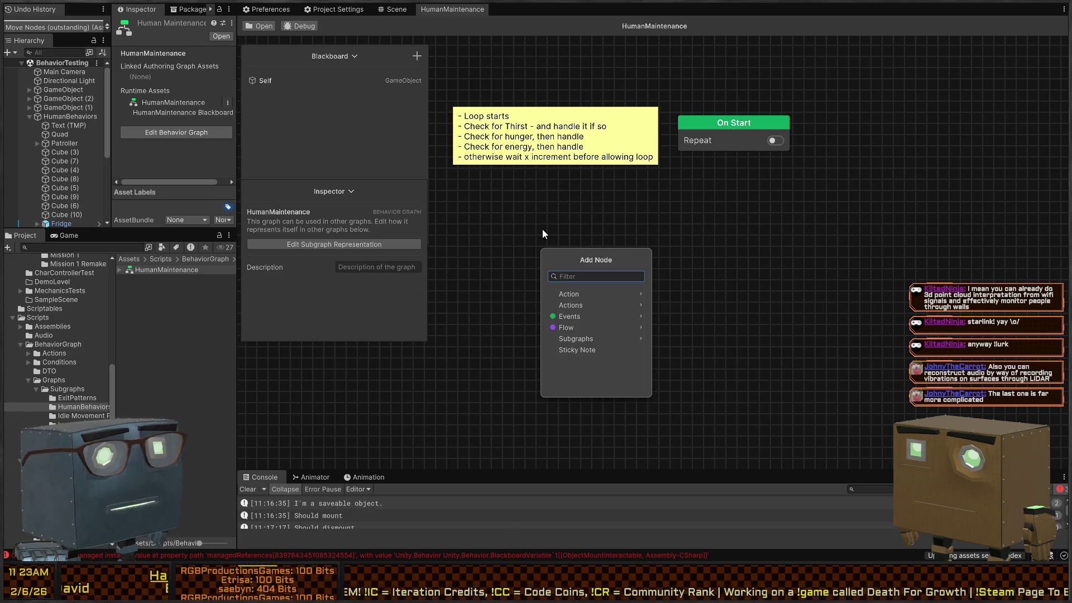
text(sequence)
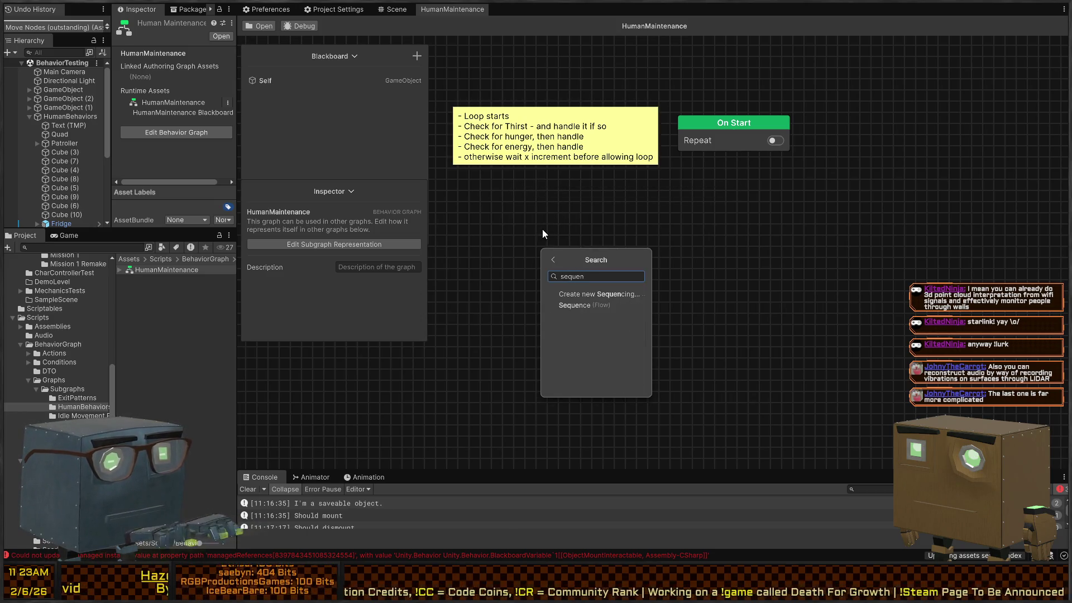
click(571, 293)
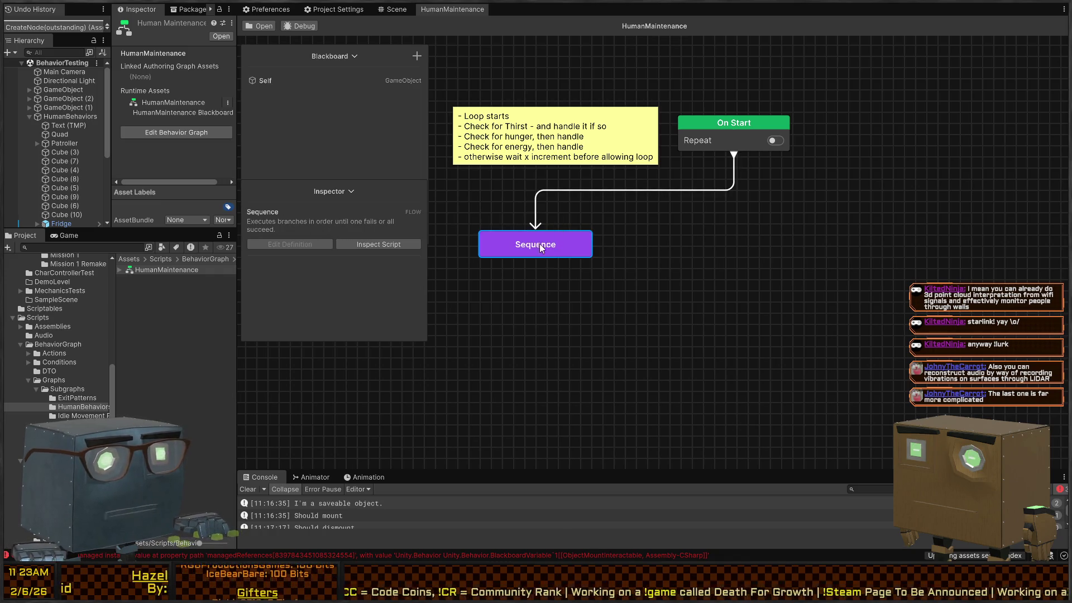
mouse_move(544, 246)
mouse_down()
mouse_move(721, 225)
mouse_move(453, 306)
mouse_up()
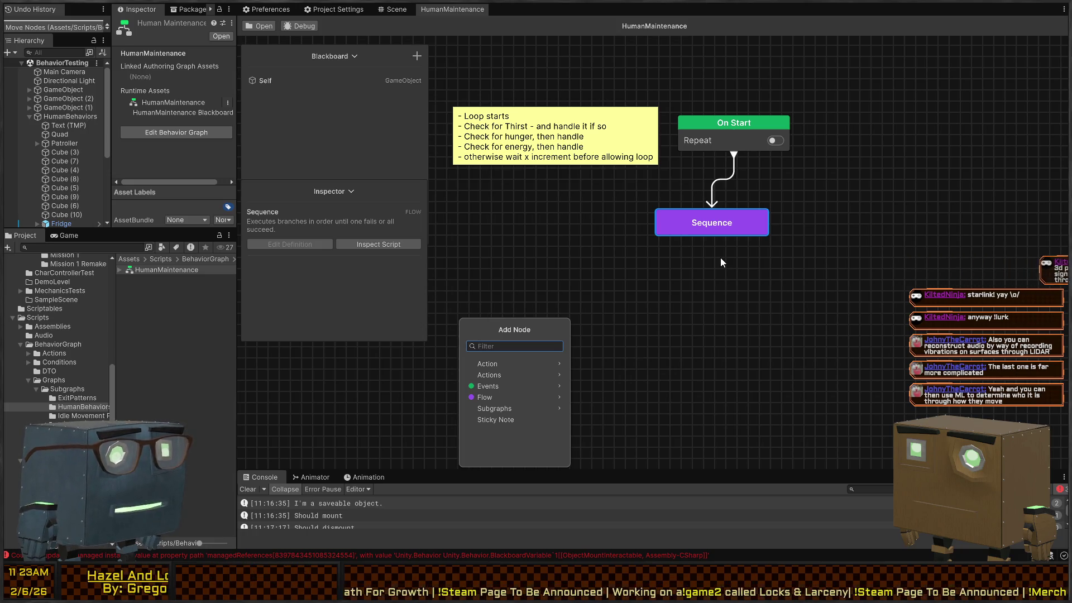
Step: Wire a Succeeder node under the Sequence and move it into place
text(succ)
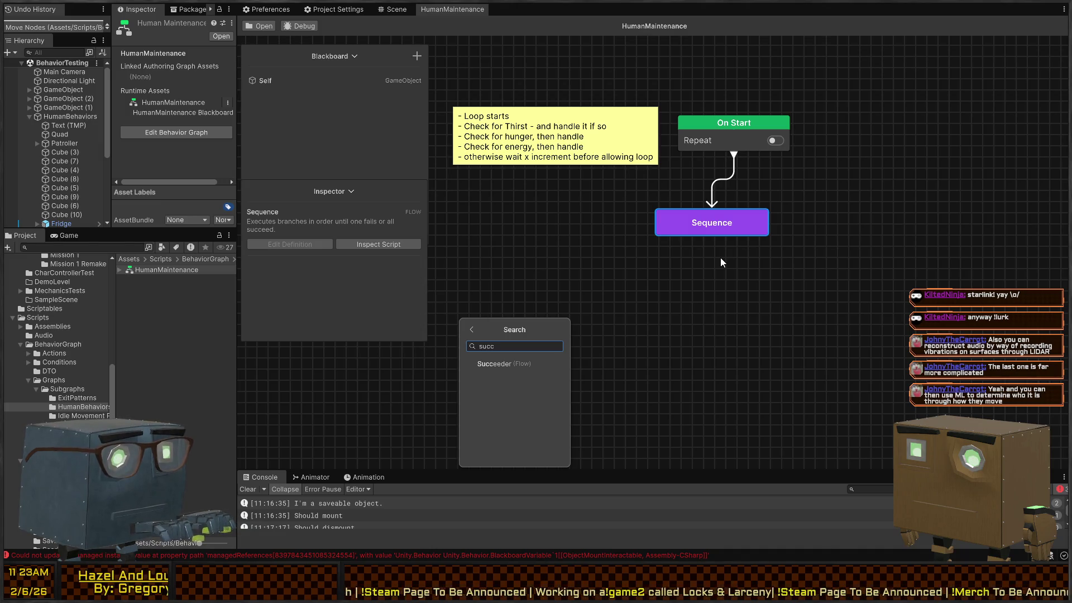
click(496, 364)
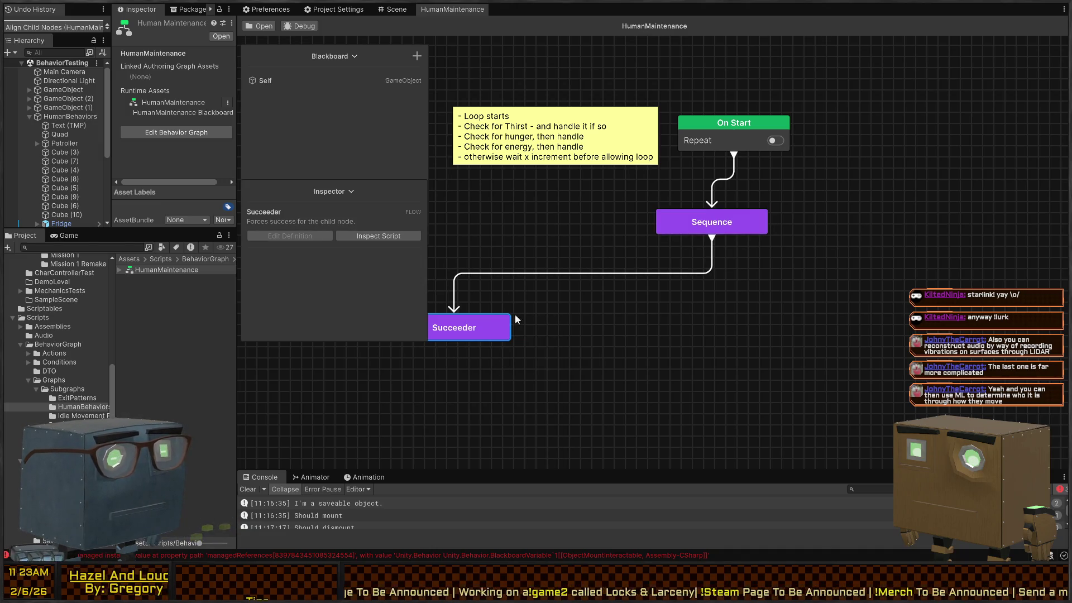
click(726, 281)
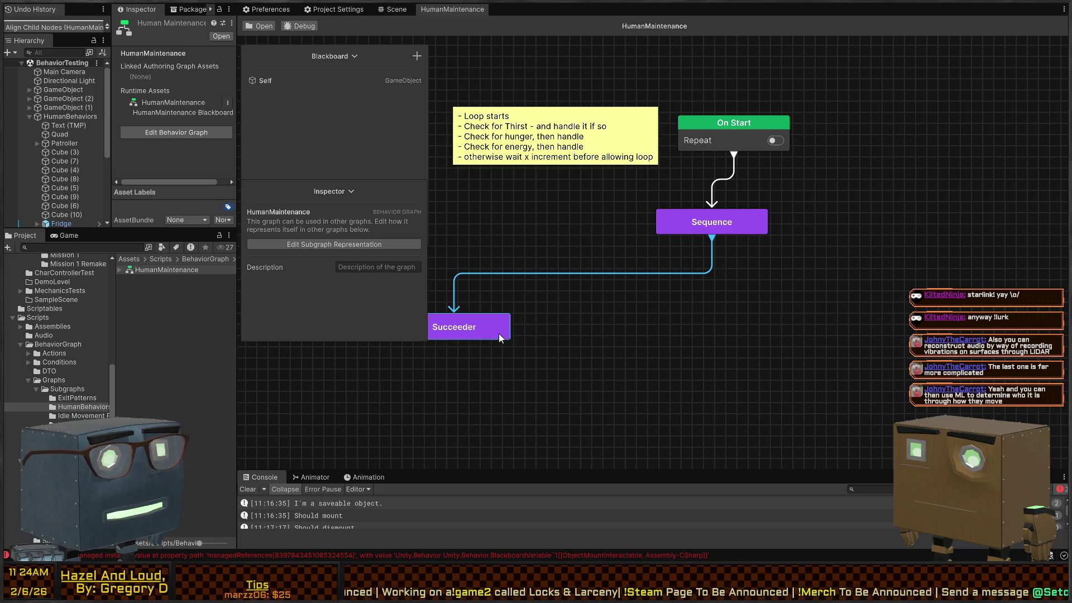
click(499, 334)
drag(494, 315, 651, 268)
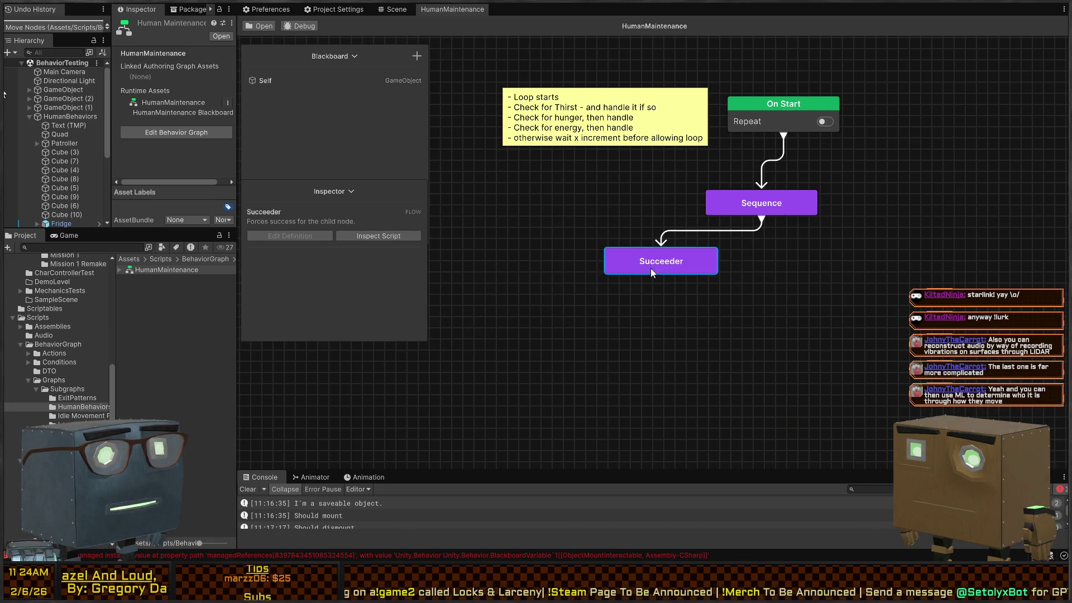
click(657, 280)
key(space)
text(b)
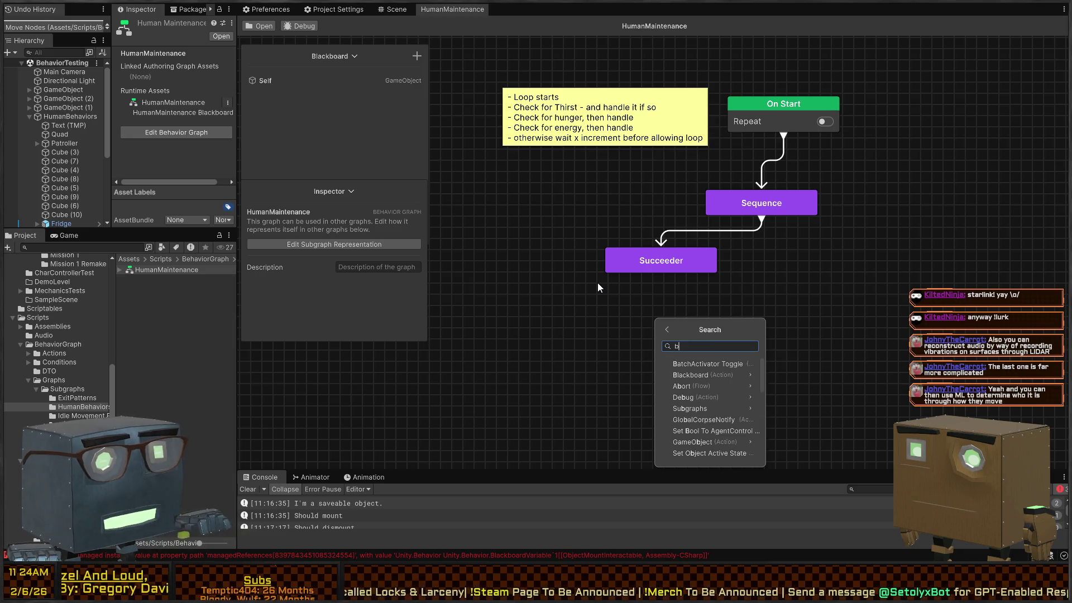
key(BackSpace)
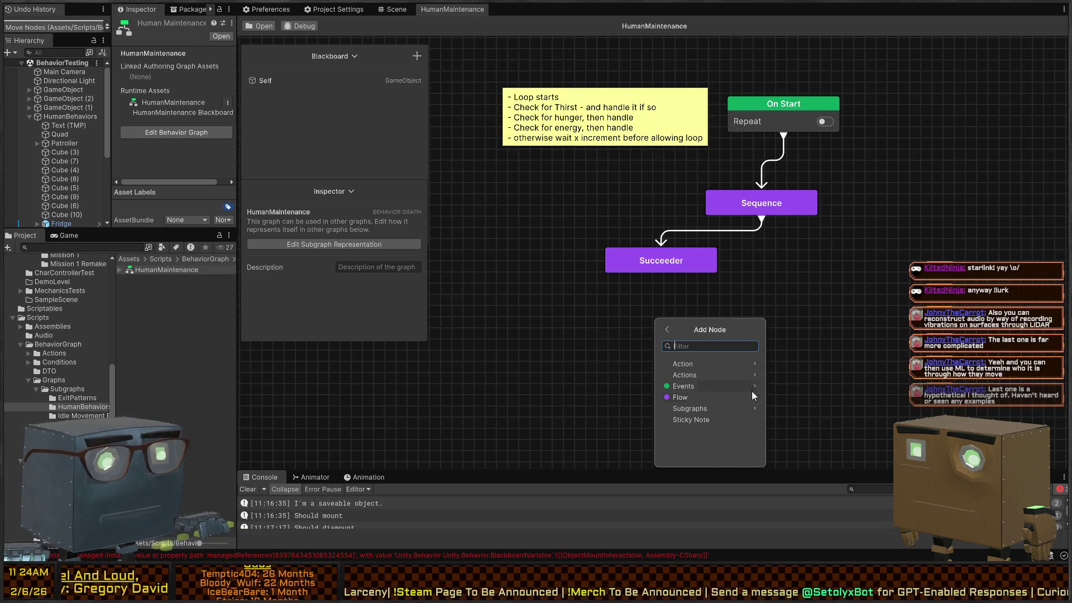
Step: Browse the Events, Flow and Conditional node categories in the Add Node menu
click(712, 387)
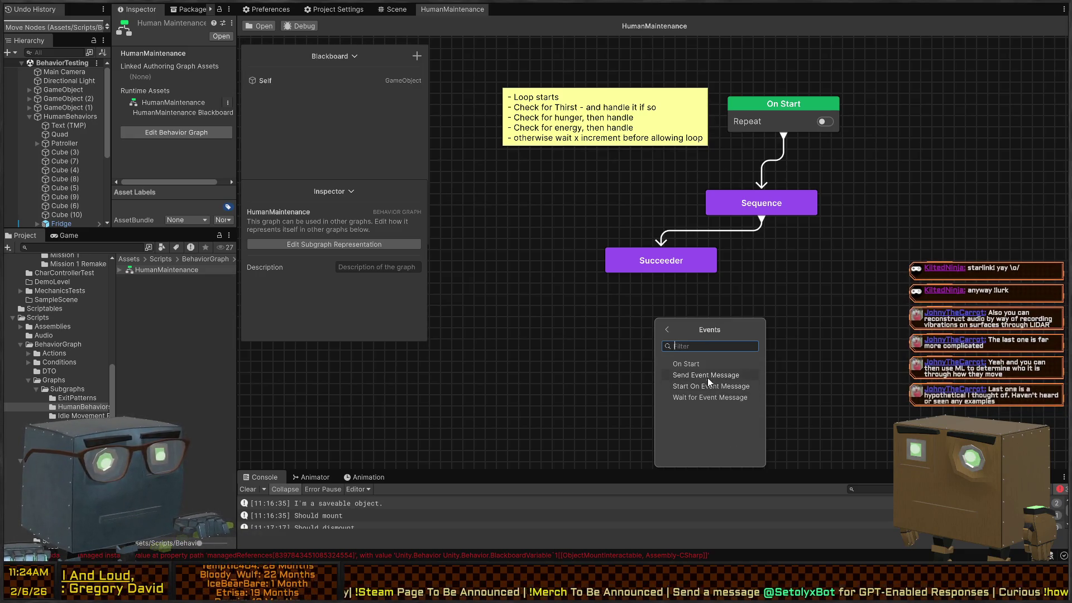
click(668, 331)
click(687, 397)
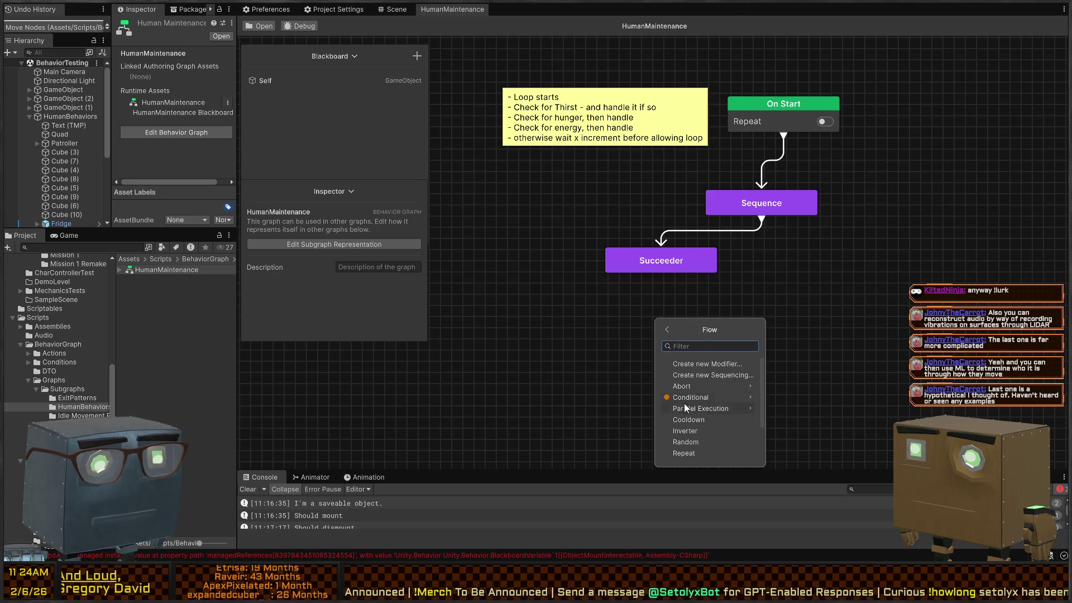
click(701, 400)
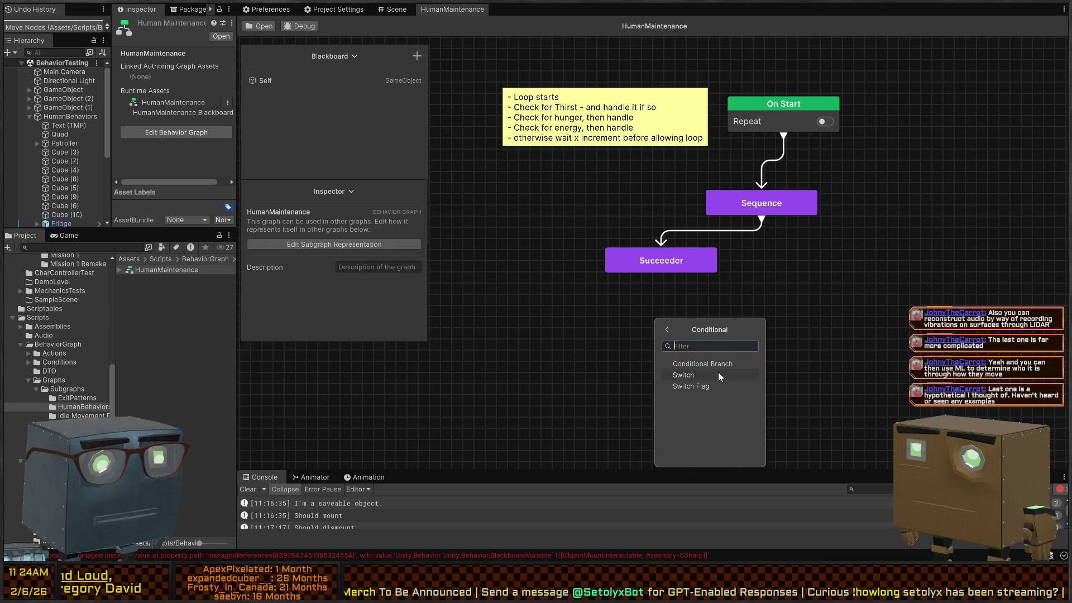
click(667, 330)
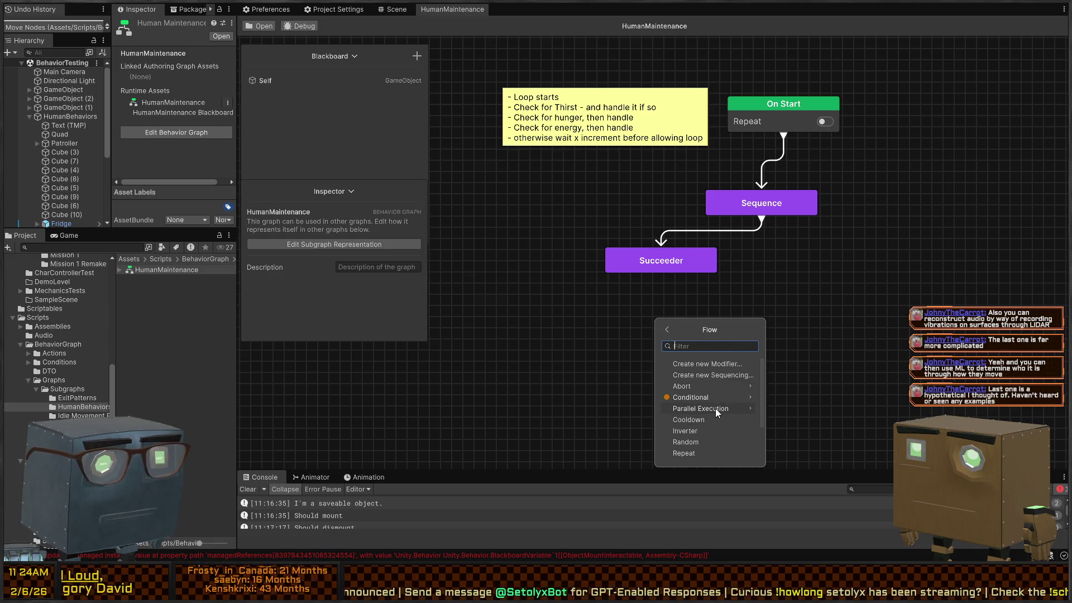
scroll(710, 416, down, 2)
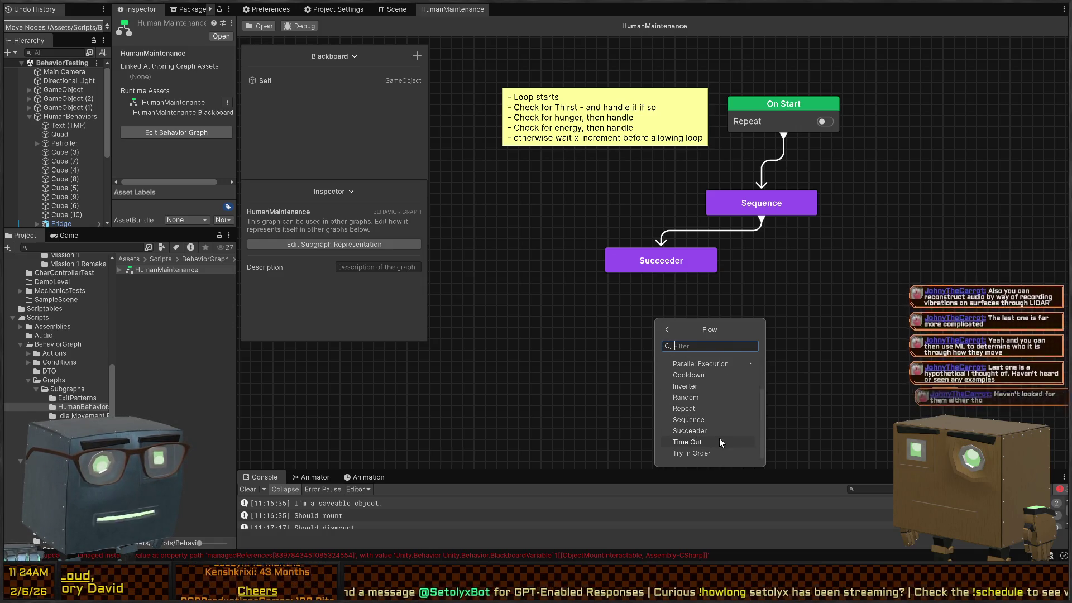
scroll(702, 391, up, 2)
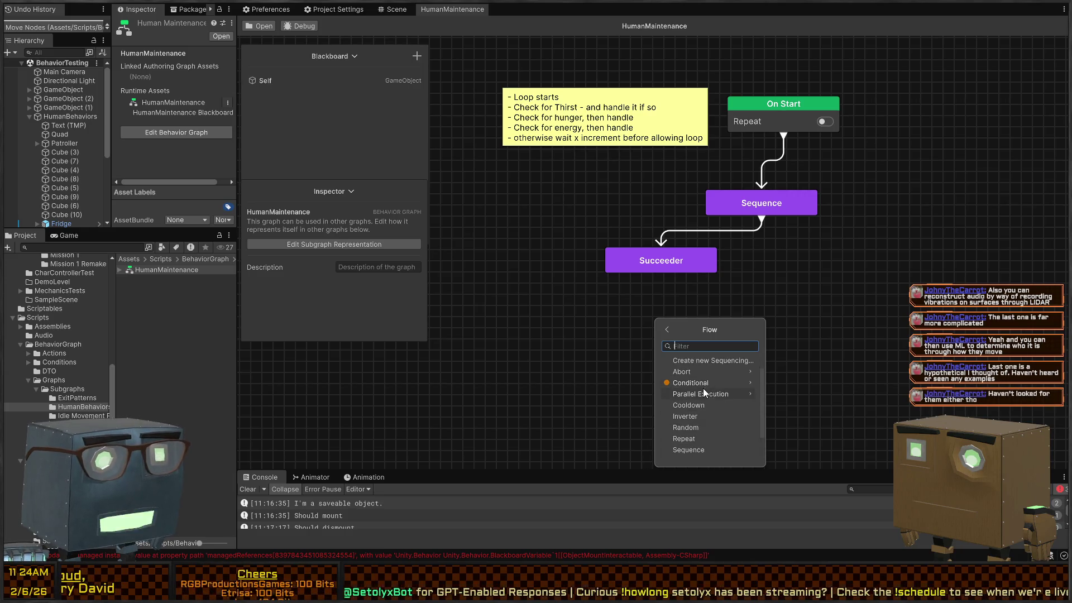
scroll(704, 394, up, 1)
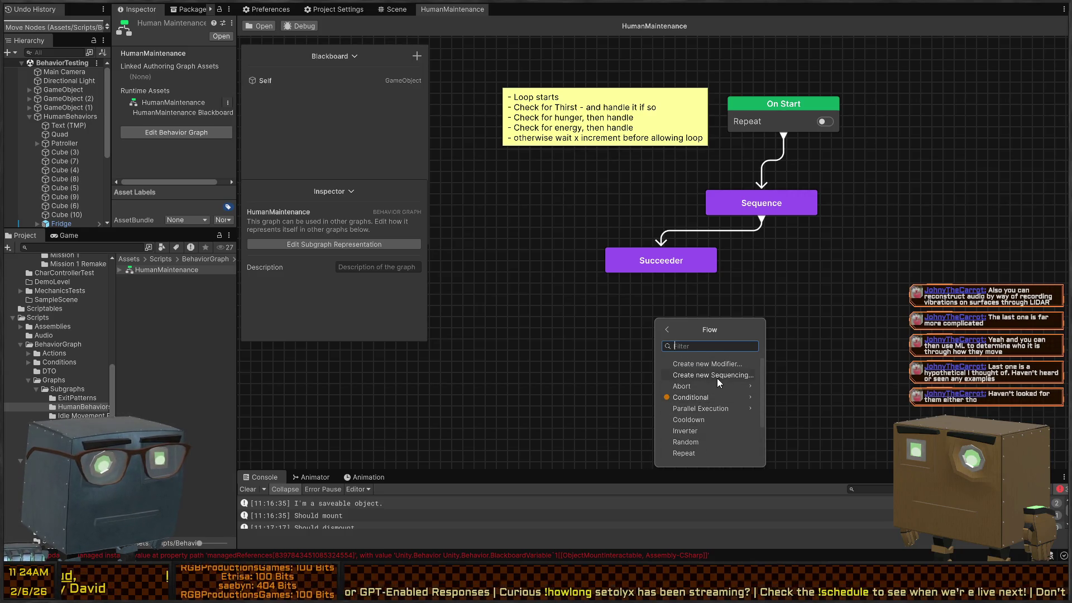
Step: Check the Abort and Parallel Execution types, then add a Conditional Branch under Succeeder
click(706, 386)
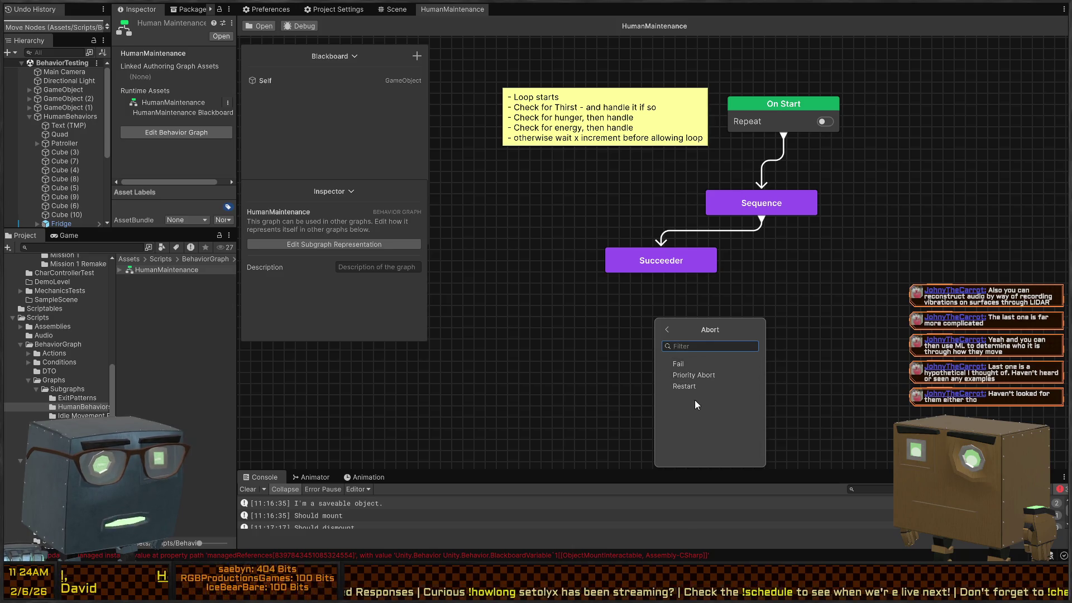
click(662, 329)
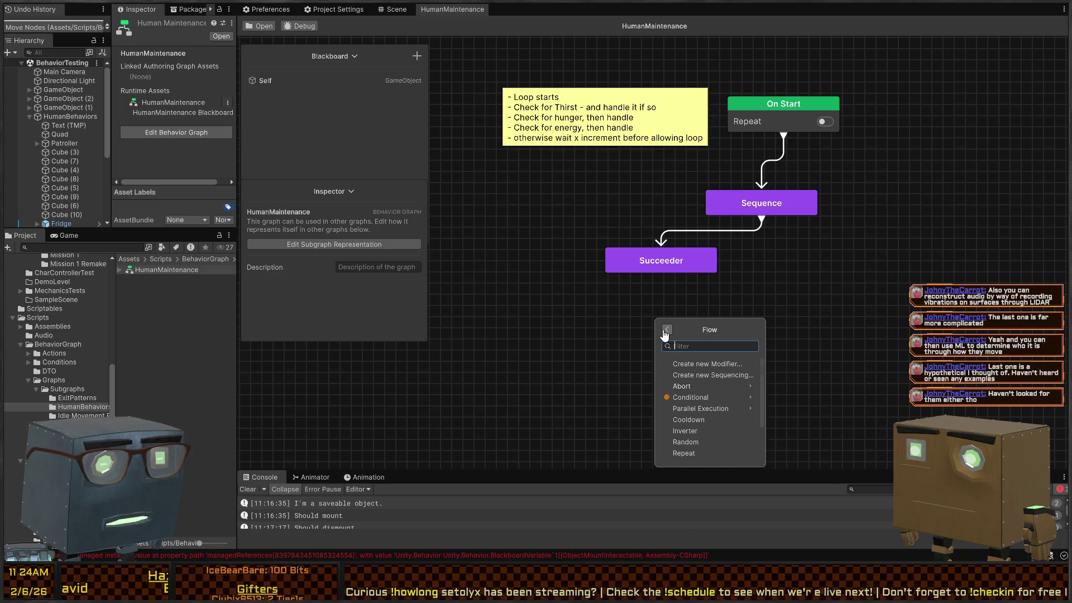
click(708, 406)
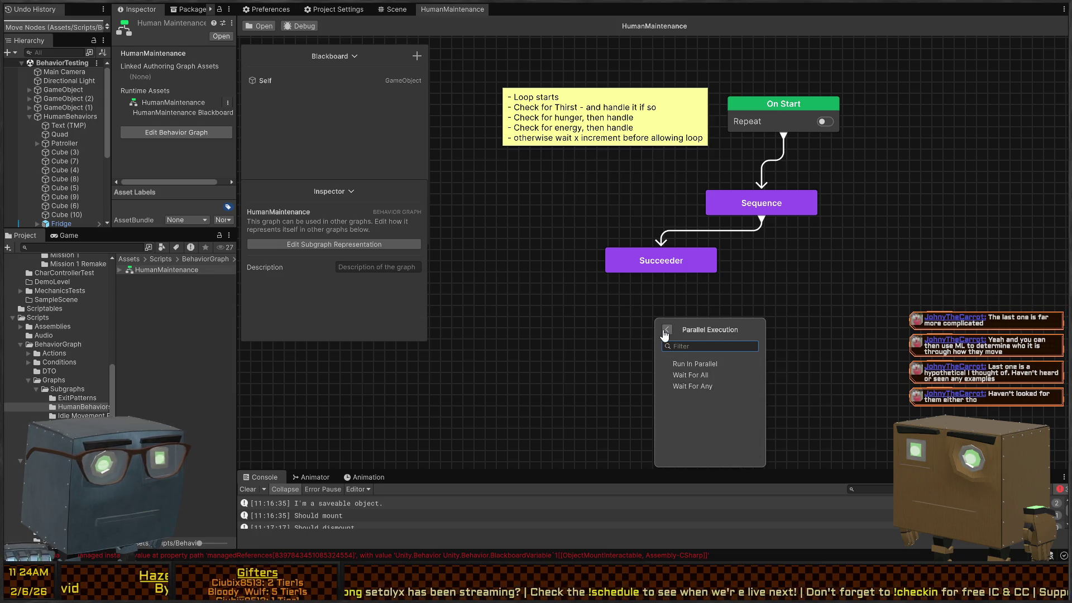
click(667, 330)
click(693, 395)
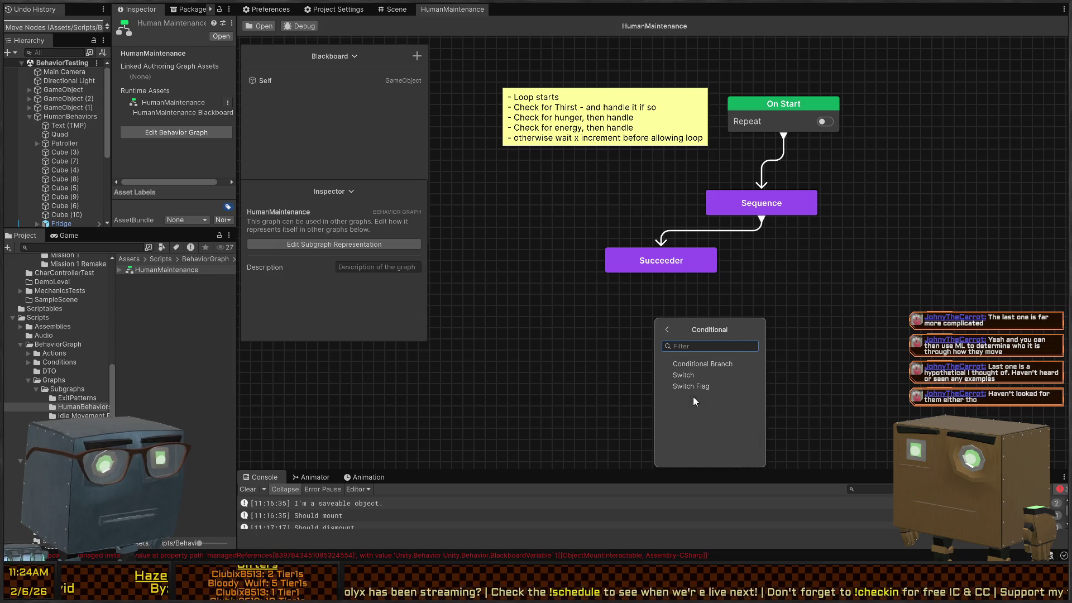
click(704, 364)
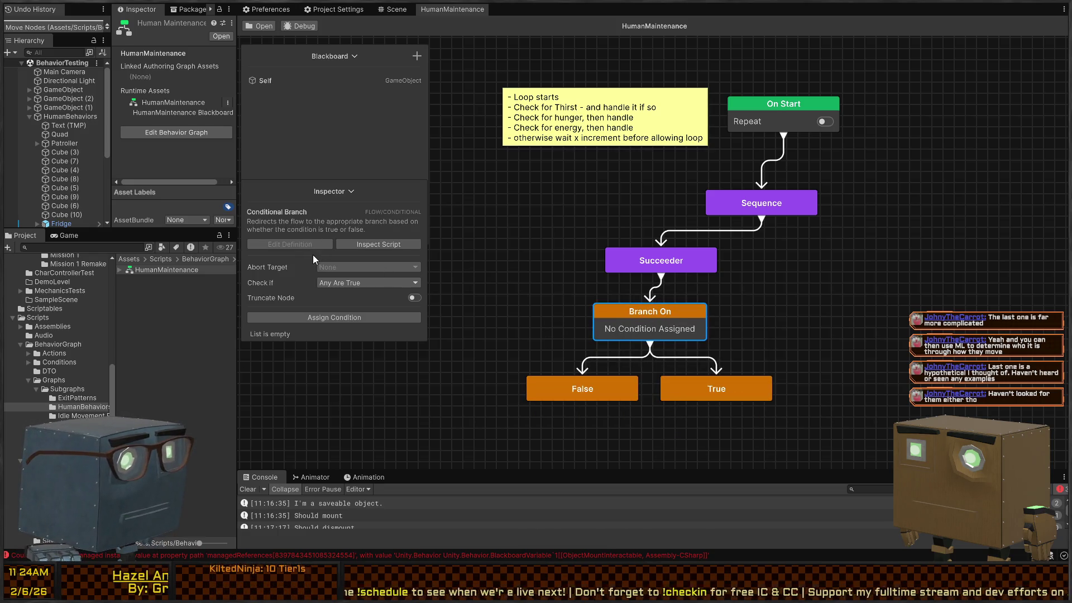
click(353, 283)
click(298, 282)
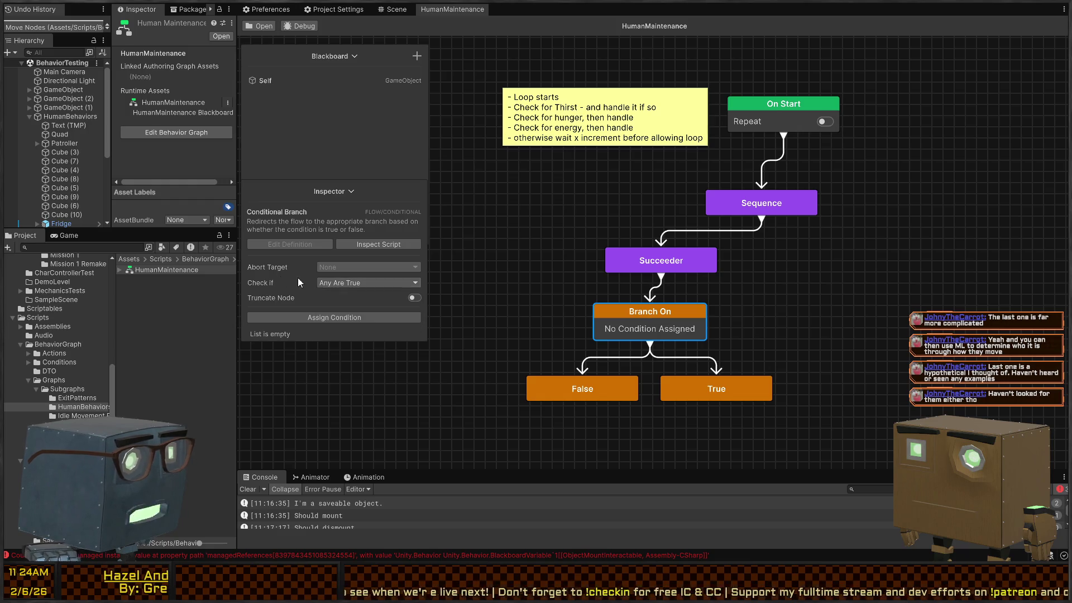
click(412, 298)
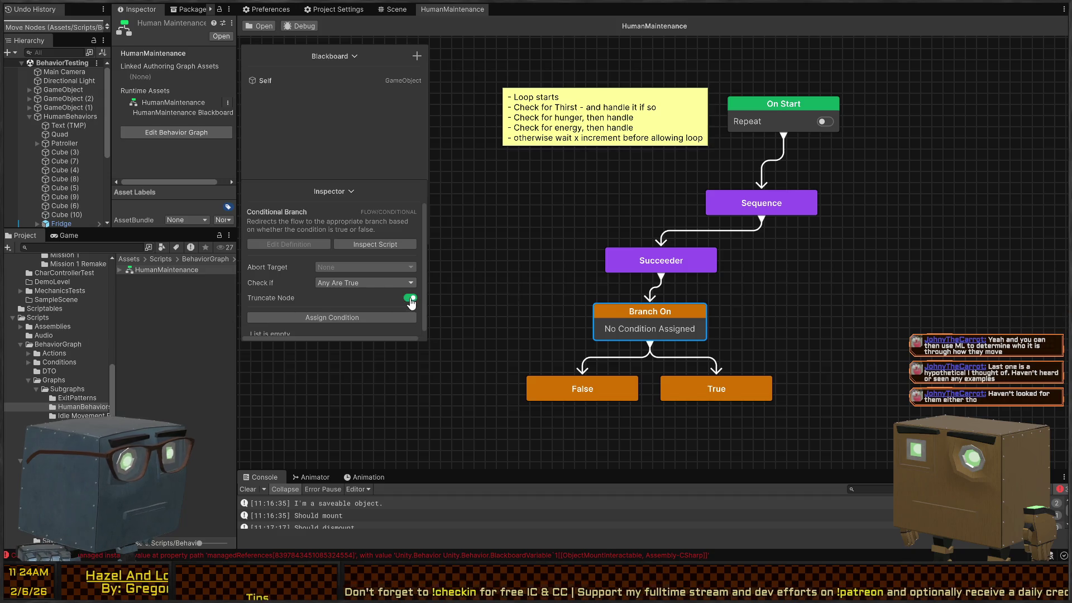
click(410, 298)
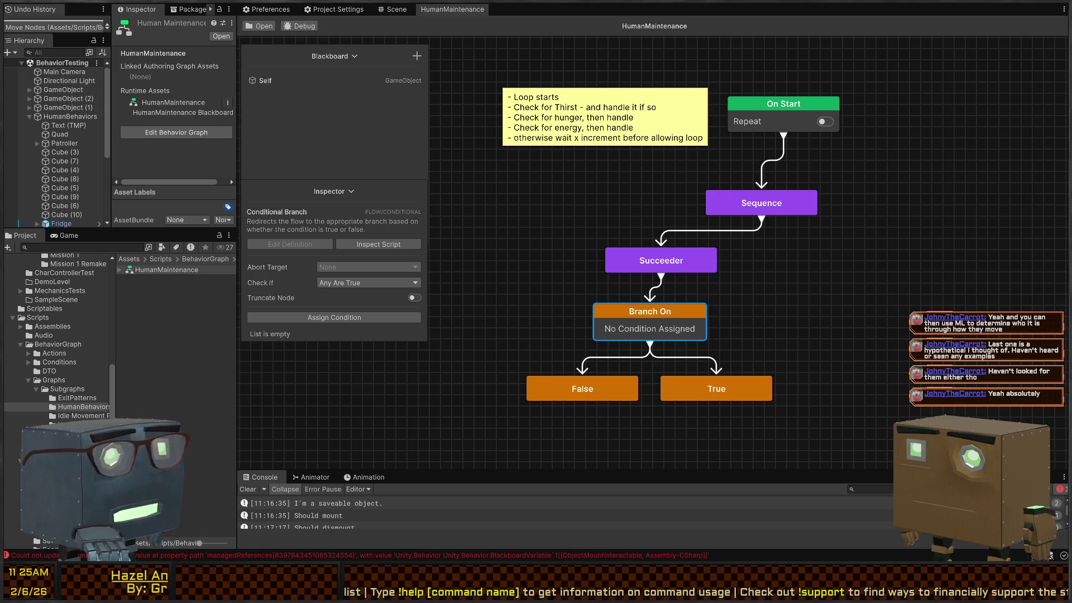
Step: Delete the Branch On, False, True and Succeeder nodes, leaving Sequence with no child
drag(508, 241, 811, 410)
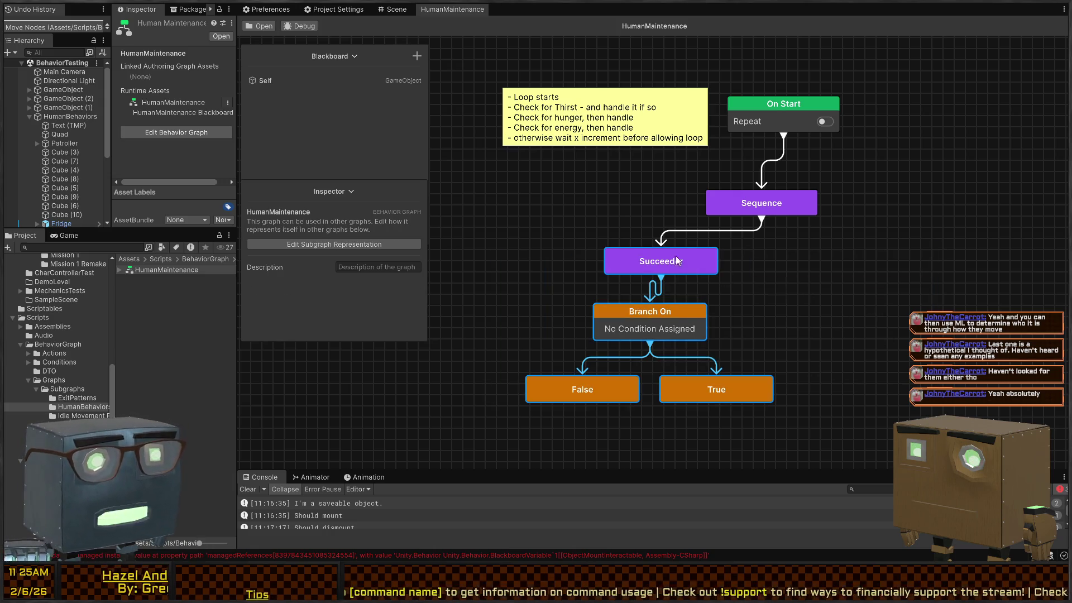
key(f)
key(a)
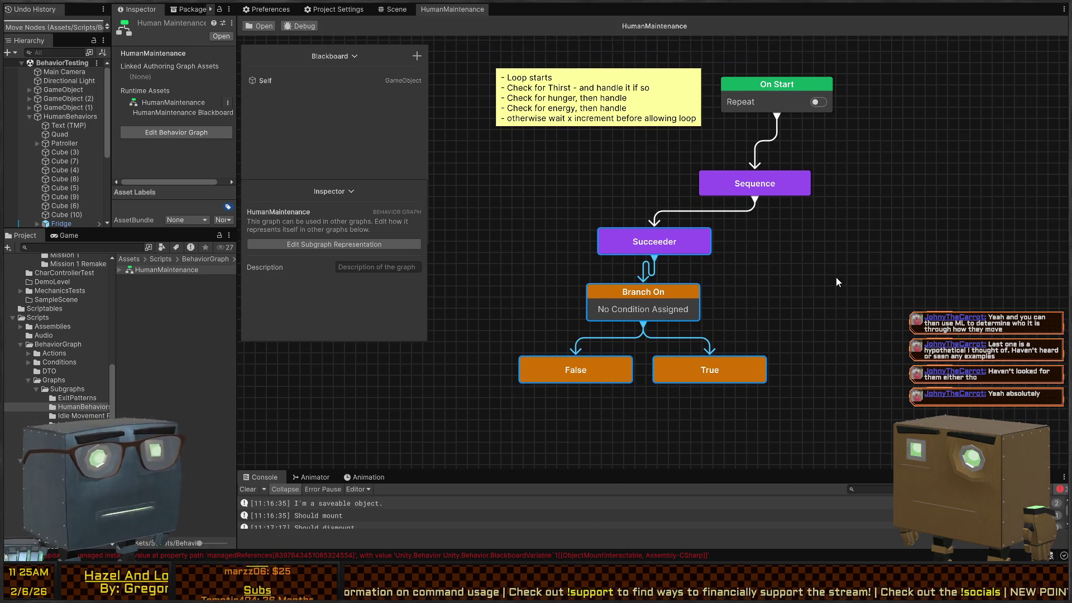
mouse_move(881, 370)
mouse_down()
mouse_move(717, 311)
mouse_move(624, 316)
mouse_up()
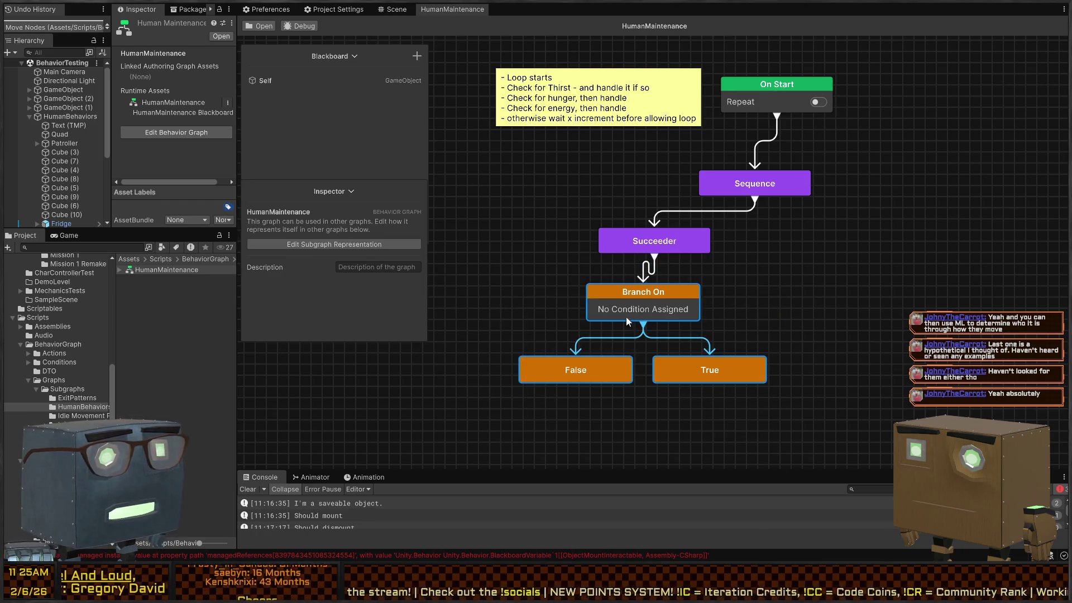
key(Delete)
click(638, 259)
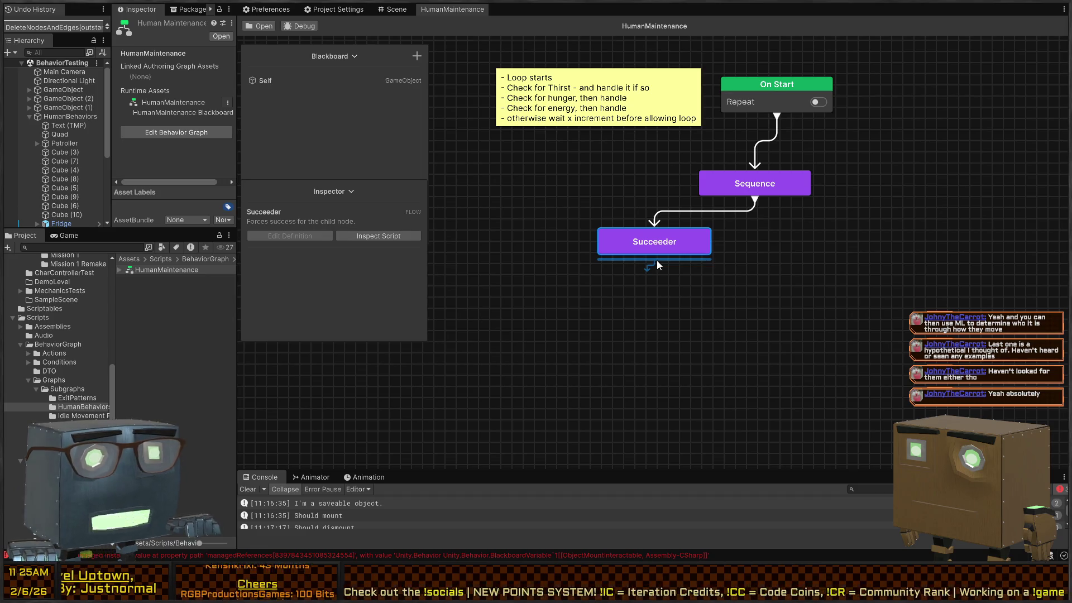
key(Delete)
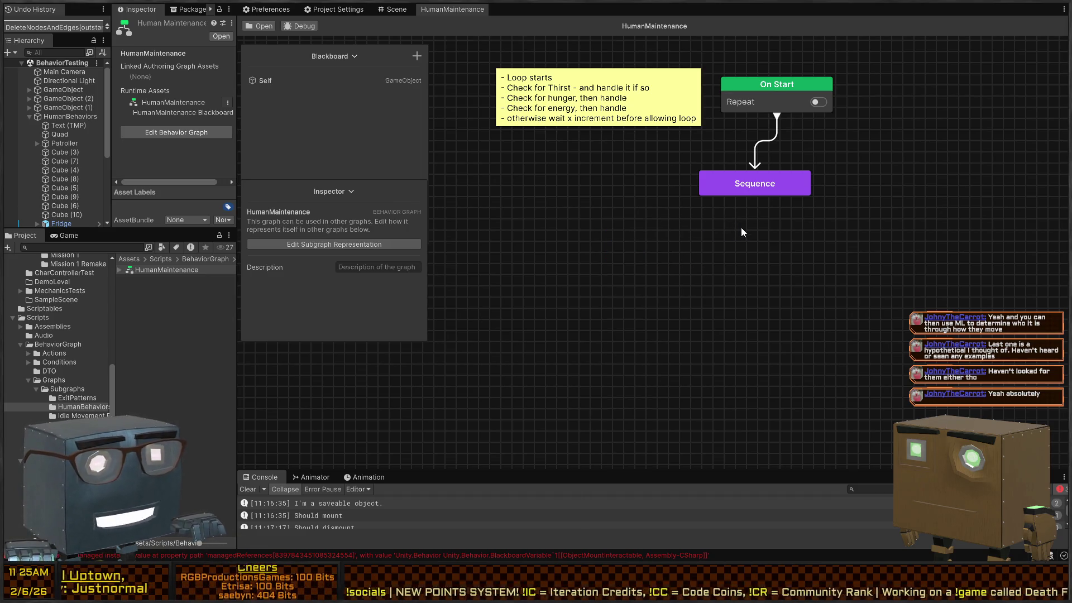
mouse_move(755, 199)
mouse_down()
mouse_move(570, 233)
mouse_move(574, 243)
mouse_move(564, 236)
mouse_up()
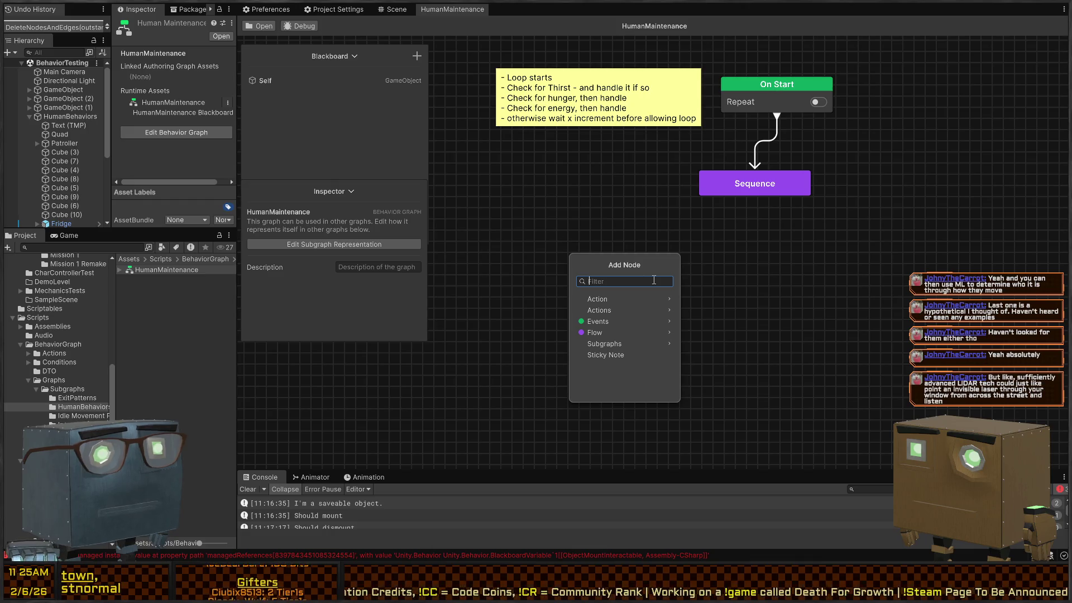
Step: Connect a Conditional Branch node directly under Sequence using the 'bran' search
text(bran)
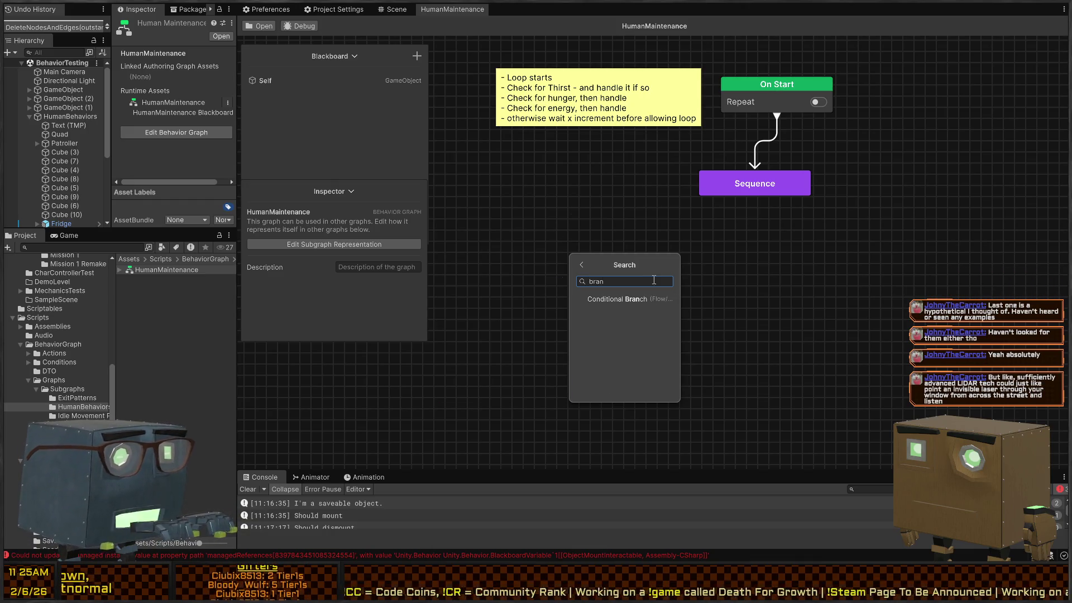
key(Return)
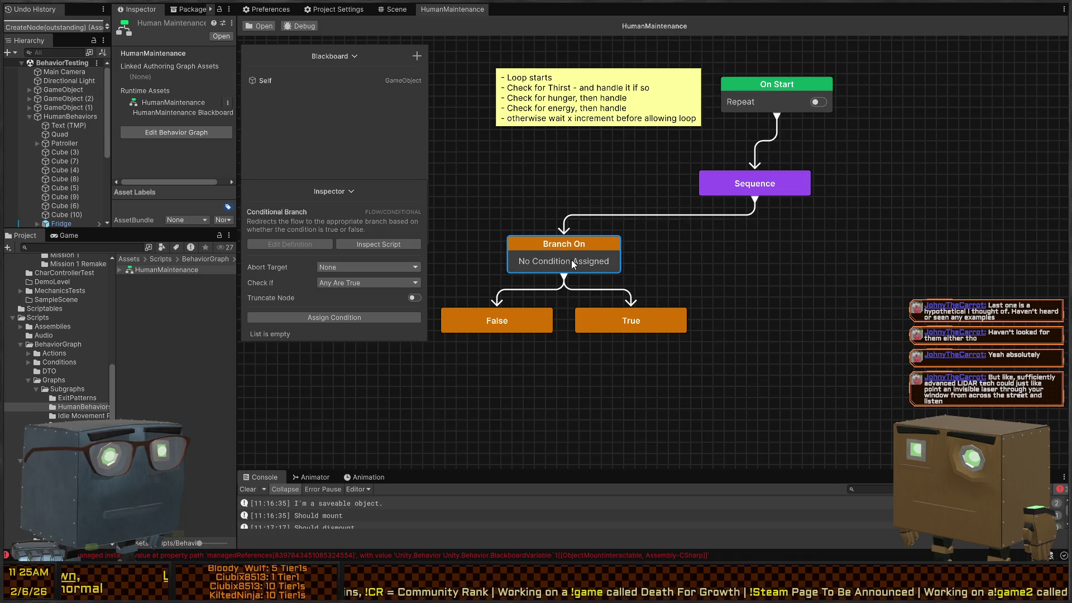
drag(572, 260, 573, 258)
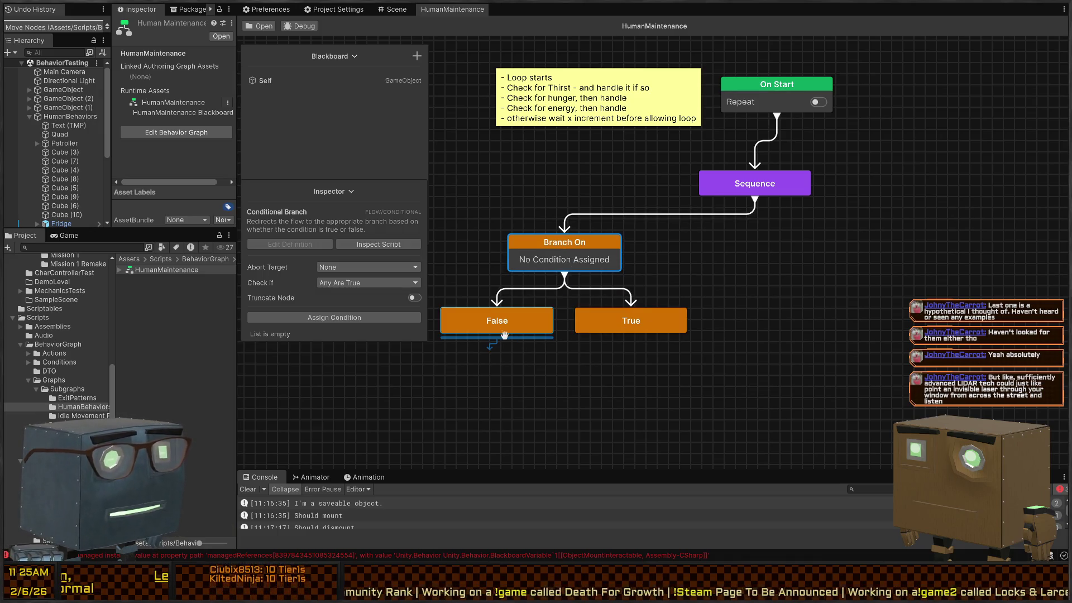
Step: Add a Wait (Frames) node, waiting 1 frame, under the branch's False output
drag(491, 338, 538, 377)
text(wait)
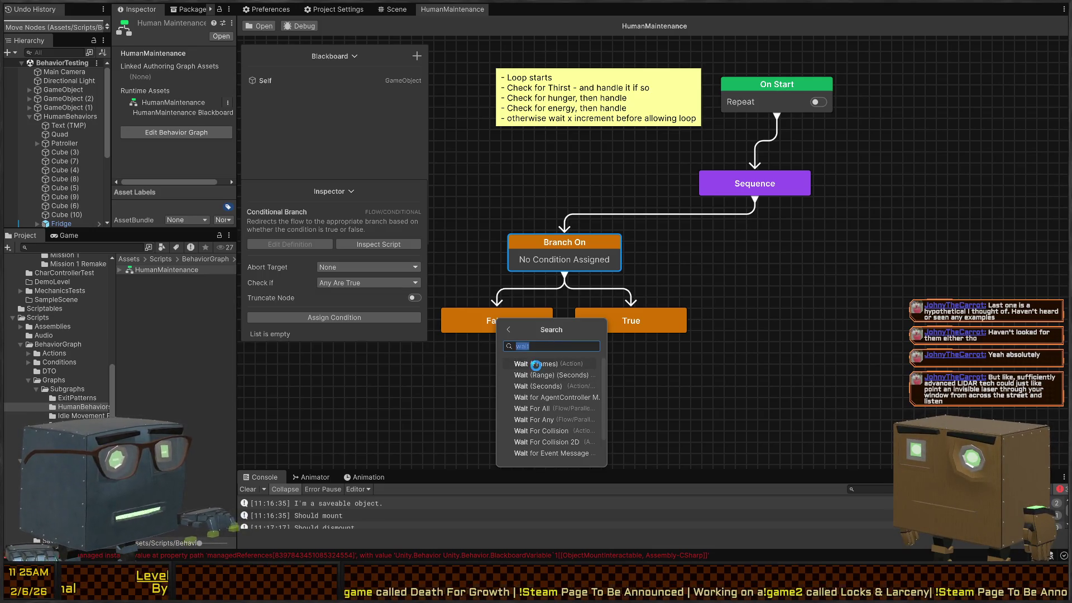
click(532, 365)
drag(444, 382, 454, 381)
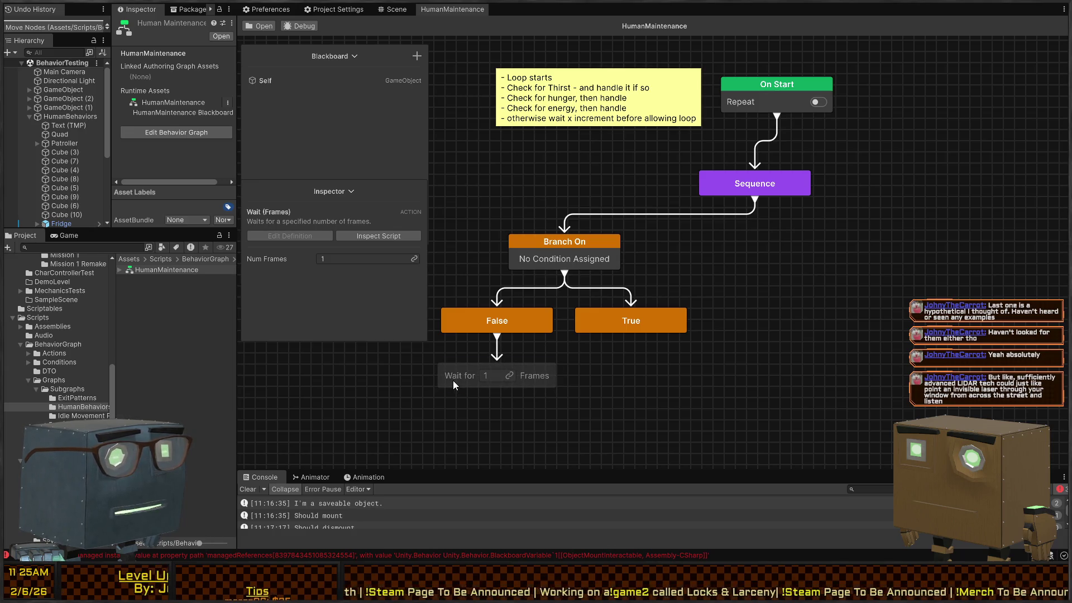
click(782, 393)
click(485, 375)
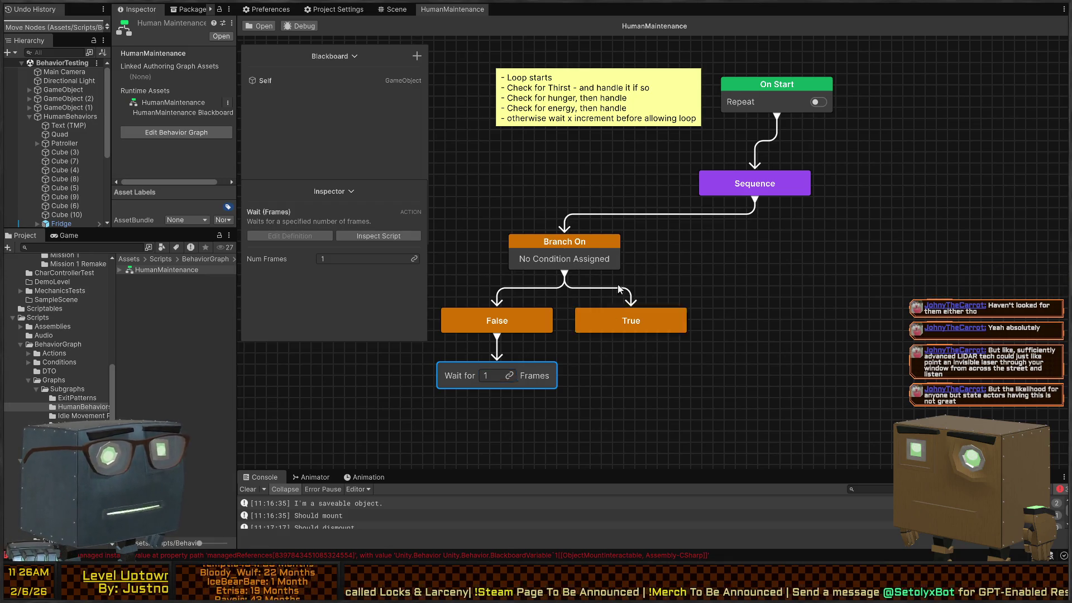
mouse_move(623, 325)
mouse_down()
mouse_move(604, 240)
mouse_move(641, 319)
mouse_up()
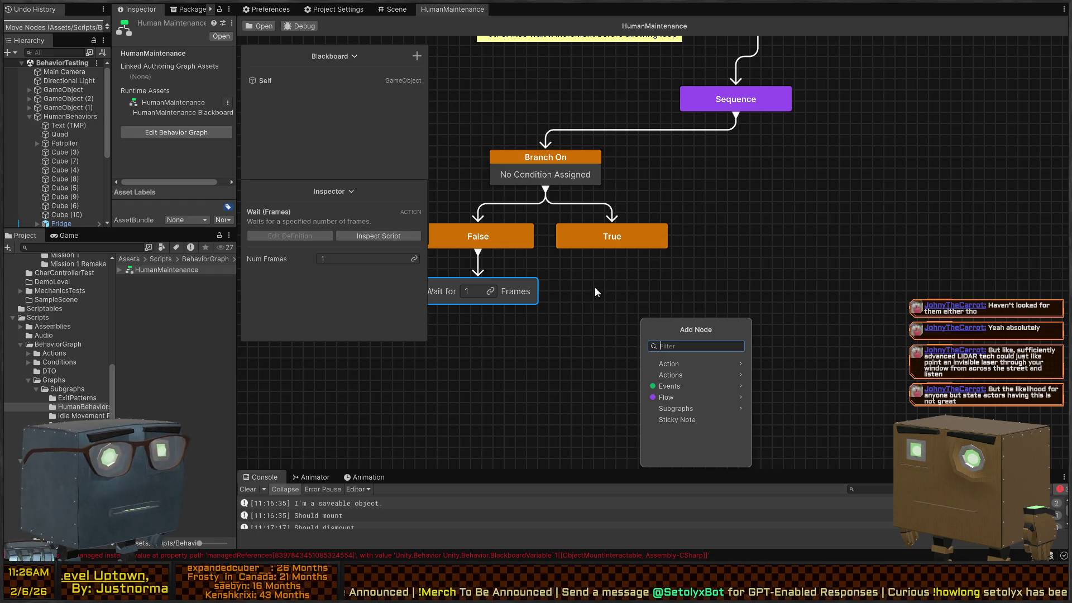
Step: Assign the HumanStuff Hunger Check Condition to Branch On, keeping Human Equal to full Satiation
key(Escape)
click(541, 169)
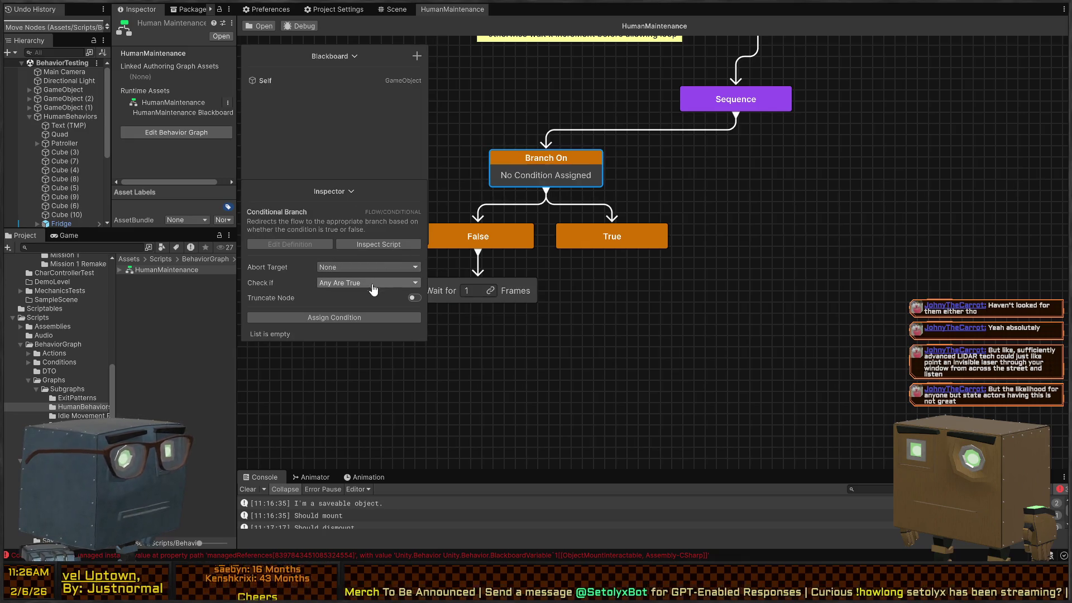
click(333, 317)
text(human)
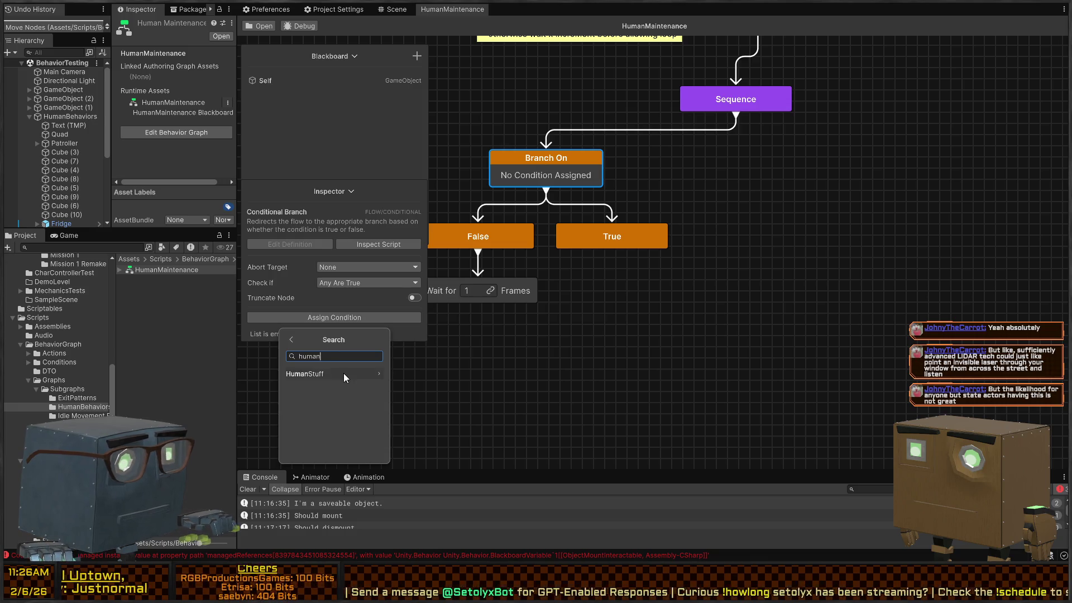
click(343, 373)
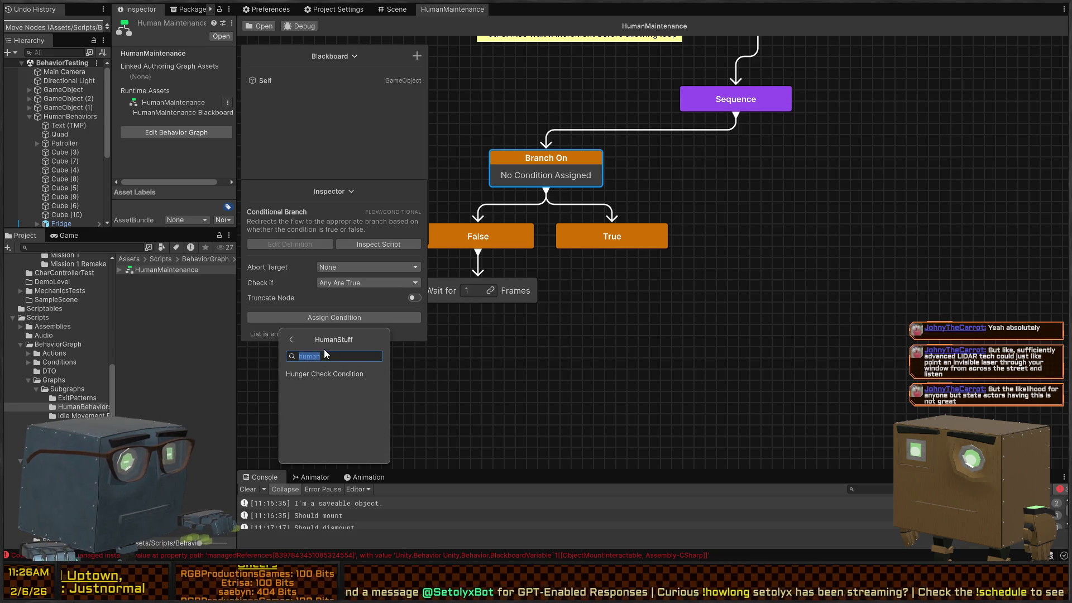
click(367, 375)
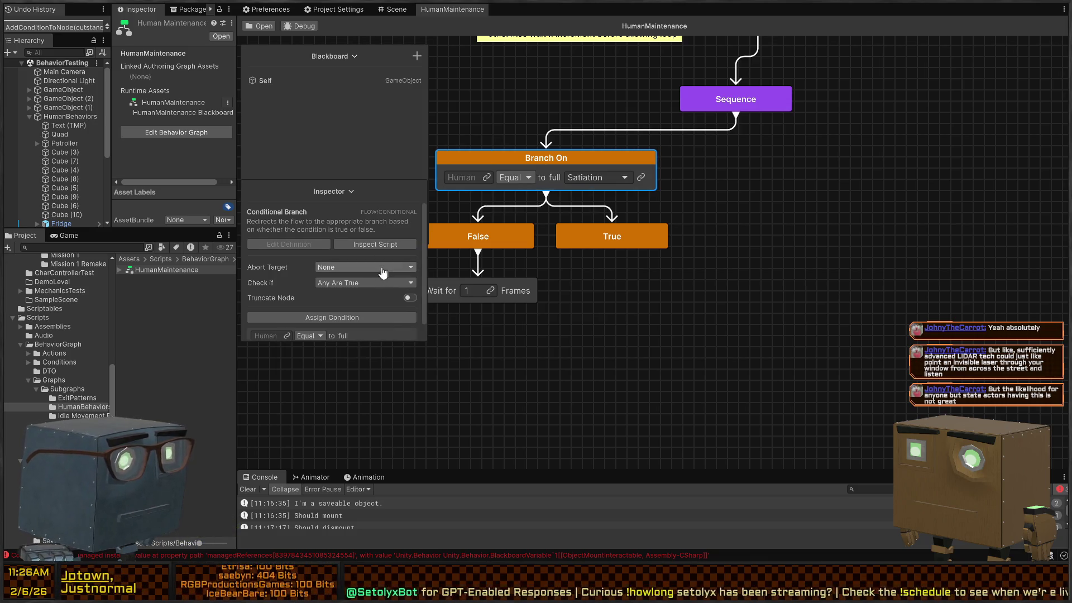
click(521, 176)
click(525, 173)
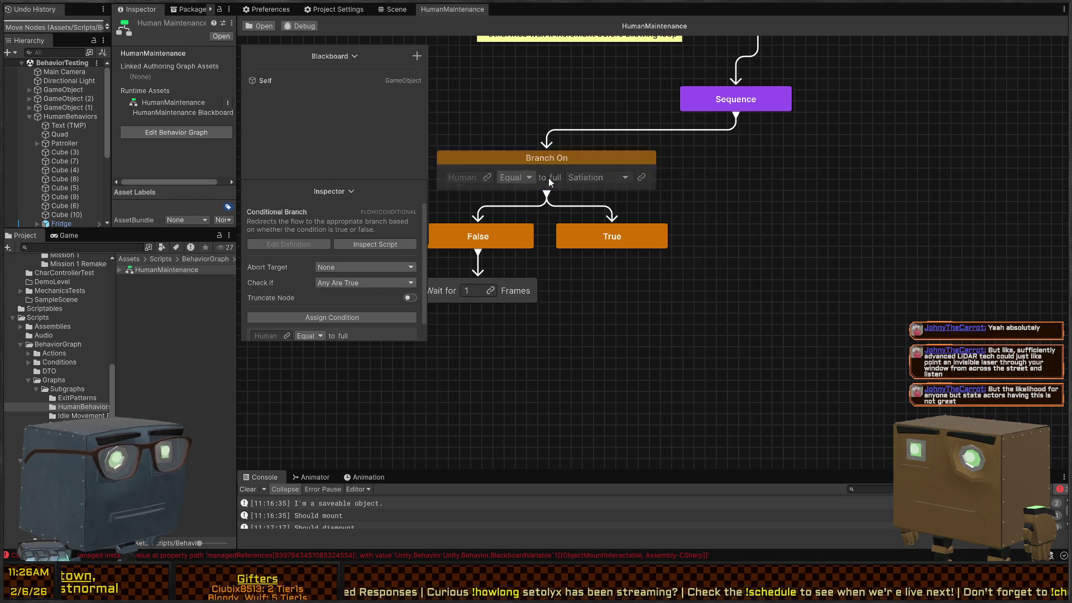
drag(548, 177, 549, 178)
scroll(347, 300, down, 2)
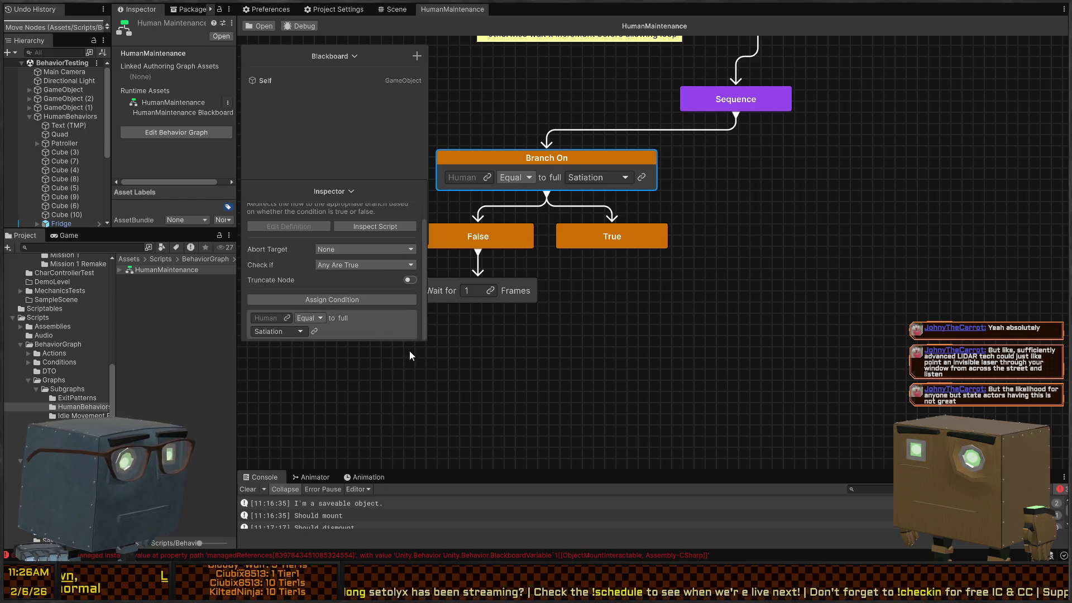
key(alt+Tab)
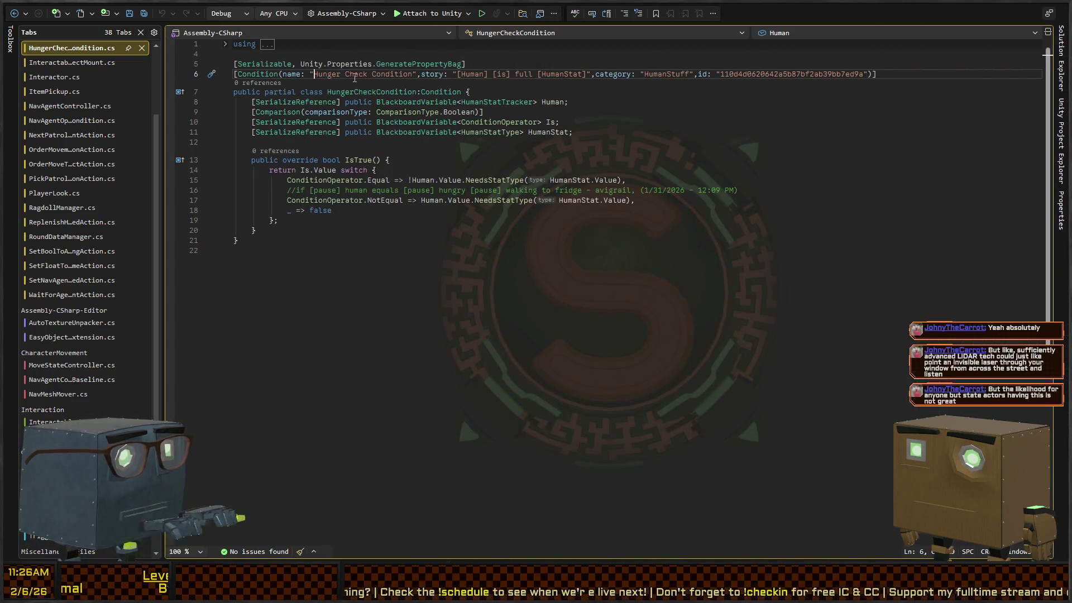
Step: Replace 'Hunger Check' with 'Human Stat' in the condition's name string and save the script
key(ctrl+Left)
key(ctrl+shift+Right)
key(ctrl+shift+Right)
text(Human Stat)
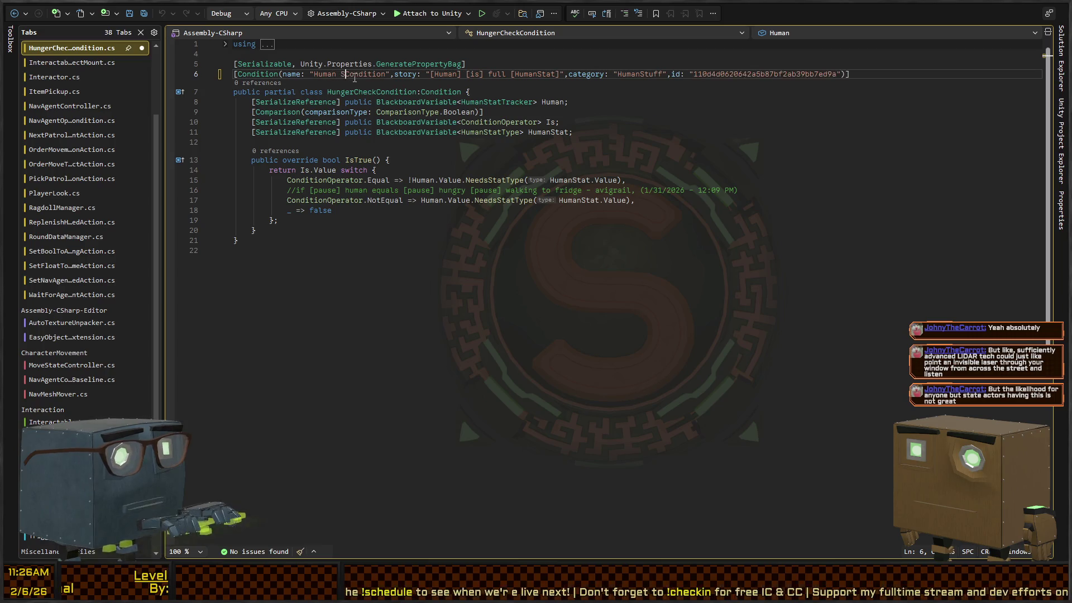
key(ctrl+s)
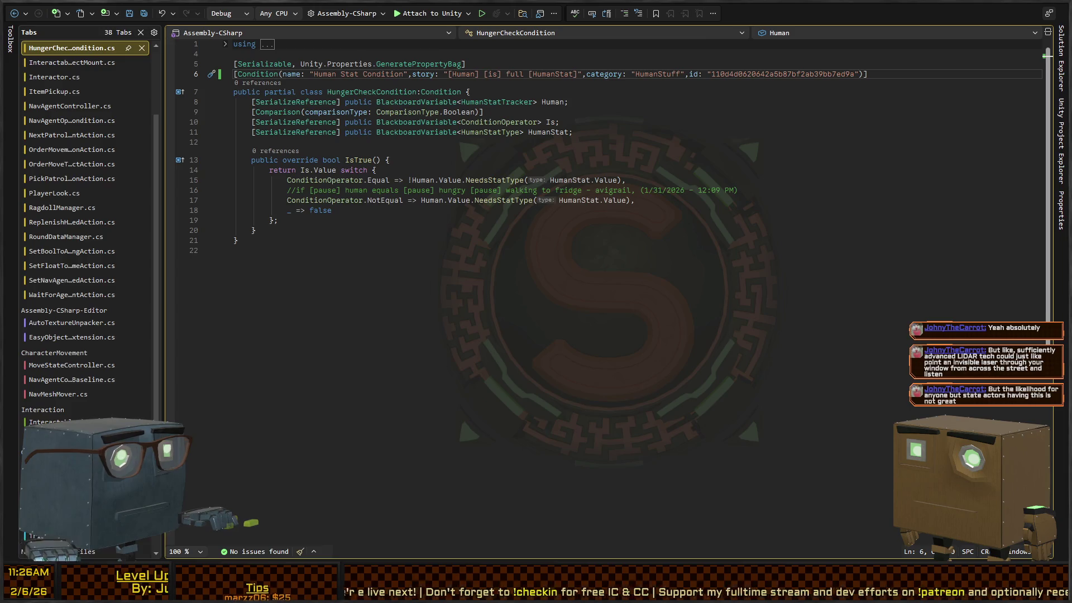
key(alt+Tab)
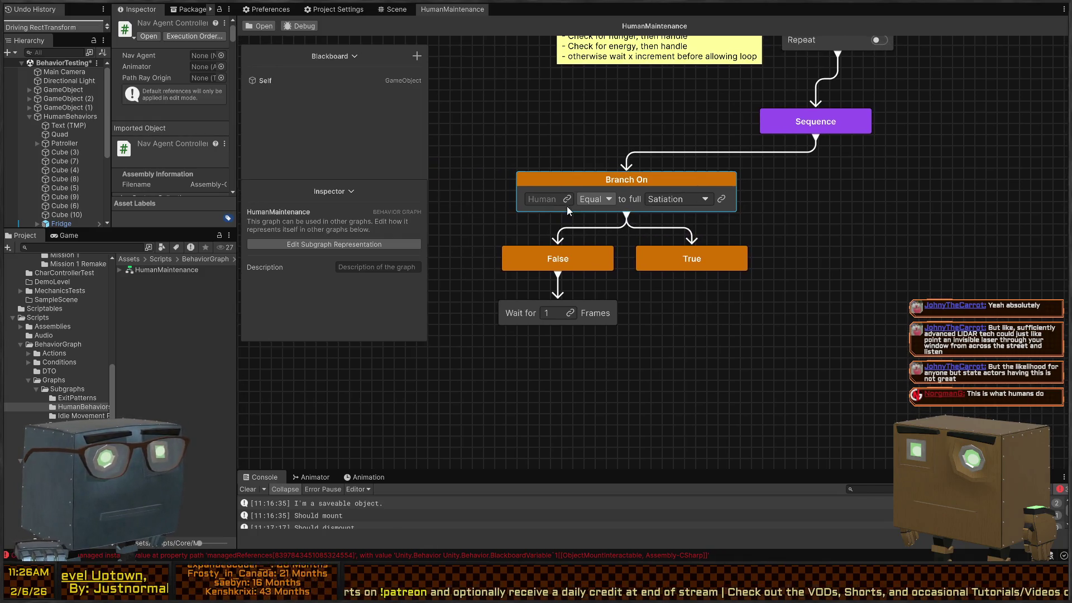
Step: Link Branch On's Human field to a new HumanStatTracker variable named 'Human Stat Tracker'
drag(567, 198, 565, 199)
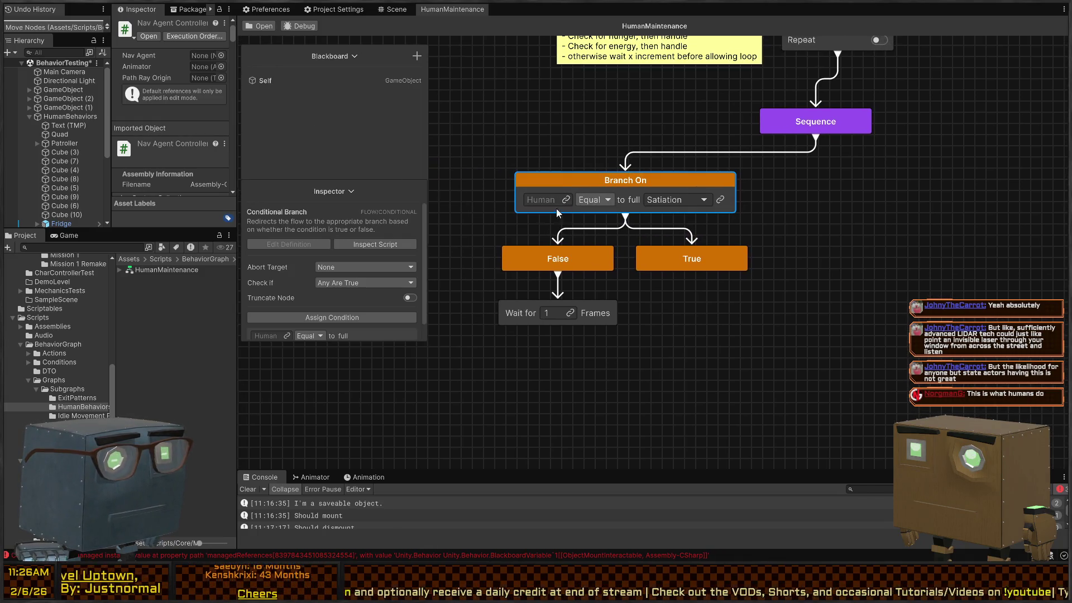
click(565, 200)
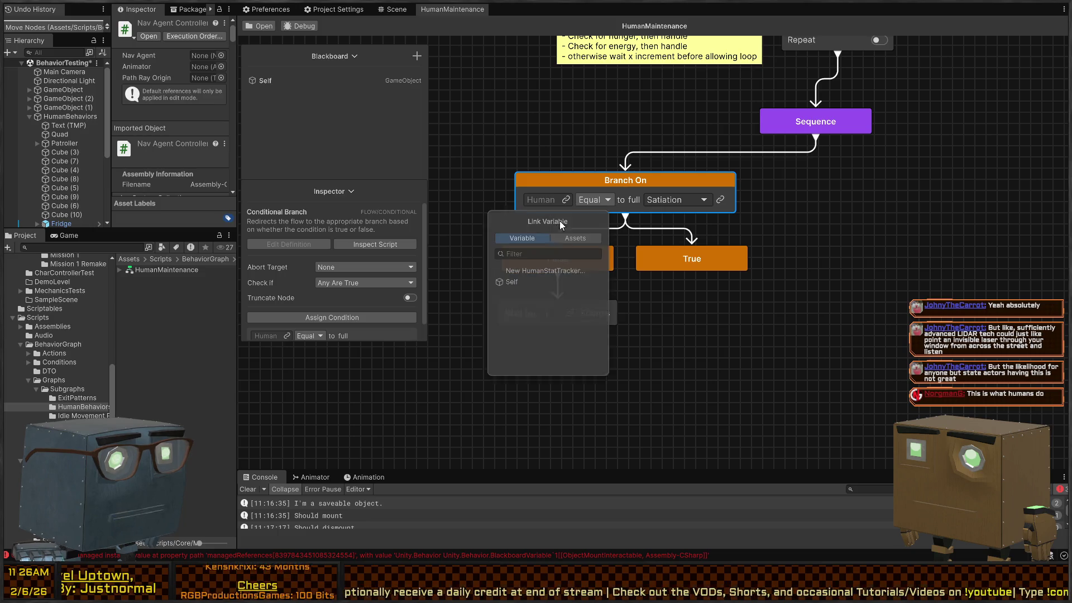
click(551, 271)
key(BackSpace)
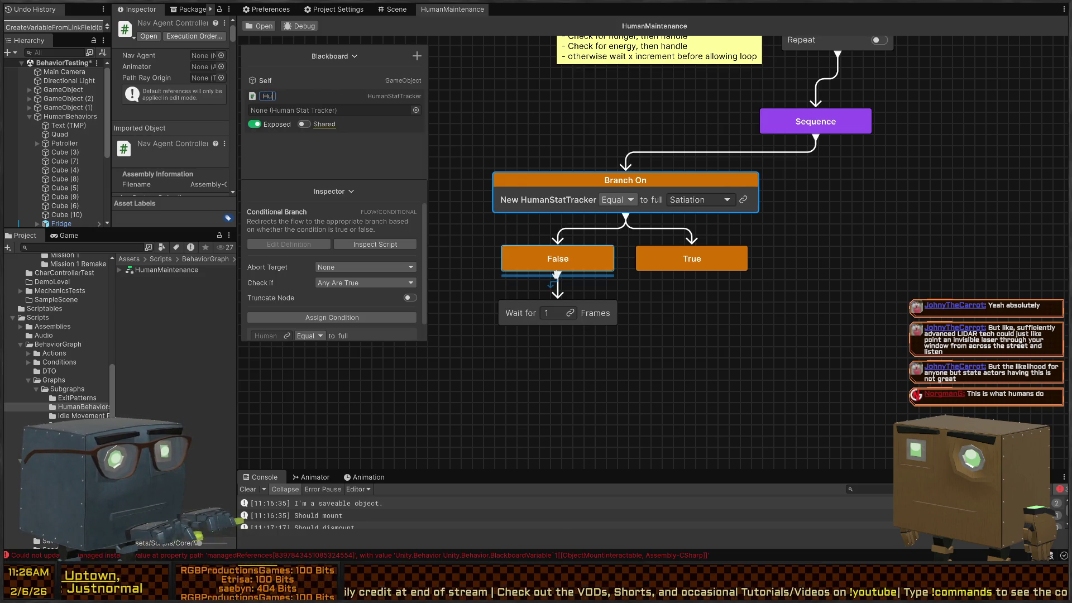
text(H)
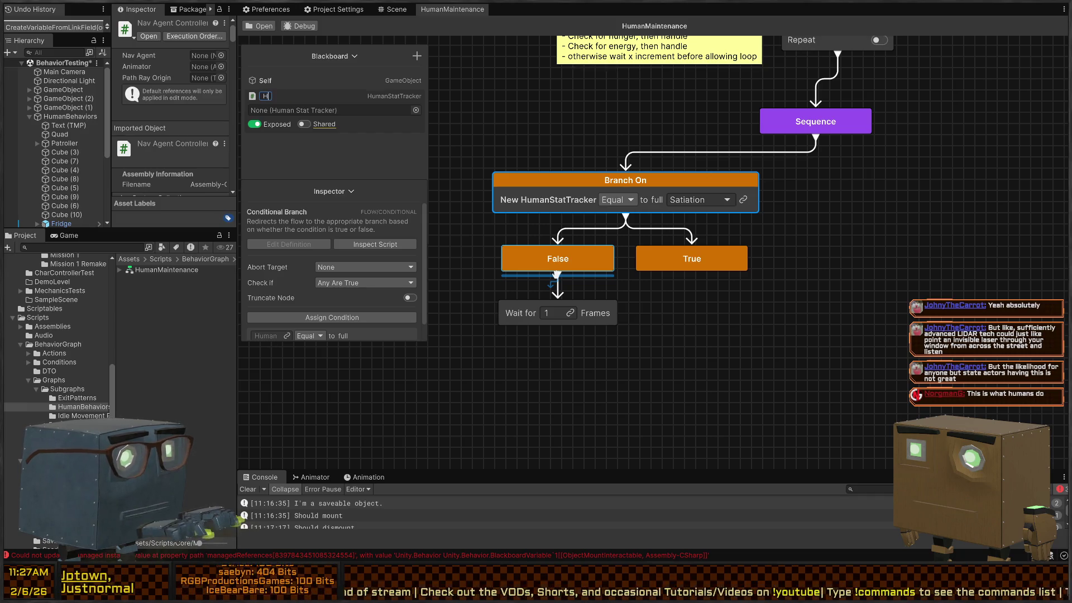
text(uman Stat Tracker)
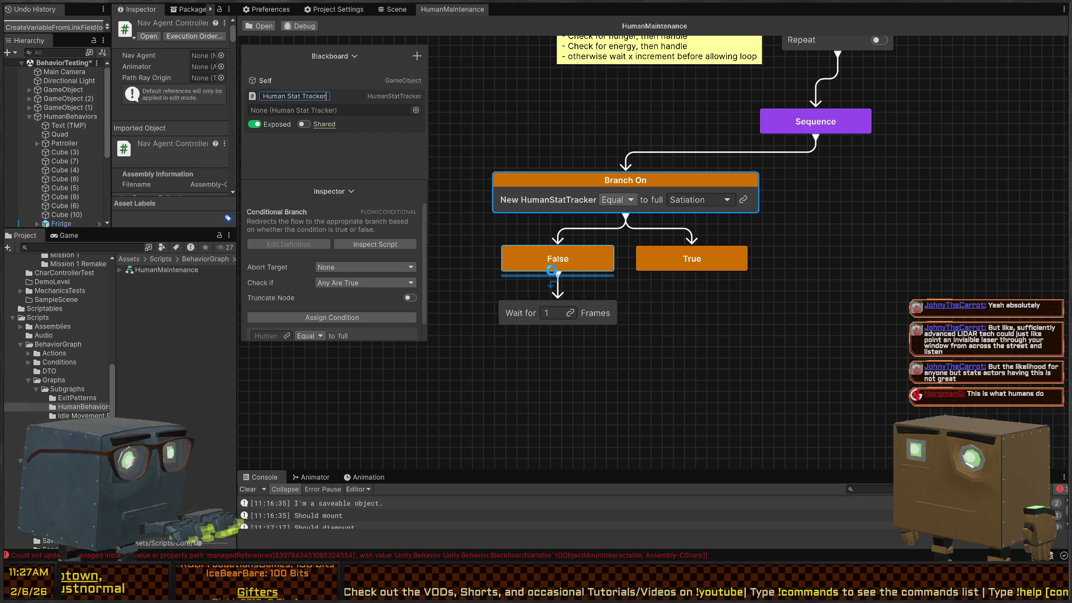
key(Return)
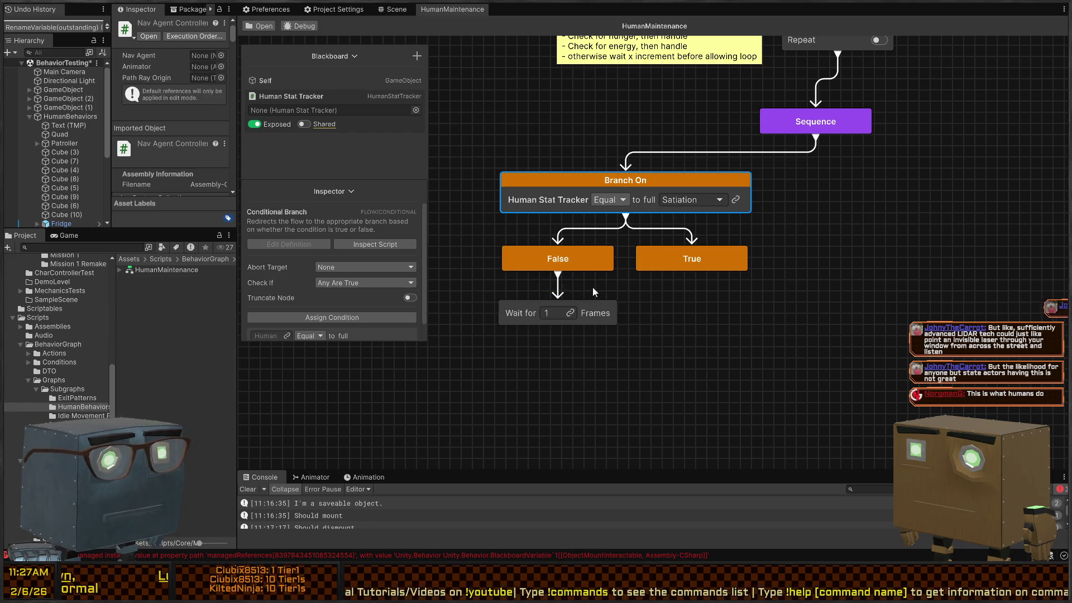
Step: Switch the Branch On comparison to Not Equal, keeping Satiation as the checked stat
click(565, 288)
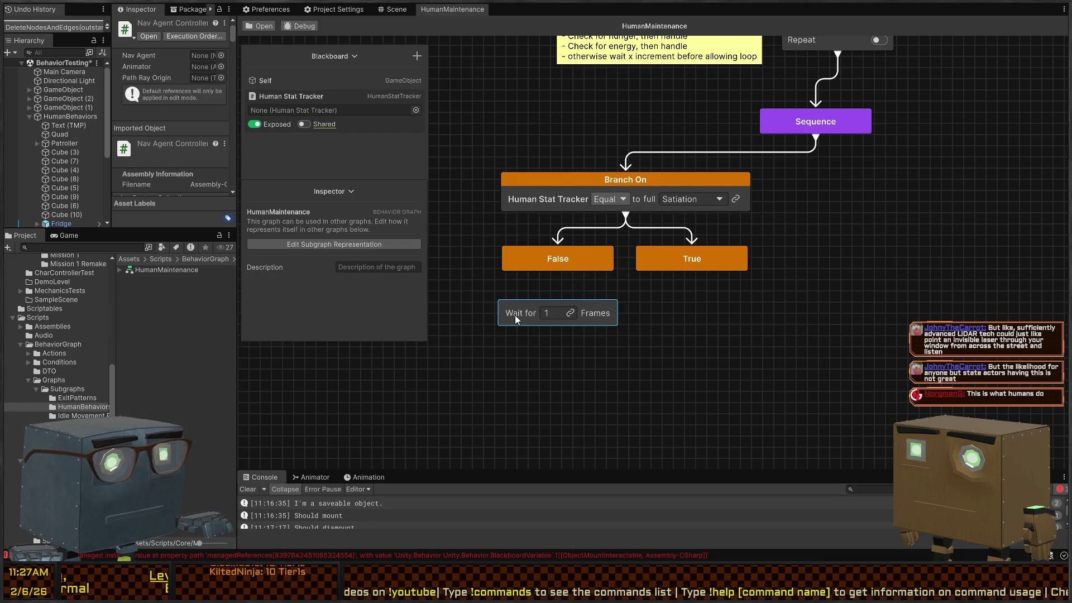
drag(515, 315, 650, 317)
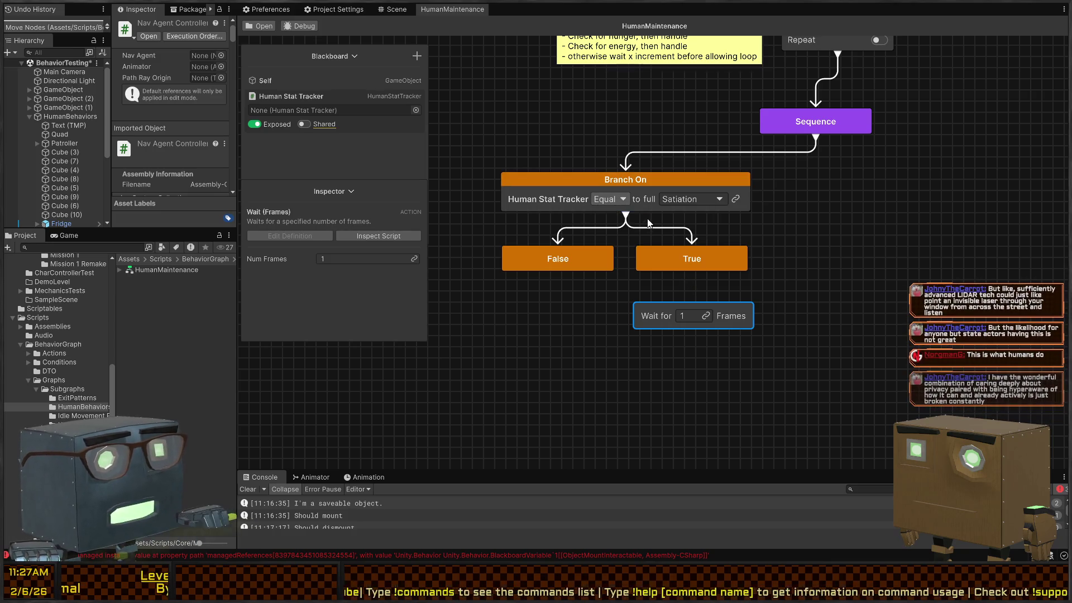
key(ctrl+z)
key(ctrl+z)
click(611, 200)
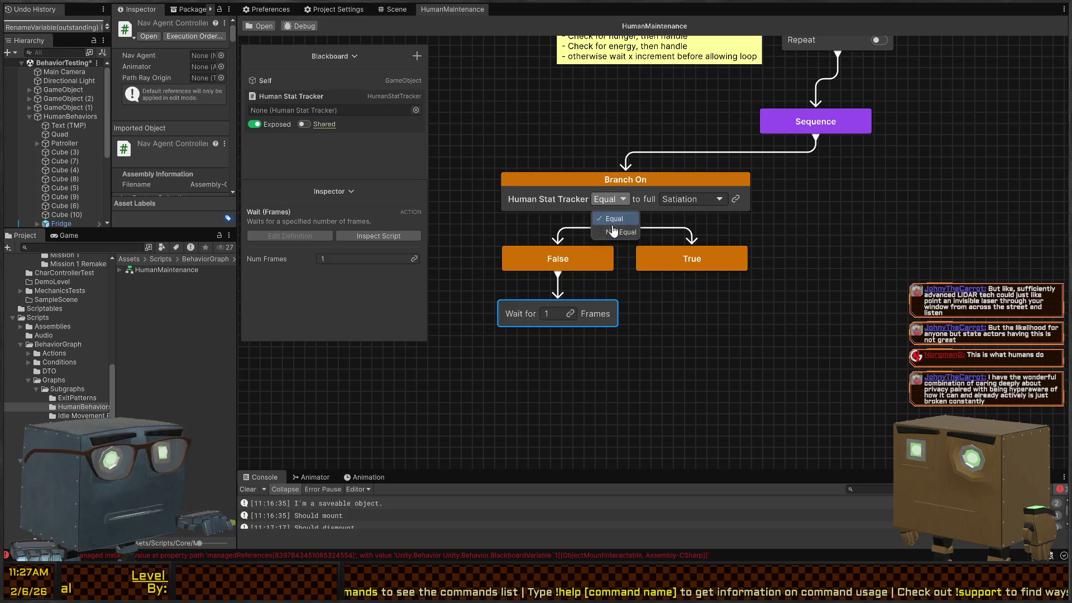
click(626, 233)
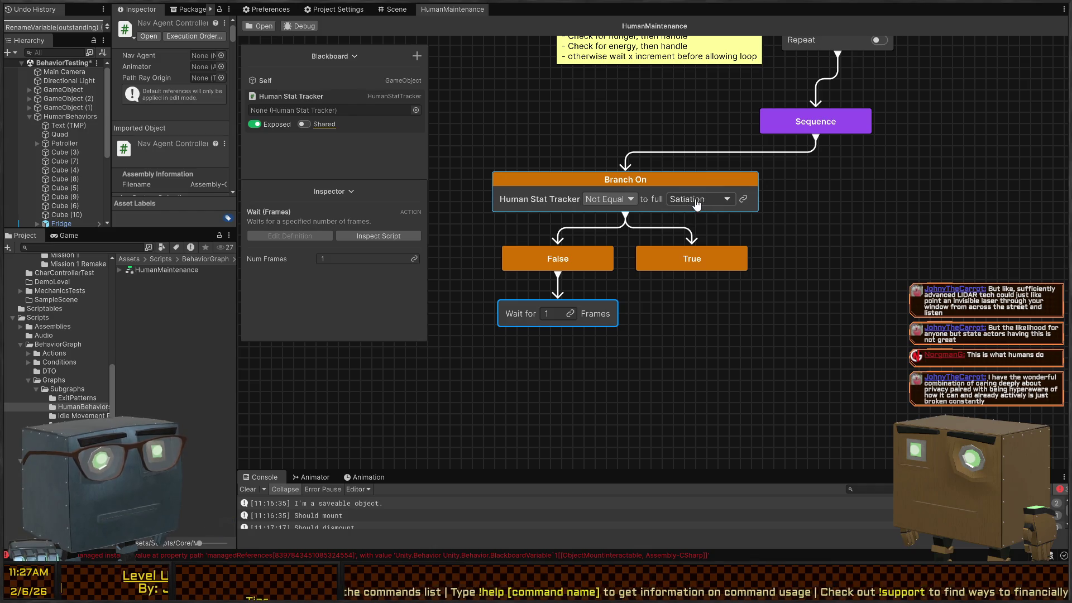
click(696, 201)
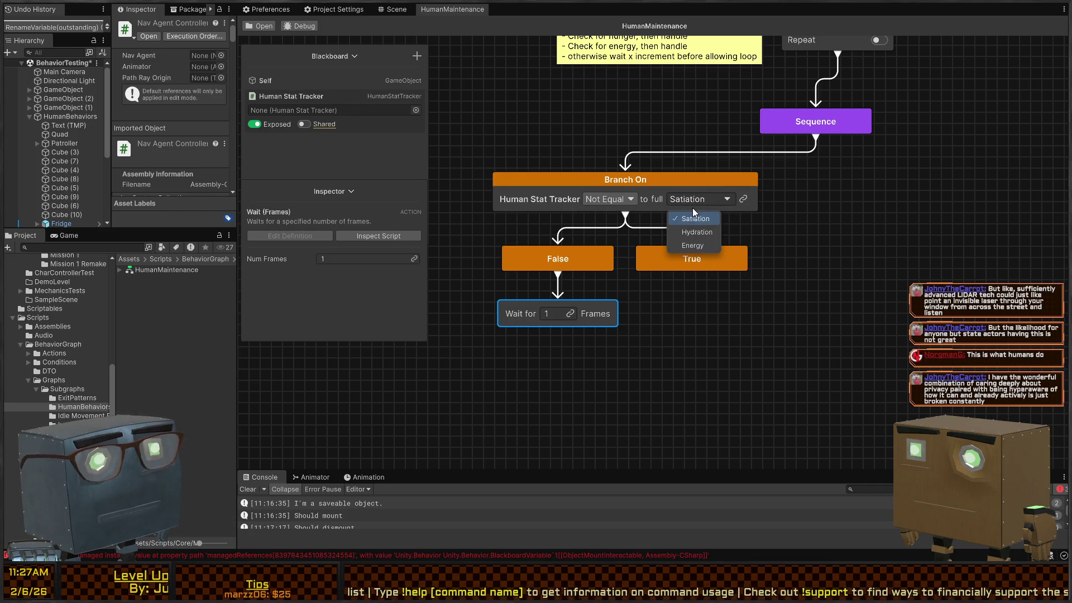
click(657, 199)
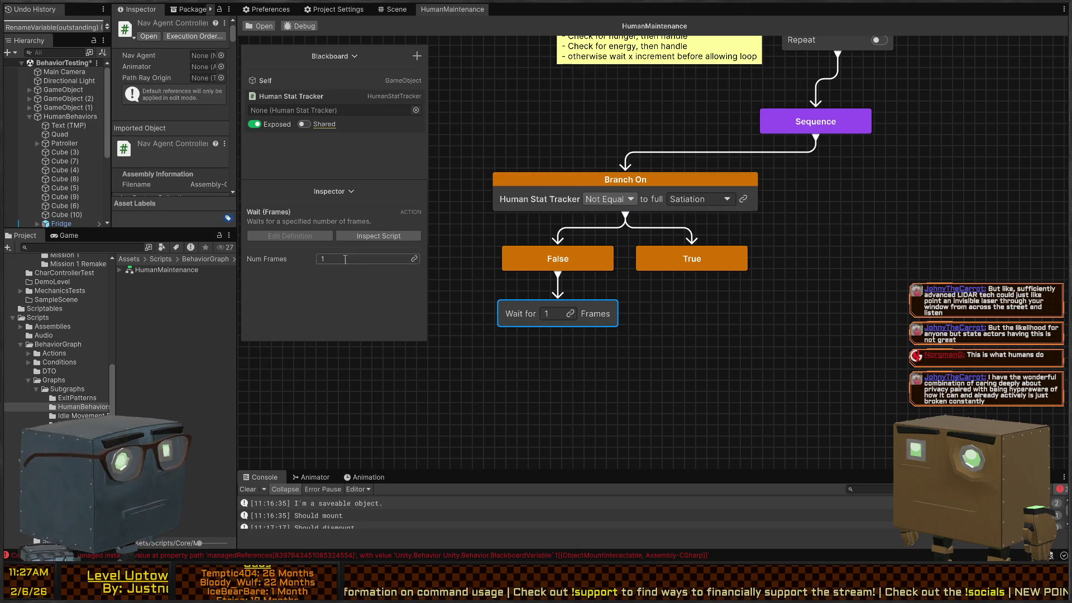
Step: Browse the assignable HumanStuff conditions without changes, then open the Branch On condition's script
click(666, 206)
click(334, 319)
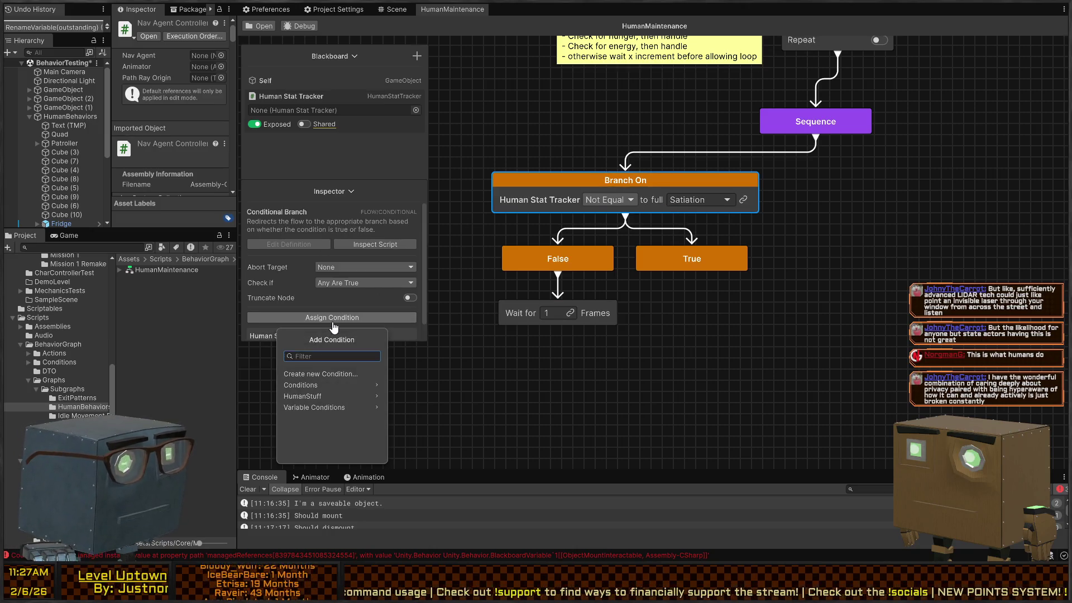
click(344, 398)
click(289, 340)
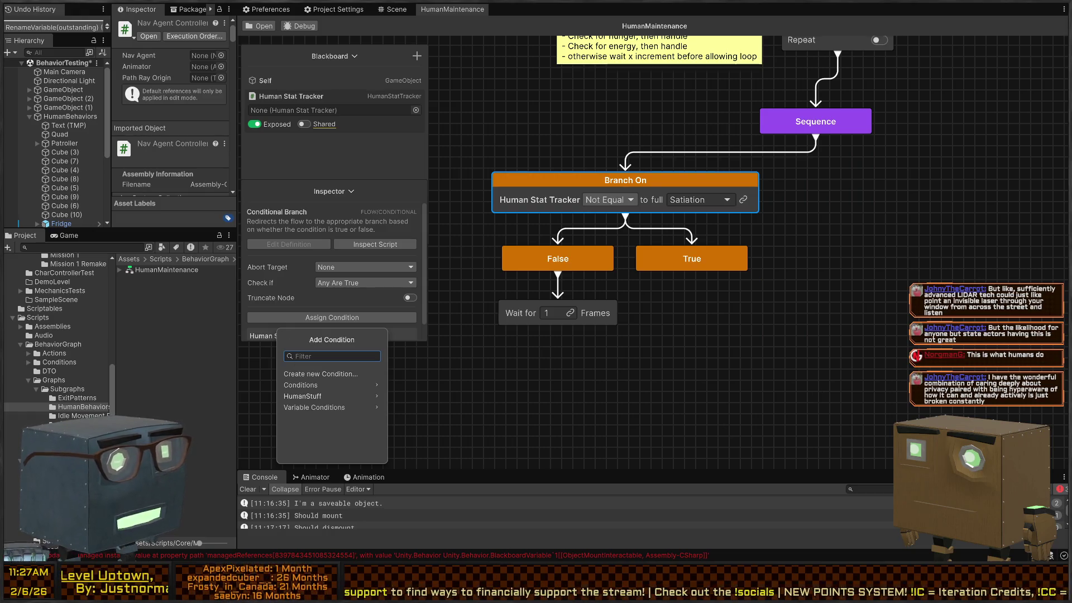
click(713, 329)
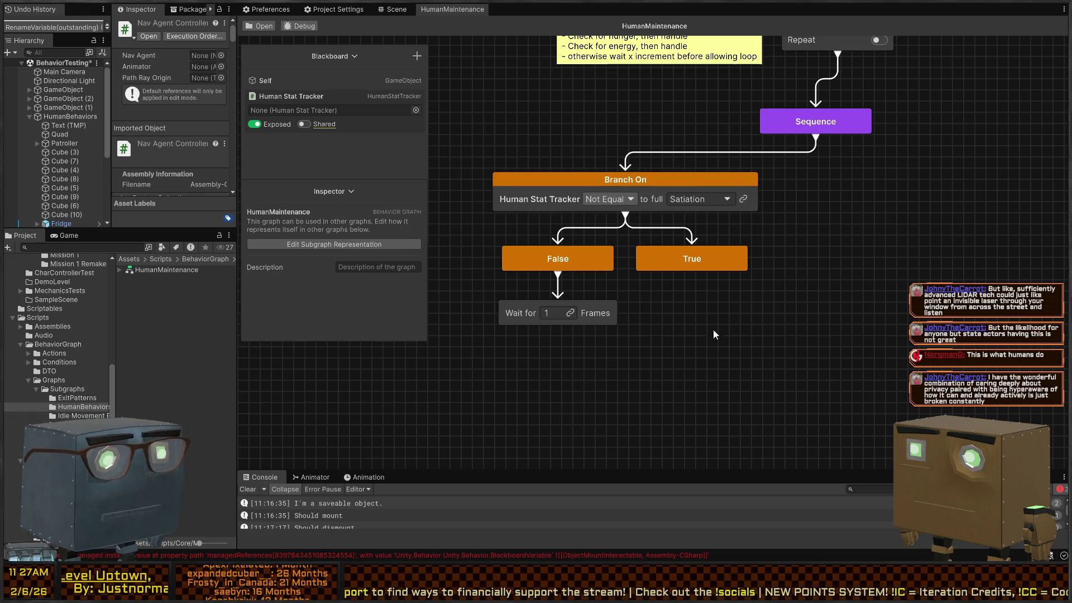
click(609, 199)
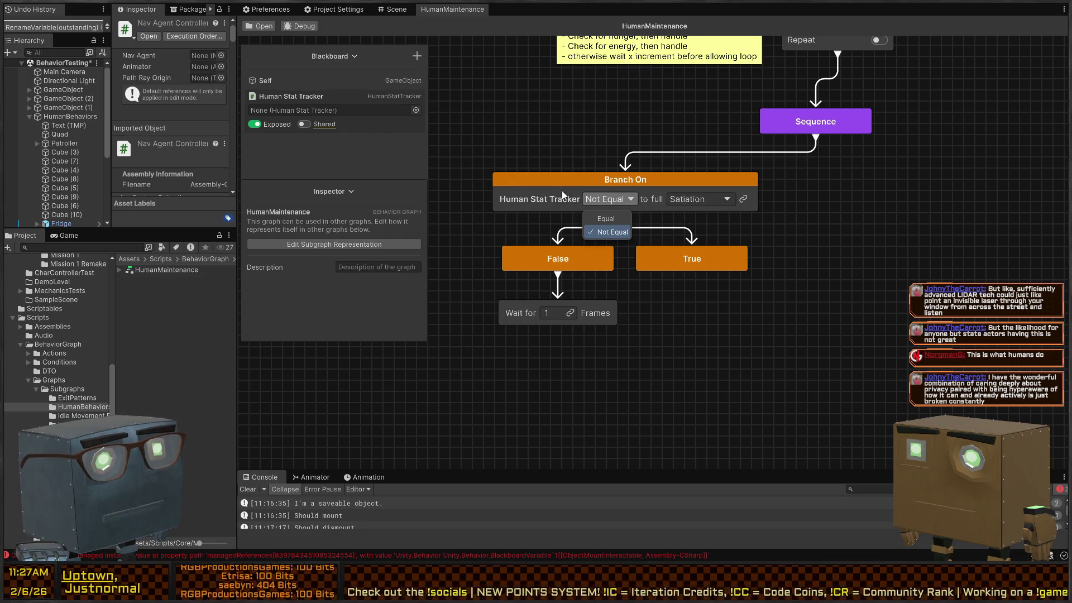
click(655, 200)
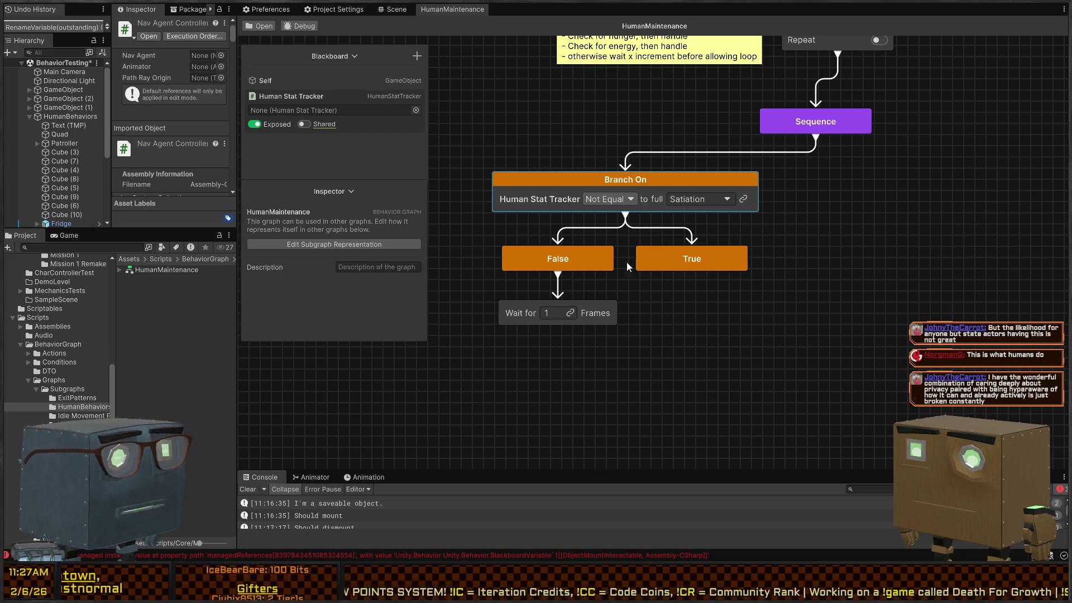
double_click(655, 200)
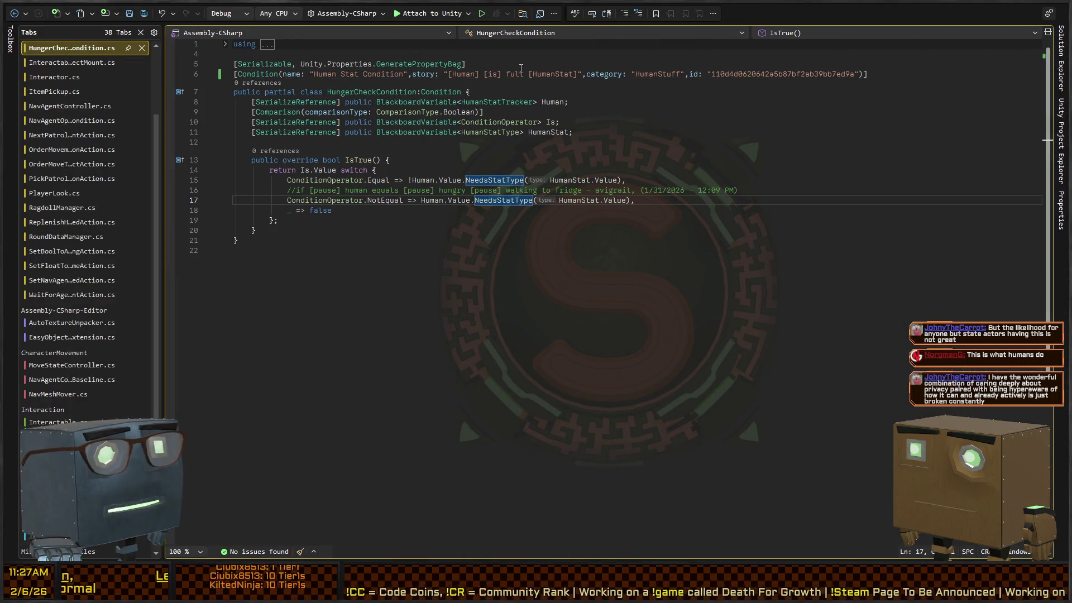
Step: Replace 'full' with 'need' in the condition's story text and save the script
click(484, 68)
double_click(510, 75)
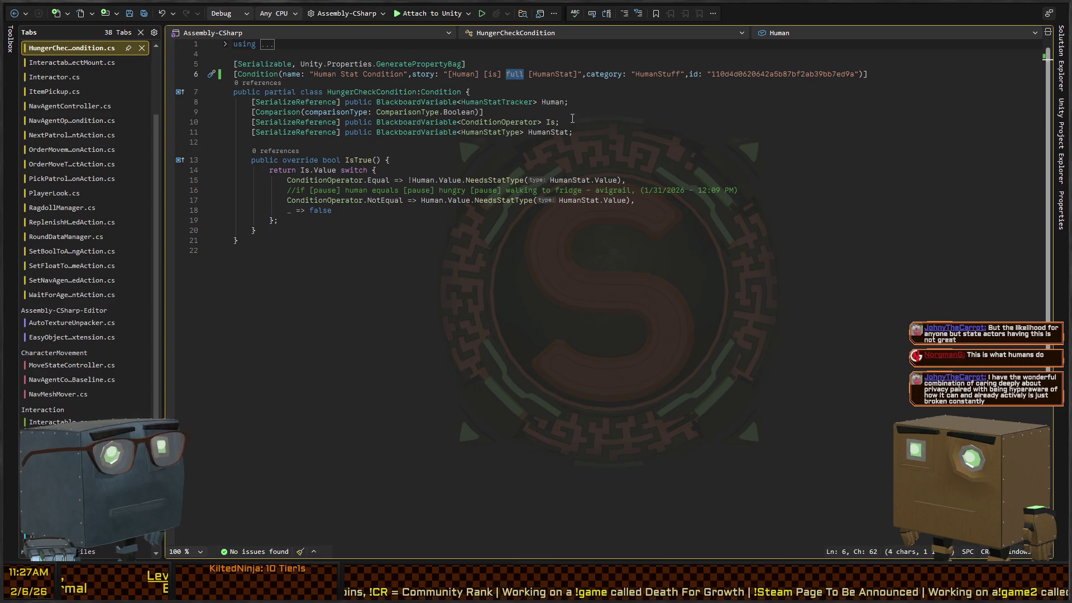
text(nee)
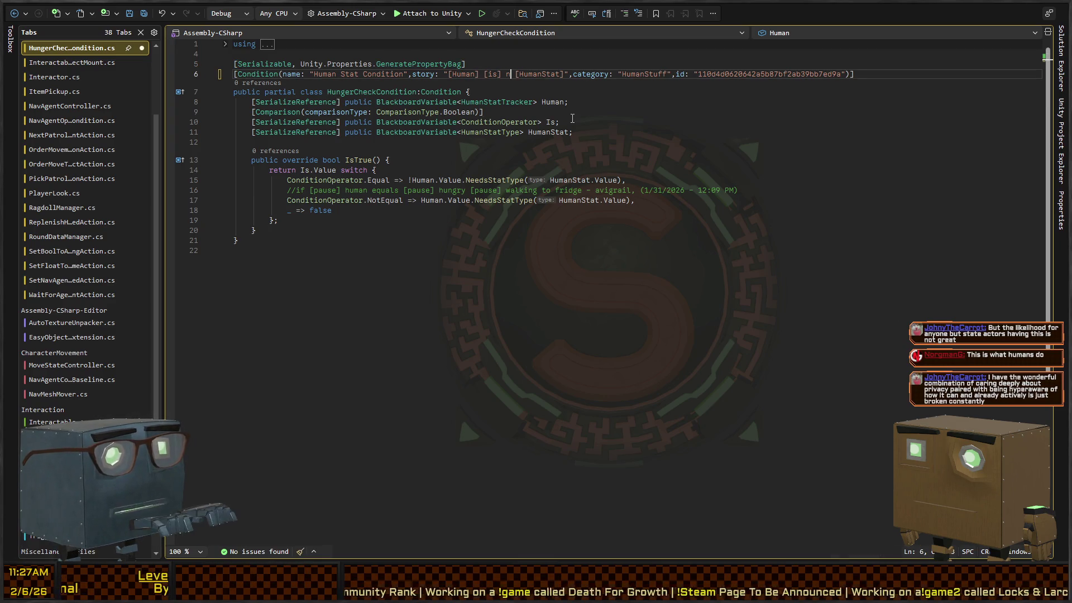
text(d)
key(ctrl+s)
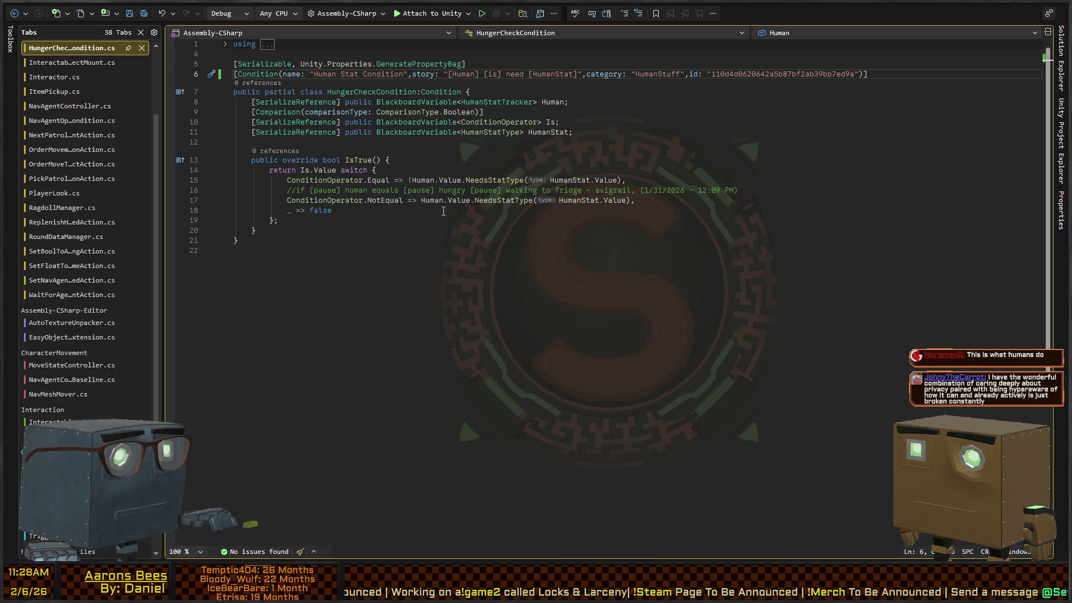
key(alt+Tab)
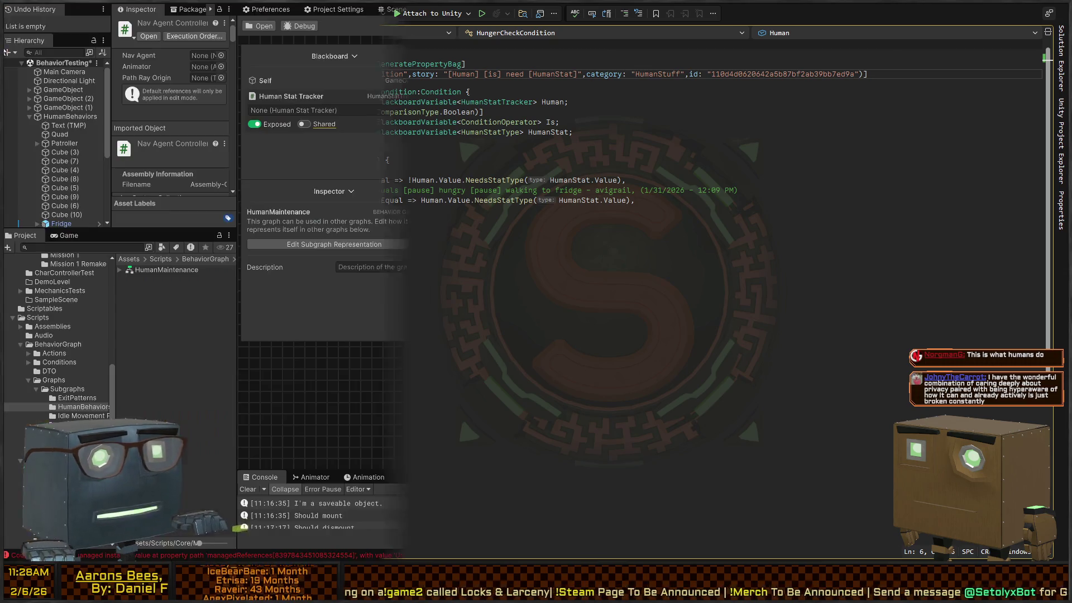
Step: Set the Branch On comparison back to Equal
click(562, 202)
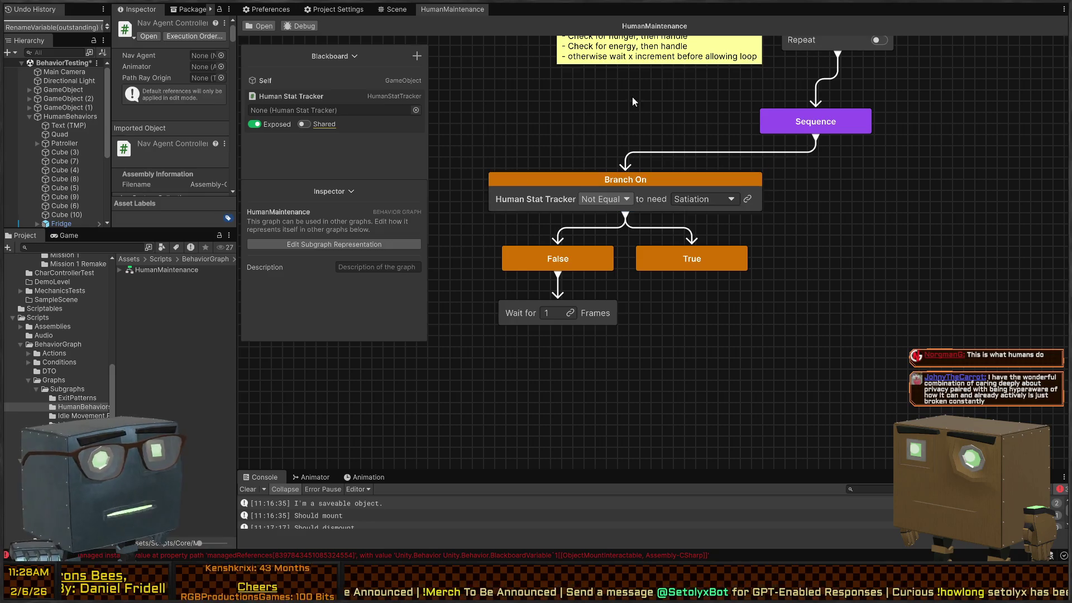
click(643, 149)
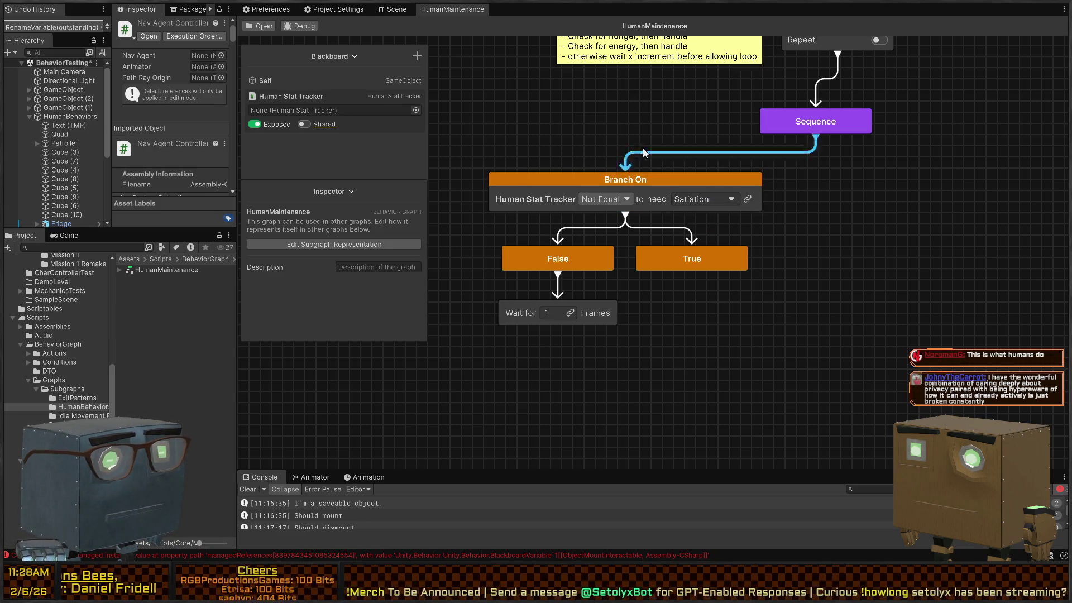
click(604, 199)
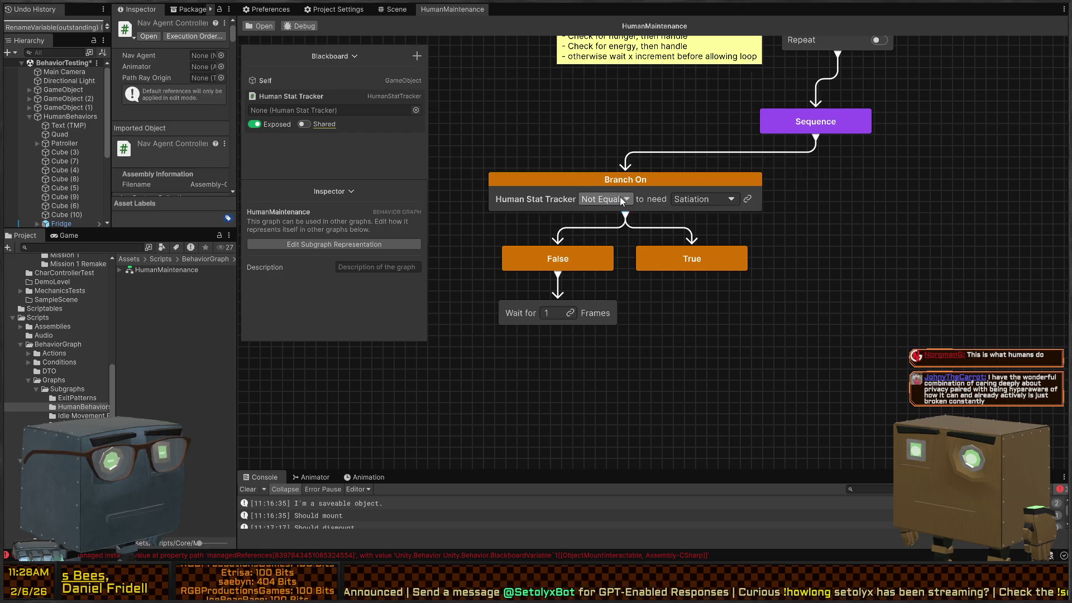
click(600, 219)
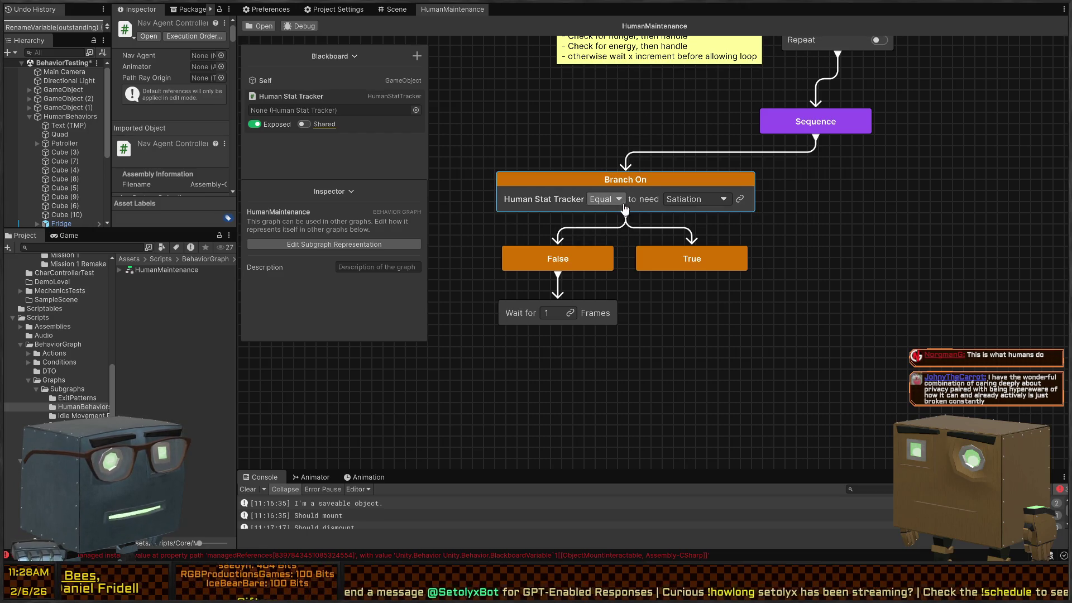
Step: Frame the whole graph and bring back the two extra Branch On copies
mouse_move(692, 273)
mouse_down()
mouse_move(699, 350)
mouse_move(688, 340)
mouse_up()
key(Escape)
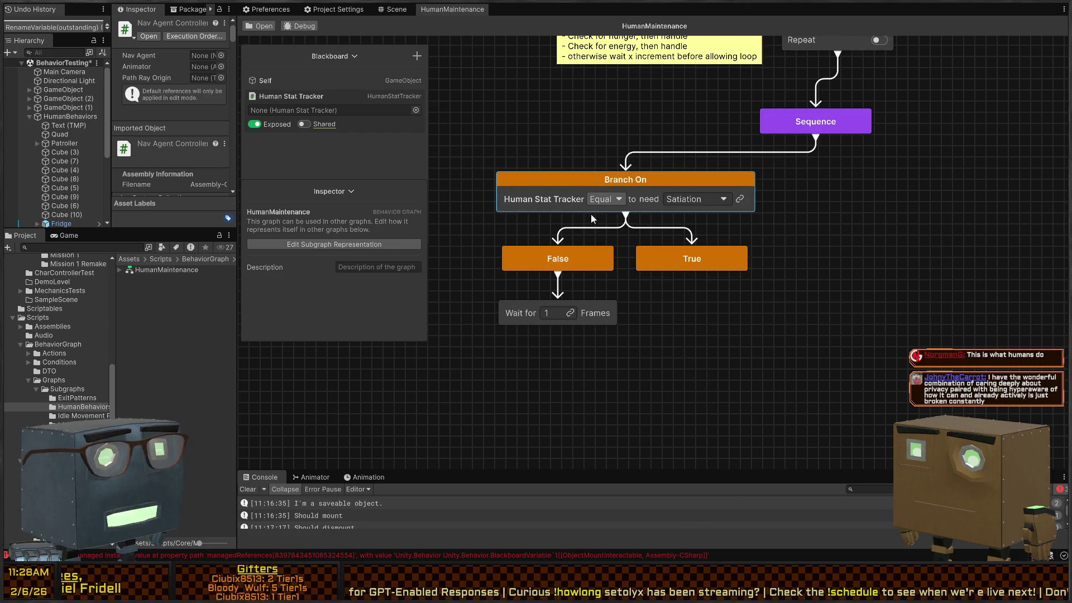
key(a)
key(ctrl+z)
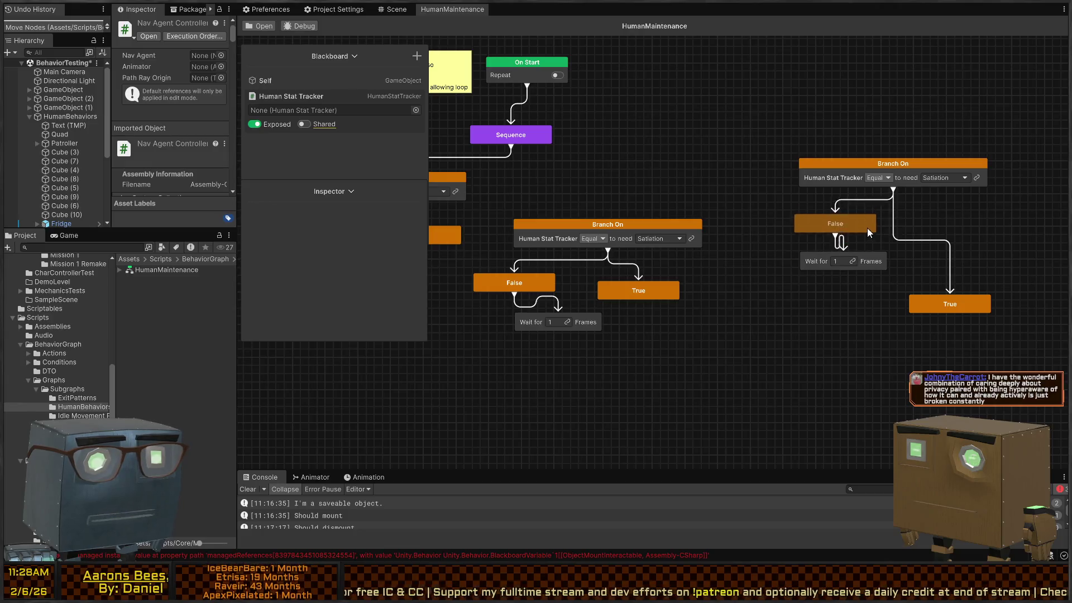
Step: Move the Wait for node below False and bring True up beside False
drag(869, 258, 867, 266)
mouse_move(934, 302)
mouse_down()
mouse_move(932, 223)
mouse_move(949, 266)
mouse_up()
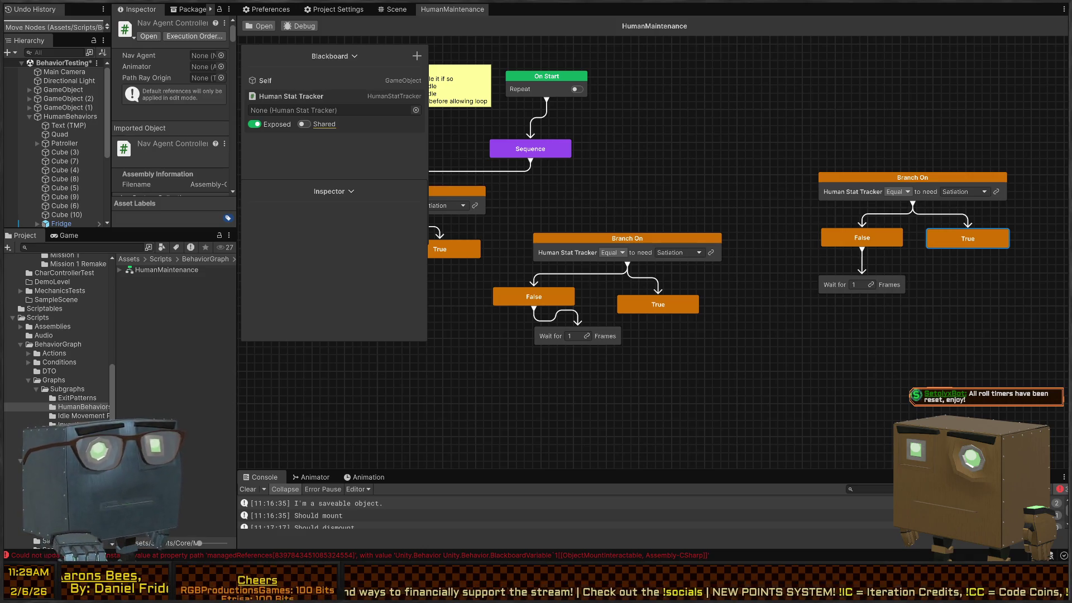
key(alt+Tab)
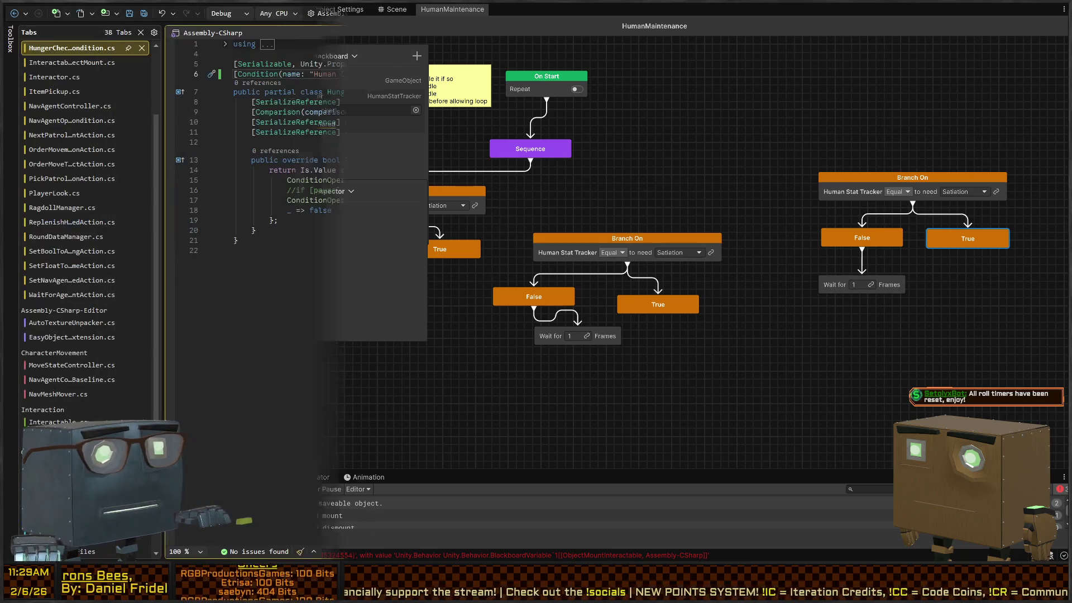
click(639, 121)
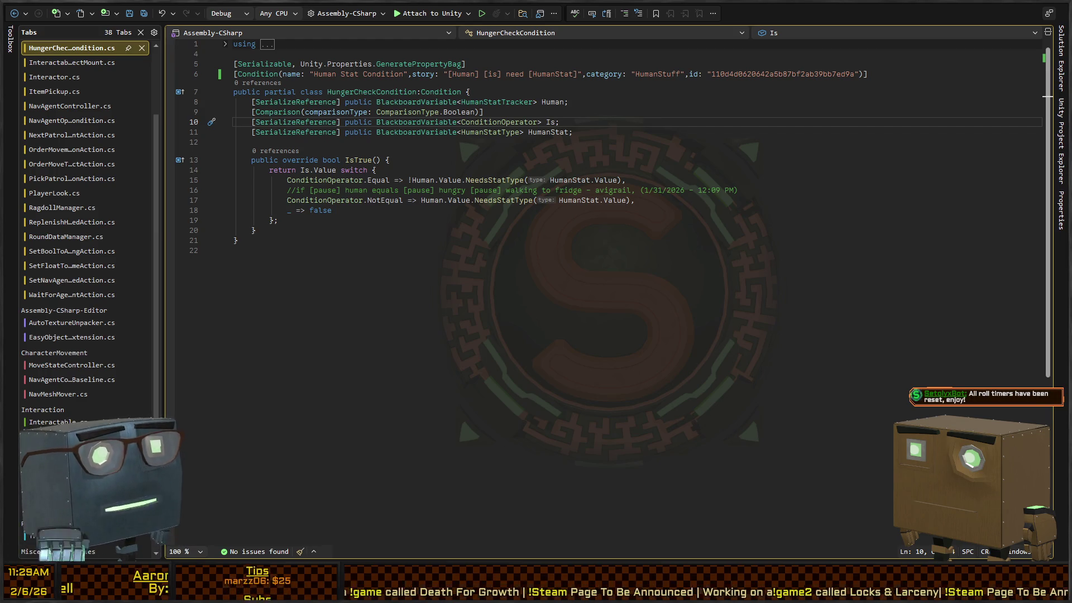
key(Down)
key(Down)
key(Down)
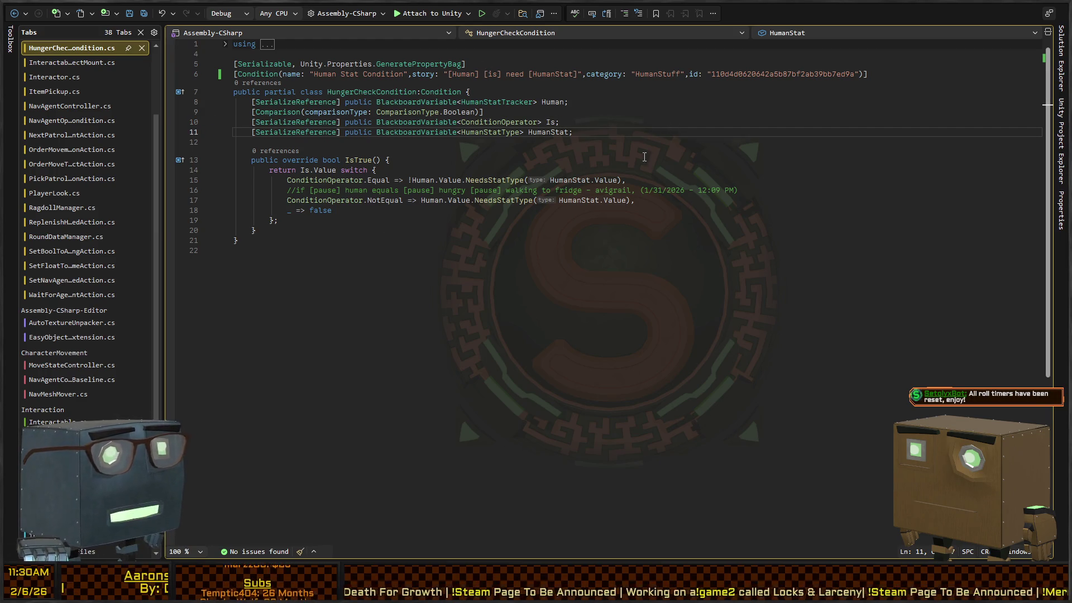
click(539, 144)
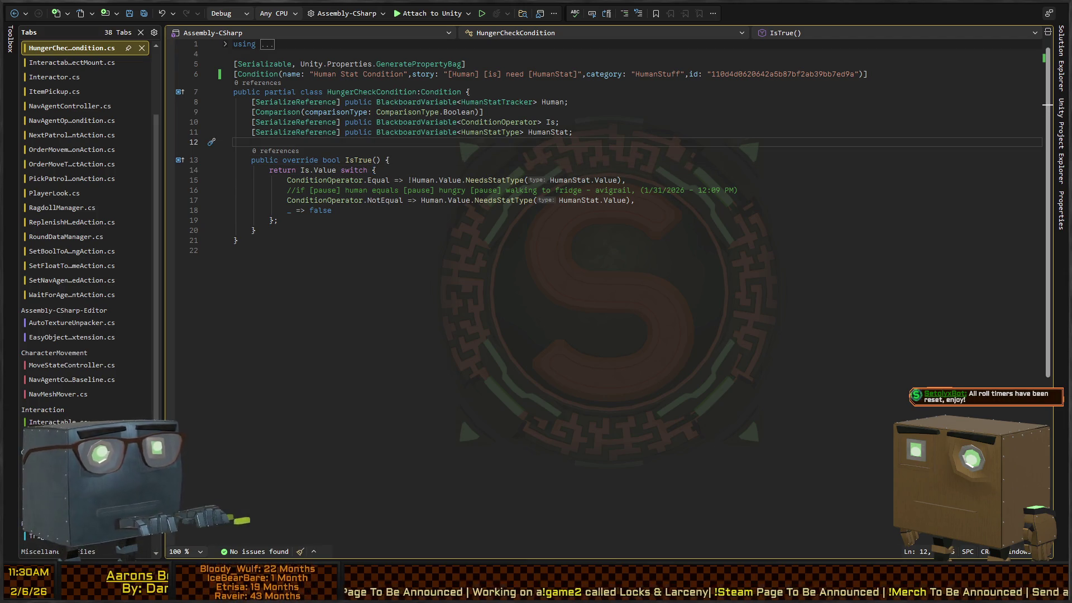
Step: Arrange the middle Branch On's False and True children and move that group up and left
key(alt+Tab)
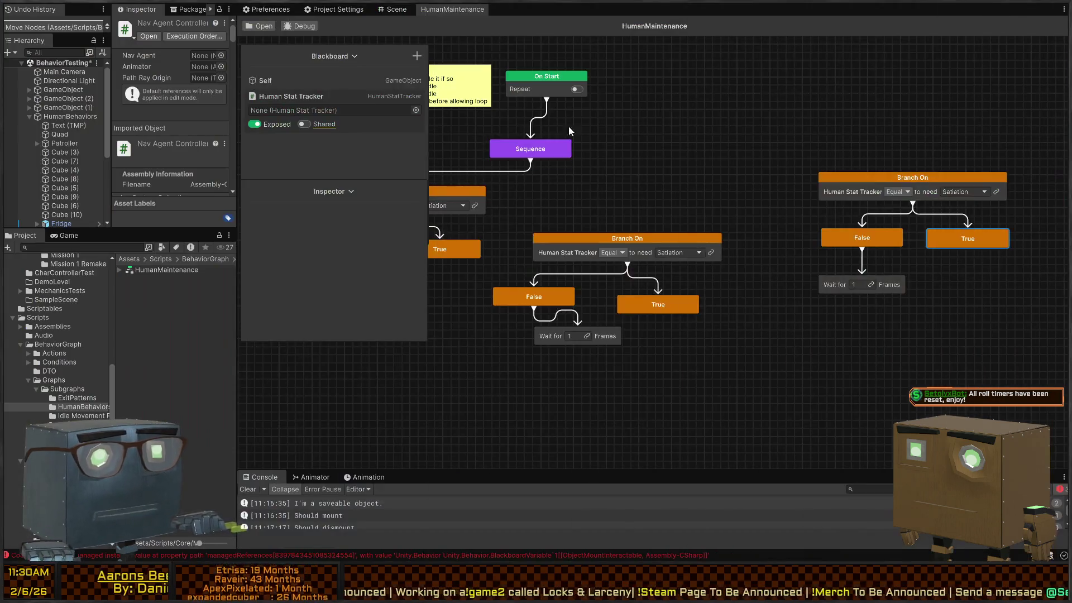
mouse_move(618, 184)
mouse_down()
mouse_move(704, 172)
mouse_move(834, 183)
mouse_move(691, 226)
mouse_move(752, 200)
mouse_up()
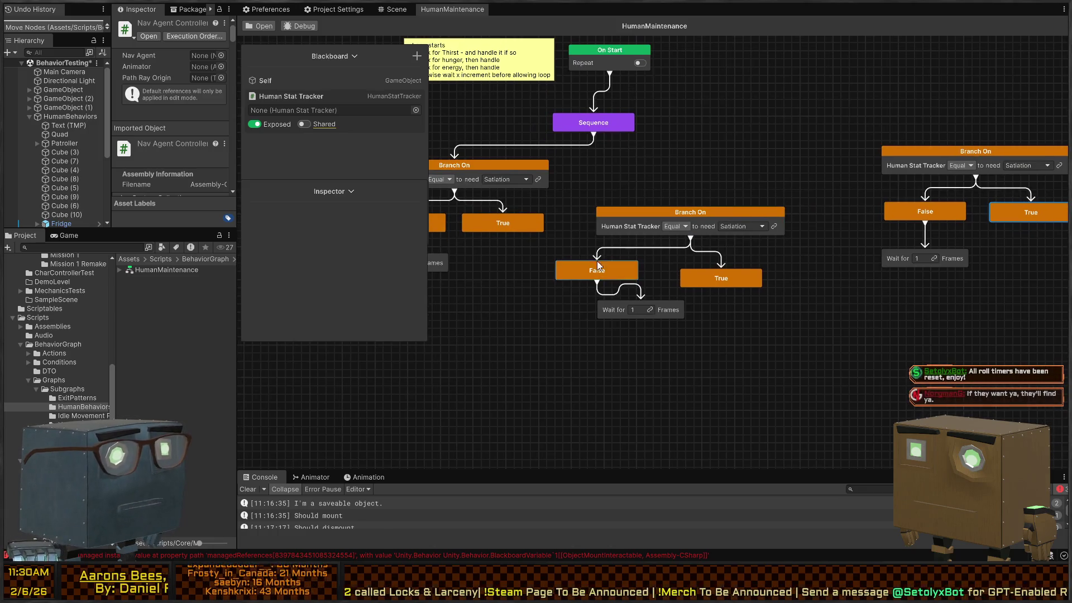
drag(624, 270, 667, 267)
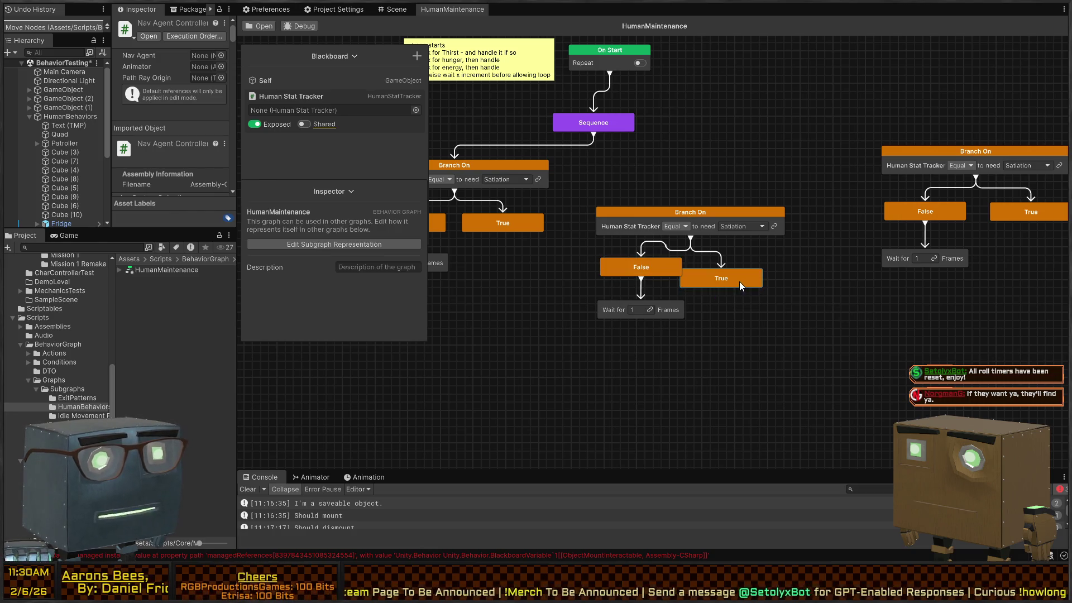
mouse_move(753, 275)
mouse_down()
mouse_move(772, 270)
mouse_move(762, 264)
mouse_up()
click(759, 317)
mouse_move(759, 319)
mouse_down()
mouse_move(599, 207)
mouse_move(596, 163)
mouse_move(670, 143)
mouse_move(653, 163)
mouse_up()
Step: Connect Sequence to the middle Branch On and line up the right Branch On group
mouse_move(1006, 151)
mouse_down()
mouse_move(1014, 146)
mouse_move(844, 166)
mouse_up()
drag(564, 142, 864, 178)
drag(840, 106, 890, 110)
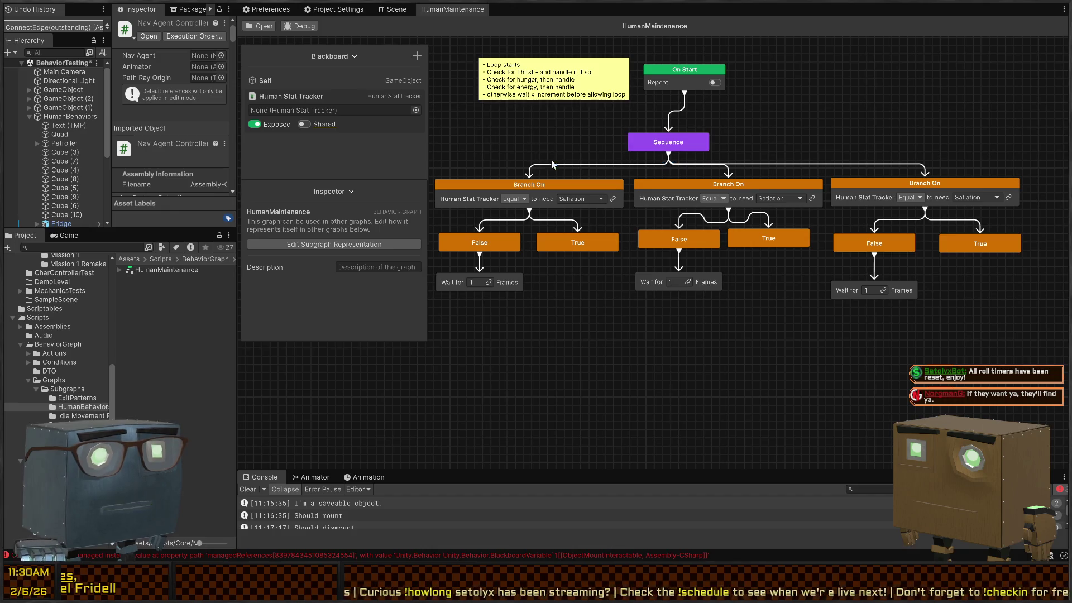
mouse_move(654, 168)
mouse_down()
mouse_move(889, 167)
mouse_move(671, 189)
mouse_up()
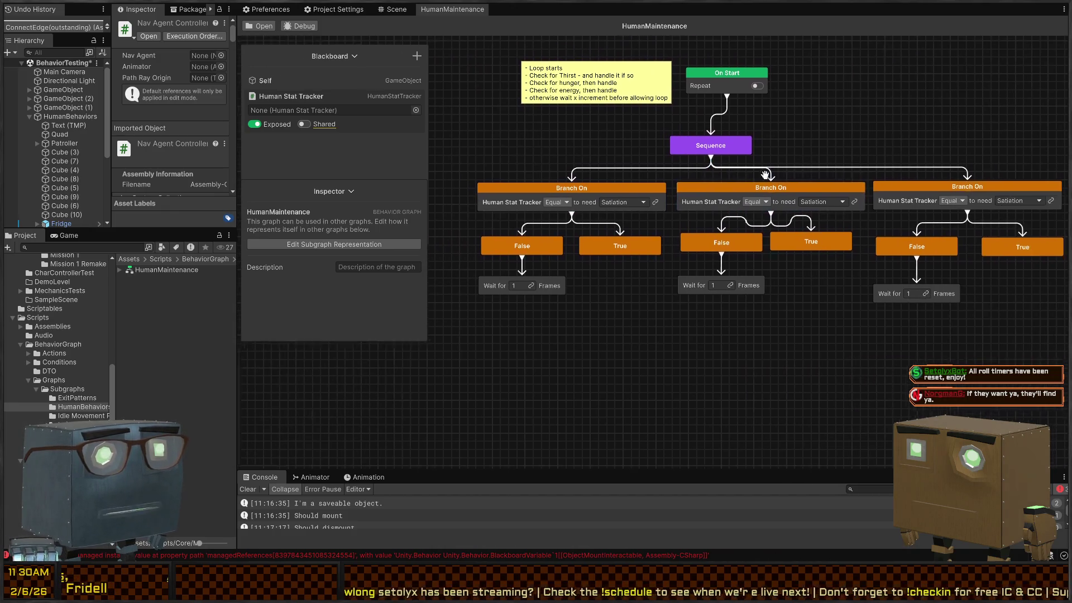
click(695, 183)
scroll(775, 179, up, 1)
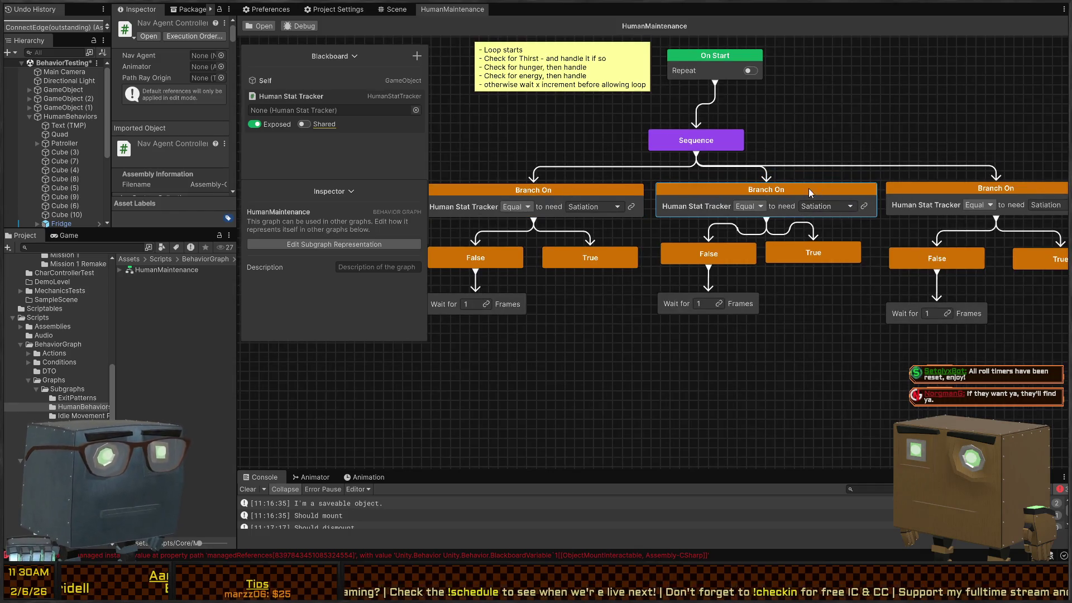
drag(792, 197, 732, 203)
drag(524, 196, 631, 199)
click(655, 210)
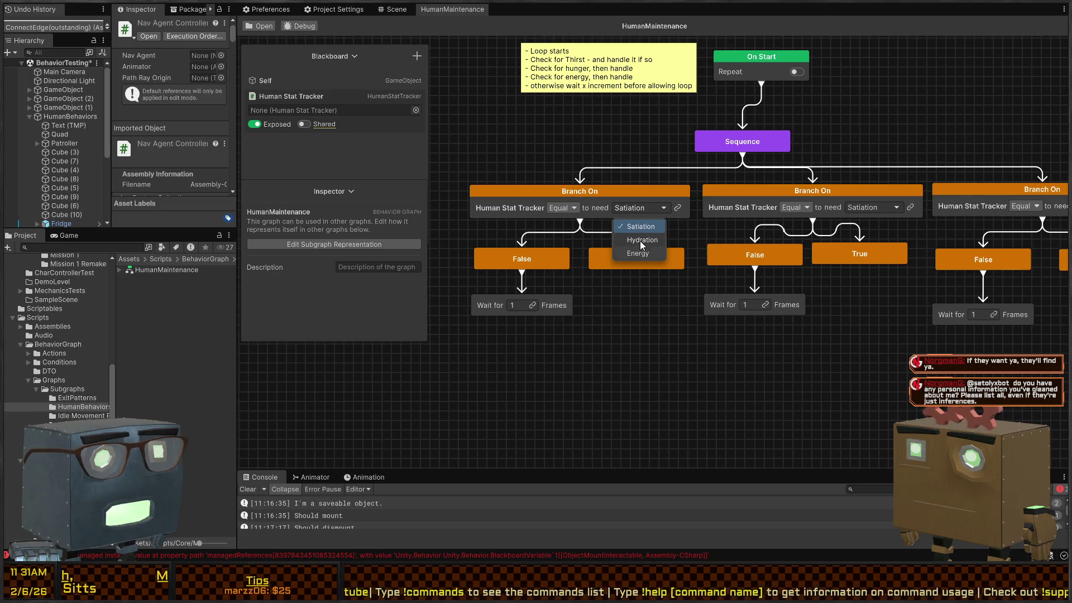
Step: Set the first Branch On's need to Hydration and the last one's to Energy
click(640, 240)
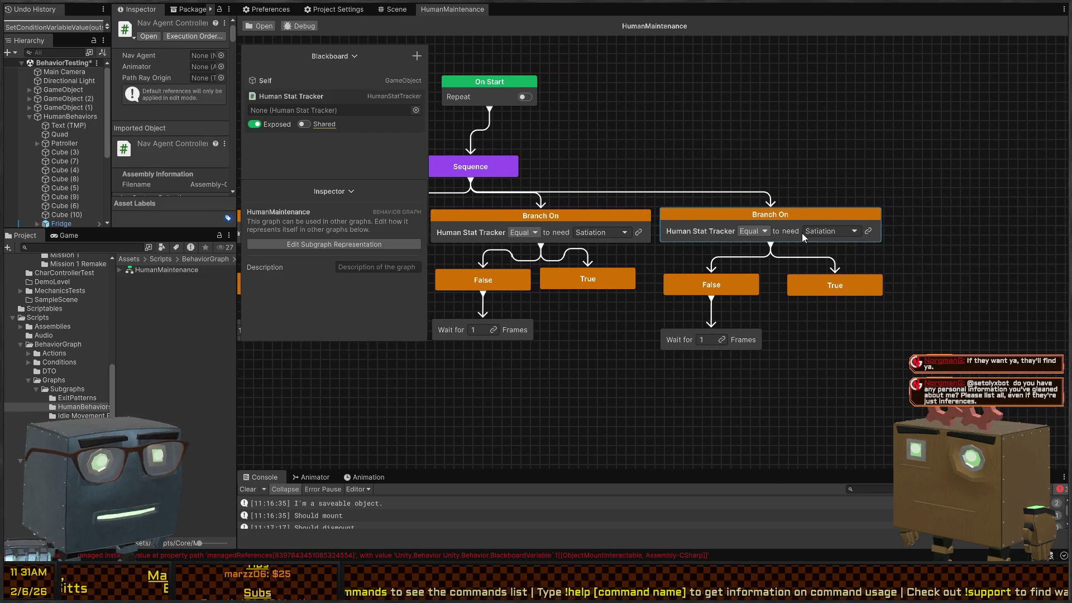
click(834, 233)
click(831, 276)
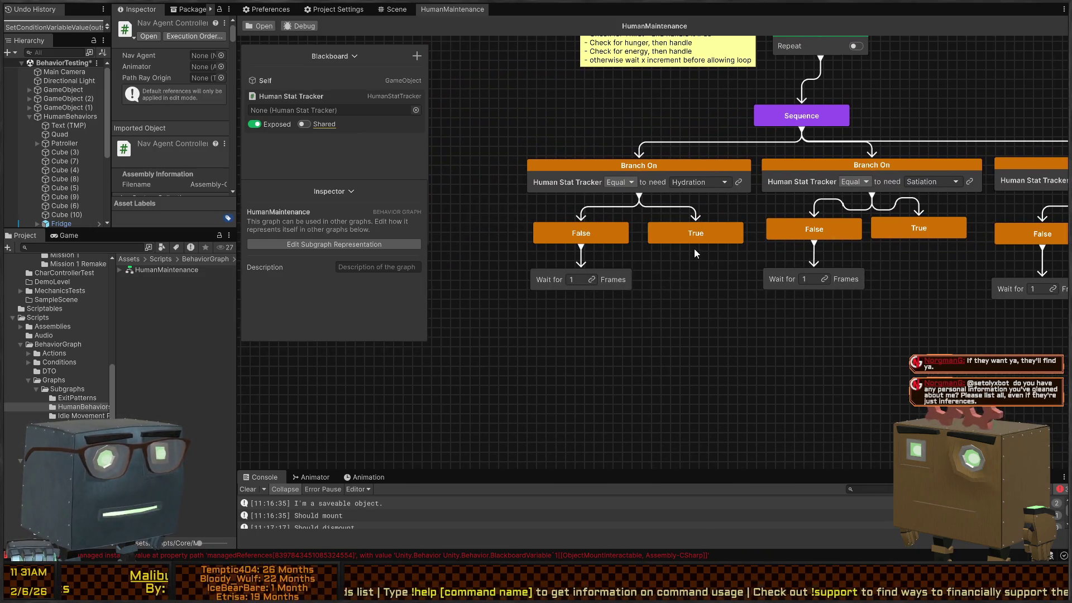
drag(695, 250, 695, 301)
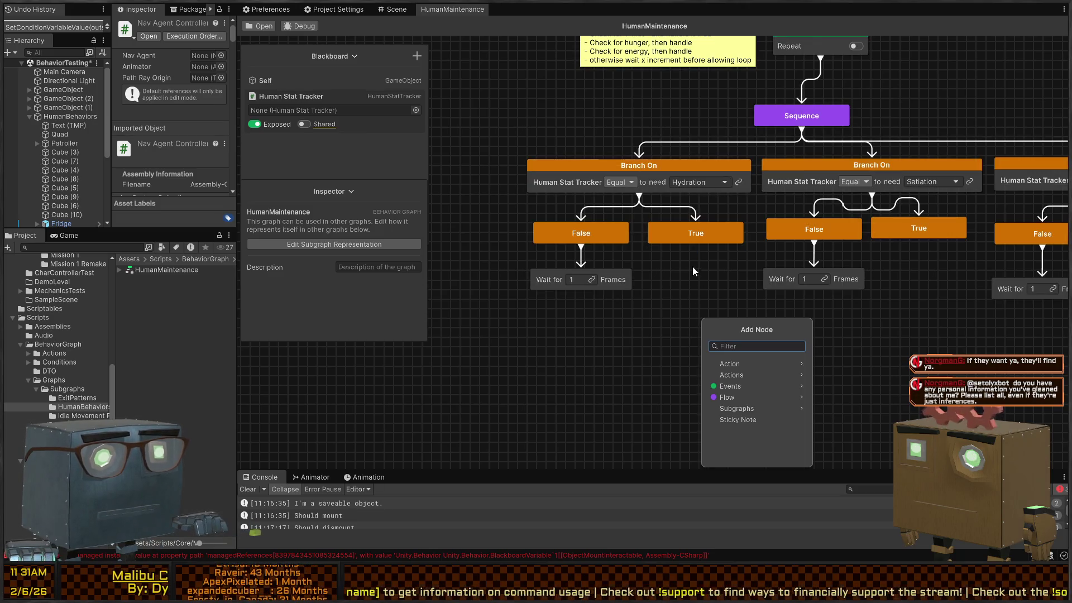
key(Escape)
mouse_move(732, 262)
mouse_down()
mouse_move(673, 286)
mouse_move(554, 274)
mouse_move(651, 236)
mouse_up()
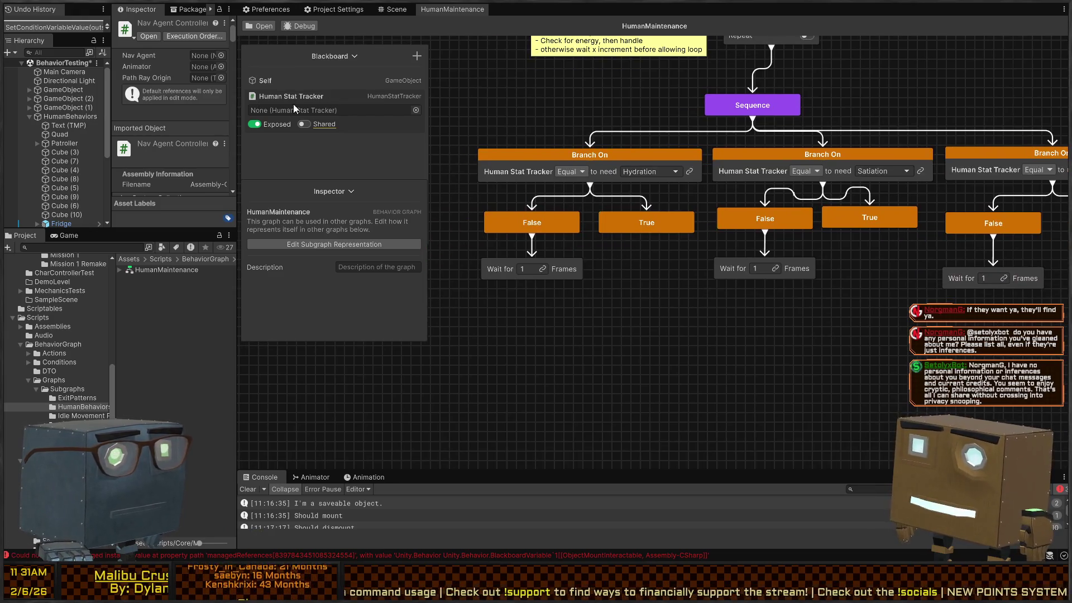
Step: Add a Transform blackboard variable named FridgeLocation
click(316, 96)
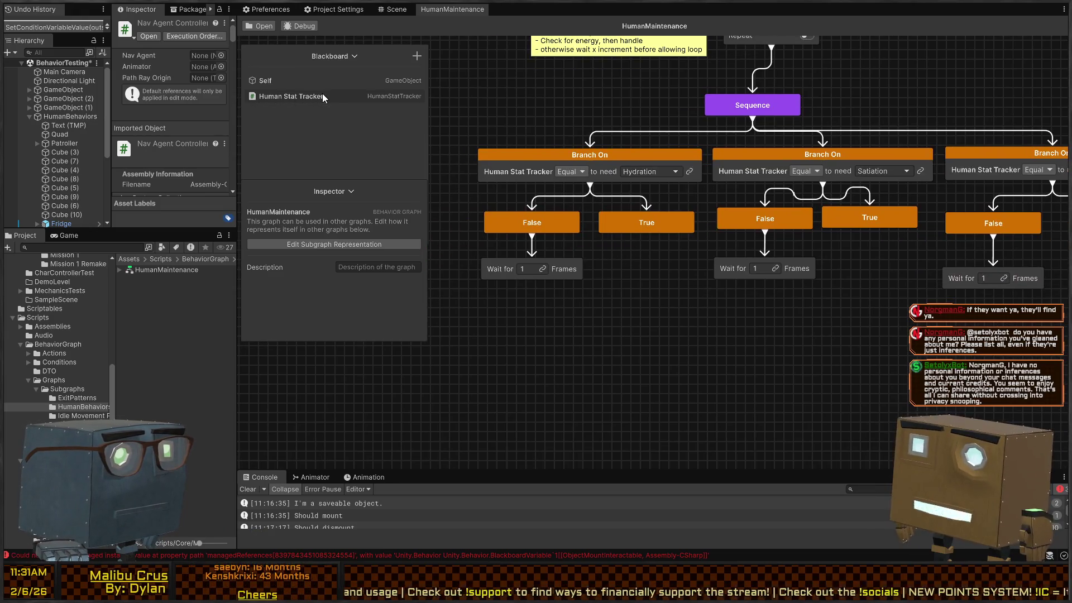
click(417, 56)
text(Transform)
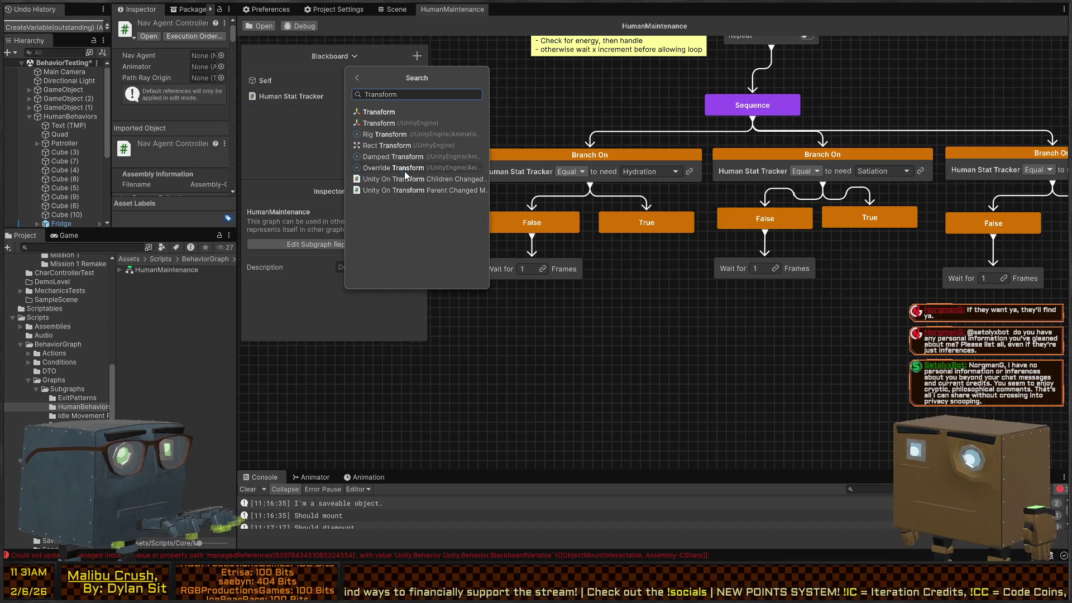
key(Return)
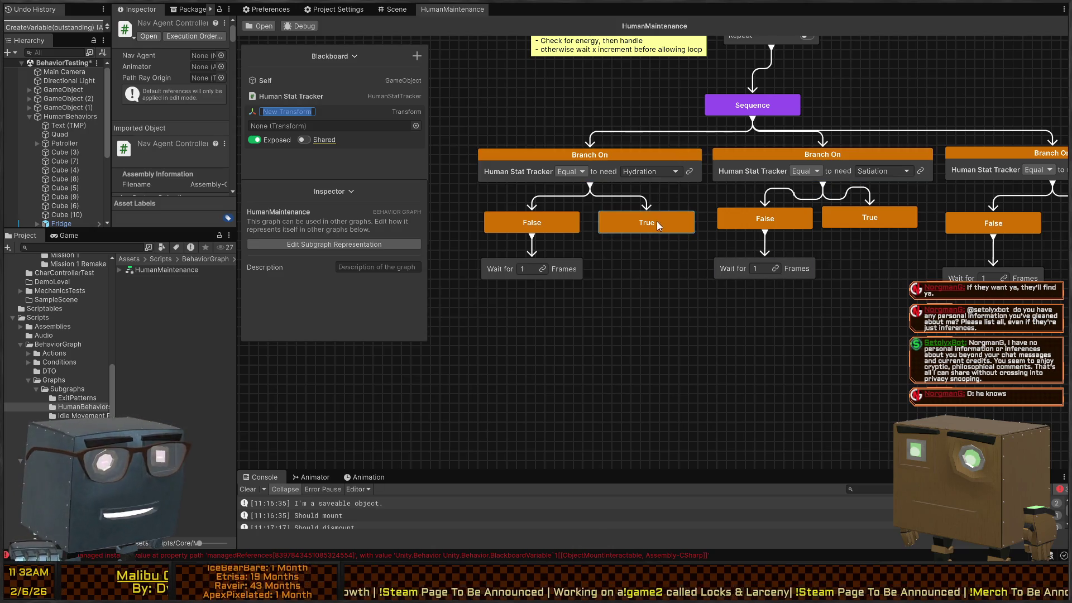
scroll(646, 294, up, 3)
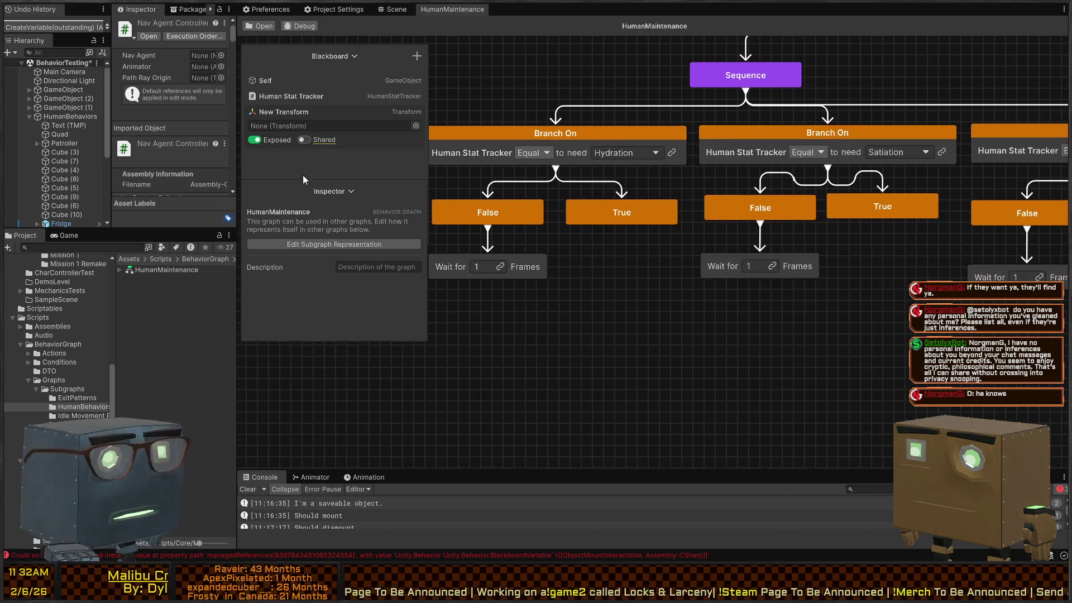
double_click(296, 111)
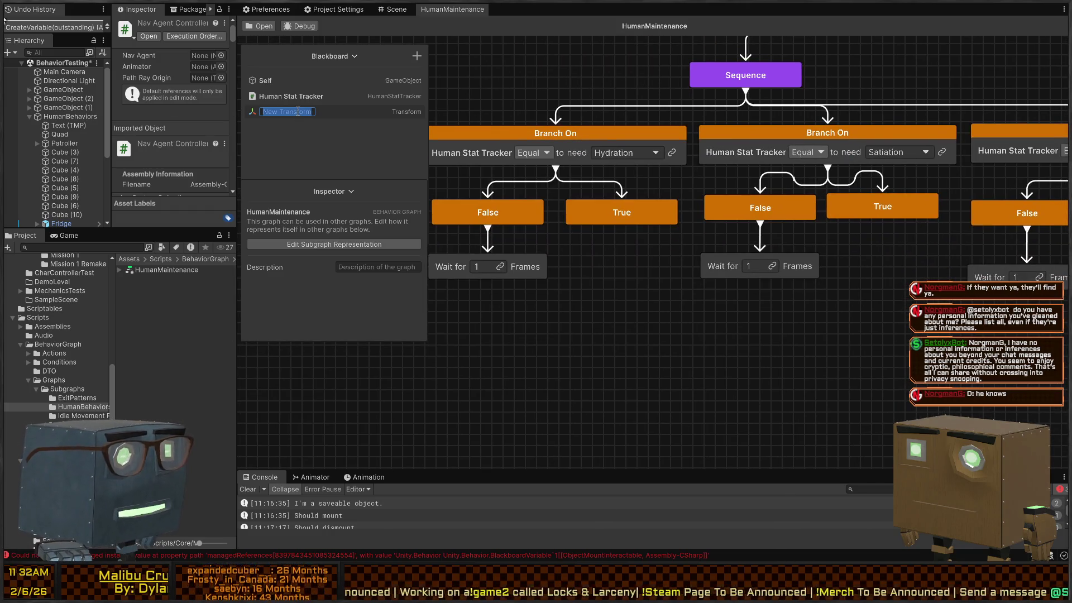
text(FridgeLocatio)
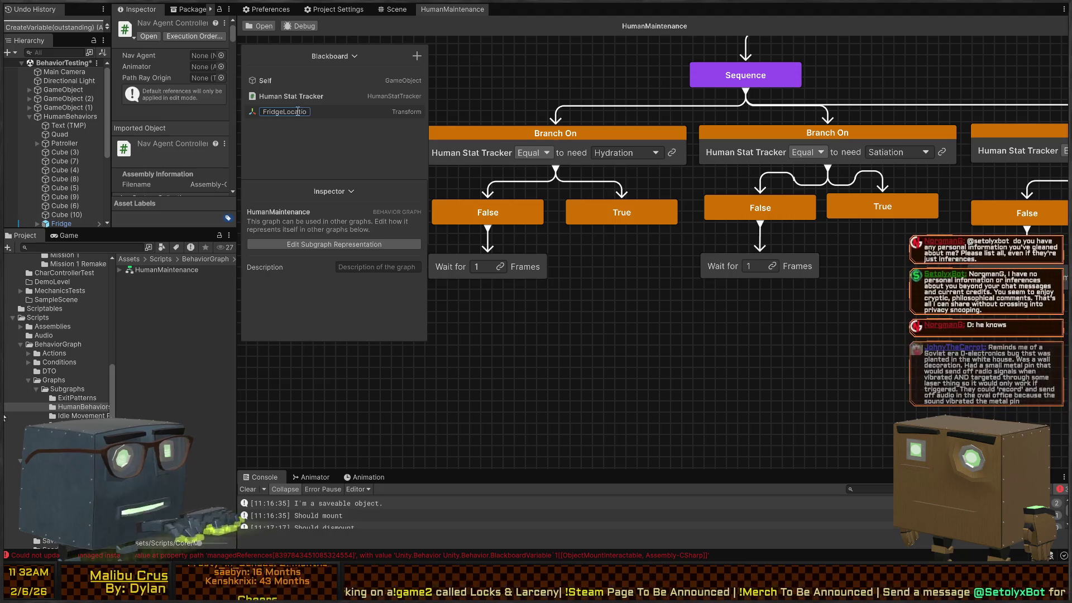
text(n)
key(Return)
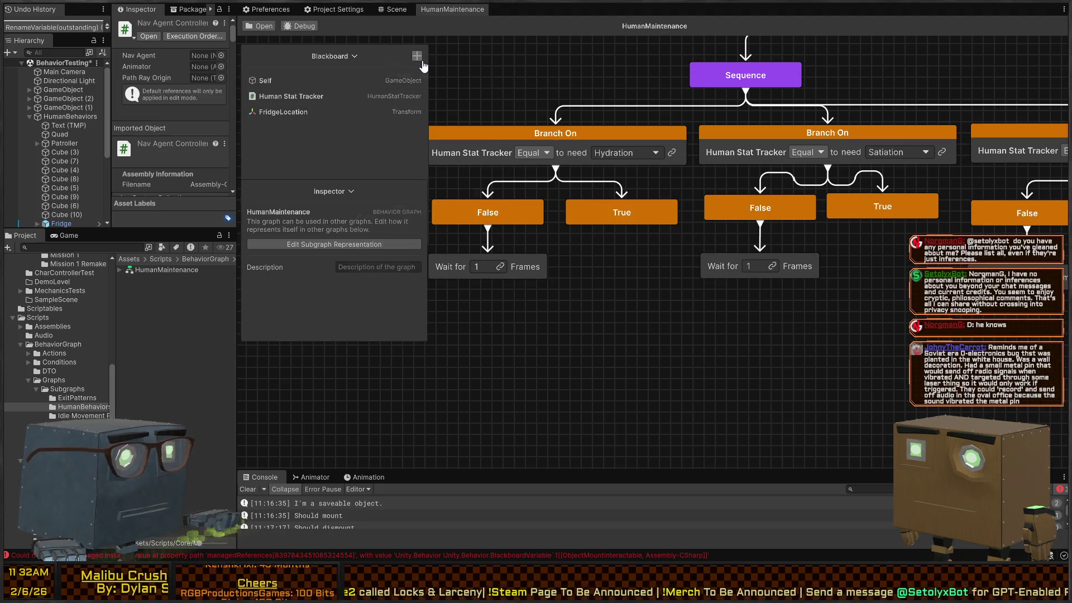
Step: Add a second Transform blackboard variable named SinkLocation
click(420, 58)
text(ransform)
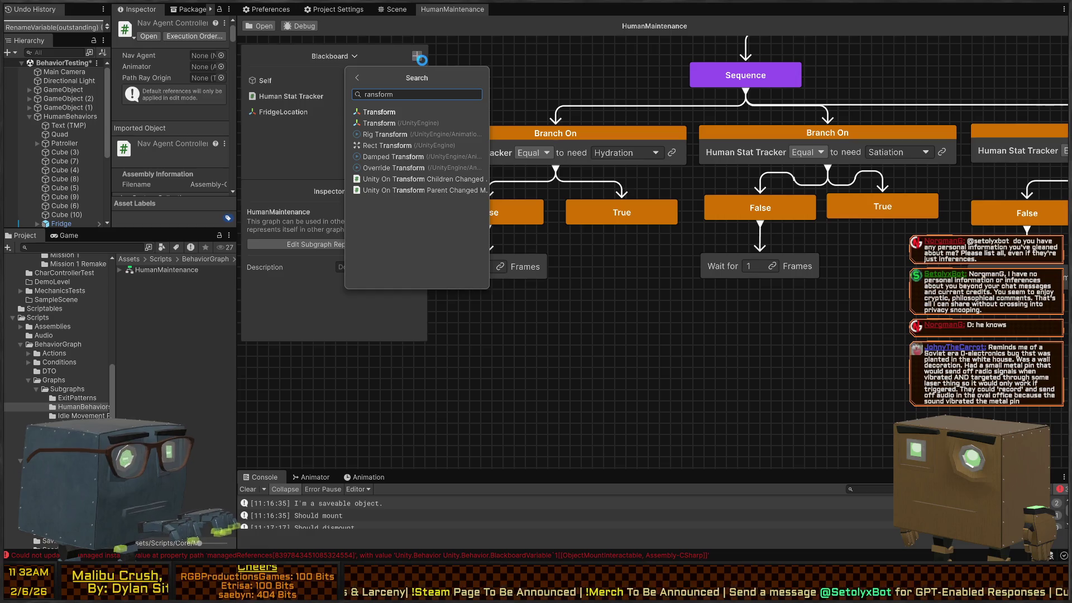
key(Return)
text(SinkL)
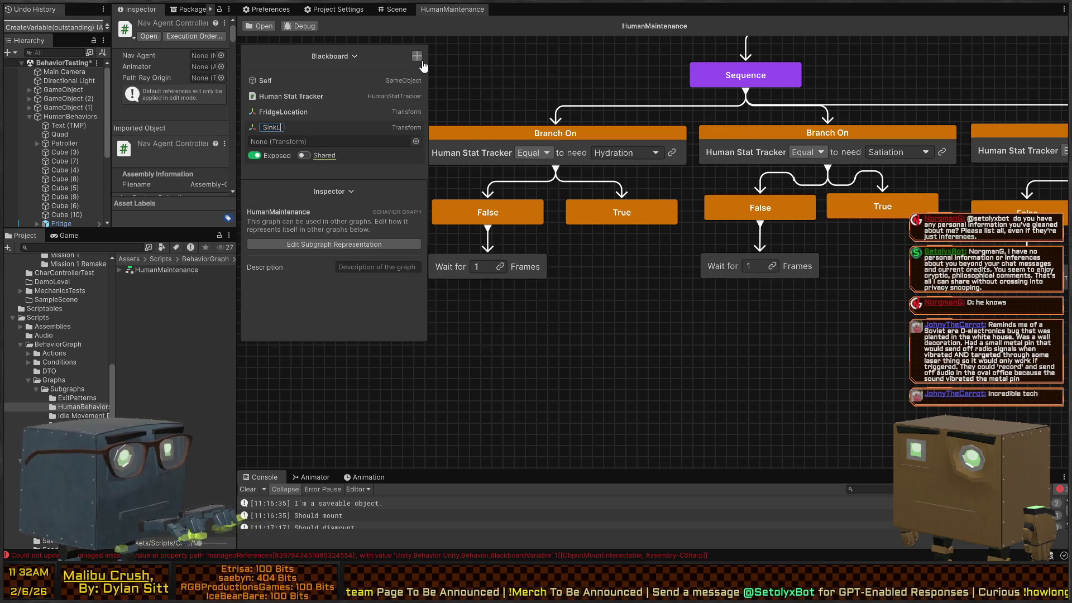
text(ocation)
key(Return)
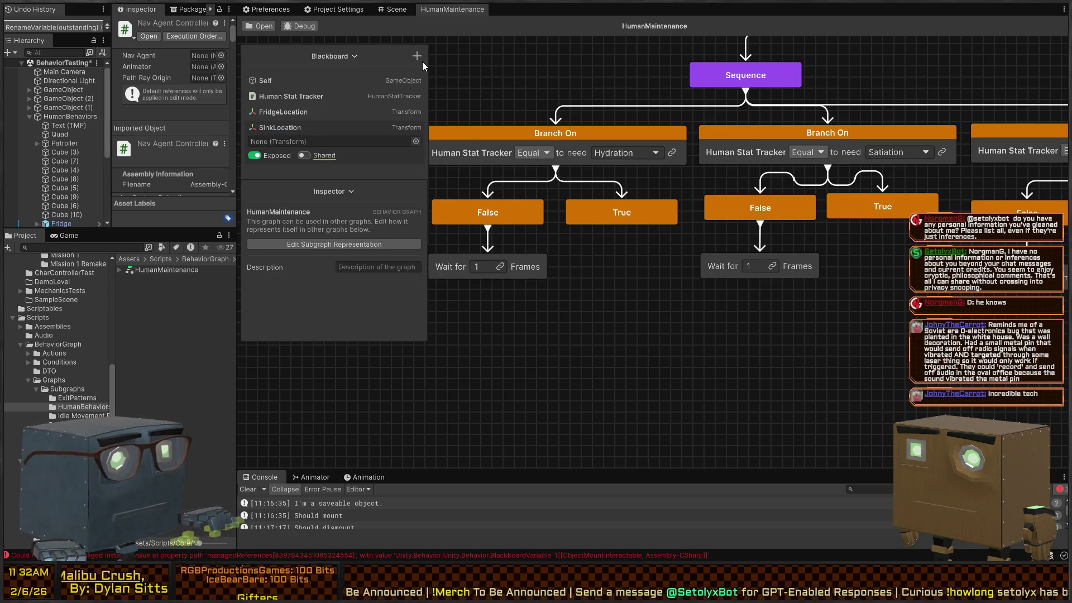
Step: Add an Interactable Object Mount blackboard variable named Chair
click(416, 57)
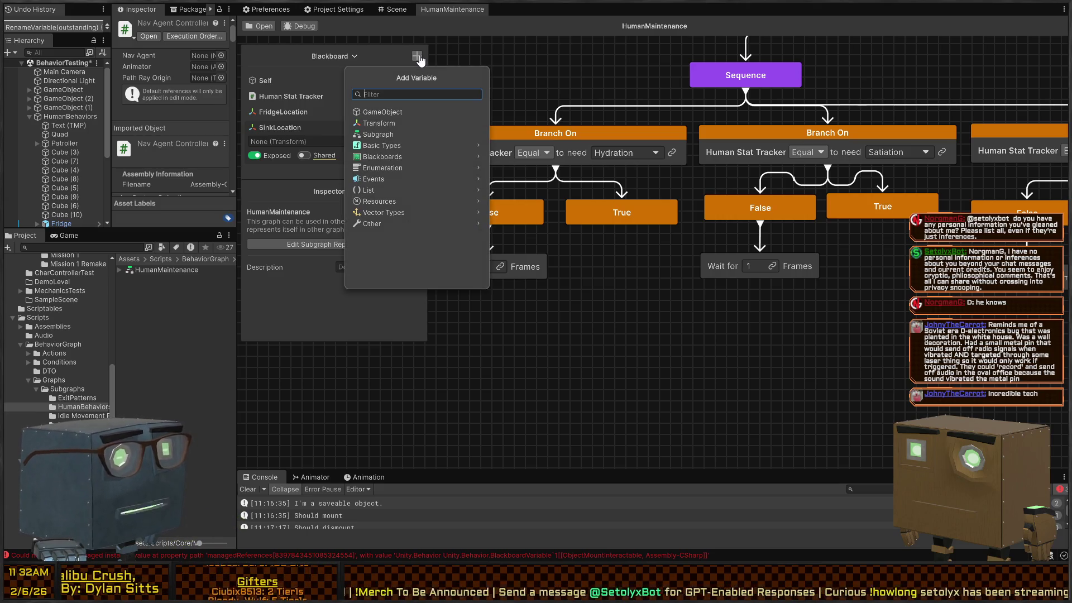
text(Mountable)
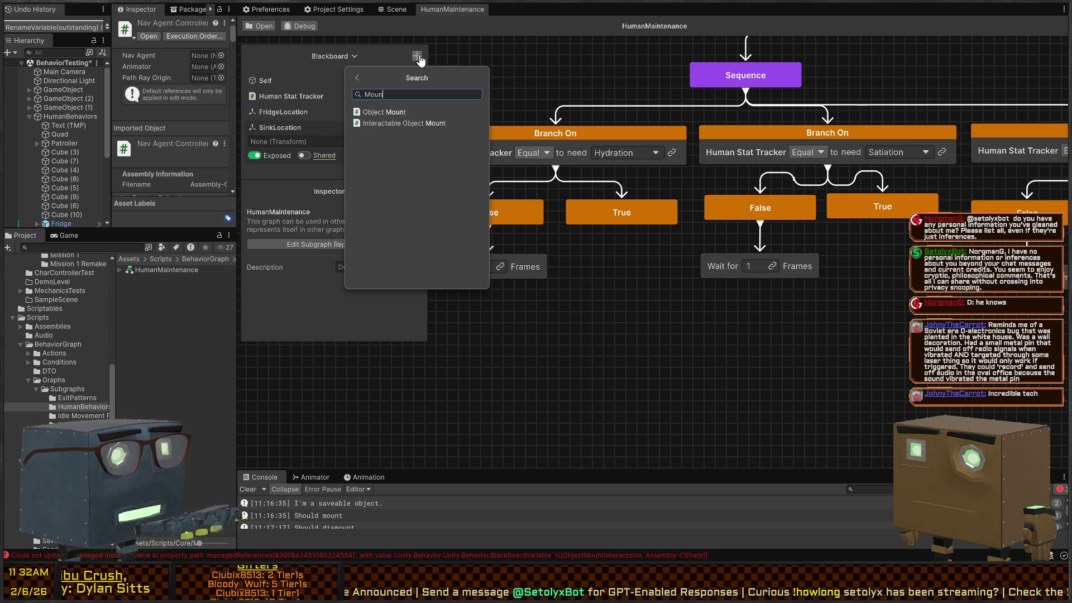
key(ctrl+a)
key(BackSpace)
text(Mount)
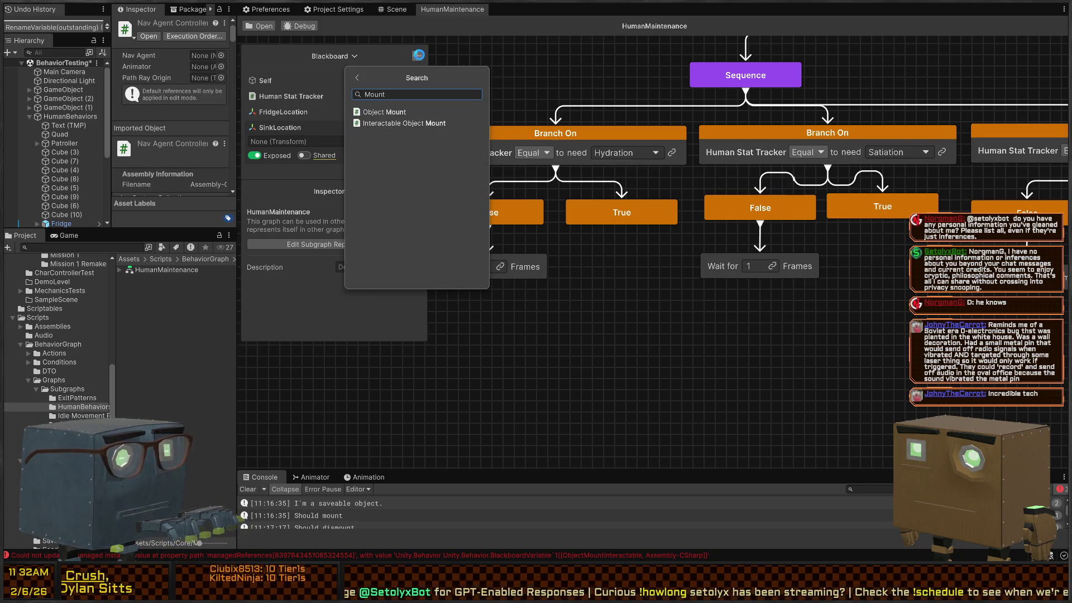
key(Down)
key(Return)
text(Chair)
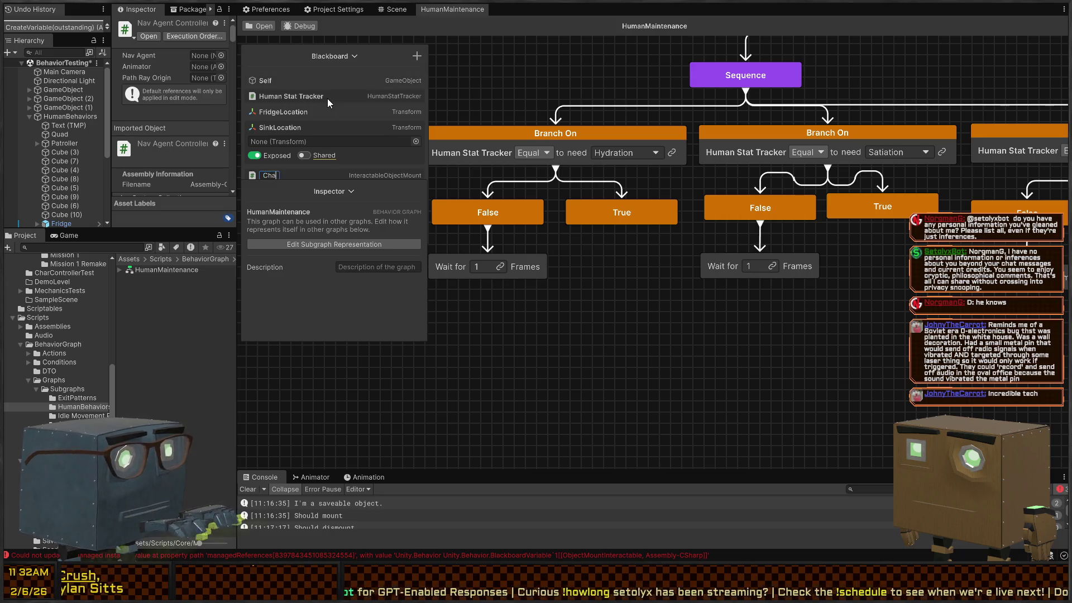
key(Return)
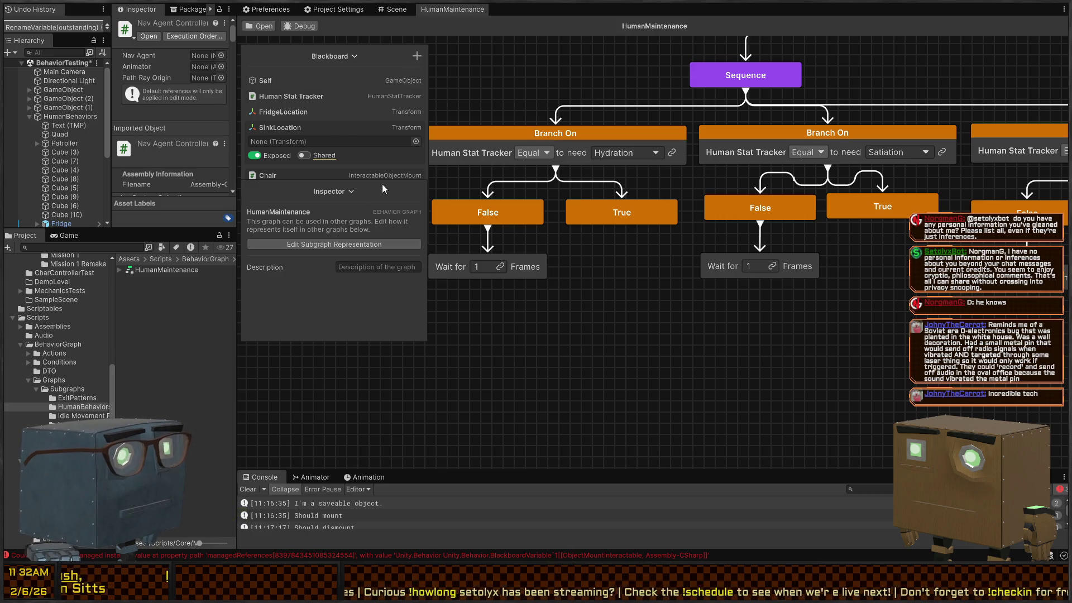
Step: Add an Order Move To Object node under the Hydration True branch, set to Walking
drag(383, 189, 359, 322)
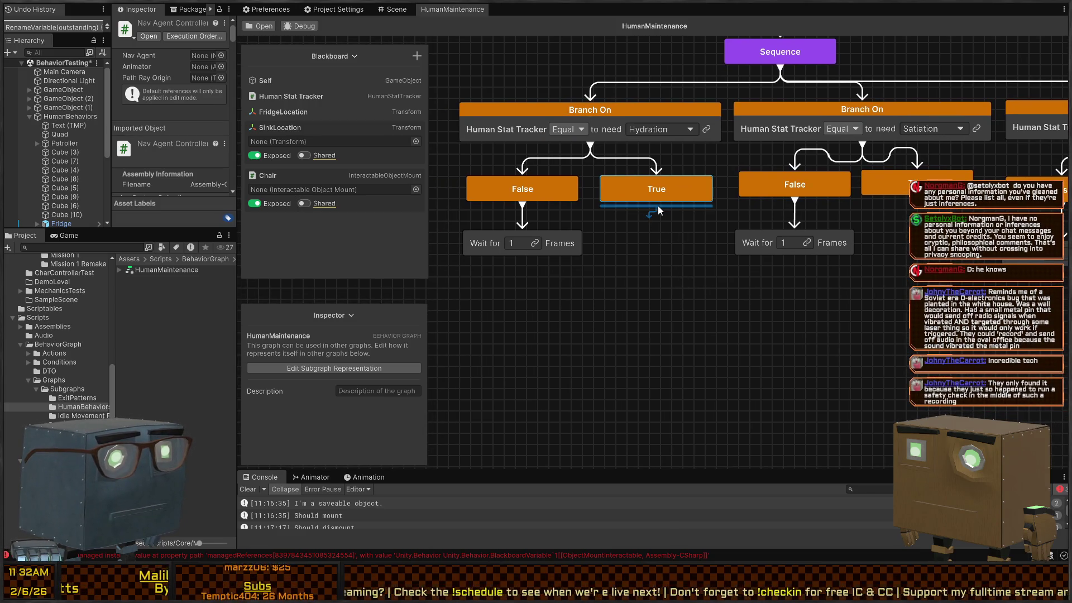
drag(659, 210, 651, 257)
text(order)
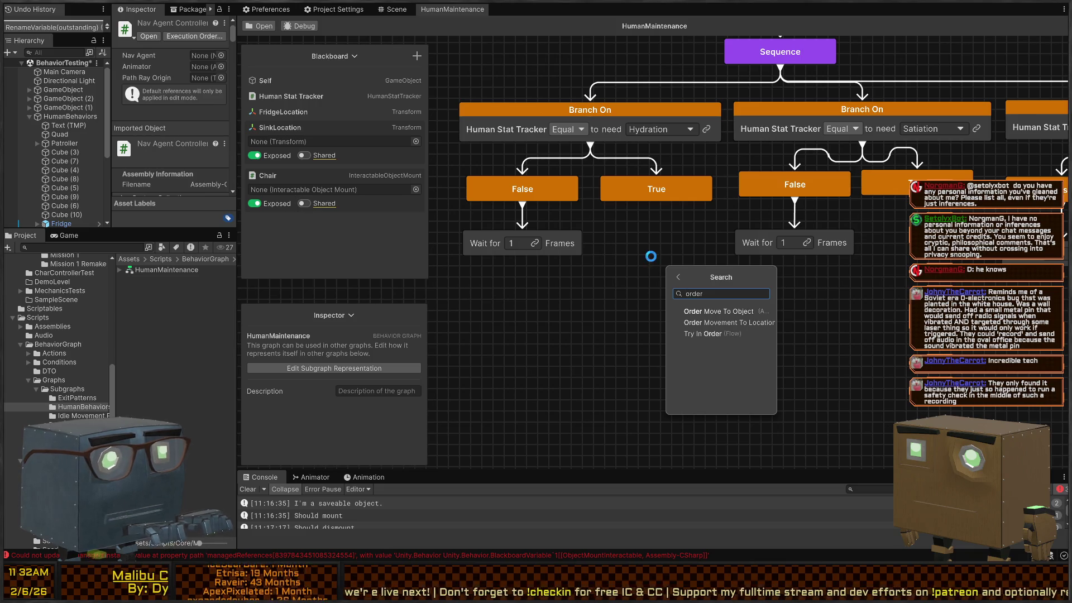
key(Return)
drag(633, 257, 626, 283)
click(668, 287)
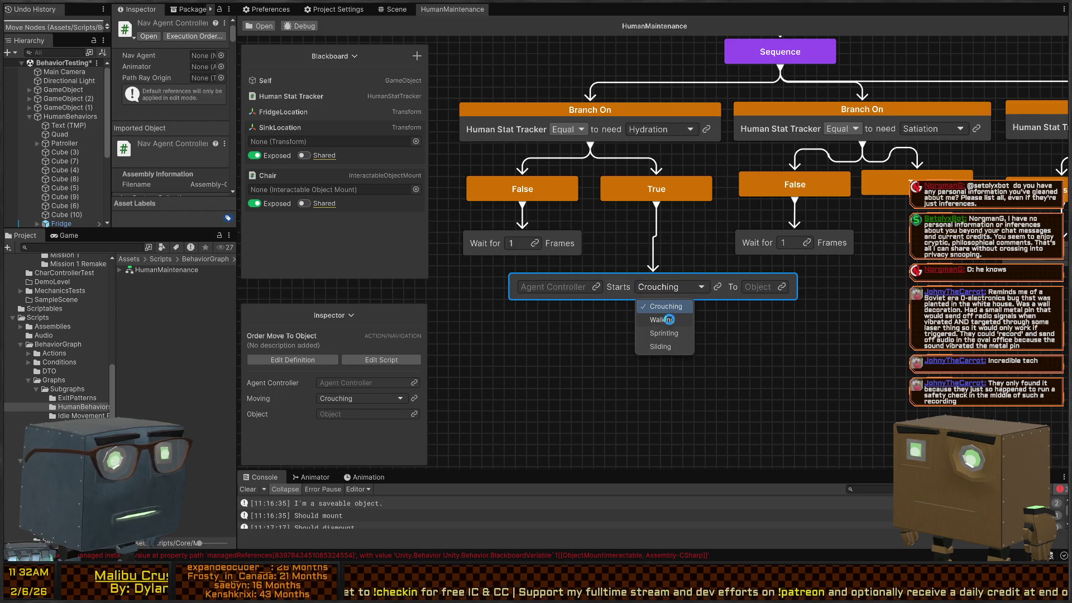
click(670, 319)
Step: Link its Agent Controller to a new blackboard variable named NavAgentController
click(601, 286)
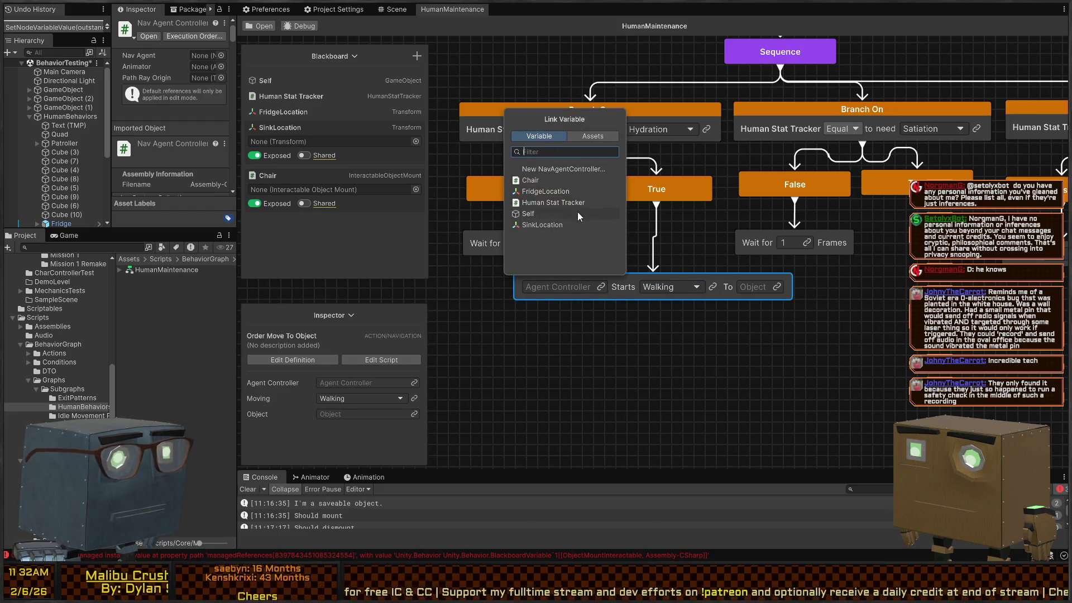
click(580, 169)
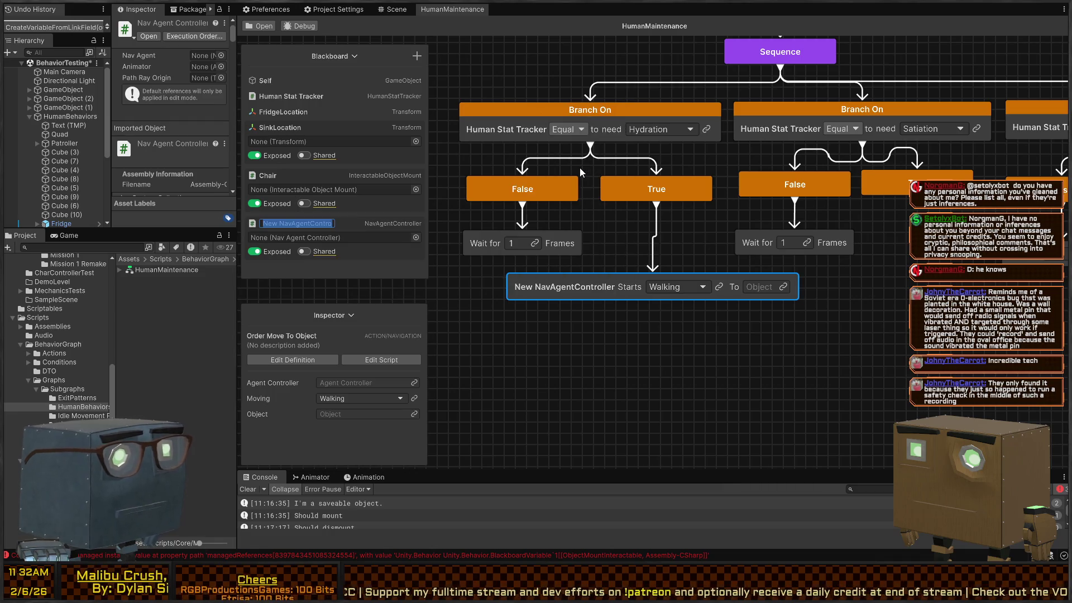
text(NavAgentControl)
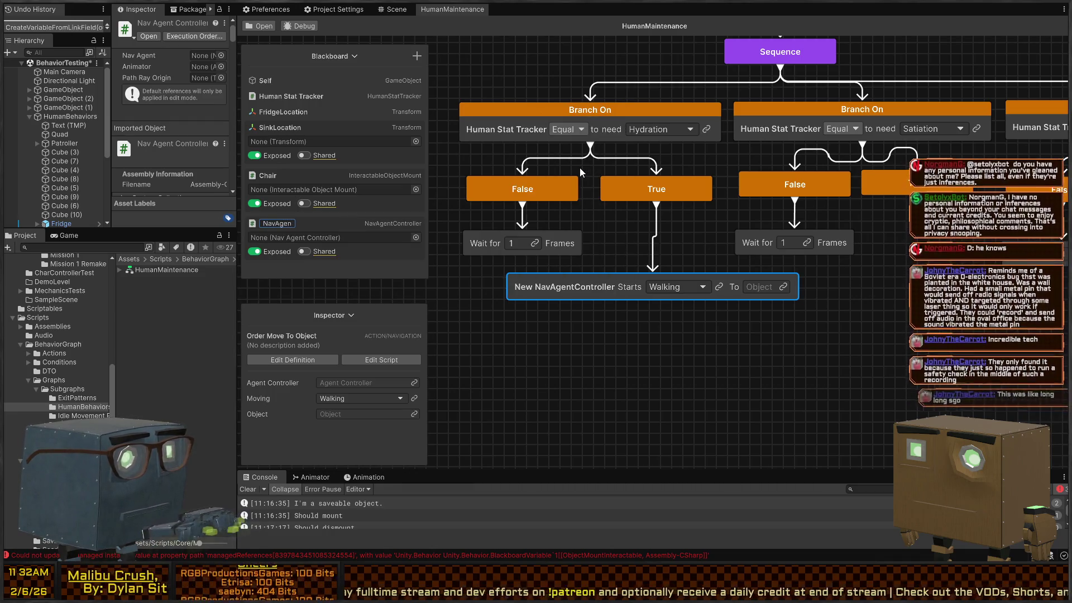
text(ler)
key(Return)
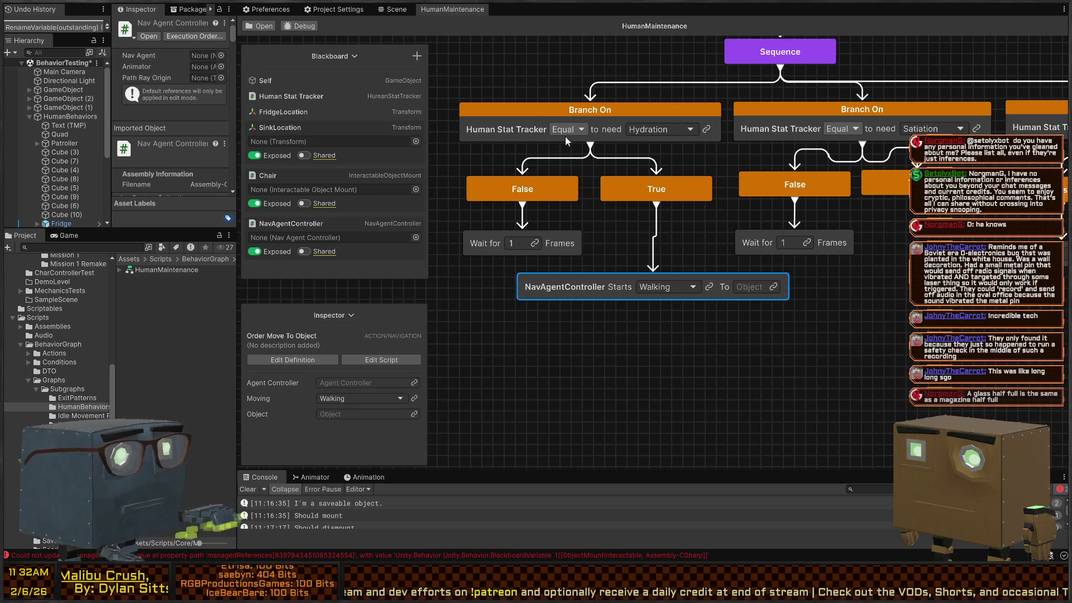
mouse_move(631, 289)
mouse_down()
mouse_move(615, 310)
mouse_move(623, 305)
mouse_up()
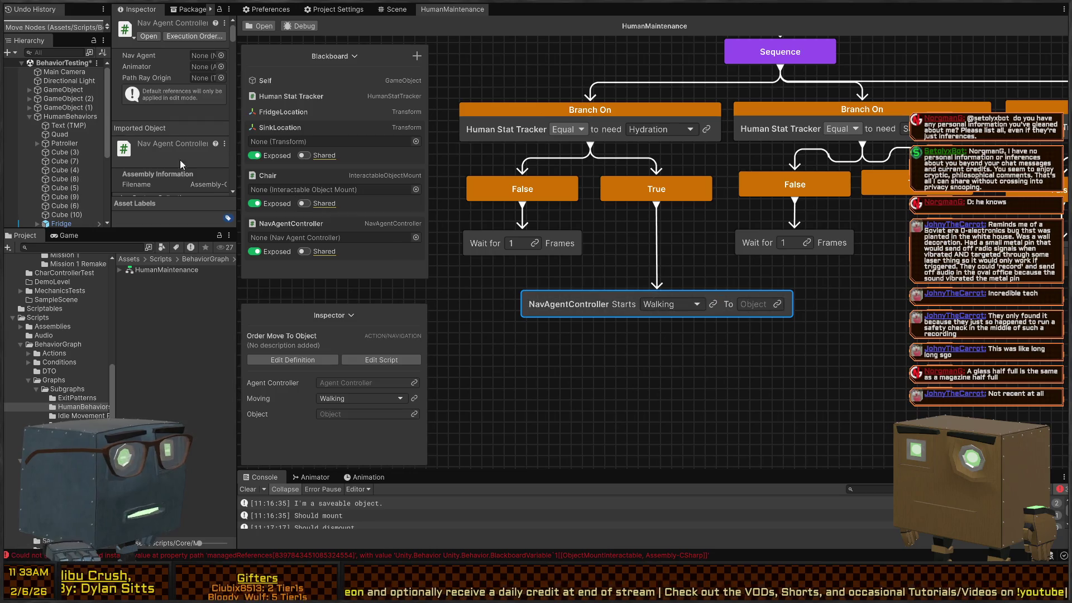
Step: Set SinkLocation as the walk destination and stack a 'Wait for AgentController Movement' node linked to NavAgentController
mouse_move(284, 127)
mouse_down()
mouse_move(620, 274)
mouse_move(748, 305)
mouse_up()
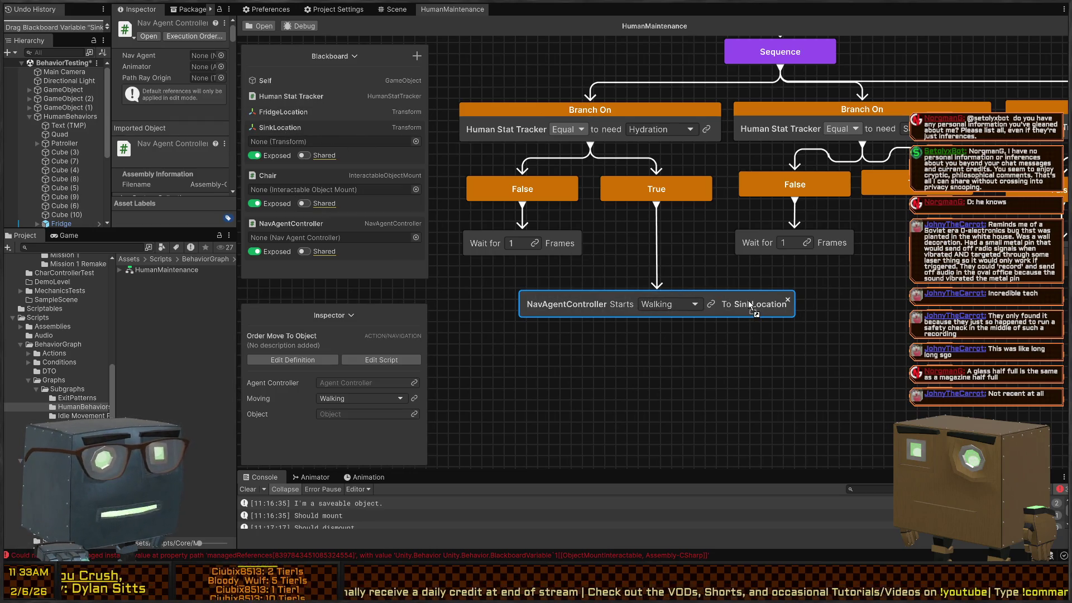
drag(648, 322, 647, 341)
text(wait for)
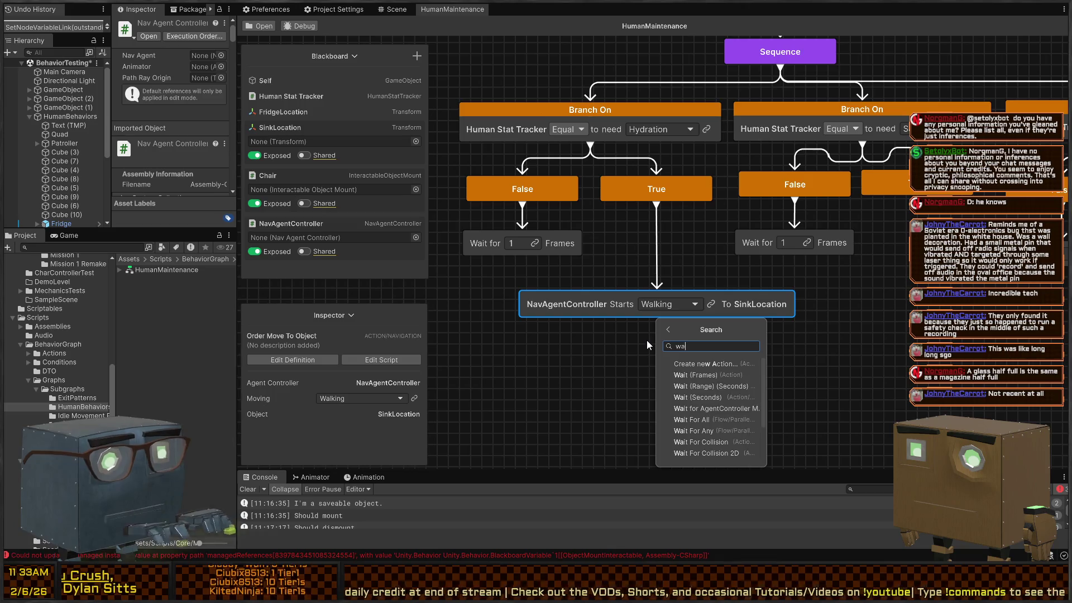
key(Return)
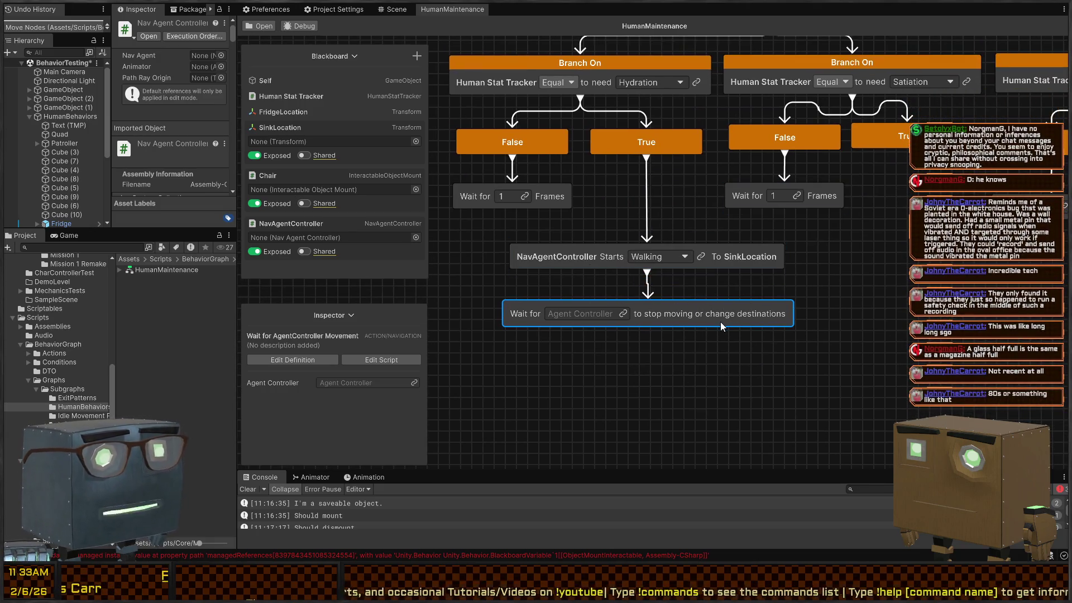
mouse_move(720, 326)
mouse_down()
mouse_move(604, 308)
mouse_move(619, 302)
mouse_up()
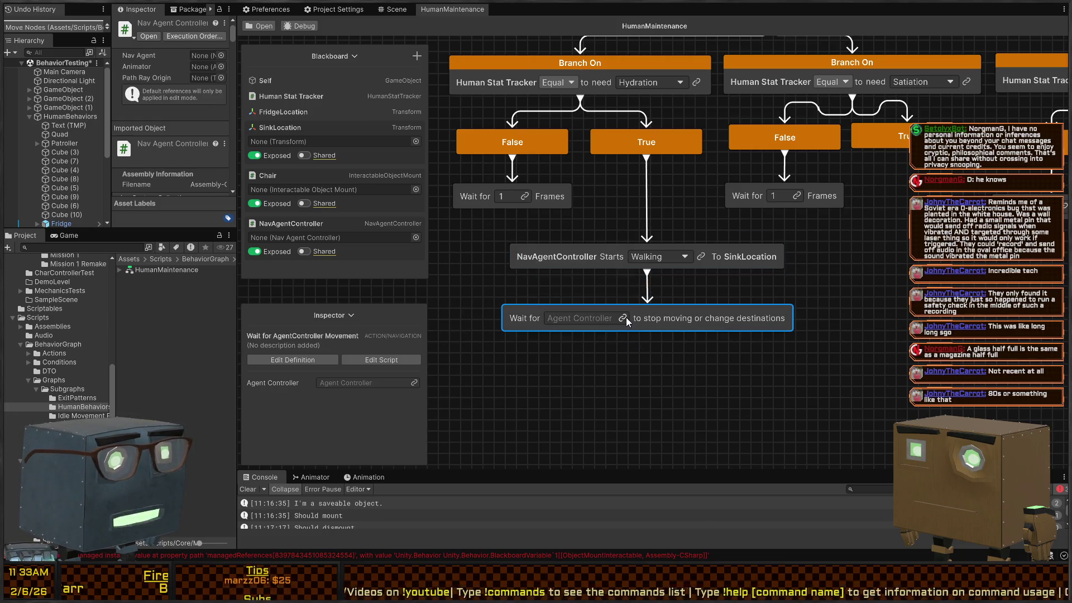
click(624, 317)
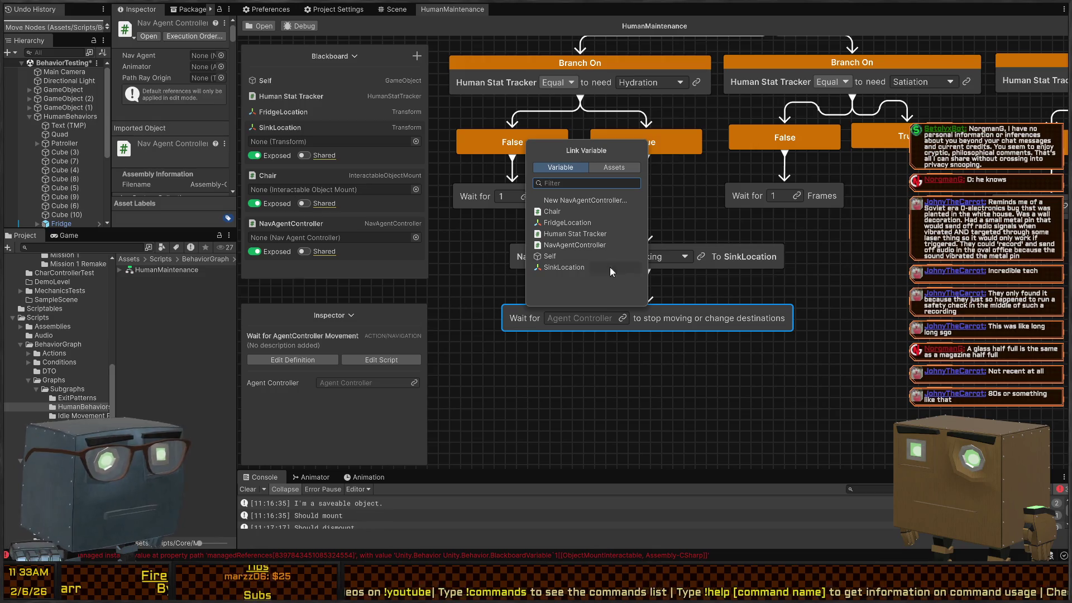
click(568, 247)
drag(726, 312, 723, 271)
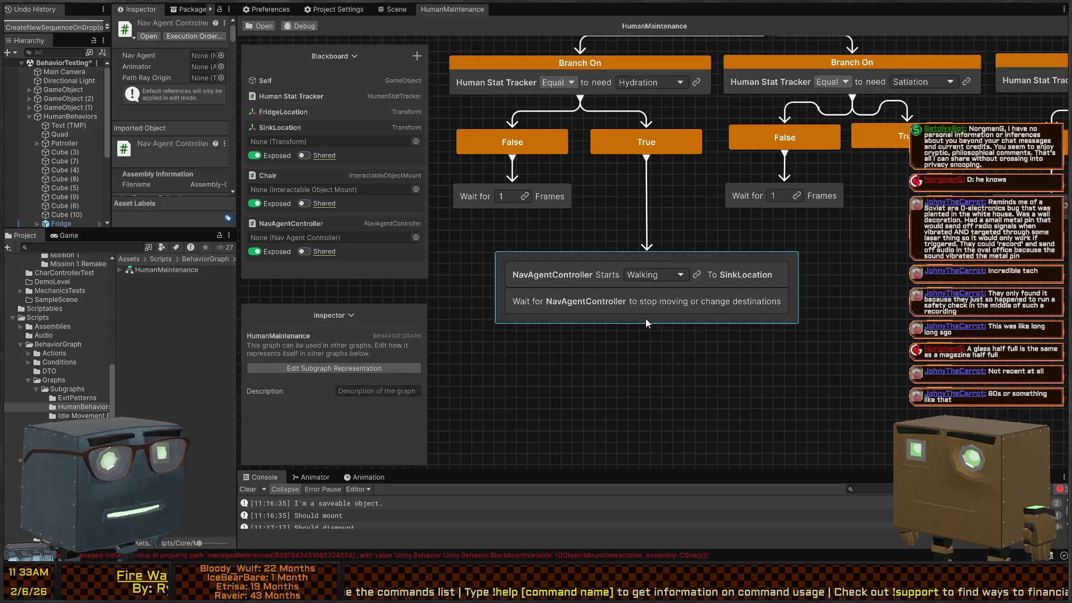
Step: Add a Wait (Range) node with minimum 2 seconds and dock it under the walking stack
key(space)
text(wait)
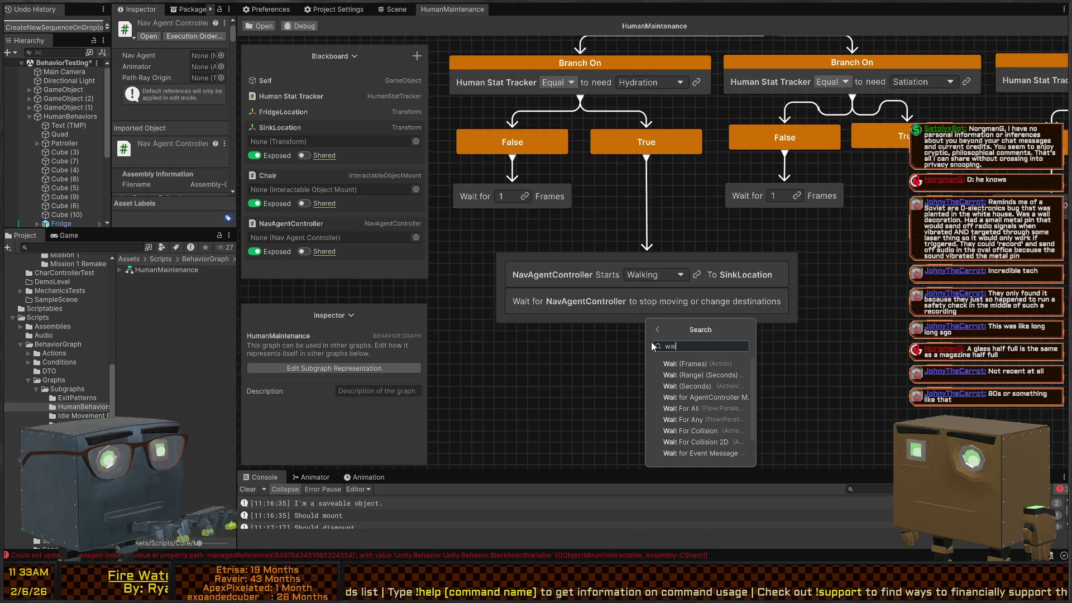
key(Down)
key(Return)
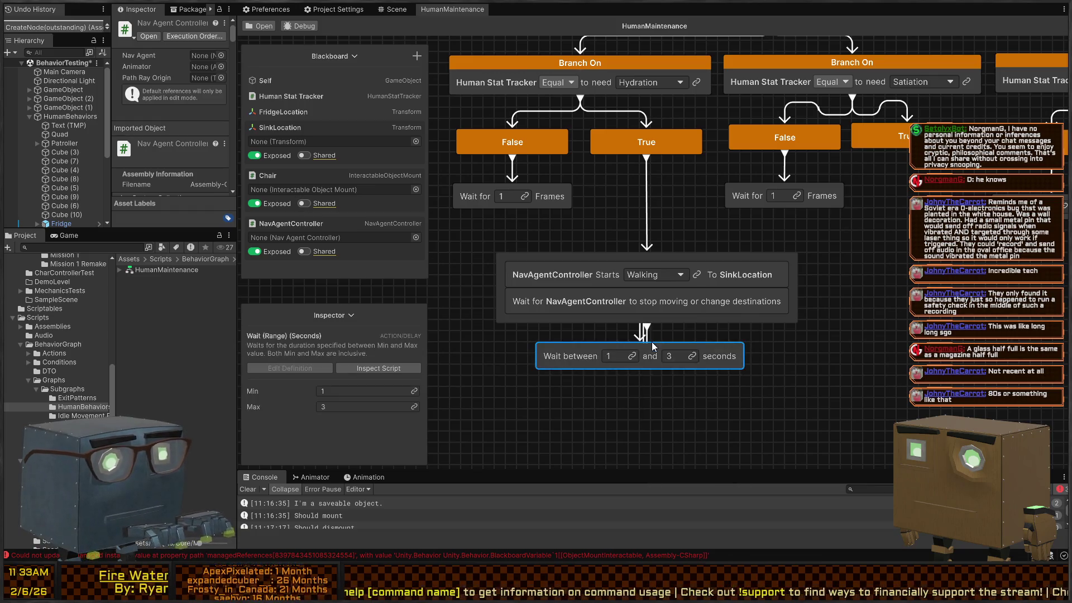
double_click(613, 355)
text(2)
key(Return)
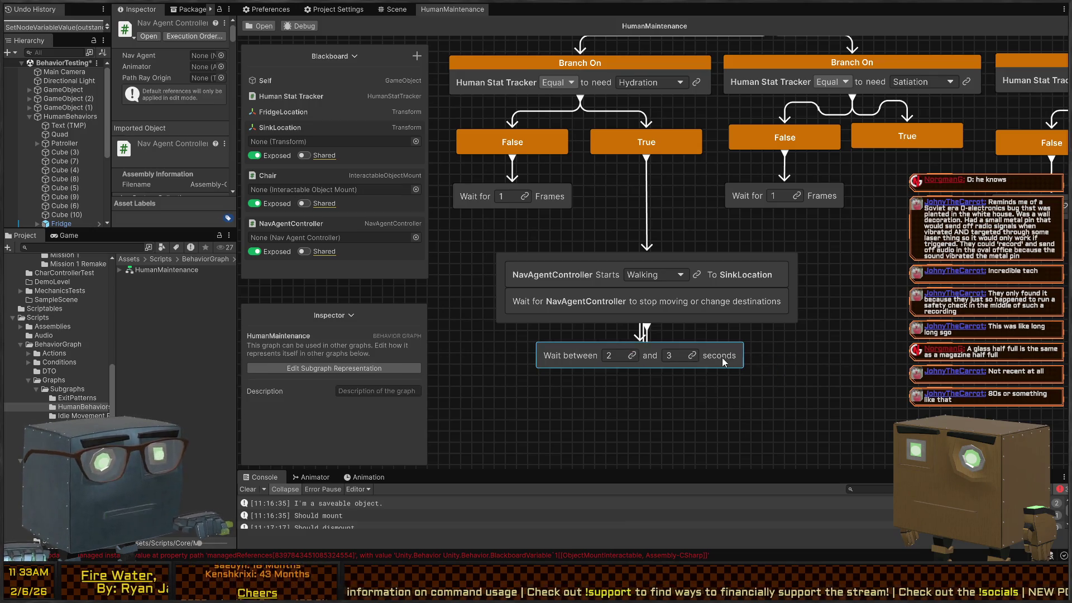
drag(722, 358, 716, 330)
click(633, 282)
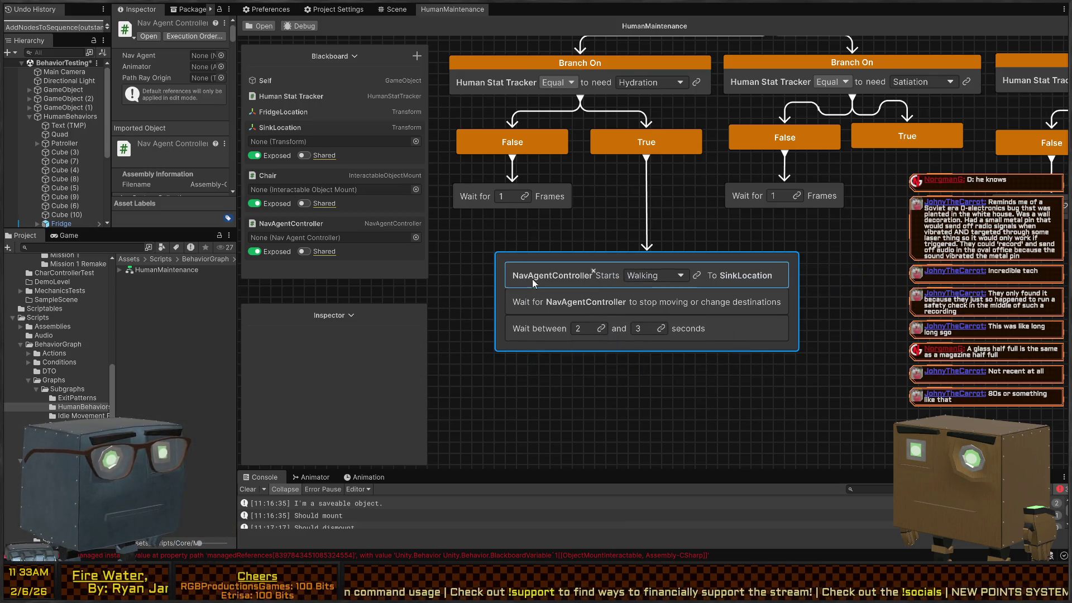
scroll(638, 333, down, 3)
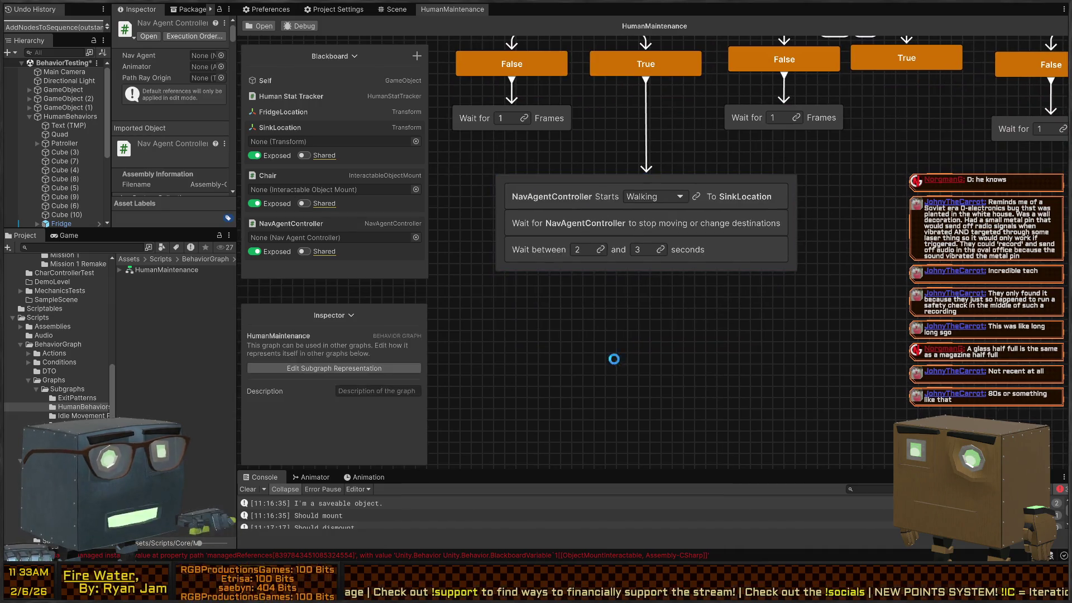
Step: Paste a copy of the walking group below, delete its range wait, and set Chair as its destination
key(ctrl+v)
scroll(659, 288, down, 1)
mouse_move(661, 289)
mouse_down()
mouse_move(704, 282)
mouse_move(656, 289)
mouse_up()
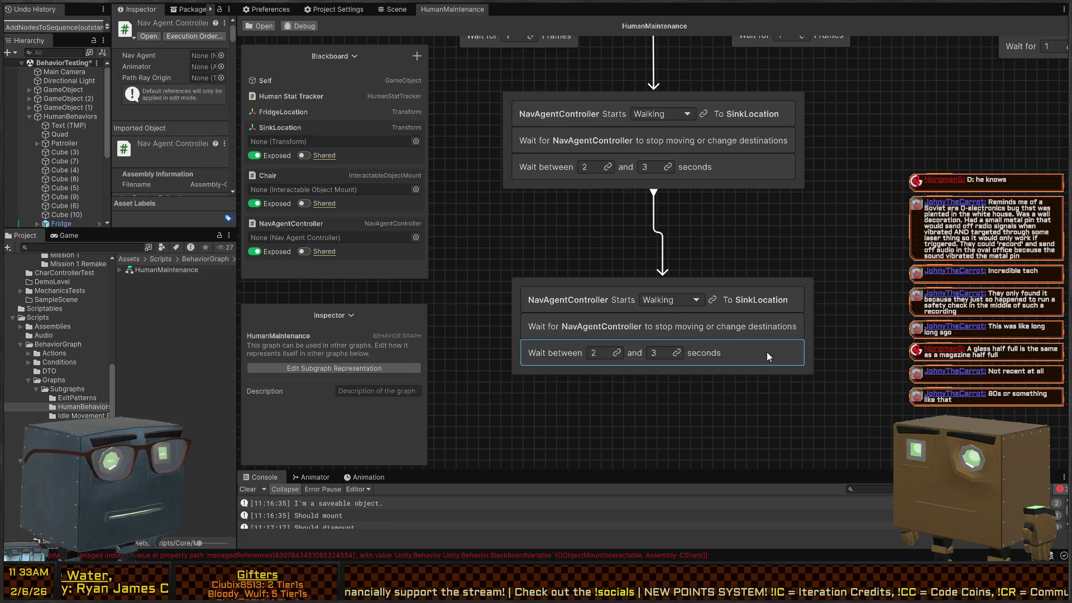
mouse_move(731, 349)
mouse_down()
mouse_move(745, 407)
mouse_move(770, 372)
mouse_move(824, 367)
mouse_up()
key(Delete)
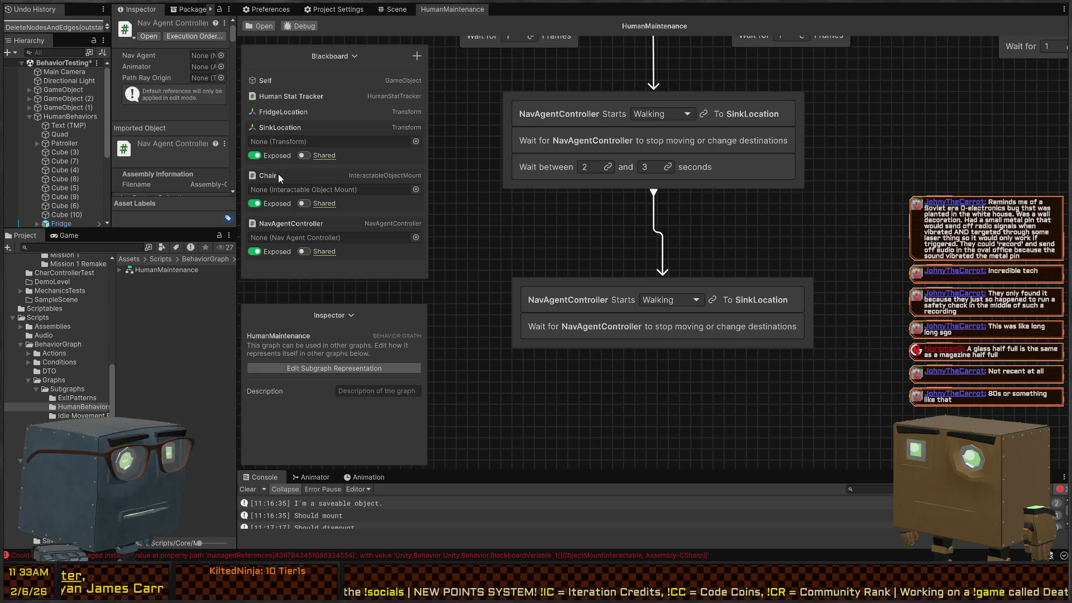
drag(279, 178, 760, 300)
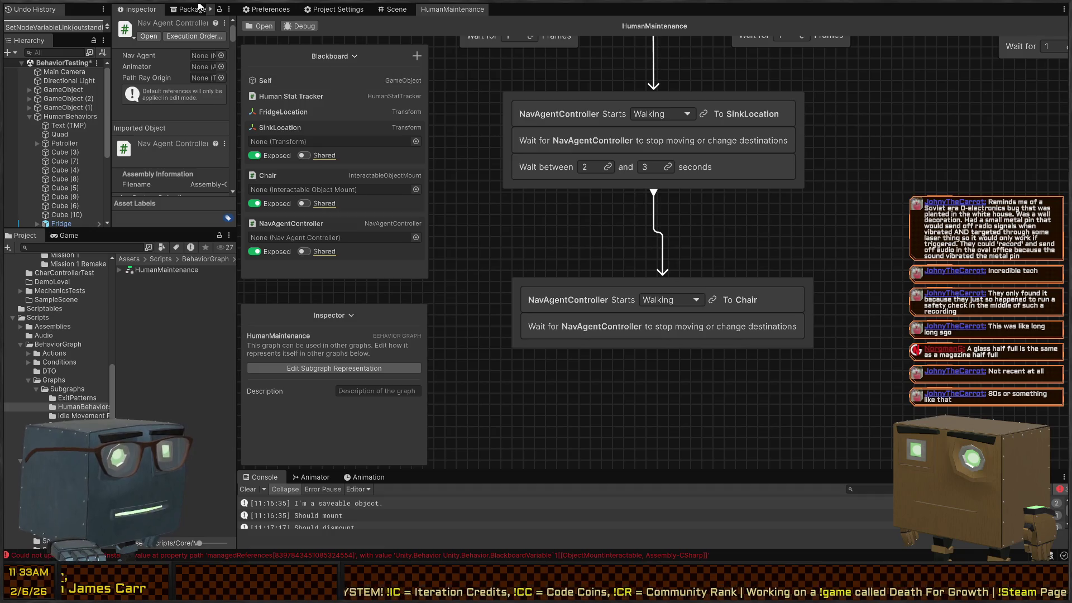
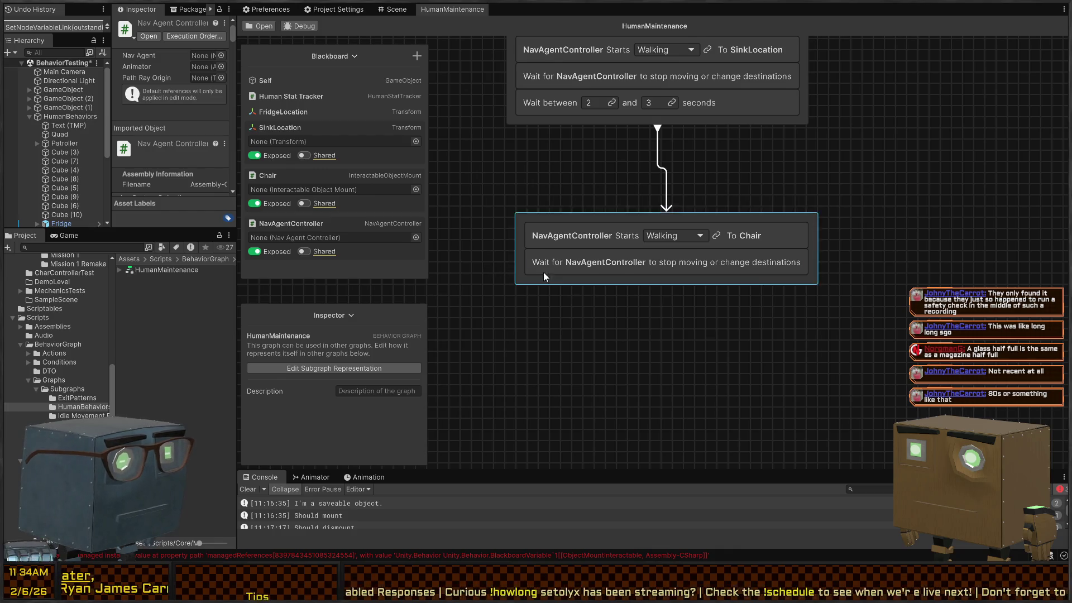
Step: Add a Replenish Human Need node below the Chair walk, replenishing Hydration
mouse_move(776, 219)
mouse_down()
mouse_move(732, 177)
mouse_move(763, 164)
mouse_up()
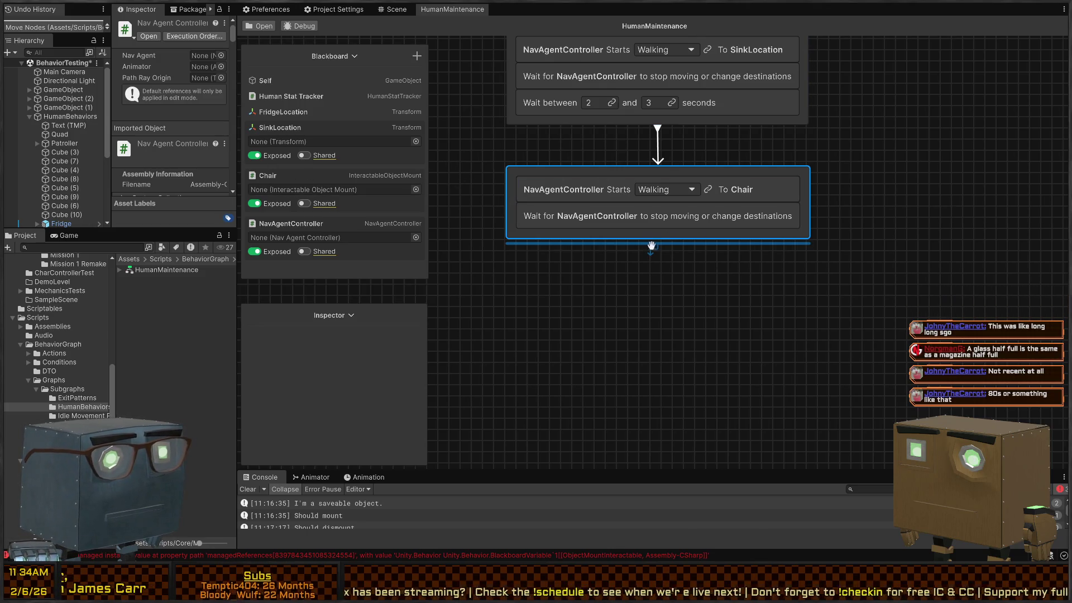
key(space)
text(replen)
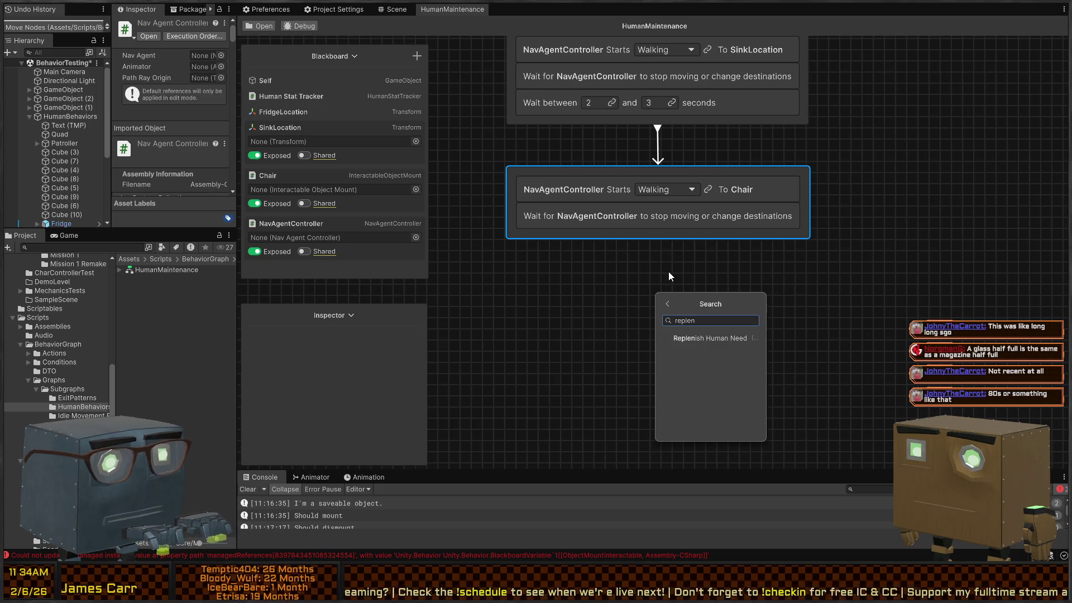
key(Return)
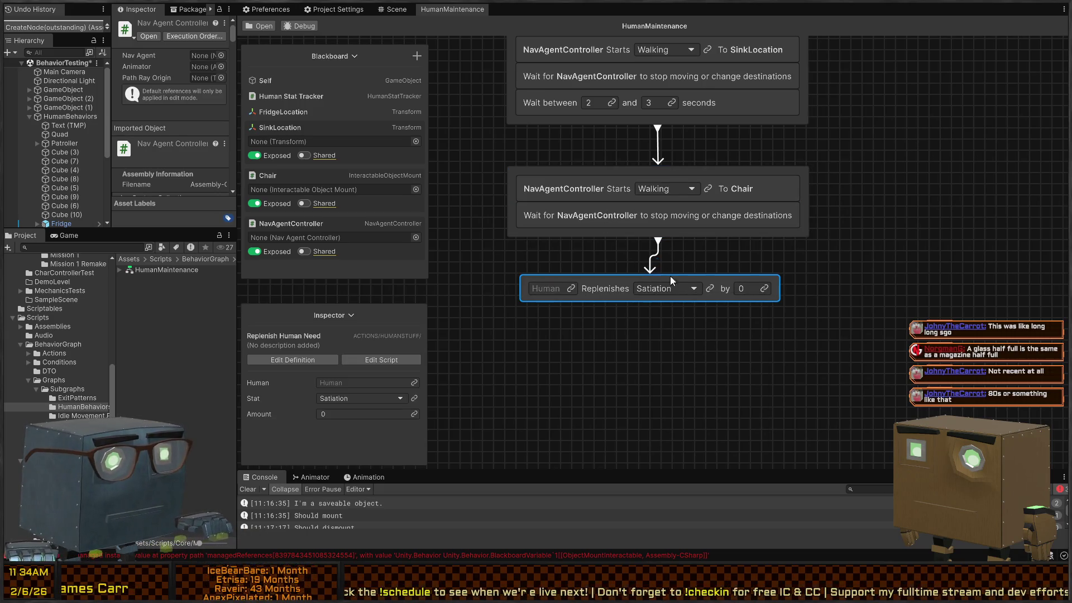
click(677, 288)
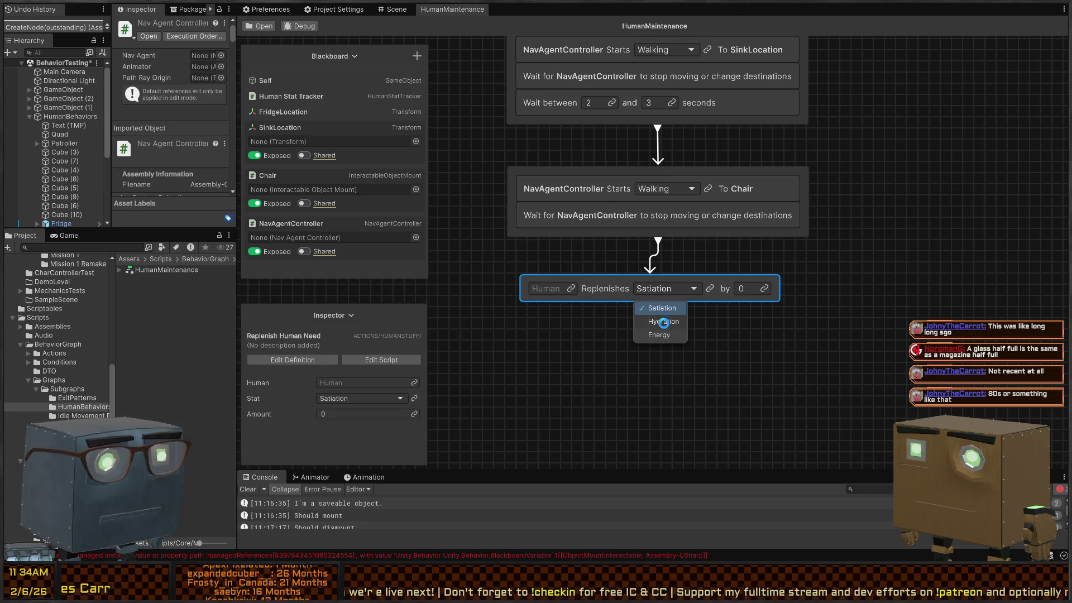
click(665, 323)
Step: Set the replenish amount to 10000 and link Human to Human Stat Tracker
click(752, 288)
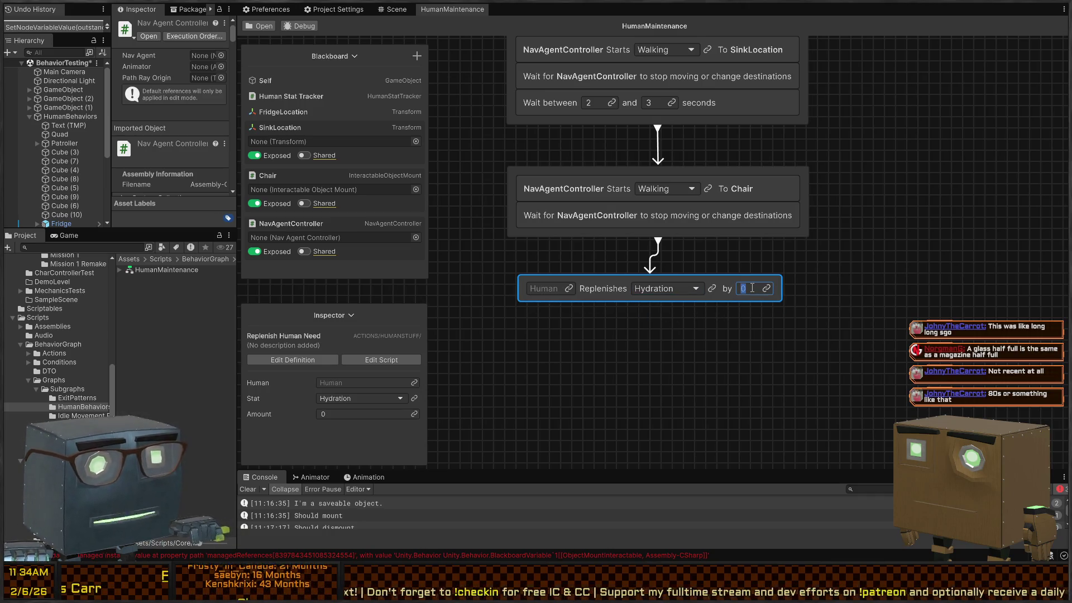
text(10000)
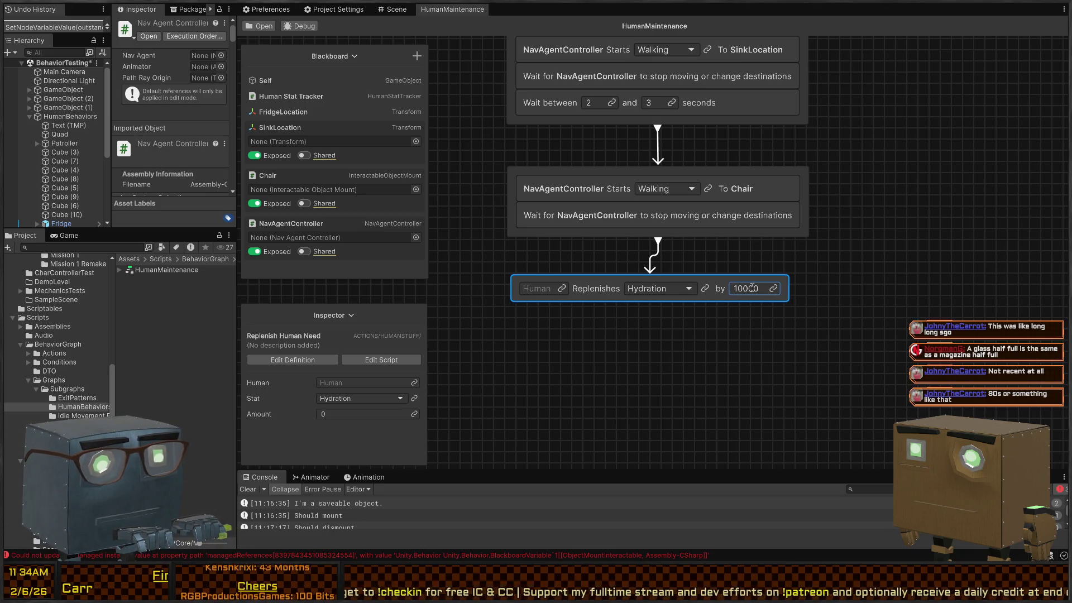
click(653, 307)
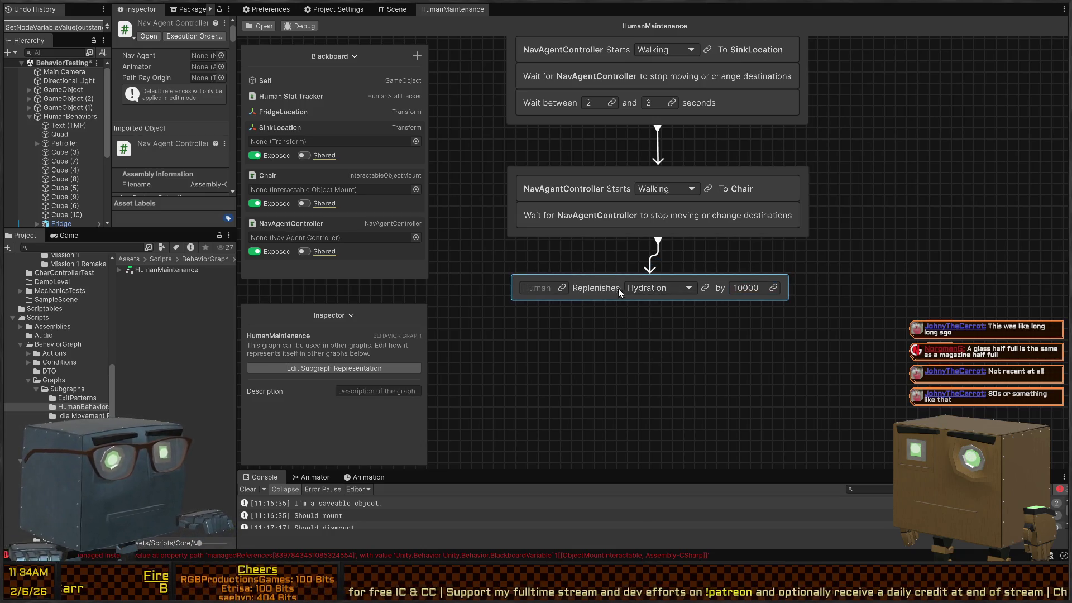
click(563, 288)
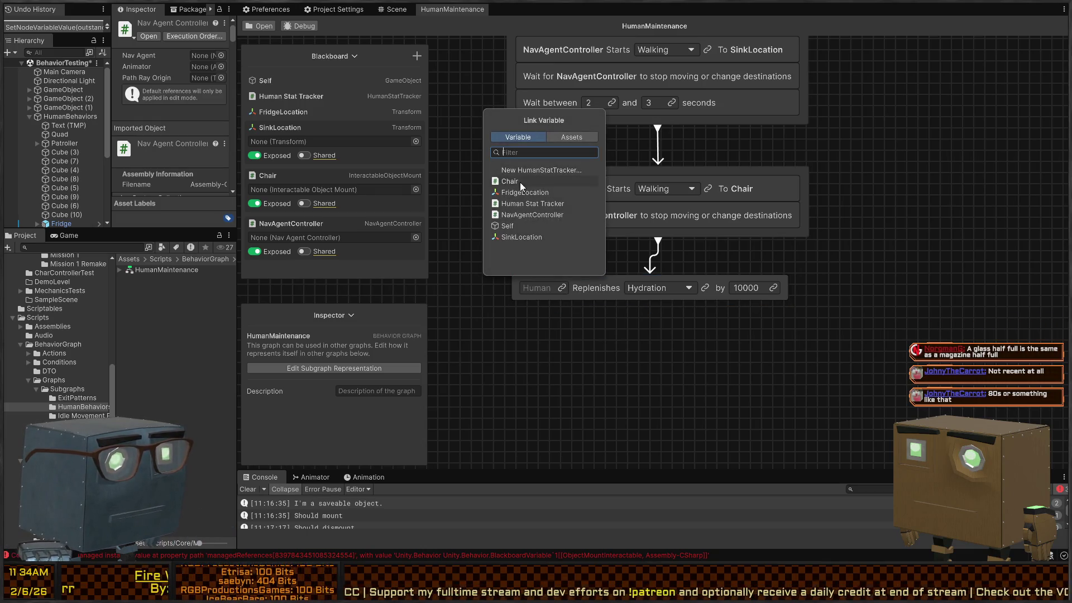
click(552, 203)
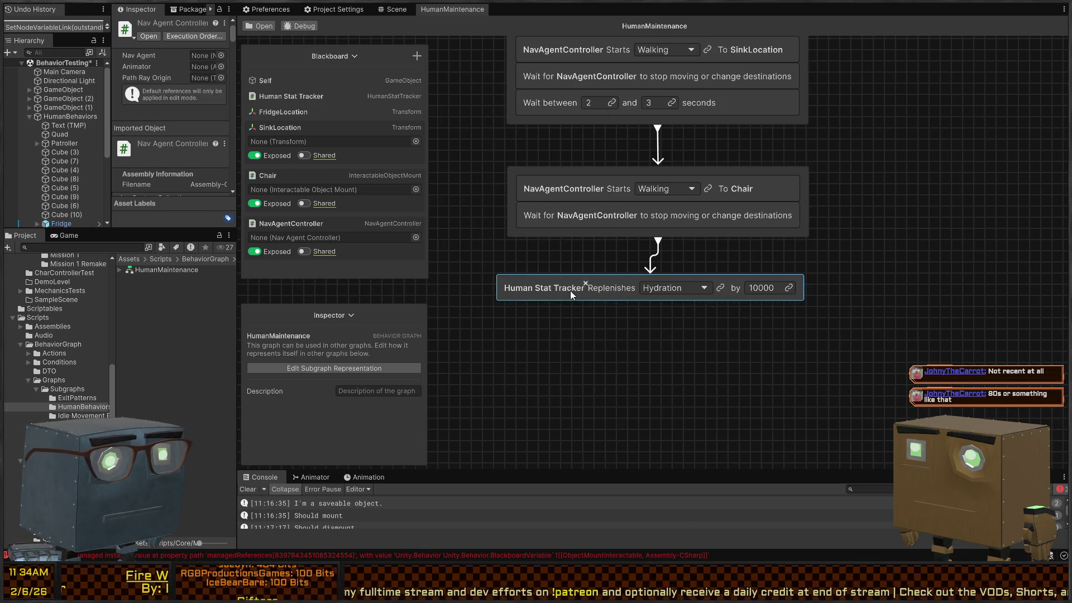
drag(601, 303, 609, 297)
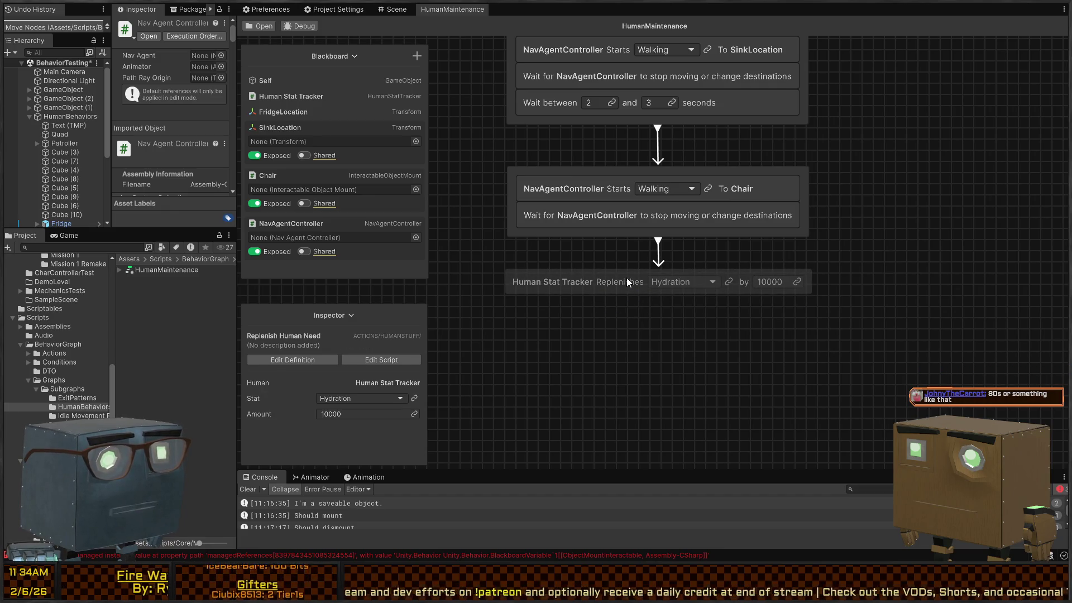
drag(660, 297, 667, 328)
Step: Add a Debug Log Message node under Replenishes with the message 'Ahh, refreshing!'
text(debug)
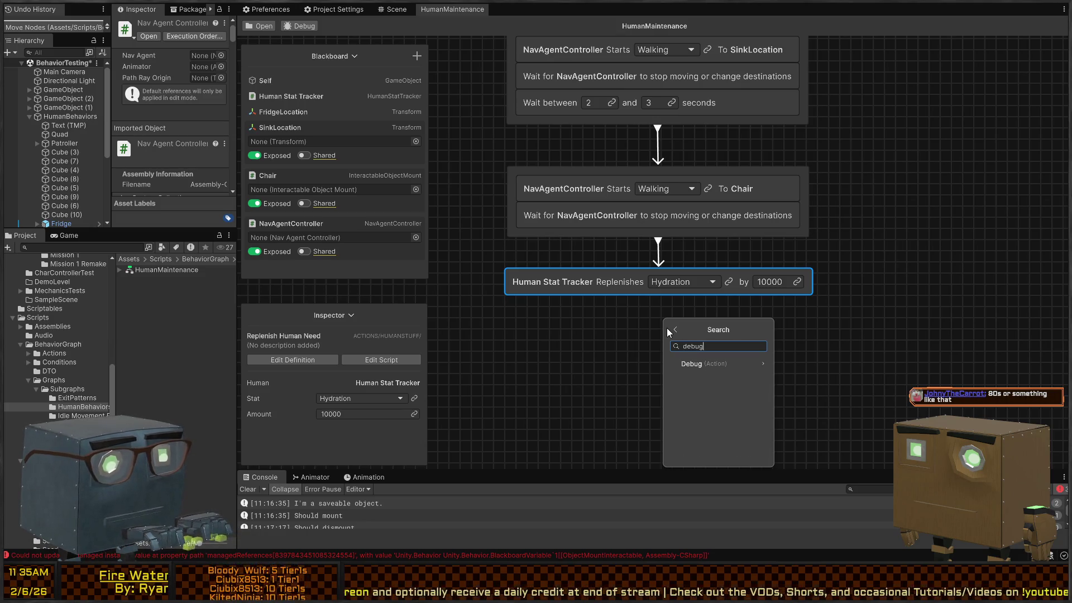
key(Return)
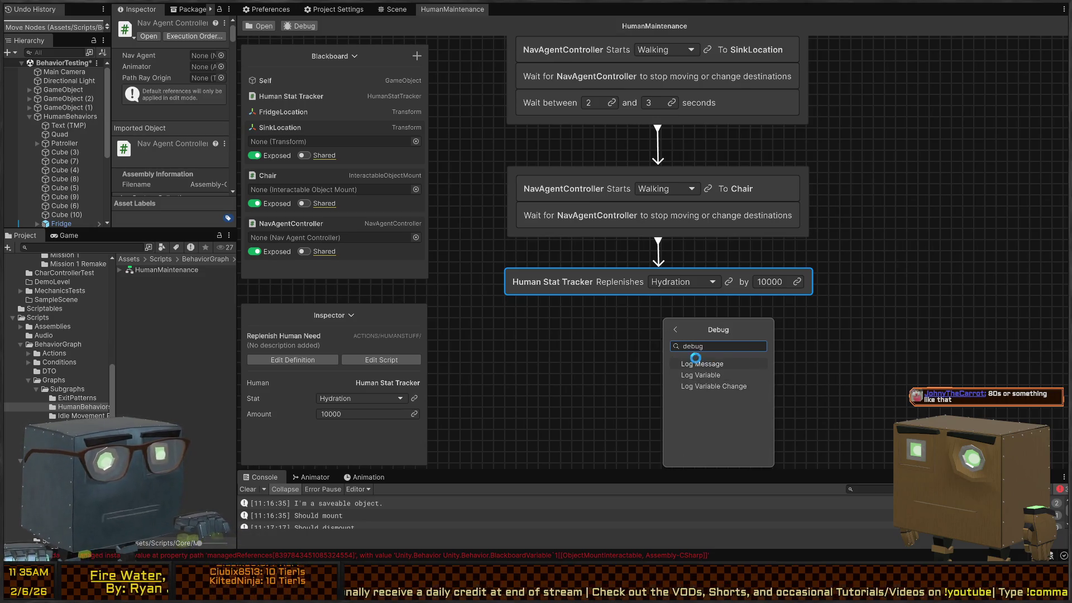
click(695, 362)
scroll(631, 350, down, 6)
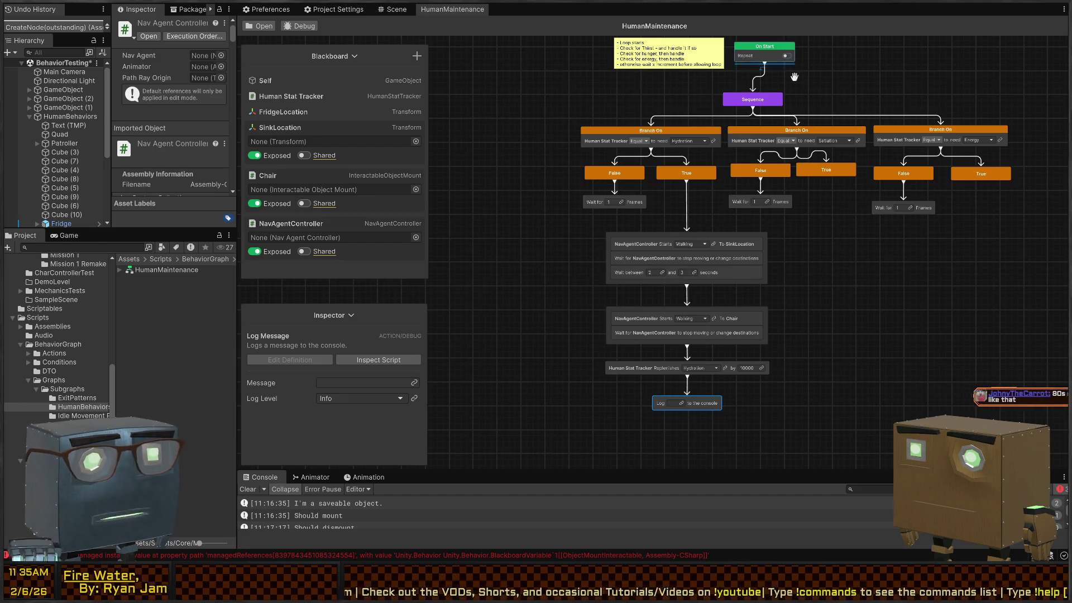
drag(718, 290, 722, 210)
scroll(776, 223, up, 4)
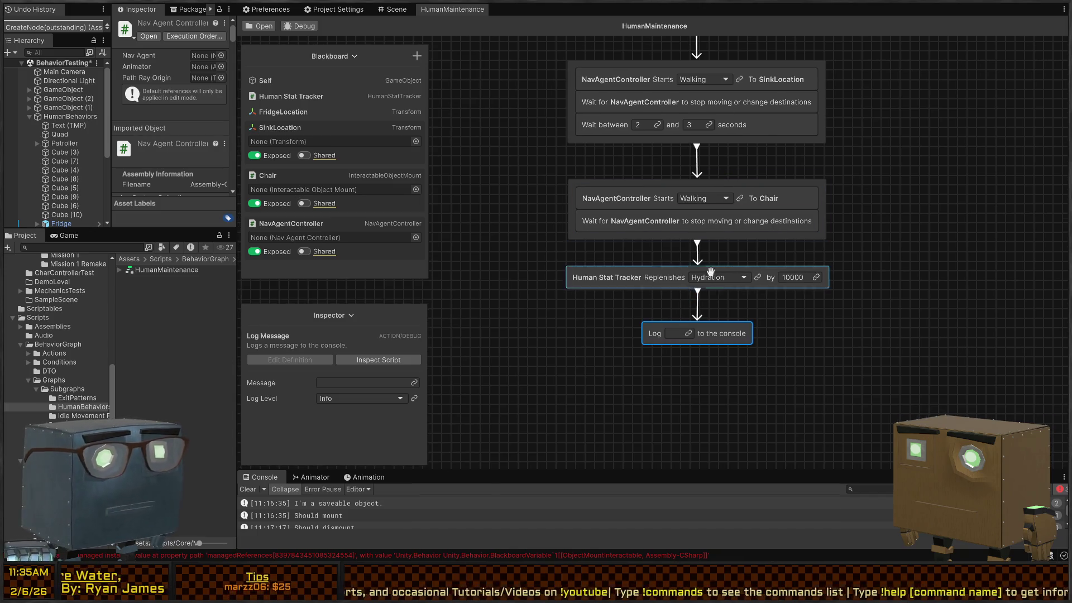
scroll(664, 313, up, 2)
text(A)
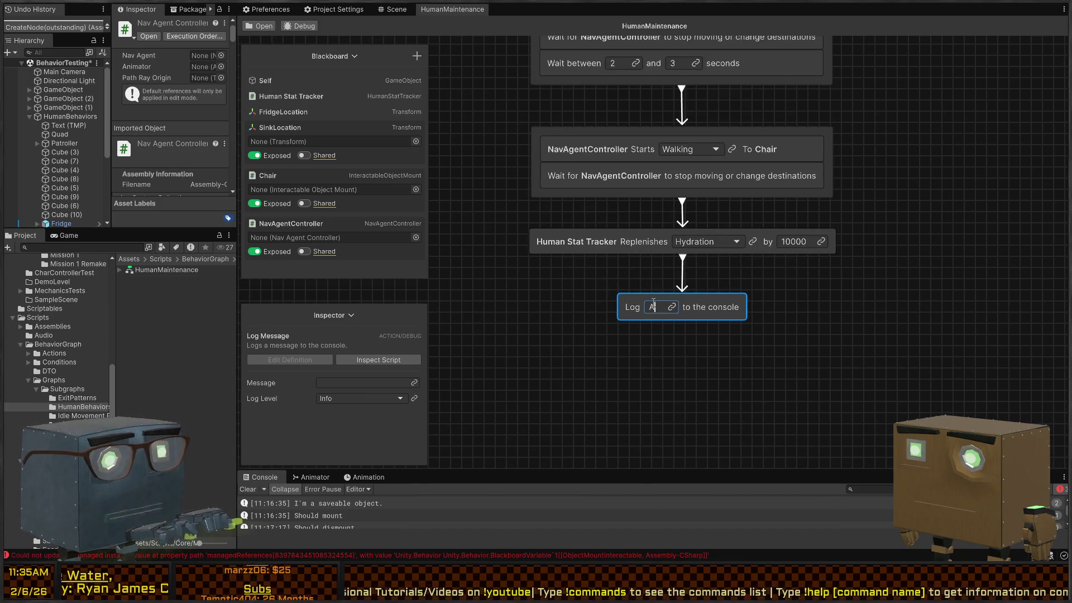
text(hh, refreshing)
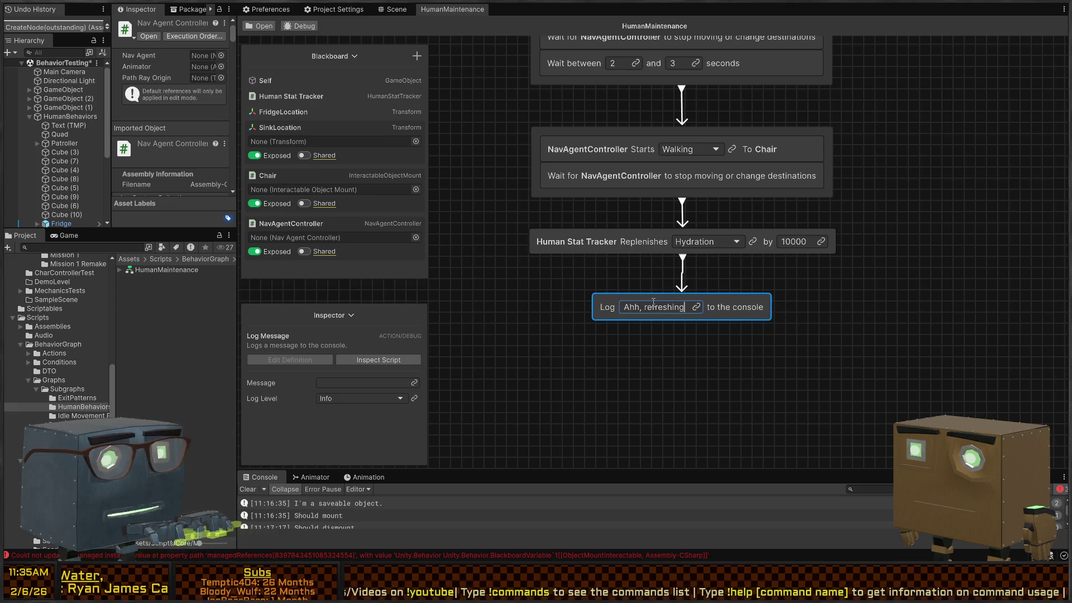
text(!)
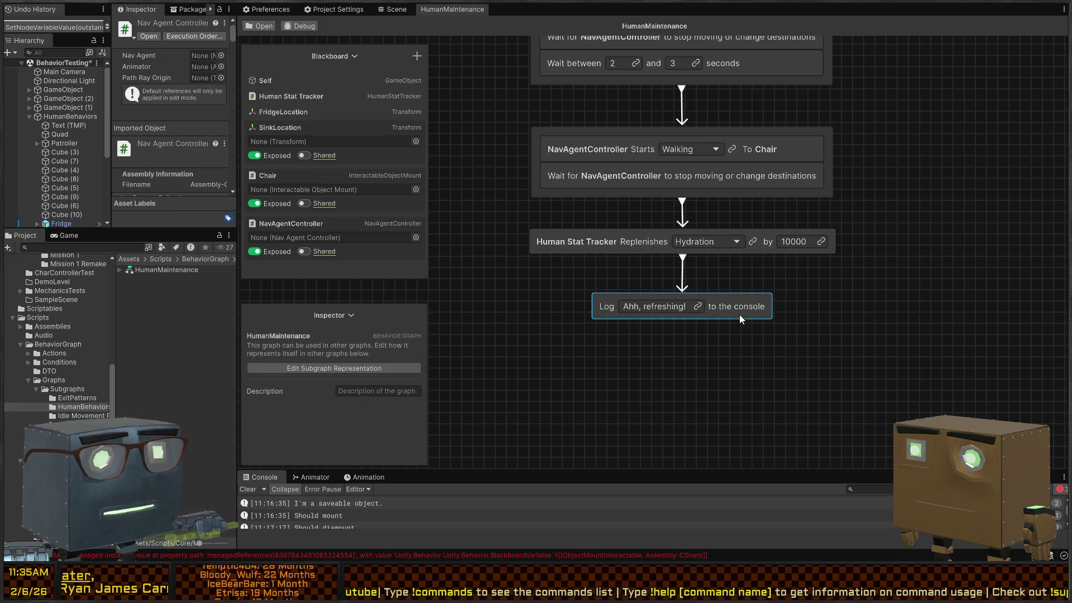
drag(739, 314, 741, 284)
drag(786, 205, 779, 254)
scroll(662, 193, down, 4)
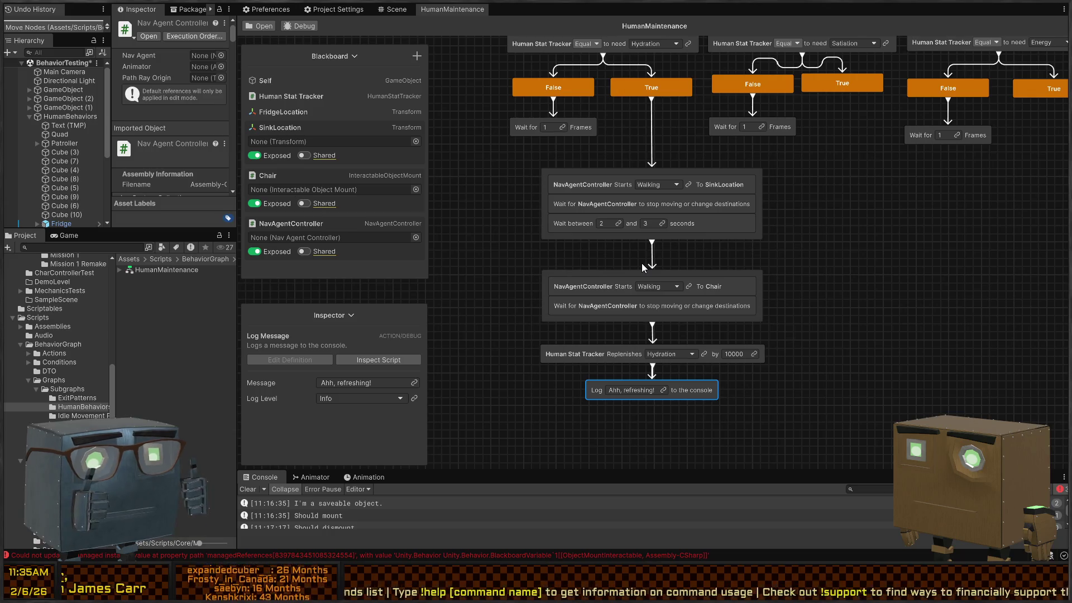
Step: Duplicate the sink, Chair, Replenishes and Log nodes, then delete the duplicated column
mouse_move(695, 430)
mouse_down()
mouse_move(585, 156)
mouse_move(586, 172)
mouse_up()
drag(794, 204, 731, 200)
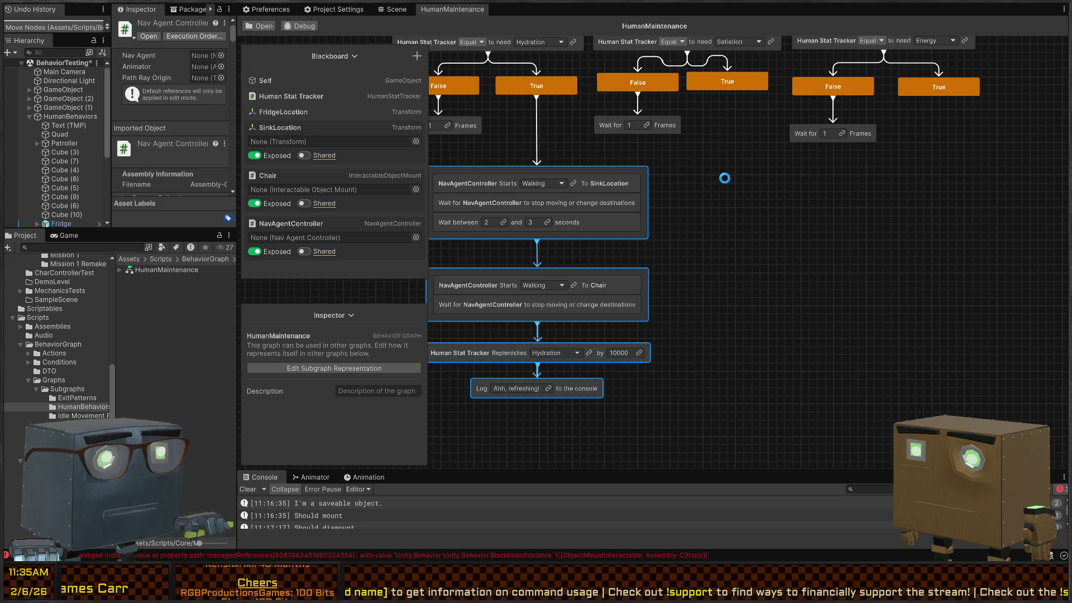
key(ctrl+d)
drag(769, 79, 805, 170)
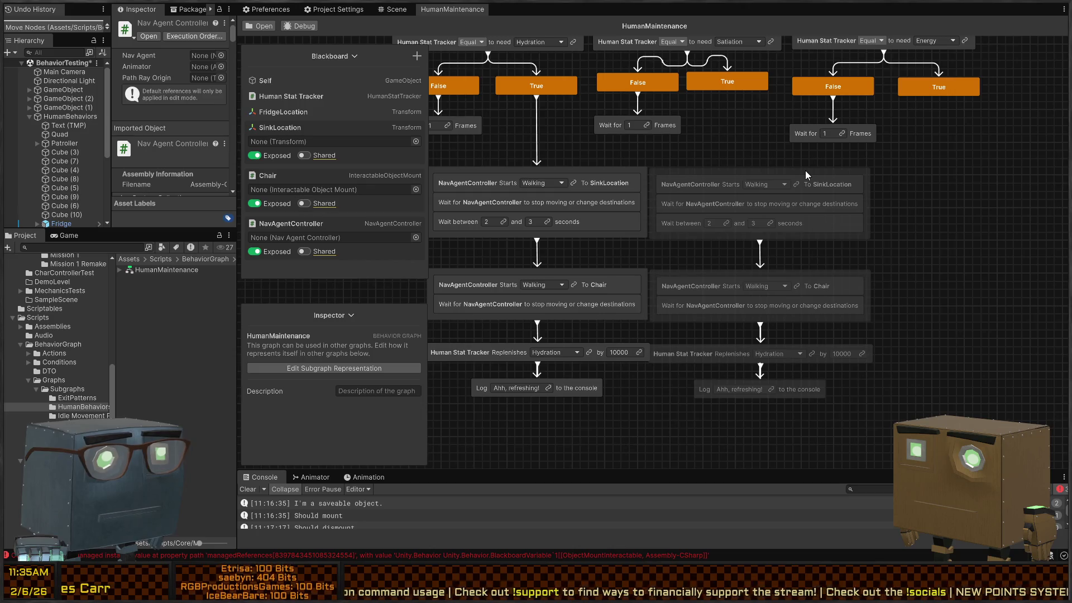
mouse_move(917, 167)
mouse_down()
mouse_move(581, 378)
mouse_move(469, 464)
mouse_move(486, 445)
mouse_up()
drag(639, 176, 608, 173)
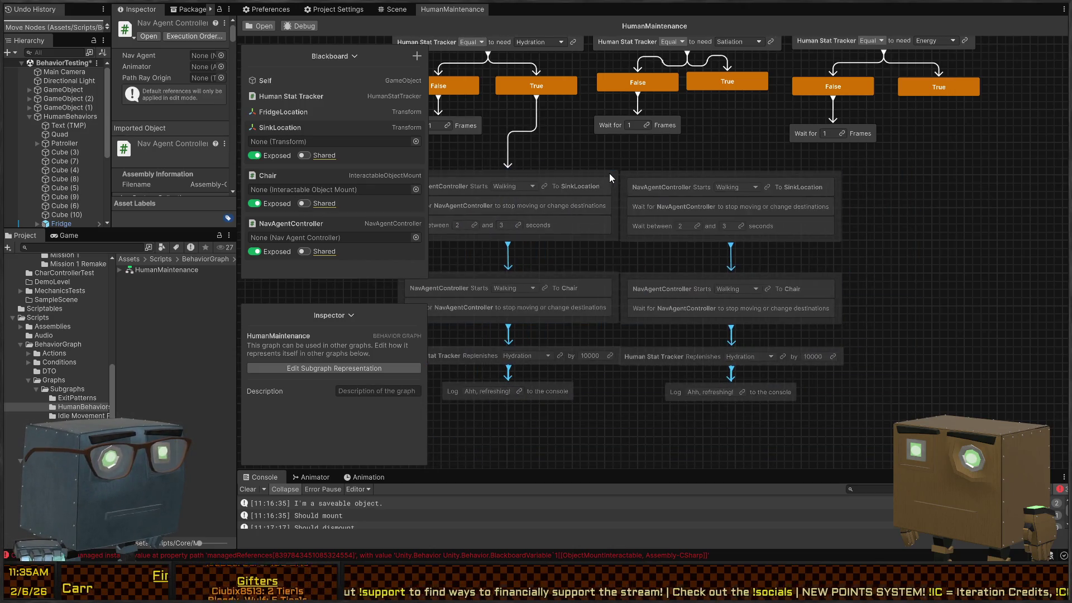
key(ctrl+z)
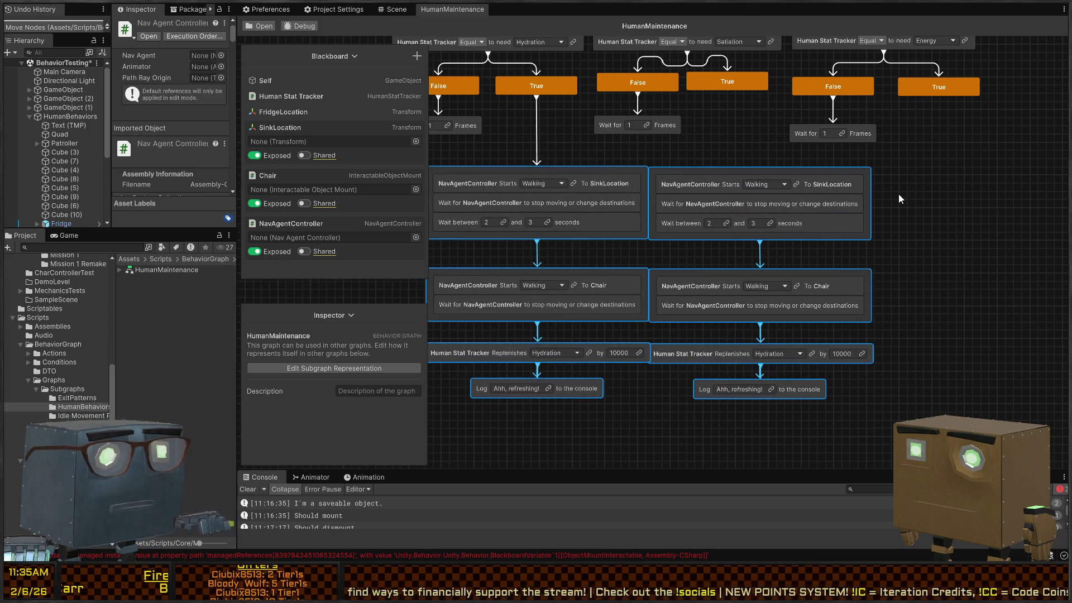
click(977, 177)
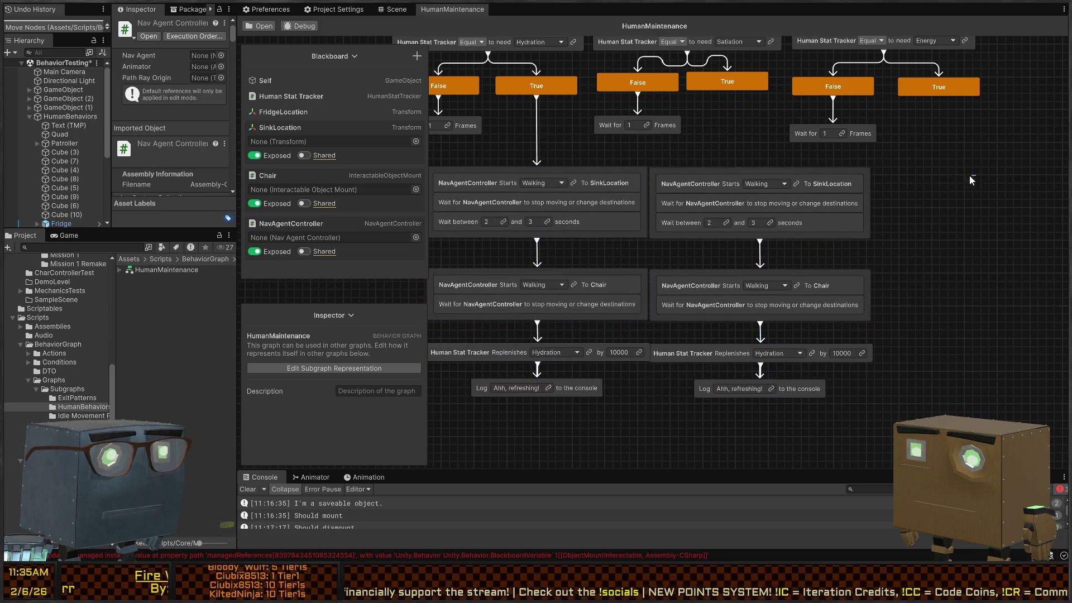
drag(972, 179, 774, 406)
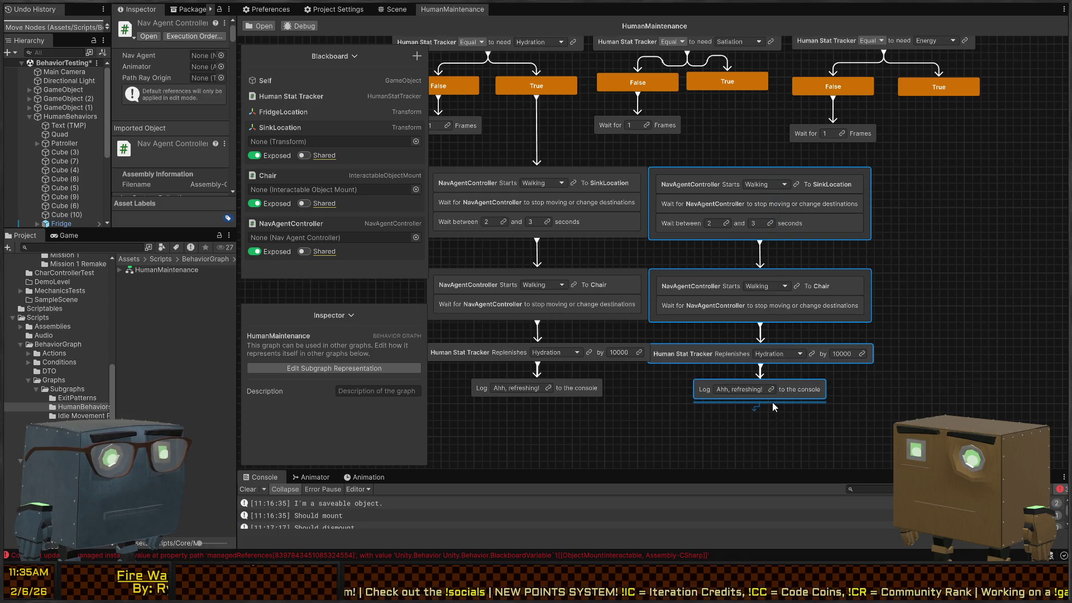
key(Delete)
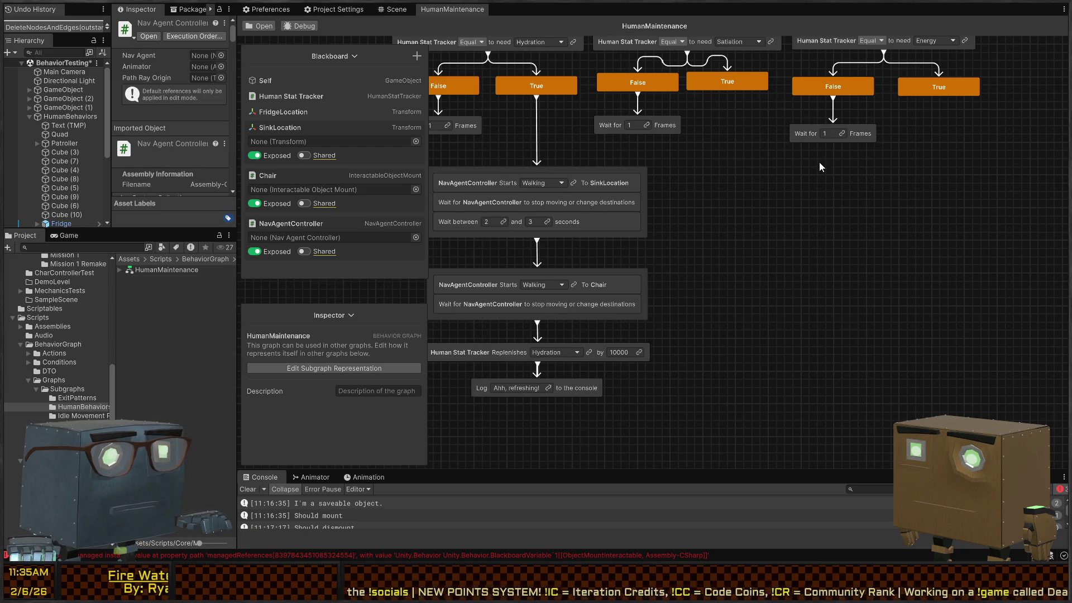
Step: Move the original sink-to-log column down-right and remove its link from Hydration True
drag(829, 193, 554, 484)
drag(676, 189, 830, 283)
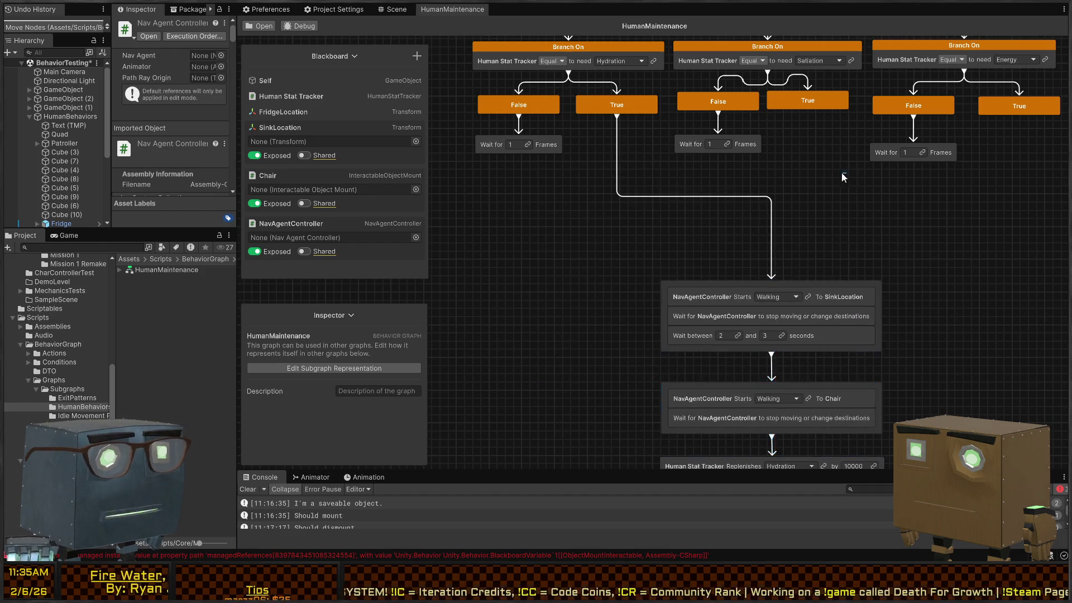
click(772, 212)
key(Delete)
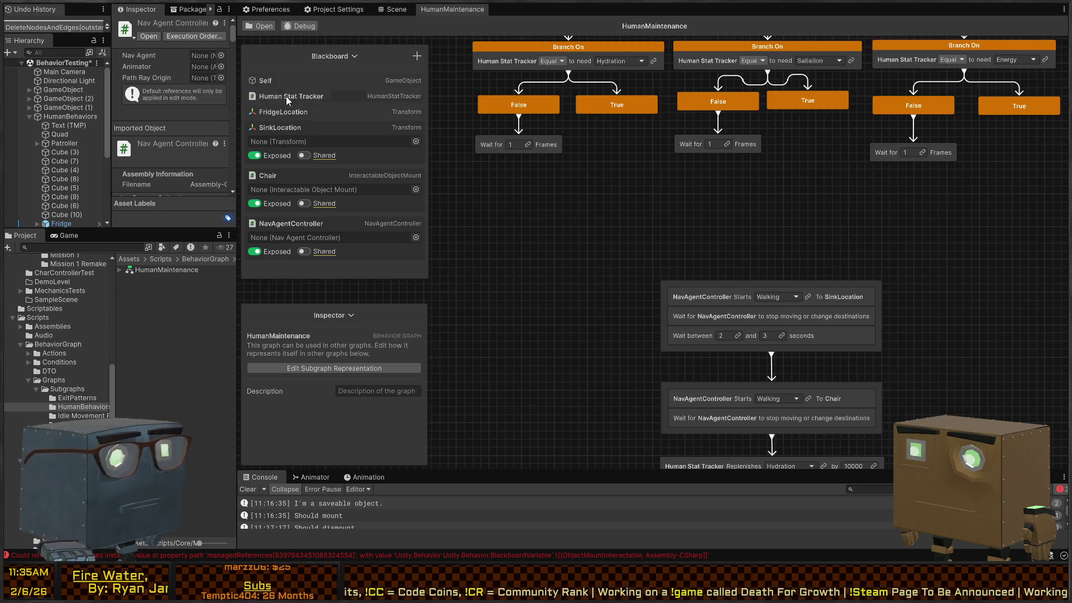
Step: Begin a new enum blackboard variable, then close the New Enum Type dialog without creating it
click(418, 56)
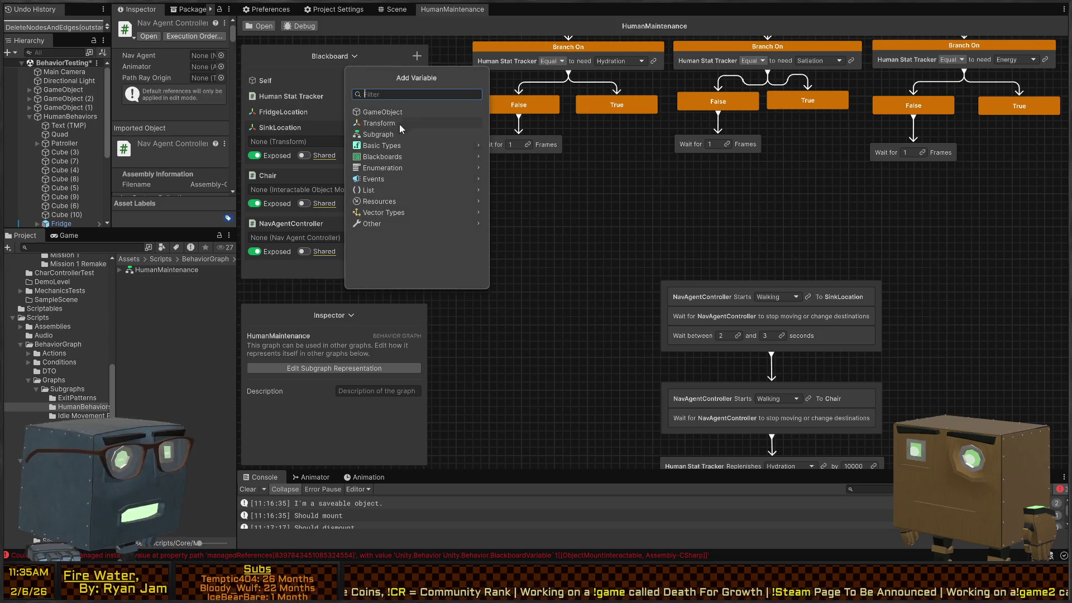
click(399, 168)
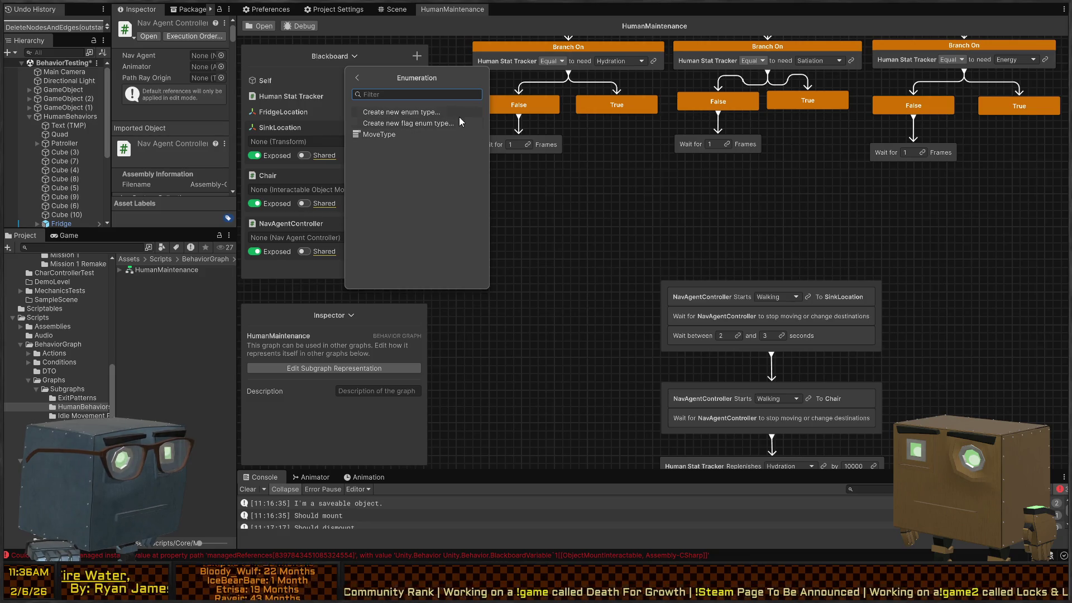
click(388, 110)
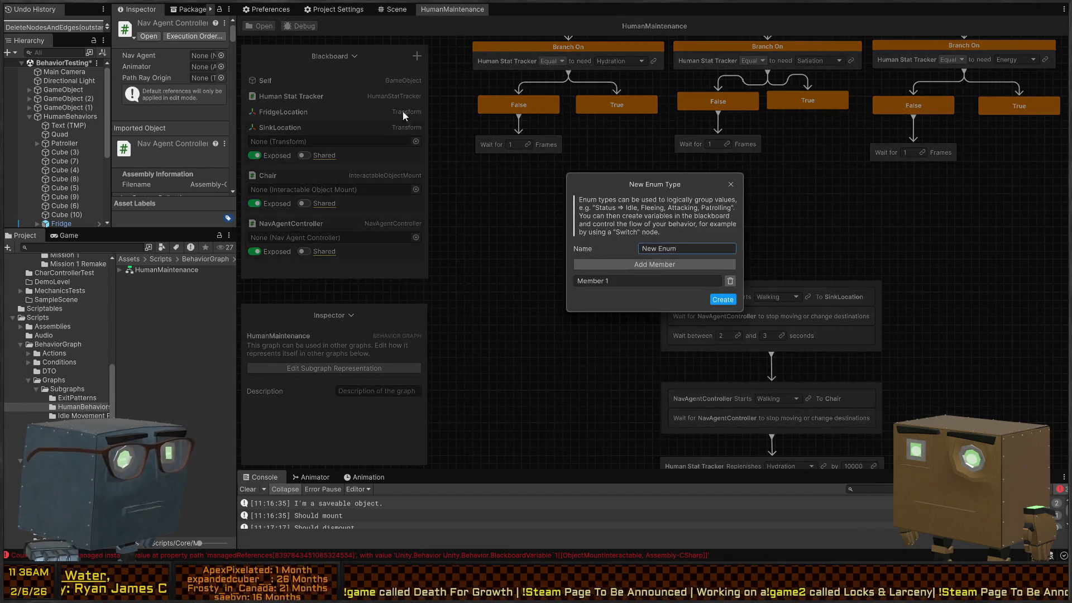
click(688, 251)
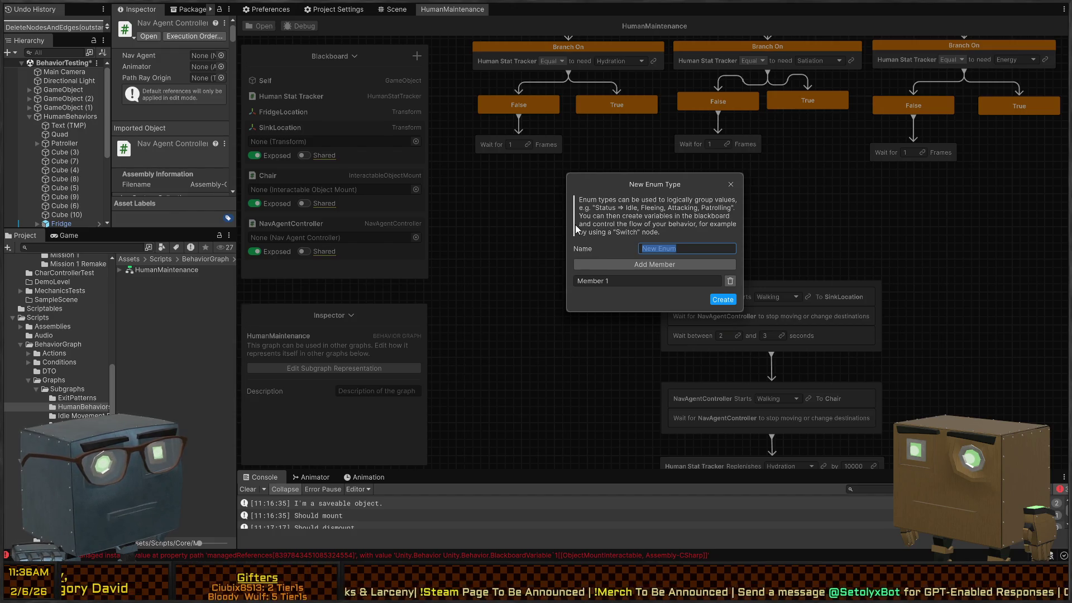
click(731, 184)
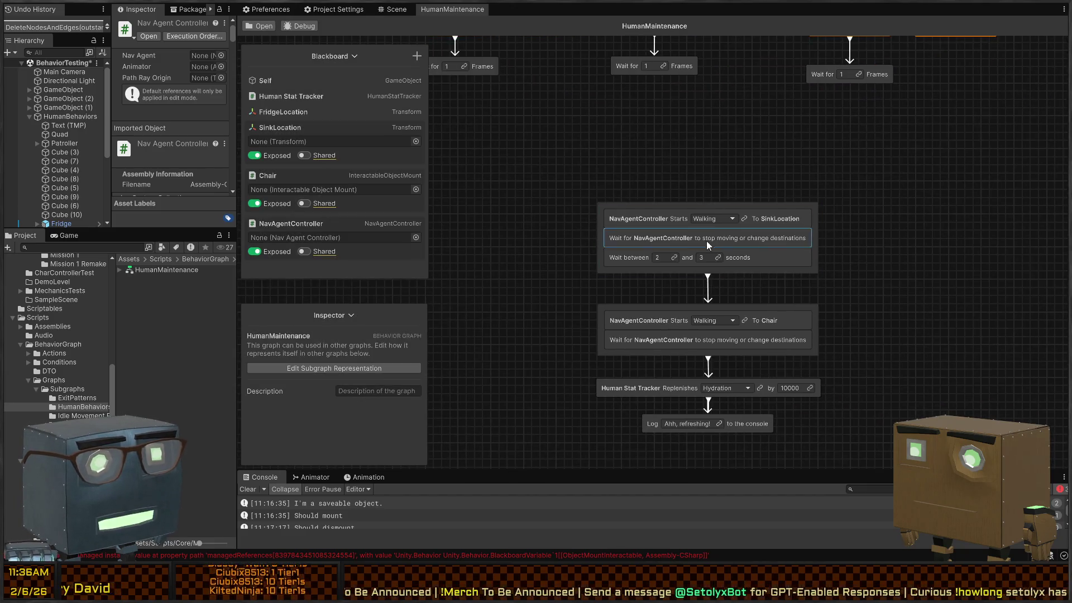
Step: Link the Replenishes stat to a new unexposed HumanStatType variable named _statType
click(736, 300)
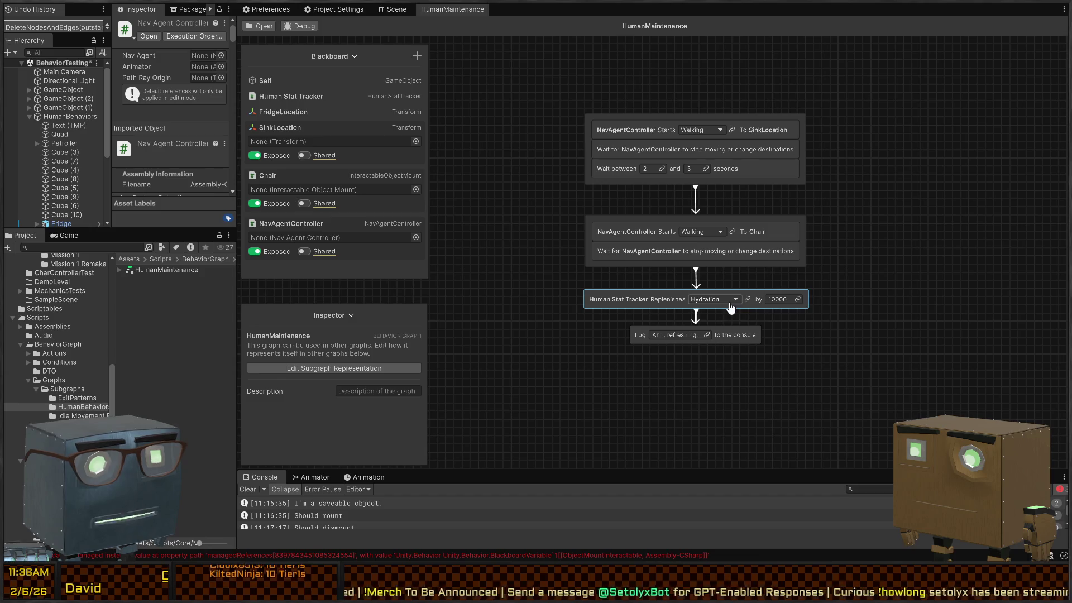
click(748, 300)
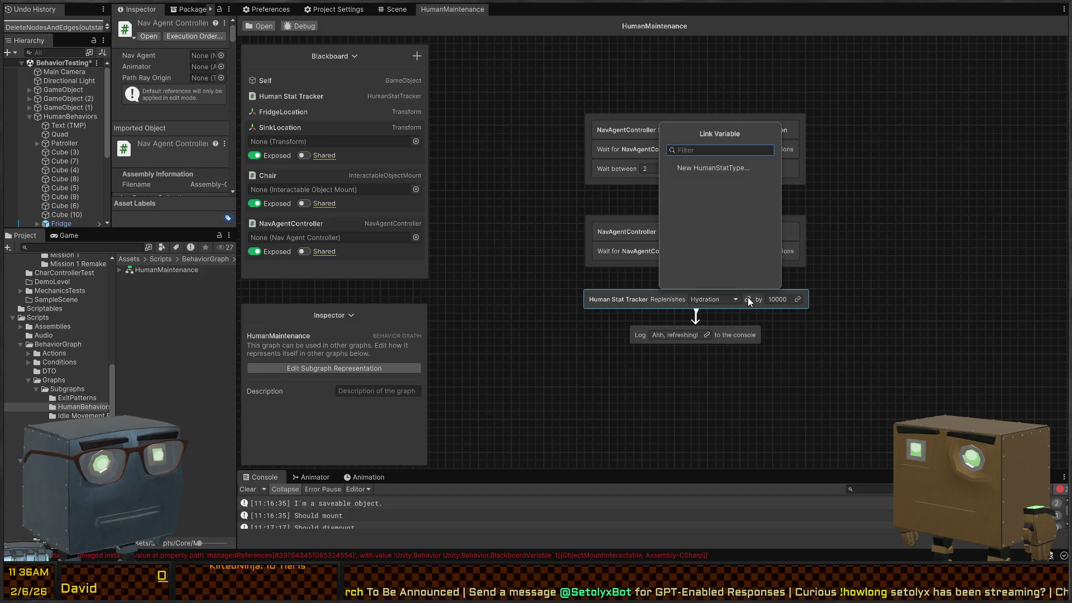
click(708, 168)
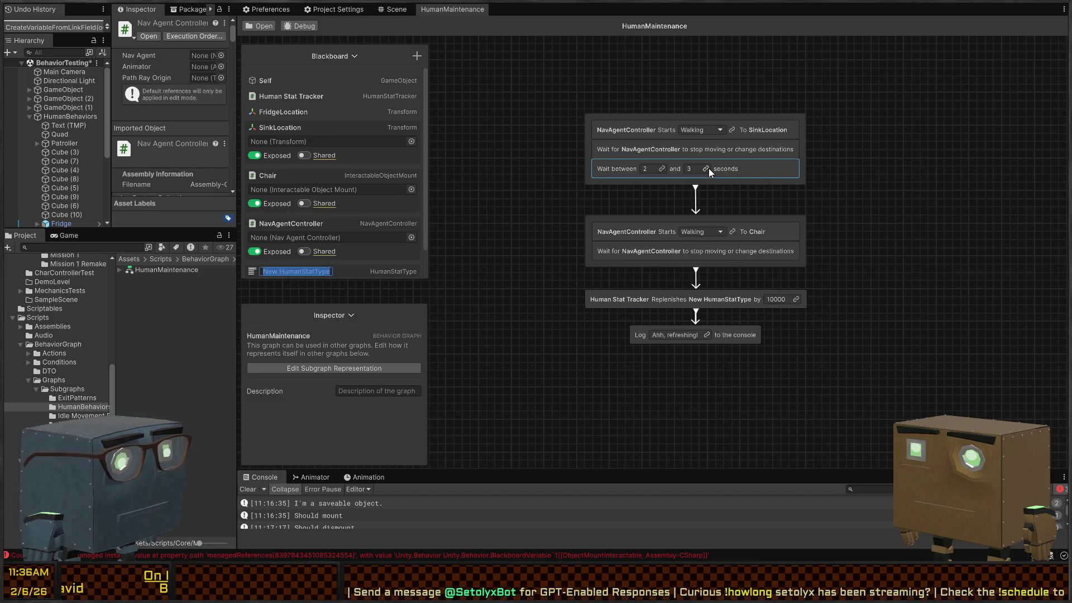
text(StatType)
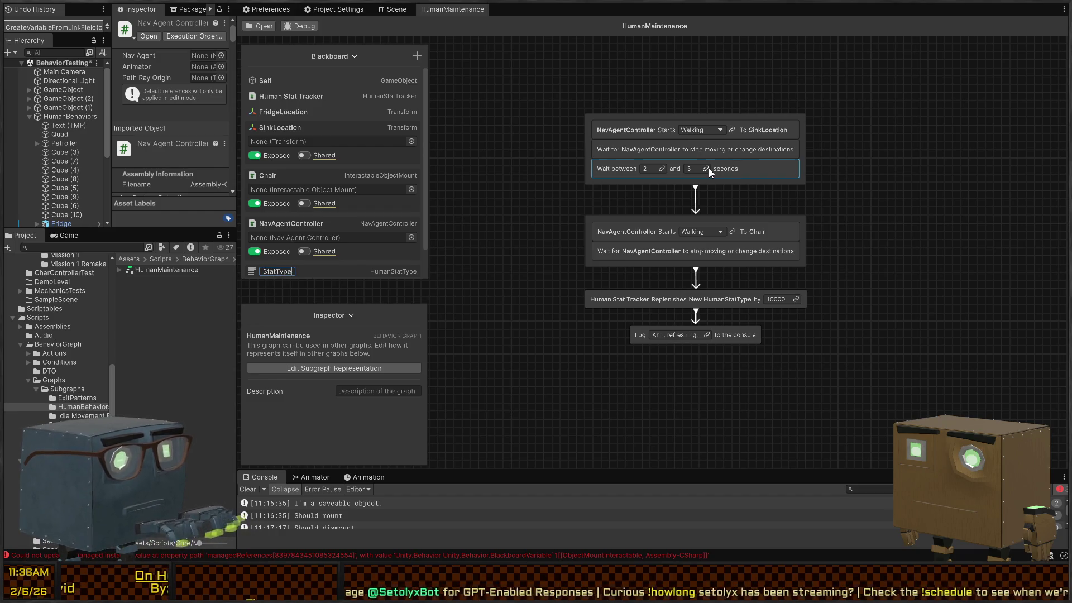
key(Return)
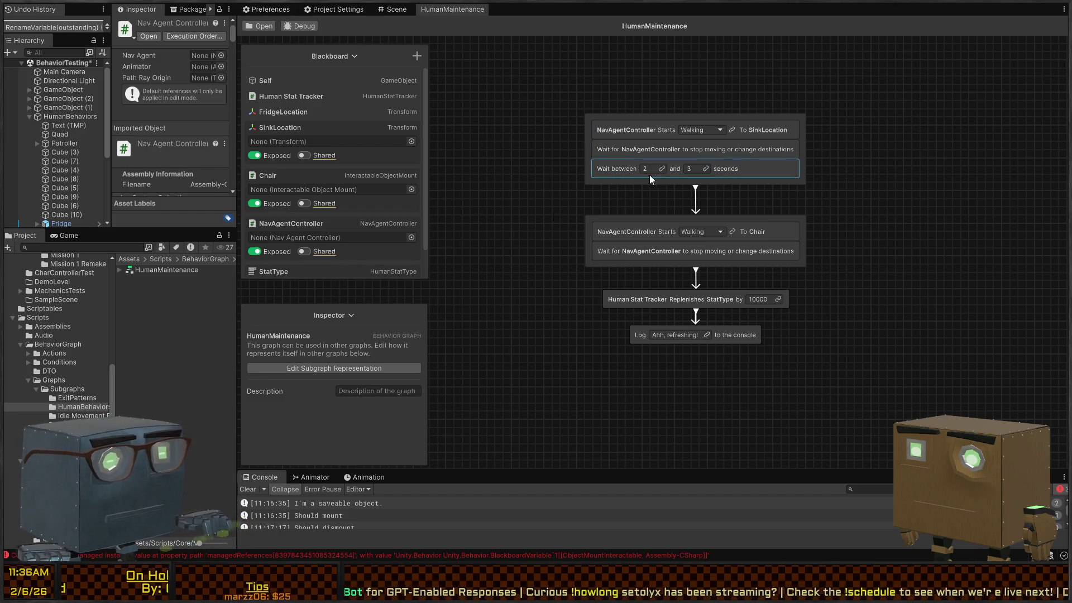
click(342, 273)
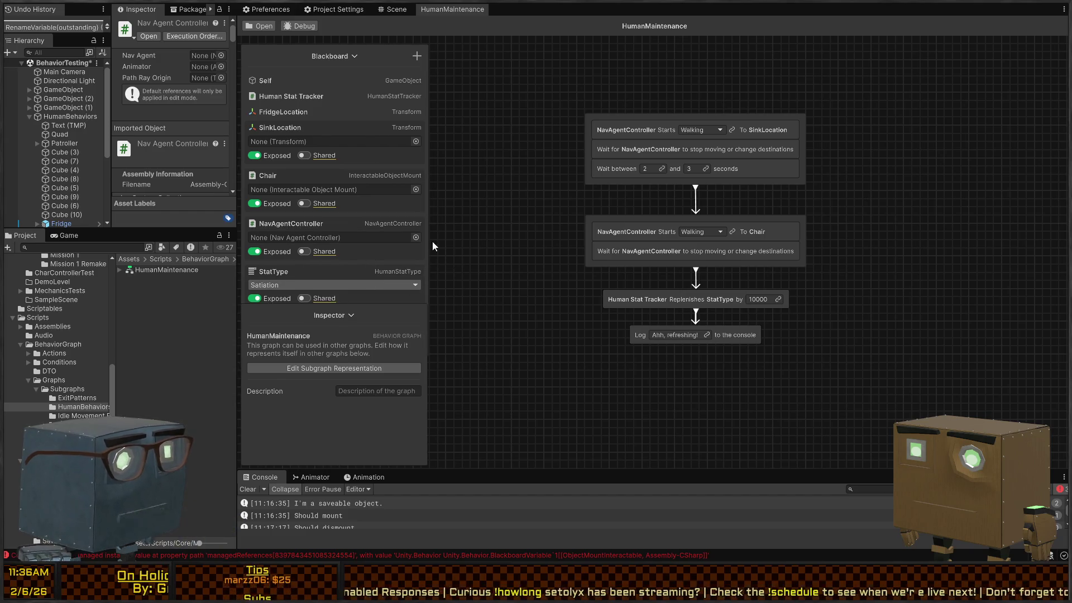
mouse_move(371, 306)
mouse_down()
mouse_move(497, 350)
mouse_move(381, 317)
mouse_up()
click(255, 298)
double_click(281, 274)
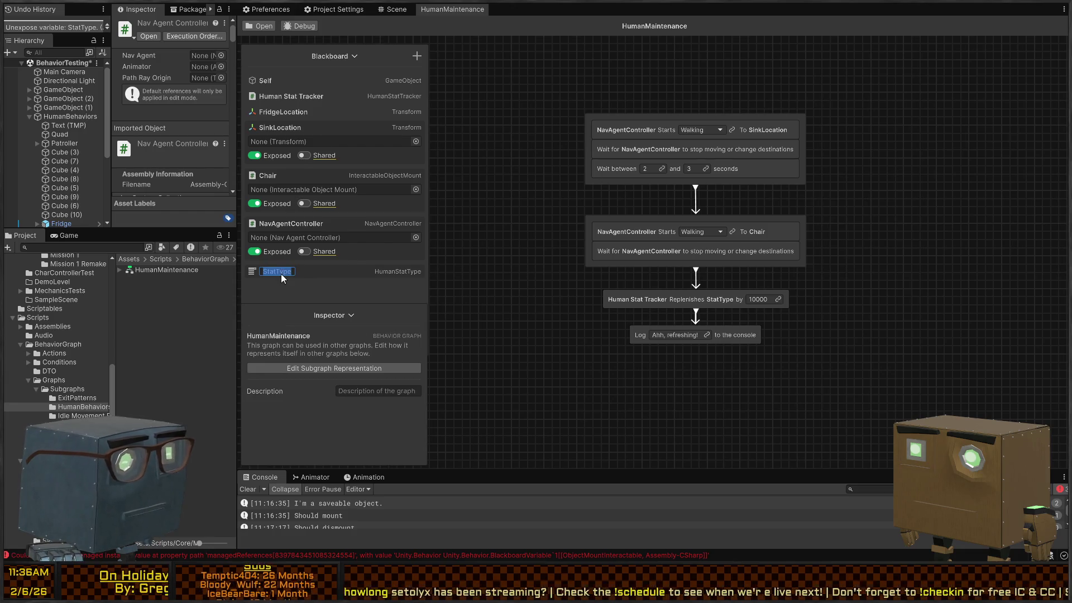
text(_statType)
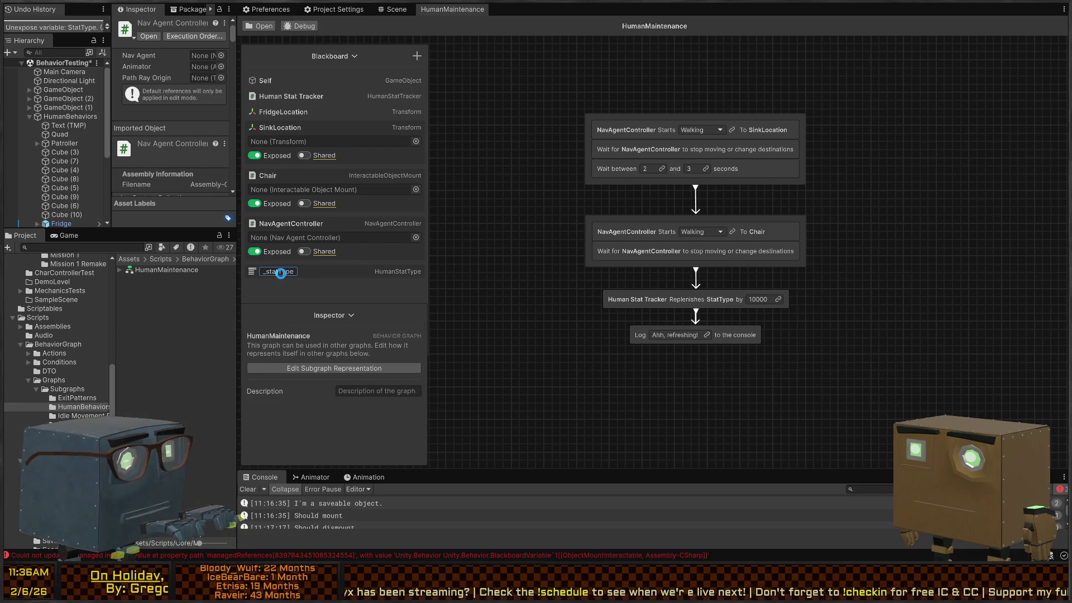
key(Return)
scroll(626, 110, up, 3)
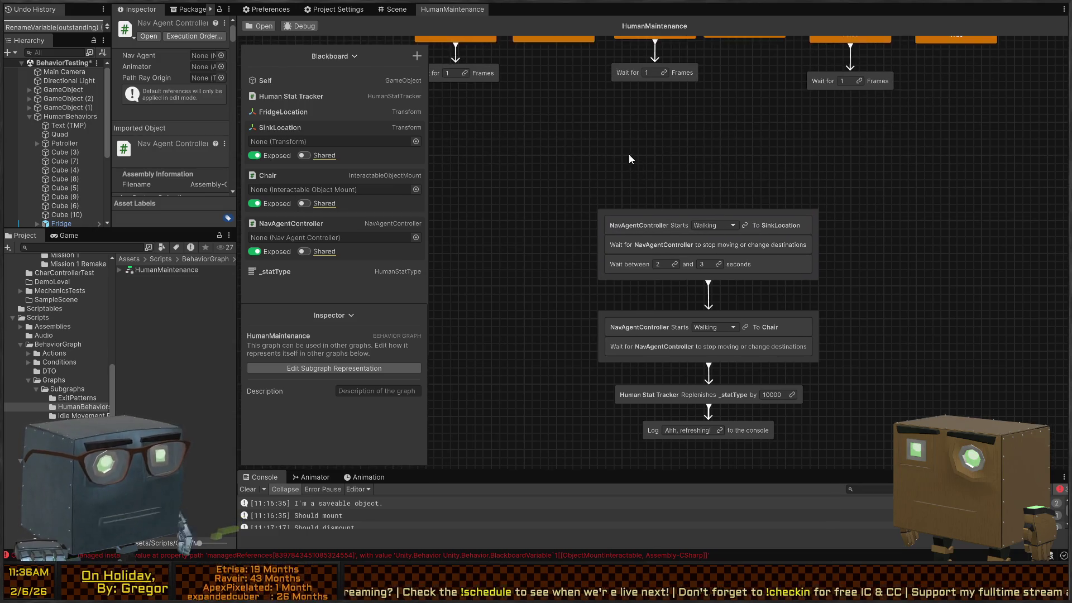
scroll(629, 159, up, 3)
Step: Add a Set Variable Value node under True setting _statType to Hydration
key(space)
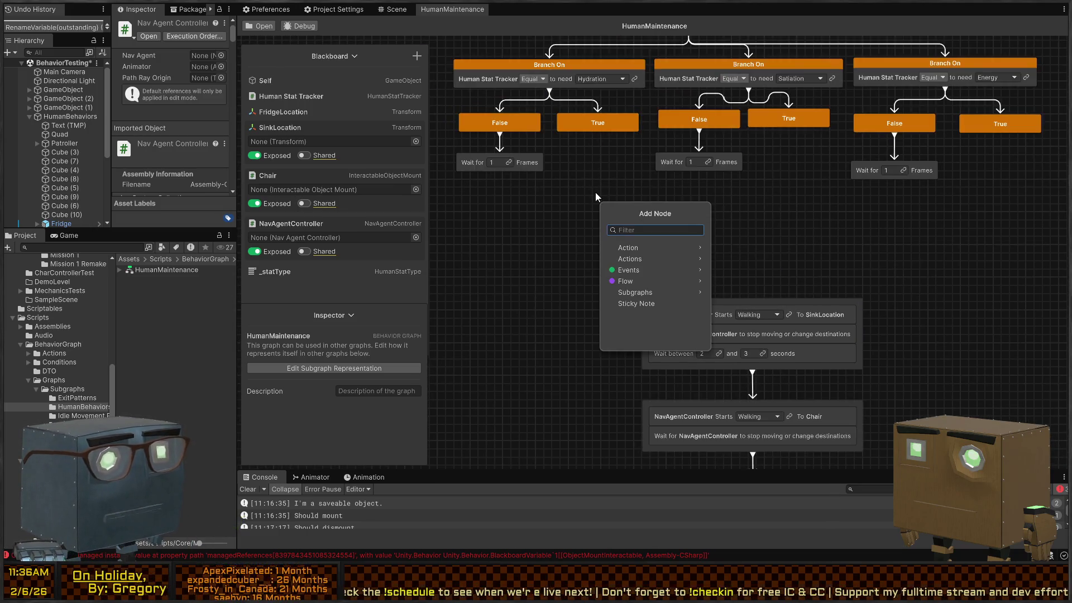
text(setvar)
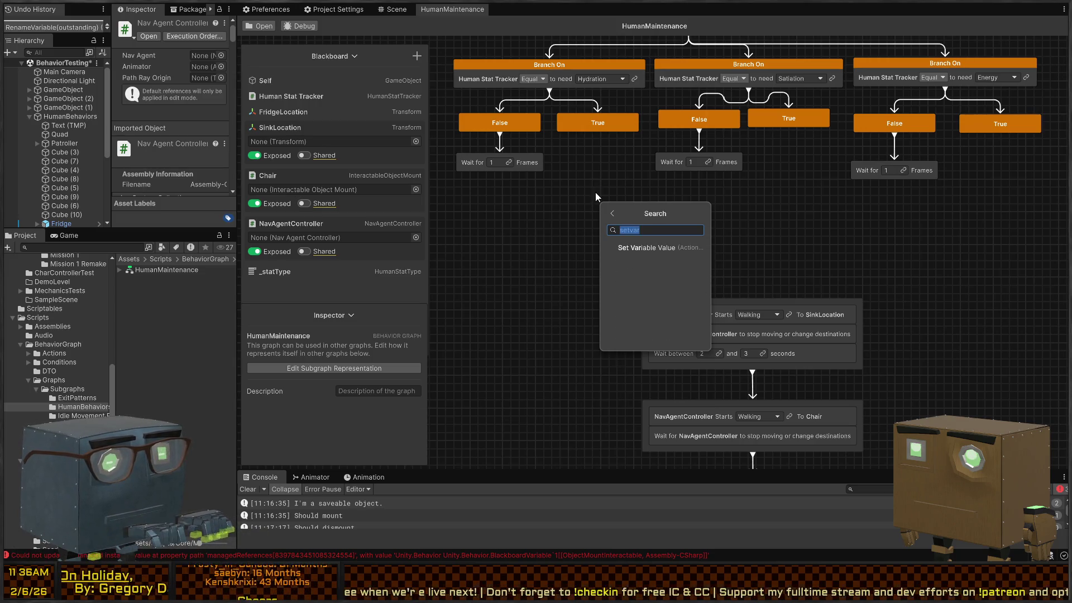
key(Return)
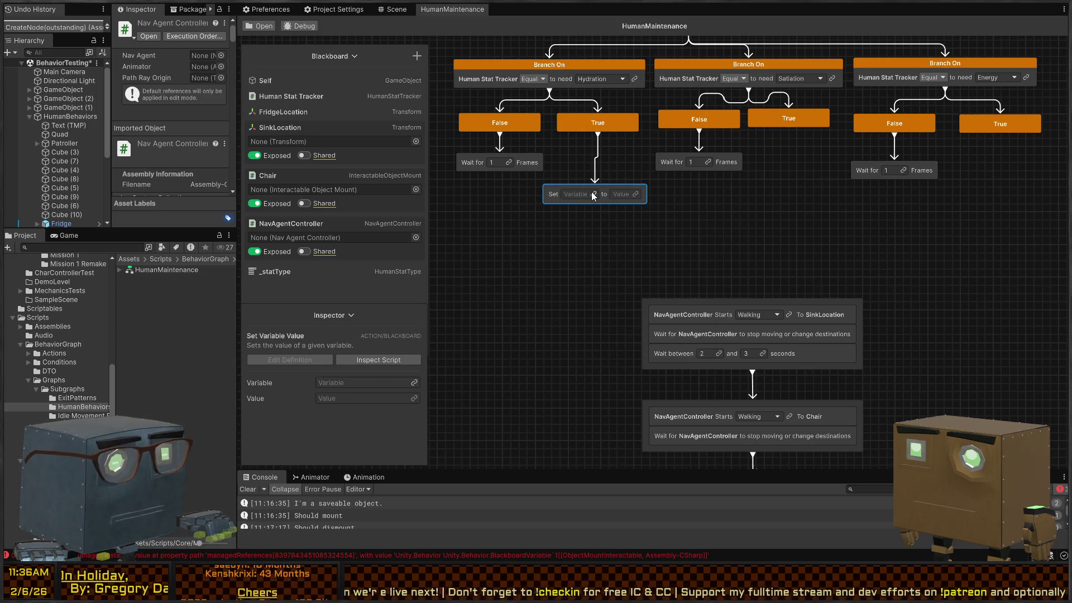
click(593, 195)
text(stat)
key(Return)
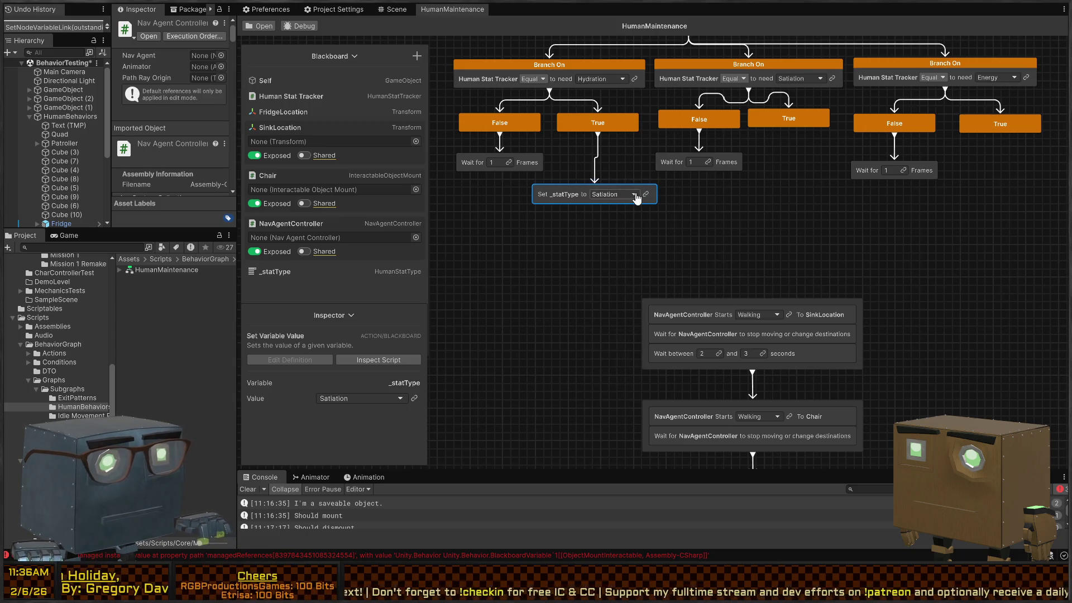
click(634, 194)
click(620, 215)
Step: Insert a Wait For Any node above the SinkLocation walk
drag(624, 136, 627, 224)
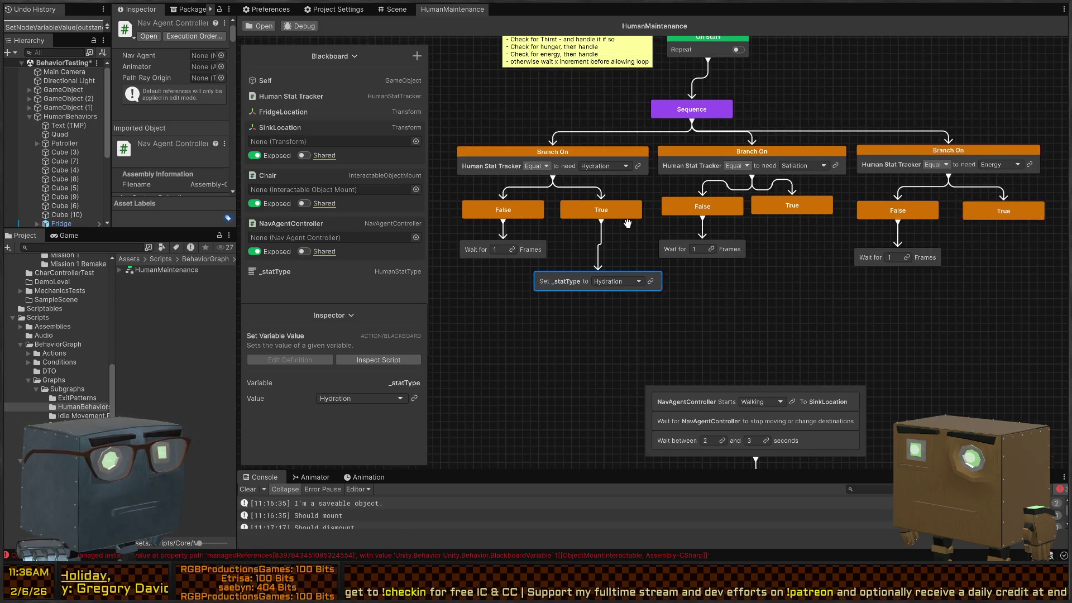
drag(795, 275, 794, 208)
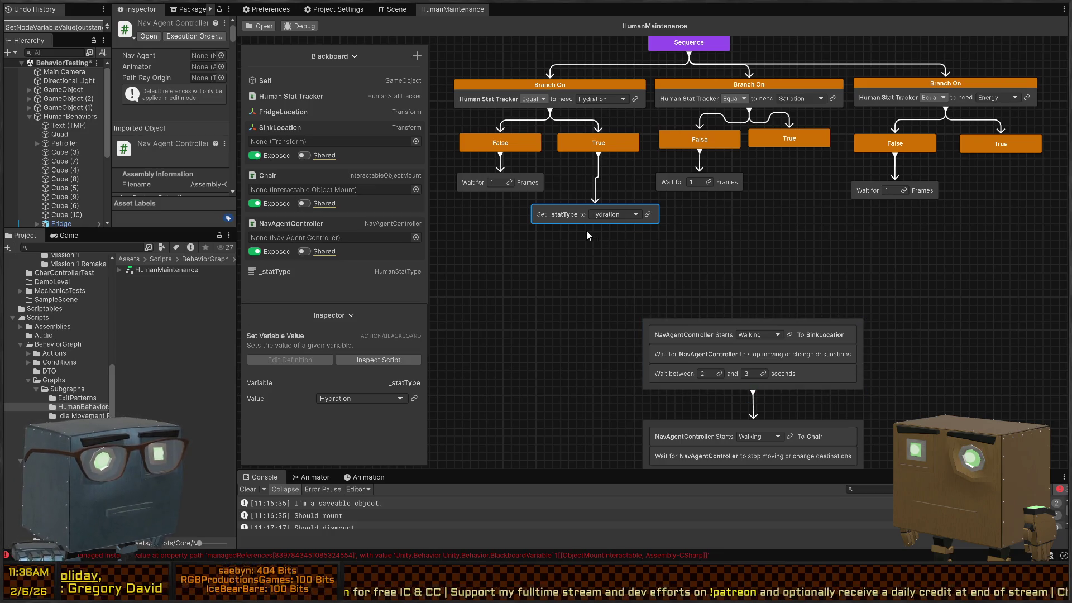
drag(753, 319, 752, 299)
text(wai)
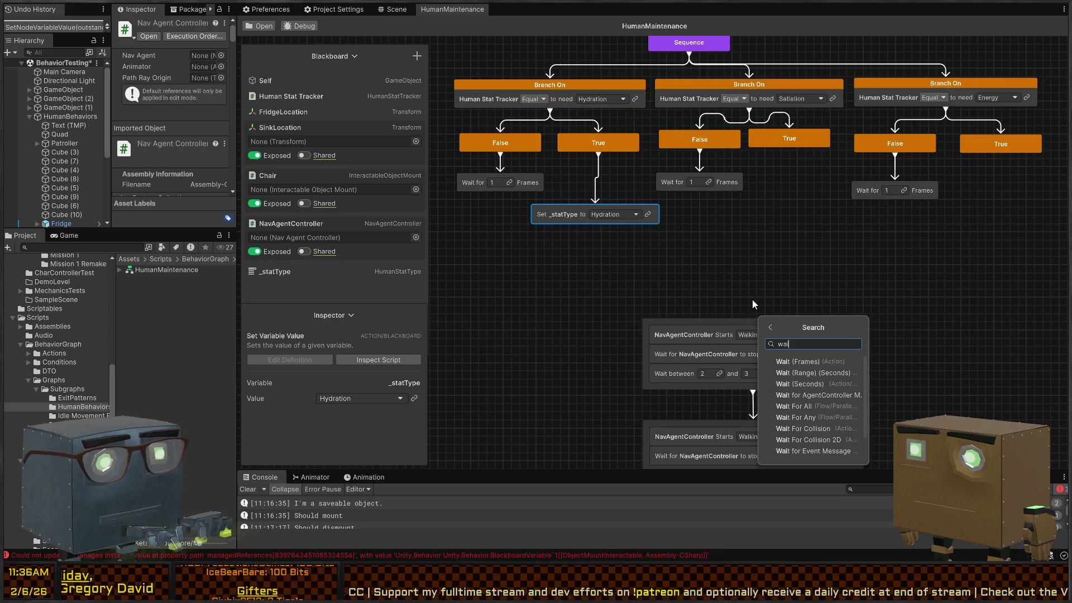
text(tforany)
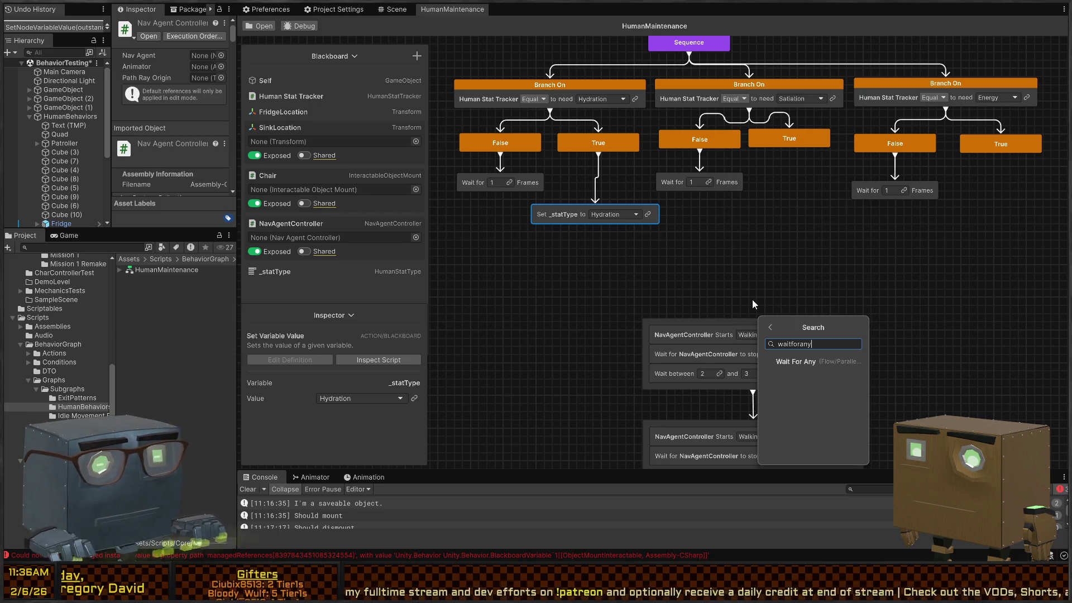
key(Return)
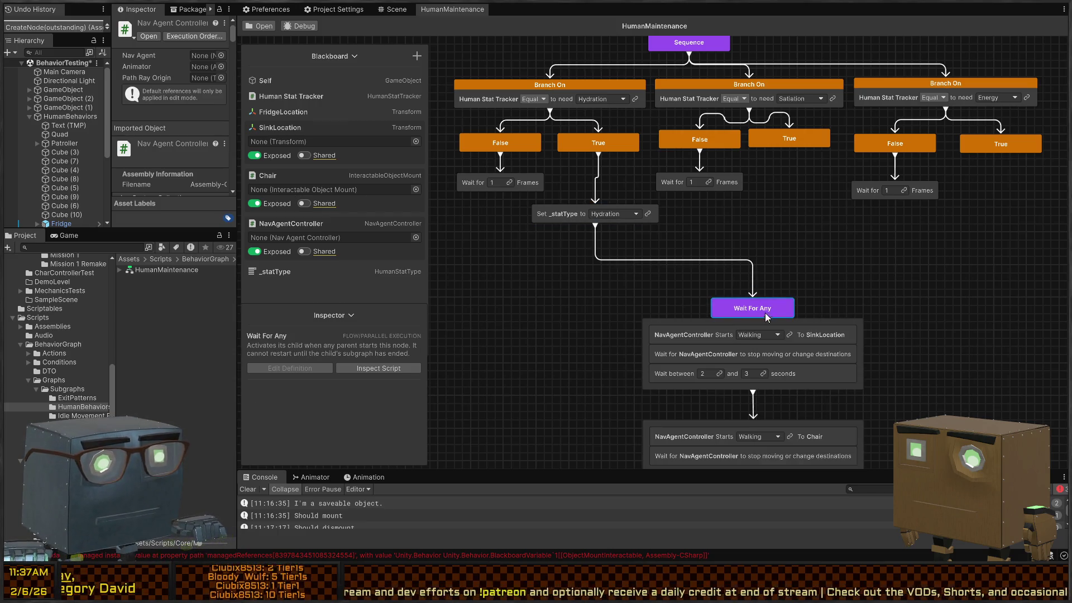
mouse_move(766, 316)
mouse_down()
mouse_move(759, 286)
mouse_move(752, 335)
mouse_up()
scroll(872, 302, down, 2)
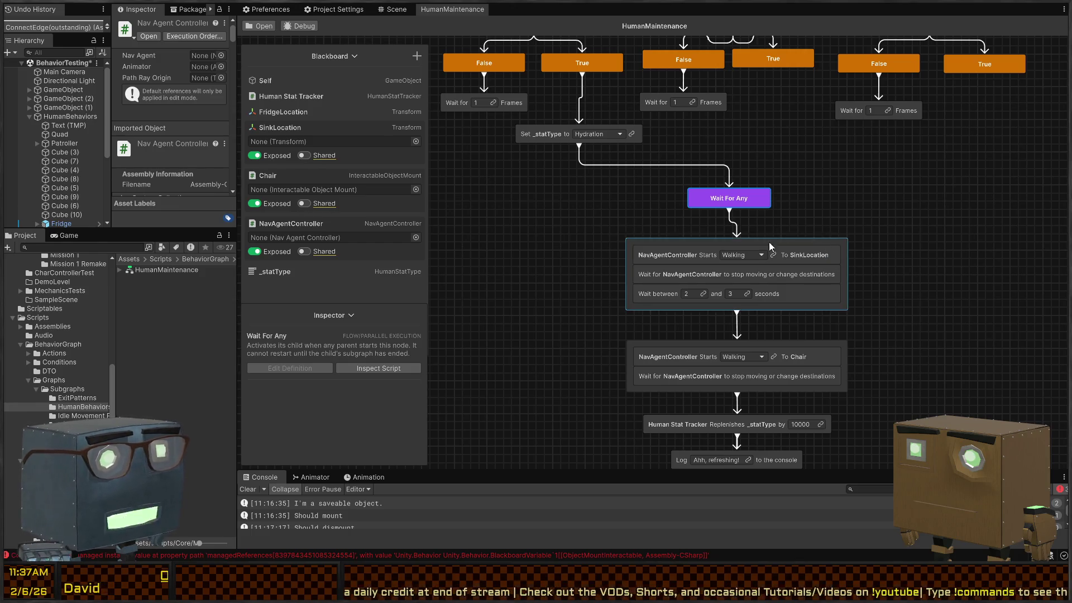
click(417, 56)
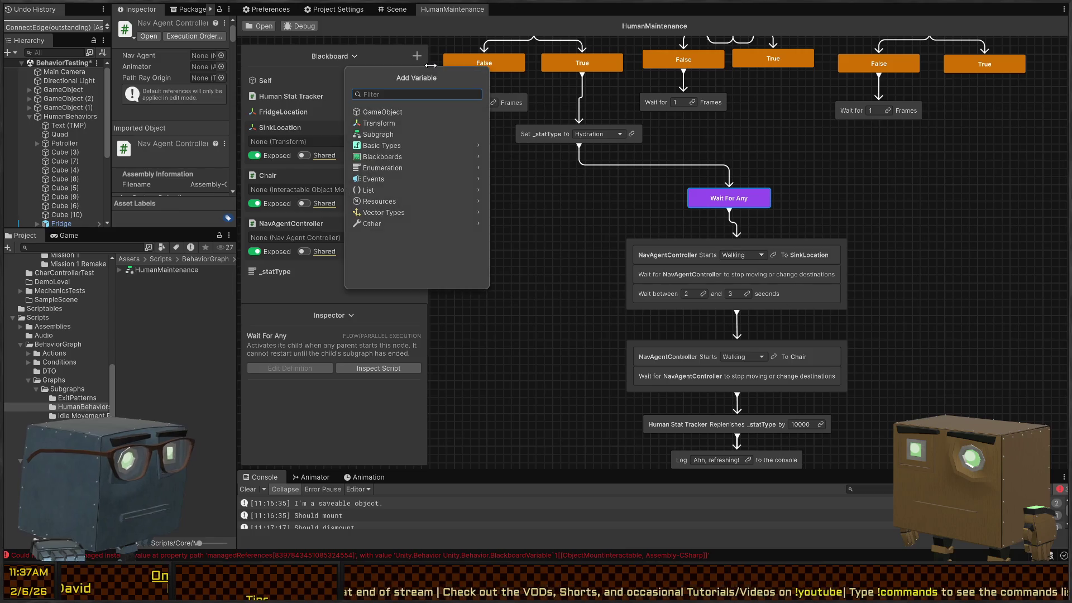
text(transf)
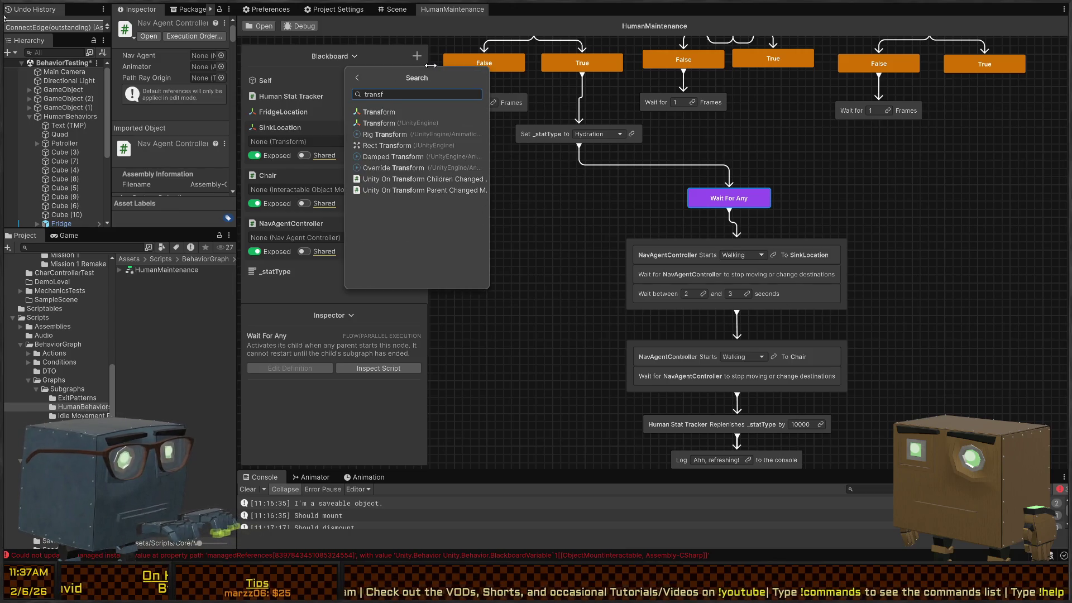
key(Return)
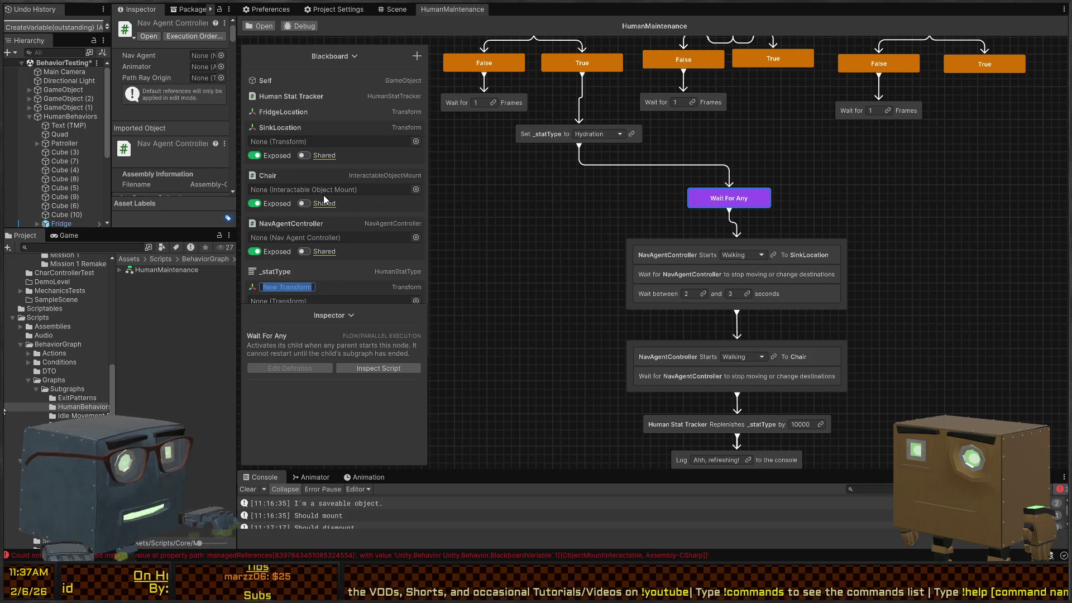
text(_target)
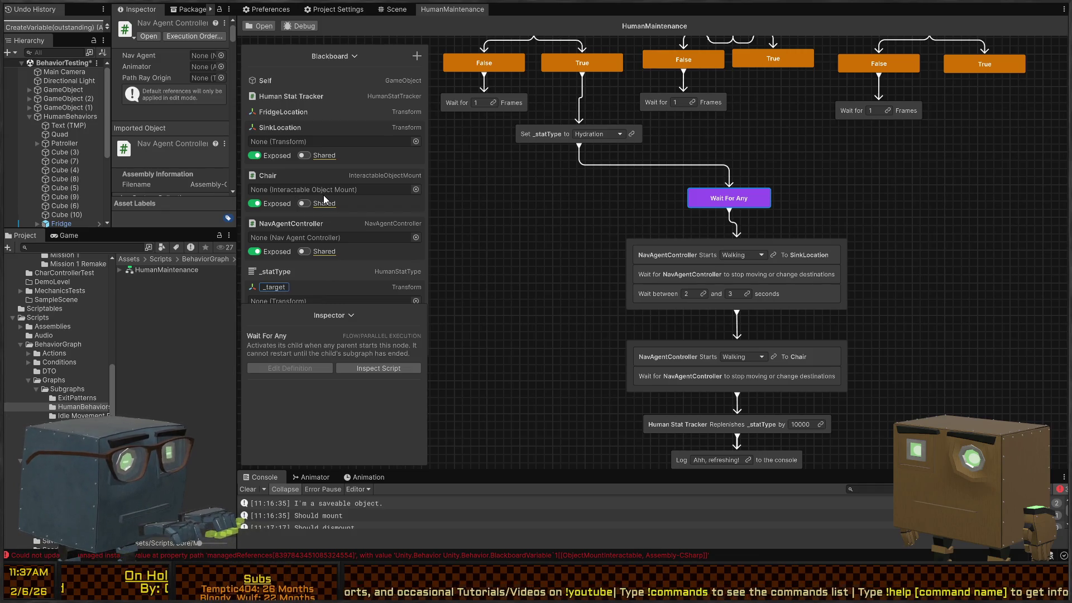
key(BackSpace)
key(BackSpace)
key(BackSpace)
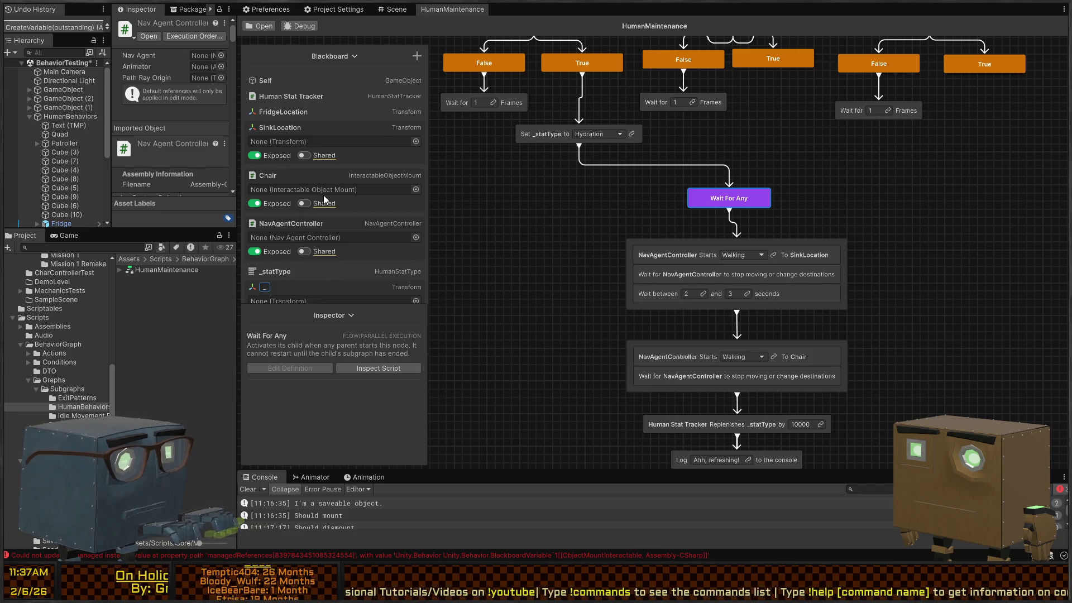
text(r)
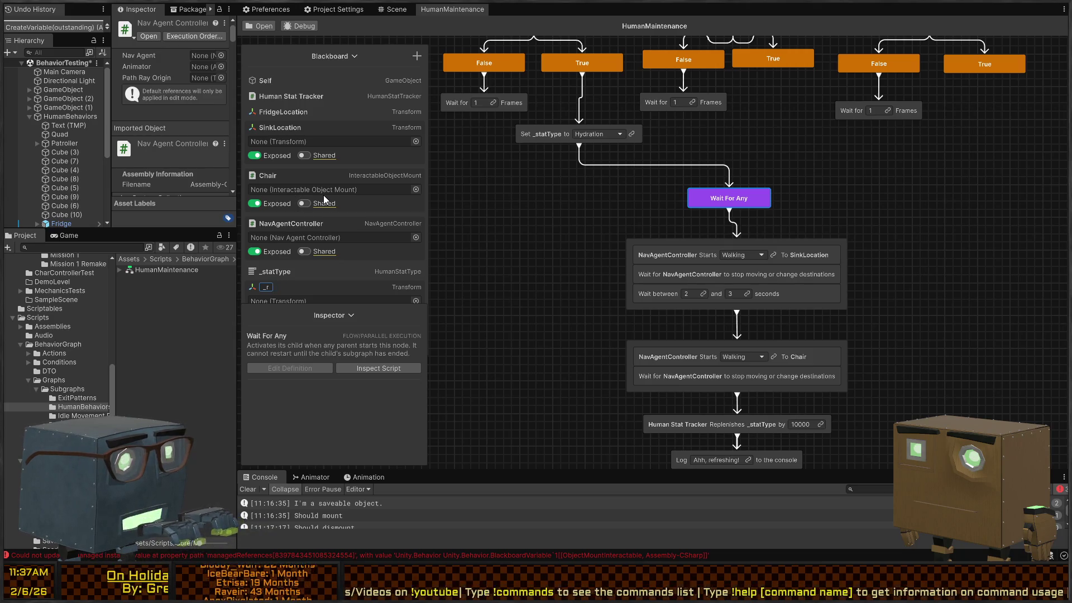
key(BackSpace)
text(needTarget)
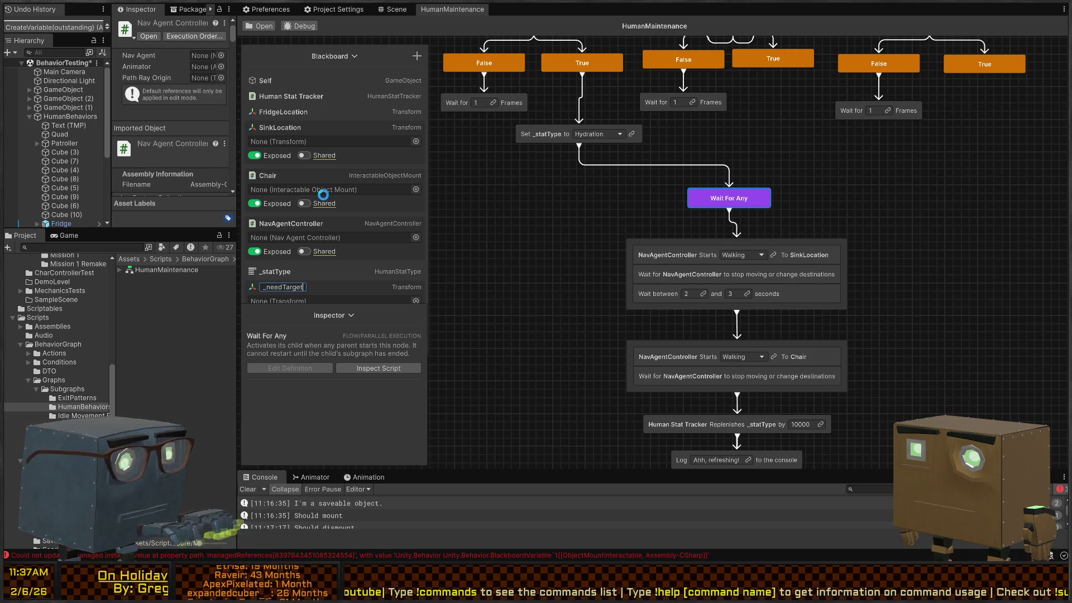
key(Return)
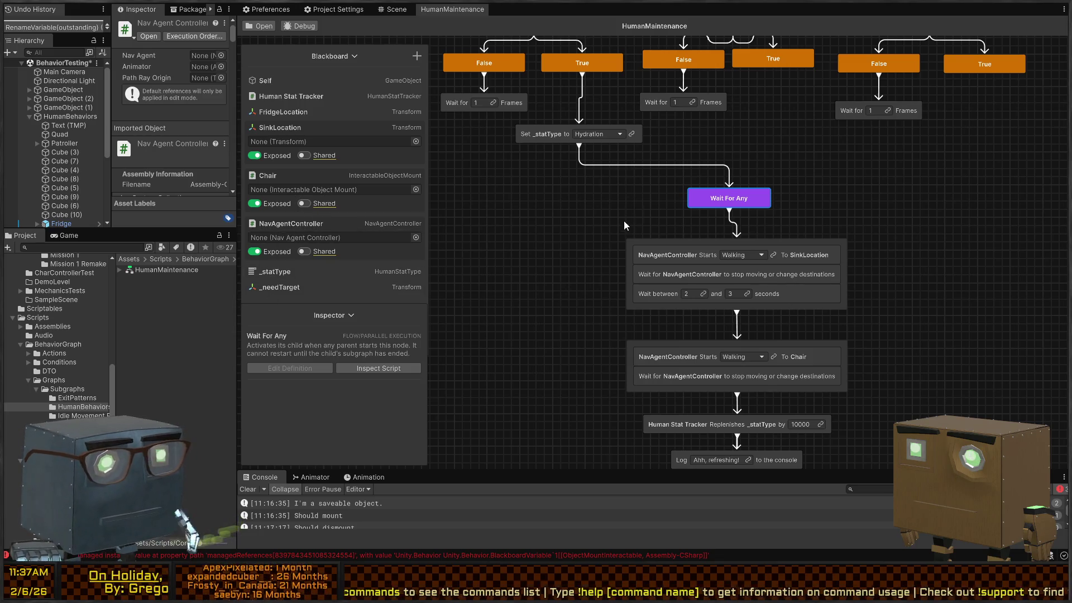
mouse_move(280, 287)
mouse_down()
mouse_move(722, 271)
mouse_move(806, 253)
mouse_up()
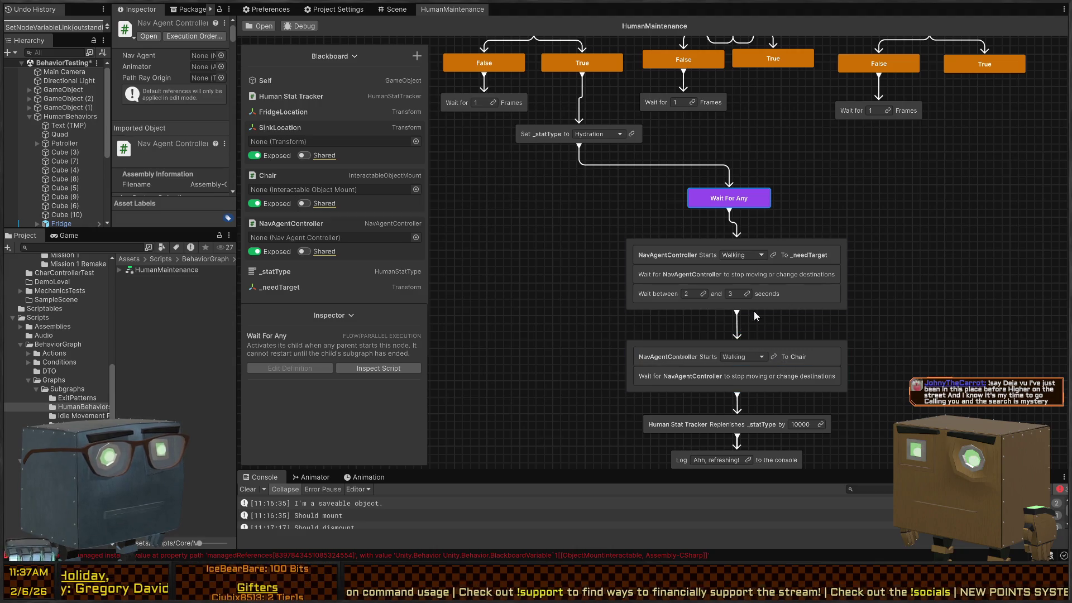
drag(820, 133, 836, 184)
drag(762, 115, 777, 210)
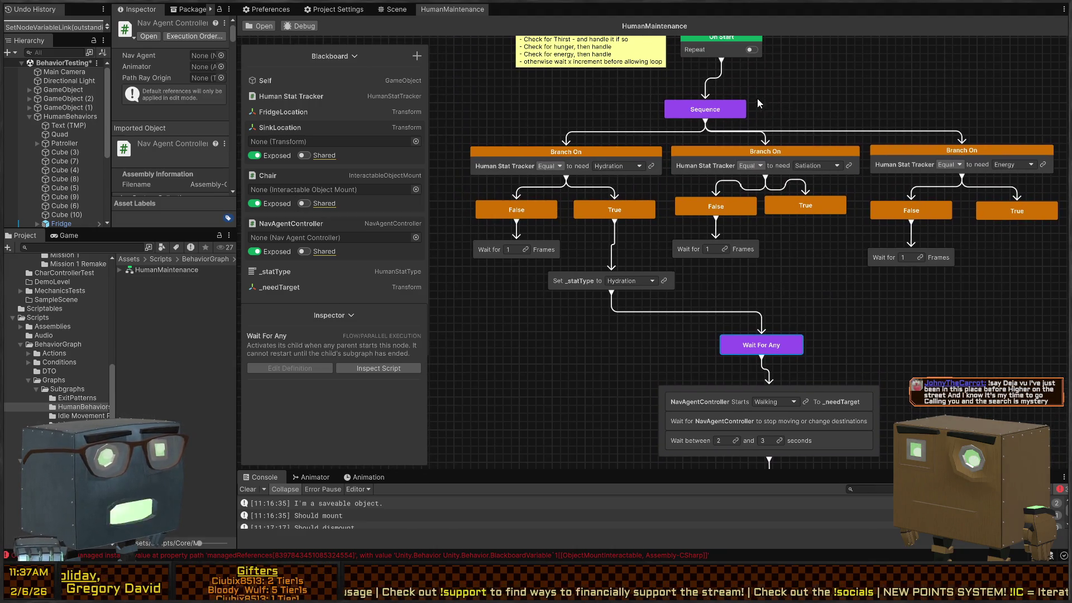
Step: Under Satiation True, add a Set Variable Value node setting _statType to Satiation
drag(824, 259, 826, 231)
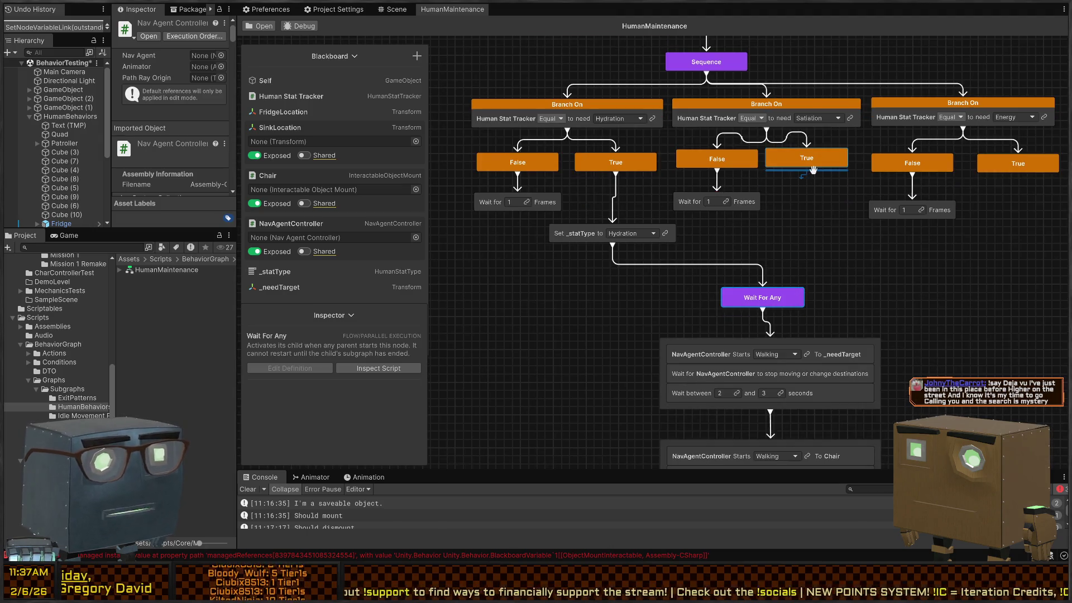
mouse_move(806, 169)
mouse_down()
mouse_move(793, 268)
mouse_move(770, 290)
mouse_up()
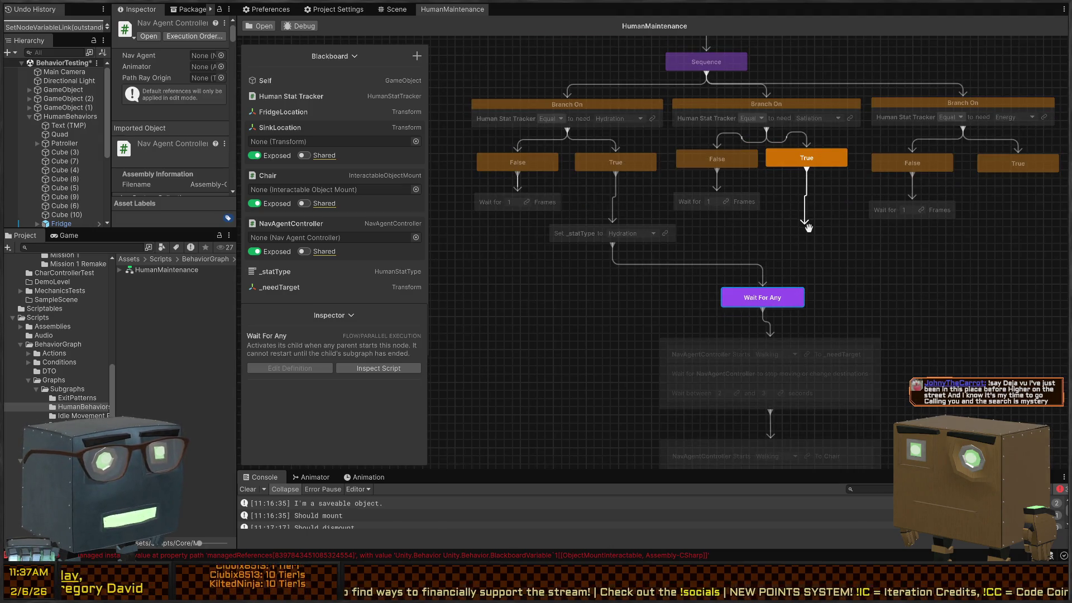
drag(808, 227, 791, 220)
text(set var)
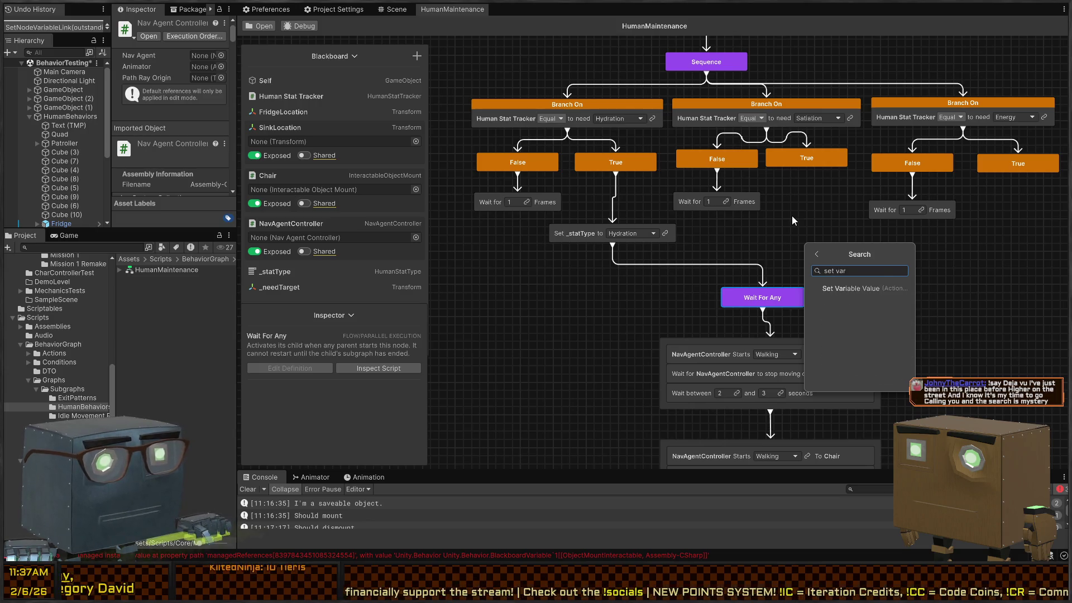
key(Return)
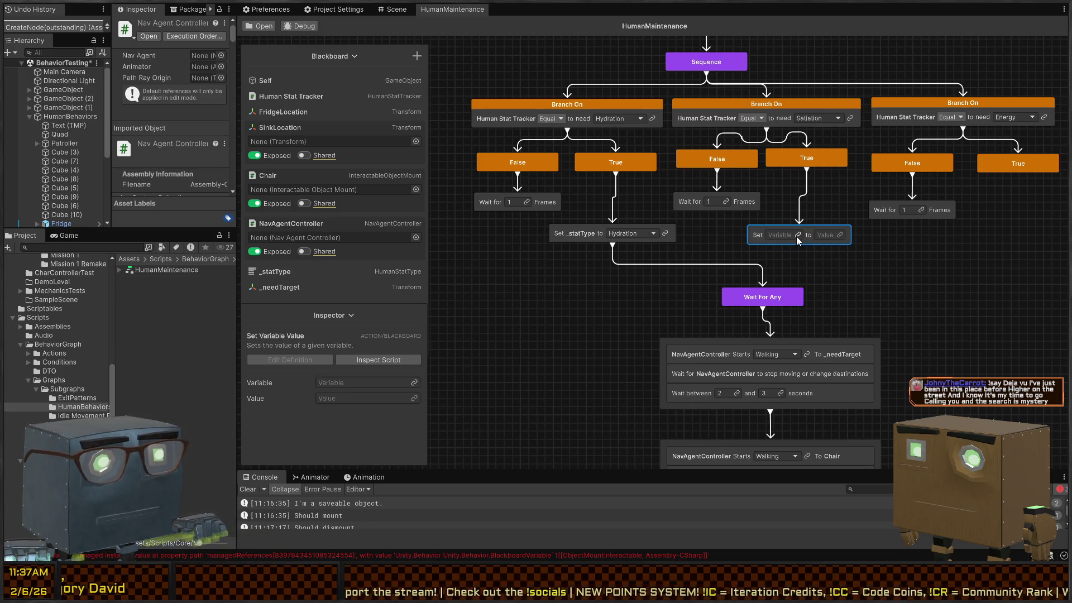
click(797, 236)
text(se)
text(t)
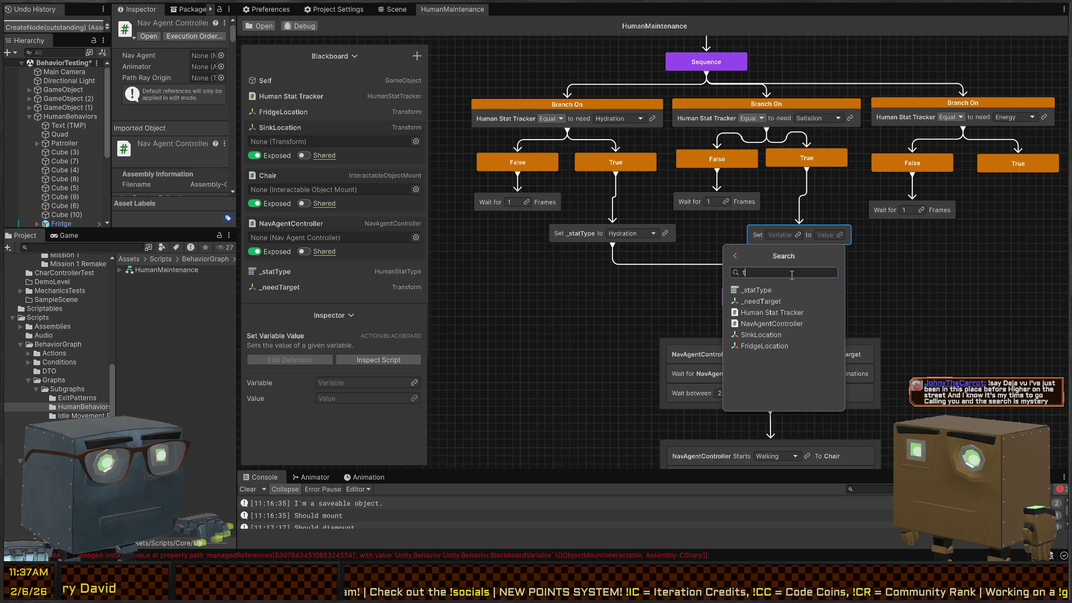
click(769, 291)
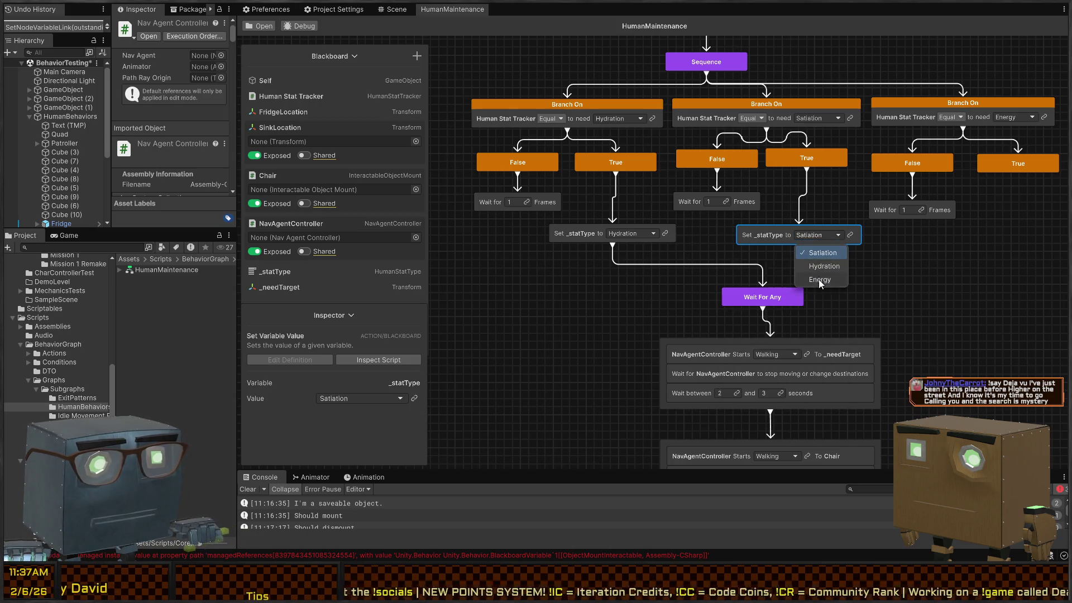
click(968, 291)
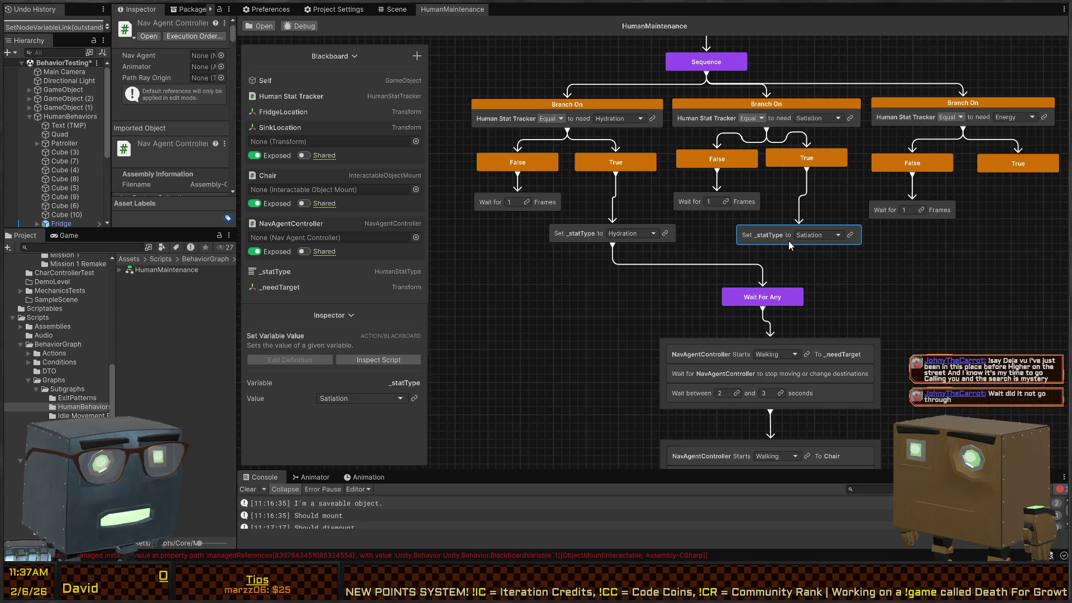
drag(788, 240, 794, 237)
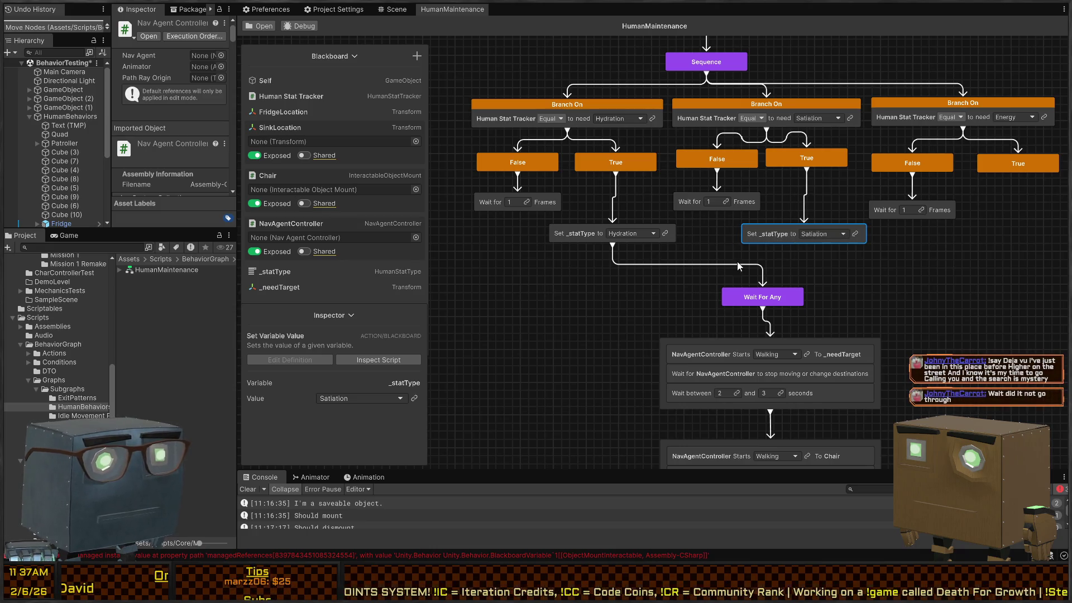
Step: Replace the Hydration setter's Wait For Any link with a setter assigning _needTarget to SinkLocation
click(614, 254)
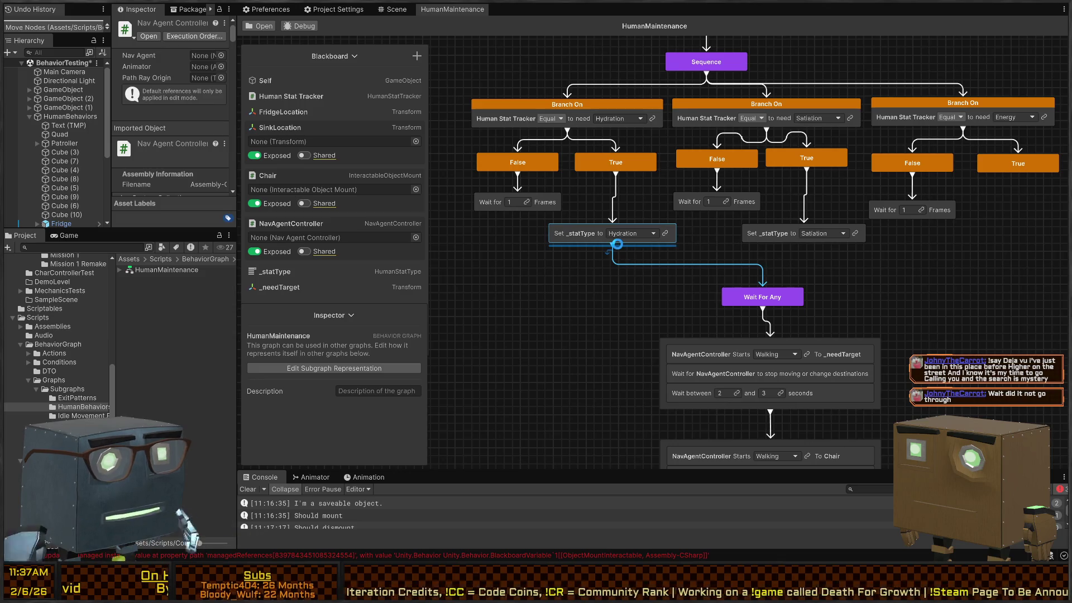
key(Delete)
key(space)
text(setvar)
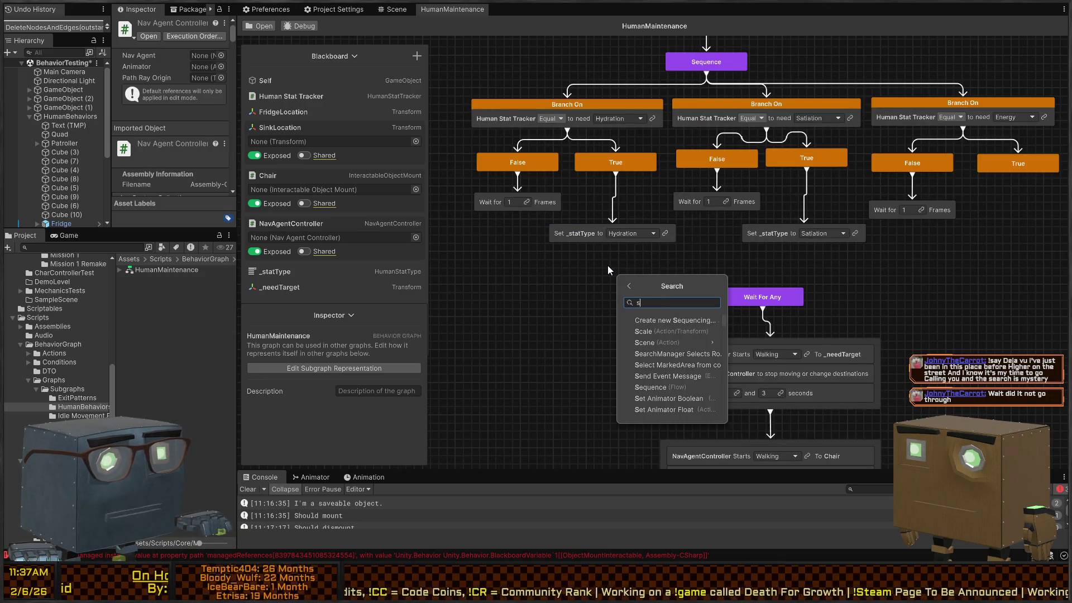
key(Return)
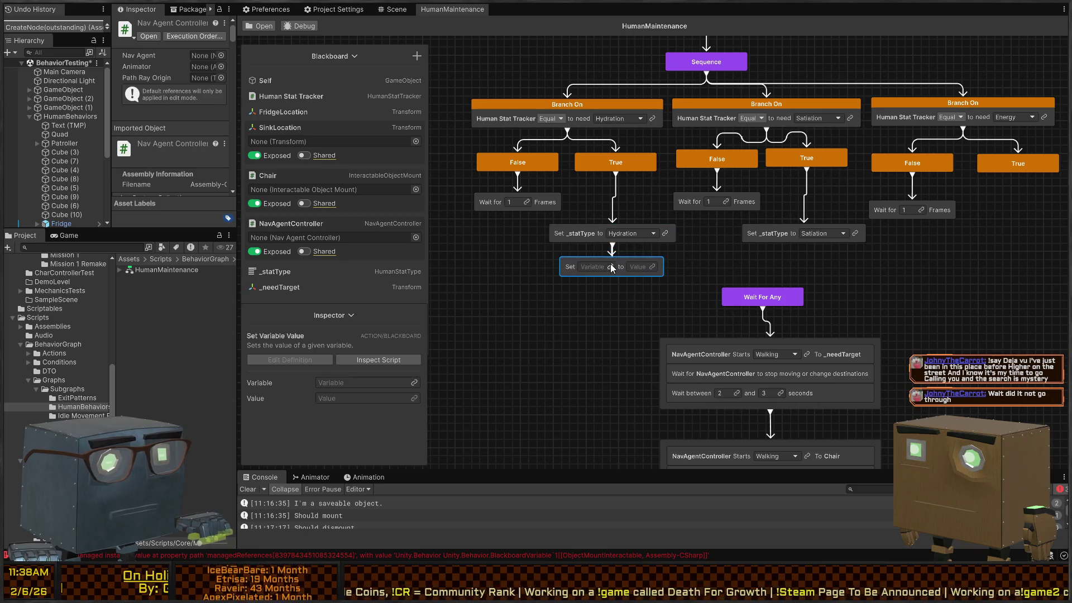
click(611, 267)
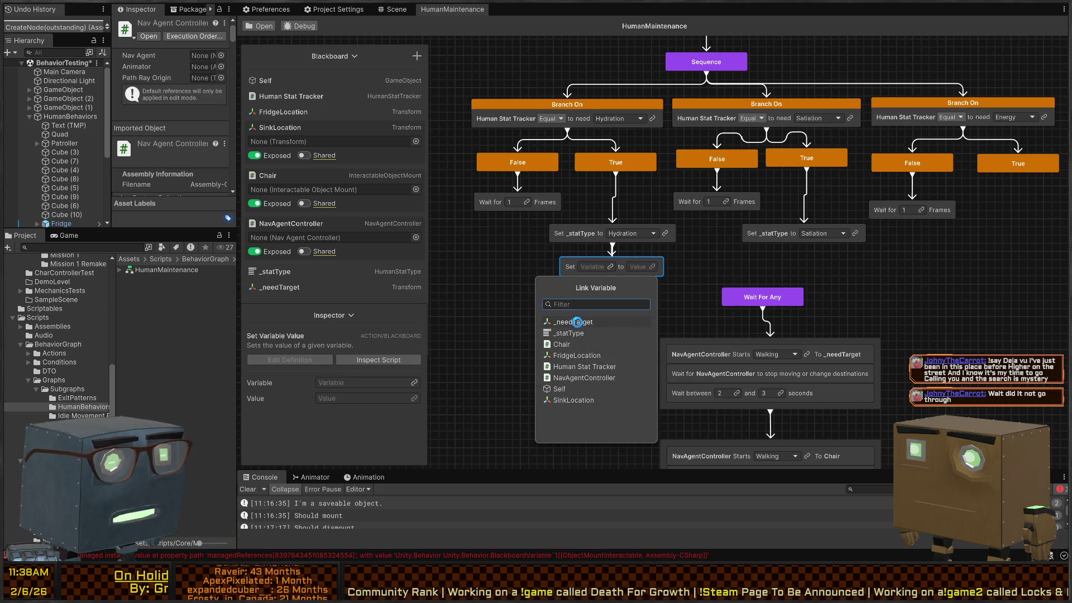
click(577, 322)
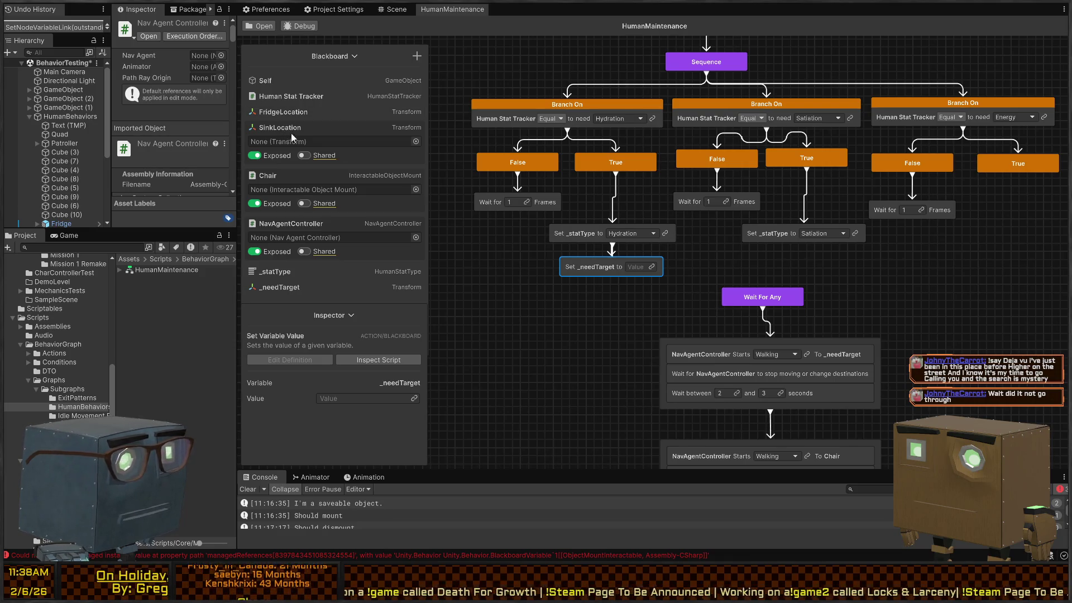
drag(291, 133, 644, 267)
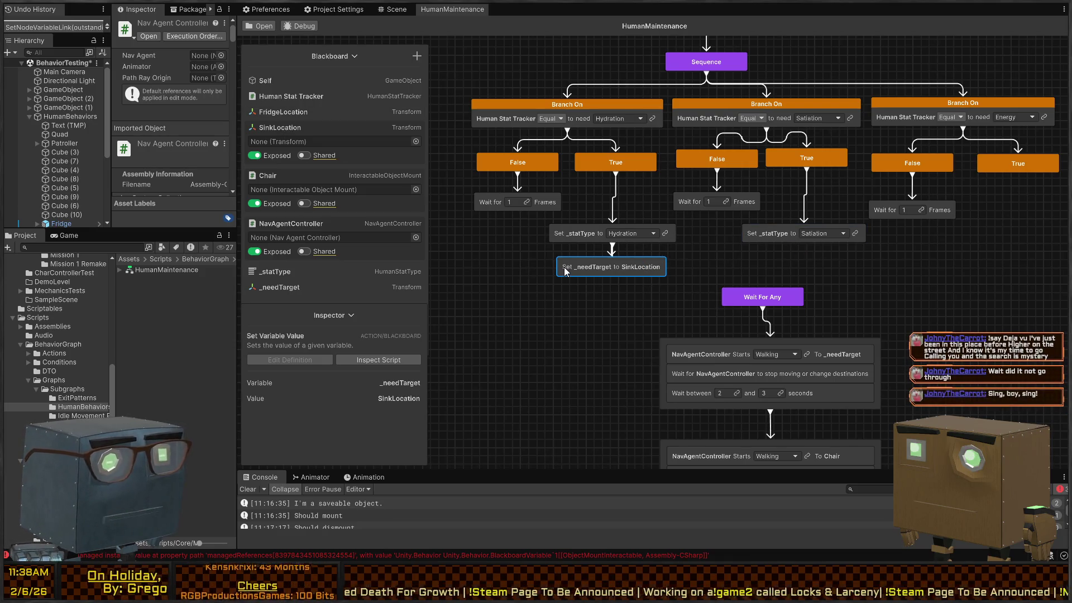
Step: Copy the SinkLocation setter, change it to FridgeLocation, and wire it below the Satiation setter
key(ctrl+c)
key(ctrl+v)
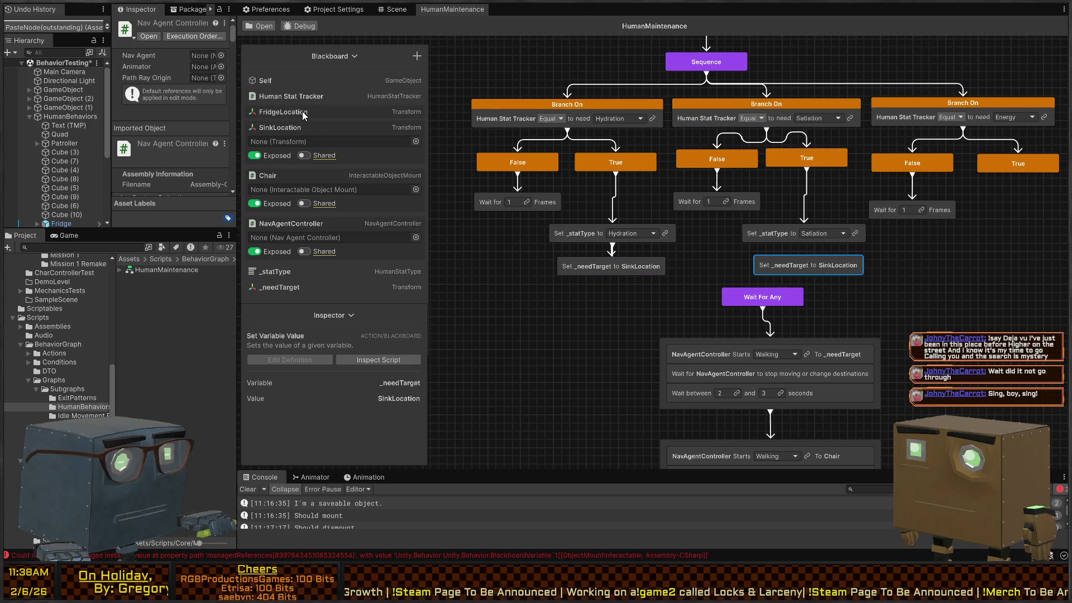
mouse_move(304, 115)
mouse_down()
mouse_move(643, 235)
mouse_move(832, 263)
mouse_up()
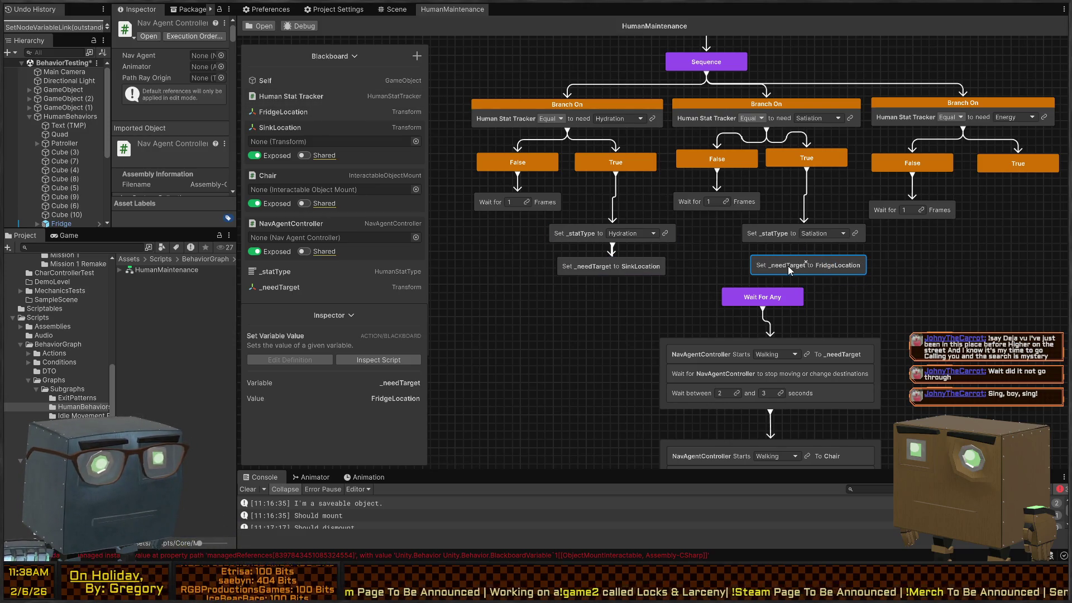
mouse_move(761, 265)
mouse_down()
mouse_move(774, 268)
mouse_move(779, 245)
mouse_up()
Step: Stack each _needTarget setter into its _statType setter and connect both groups to Wait For Any
drag(572, 263, 577, 242)
scroll(843, 266, down, 2)
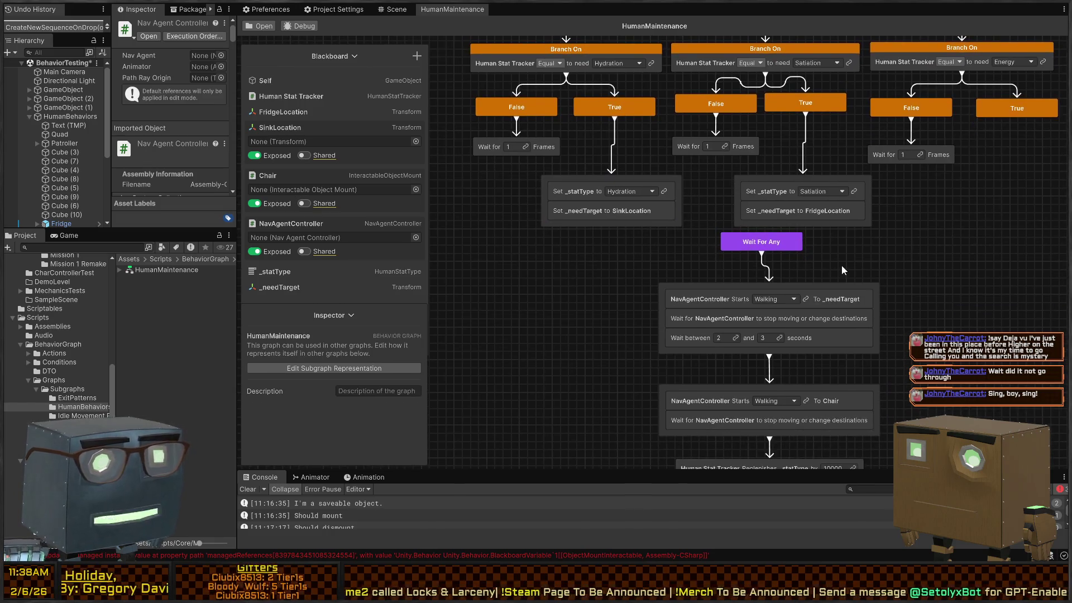
drag(842, 266, 698, 405)
scroll(921, 267, down, 3)
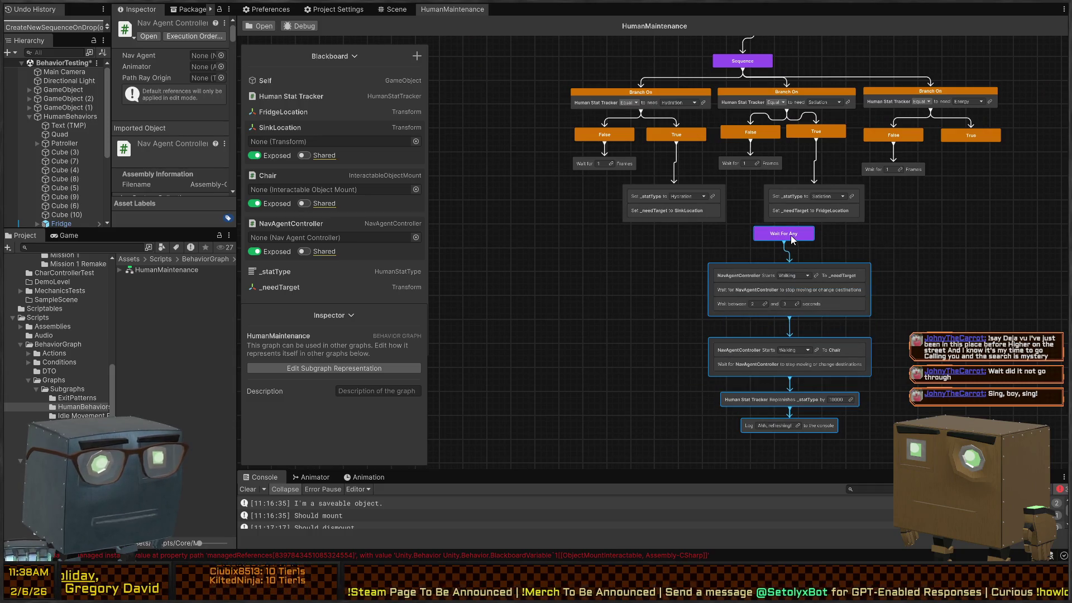
drag(790, 236, 741, 268)
drag(674, 224, 711, 257)
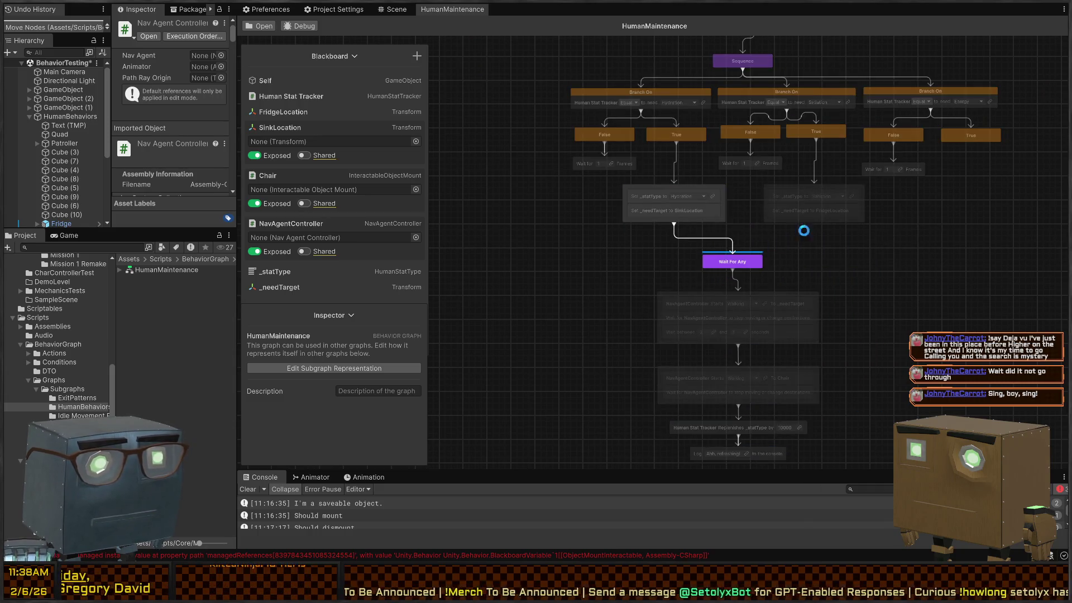
drag(814, 224, 737, 258)
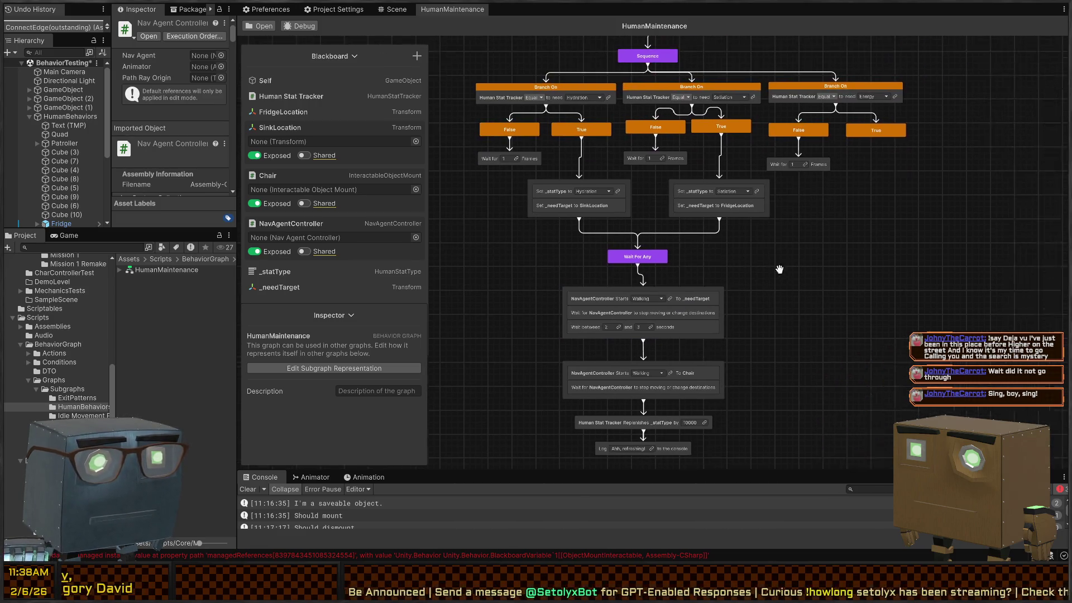
Step: Duplicate the walk, replenish and log chain, keeping the copy without the walk-to-_needTarget group
drag(823, 220, 678, 433)
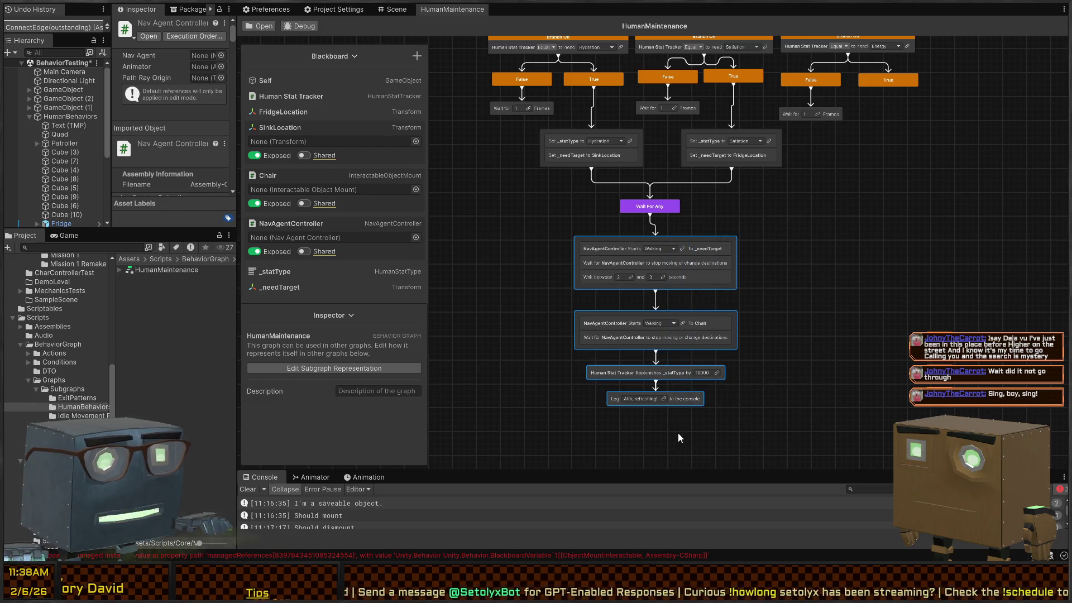
key(ctrl+d)
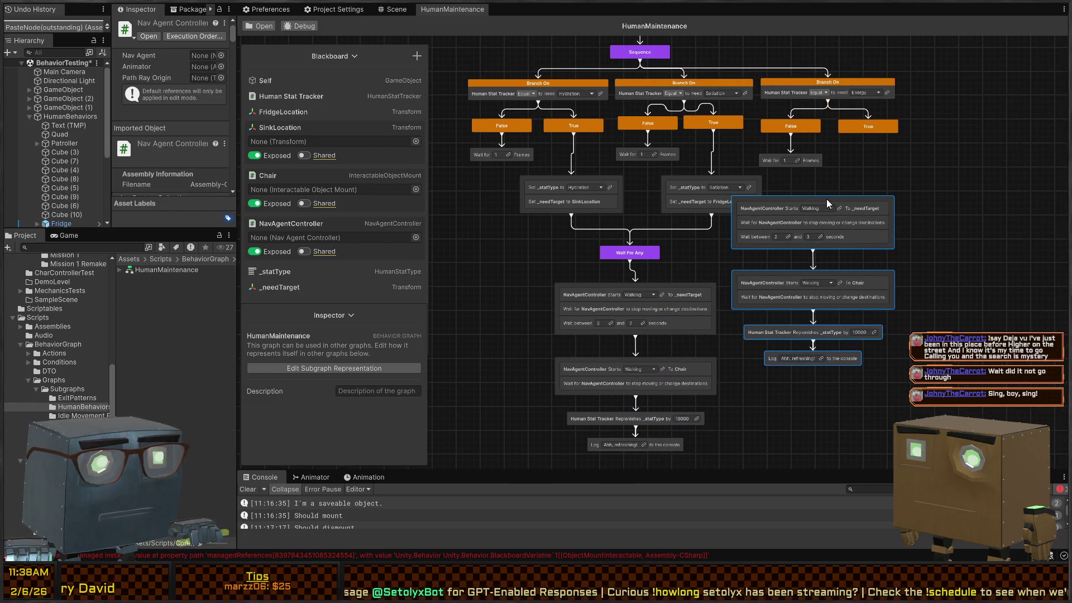
drag(946, 232, 830, 267)
key(Delete)
Step: Move the copied Chair, replenish and log chain beside Energy and wire Energy True into it
drag(990, 297, 849, 418)
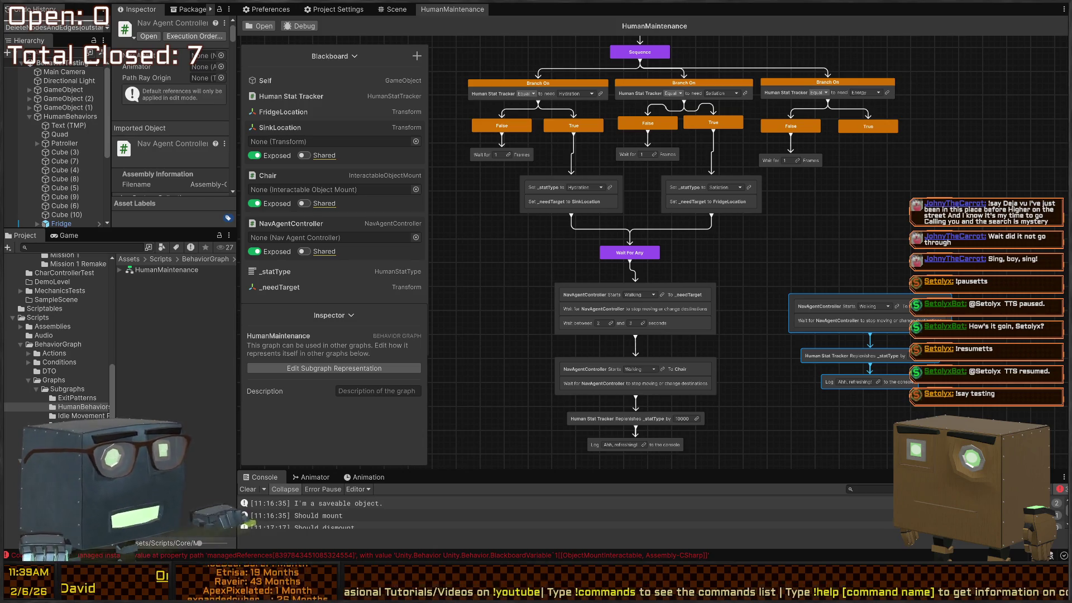
mouse_move(900, 243)
mouse_down()
mouse_move(844, 198)
mouse_move(832, 169)
mouse_move(815, 257)
mouse_up()
drag(827, 311, 828, 239)
click(840, 162)
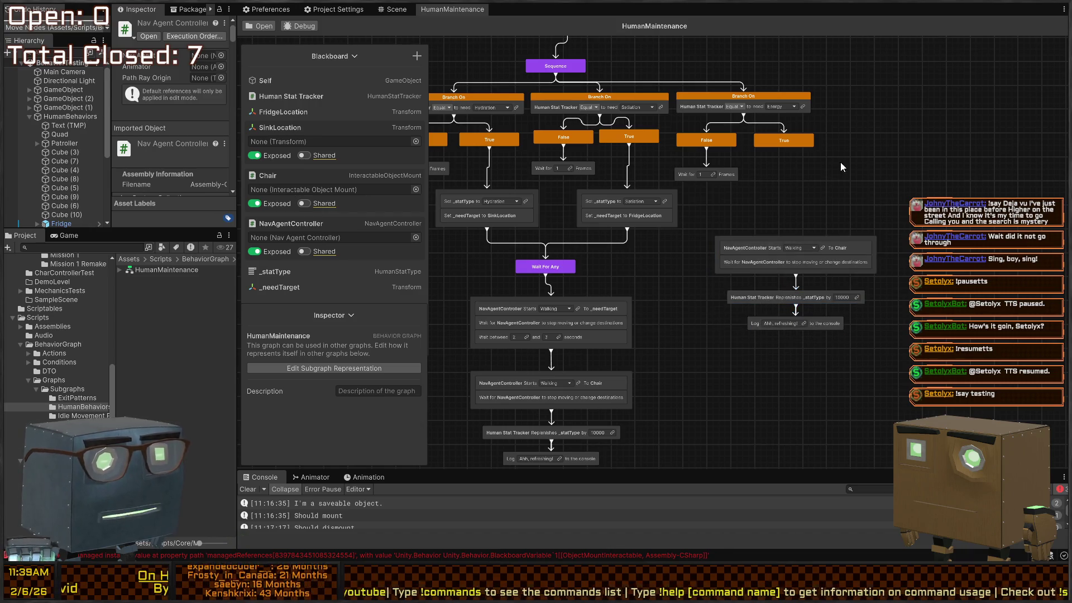
drag(779, 149, 792, 235)
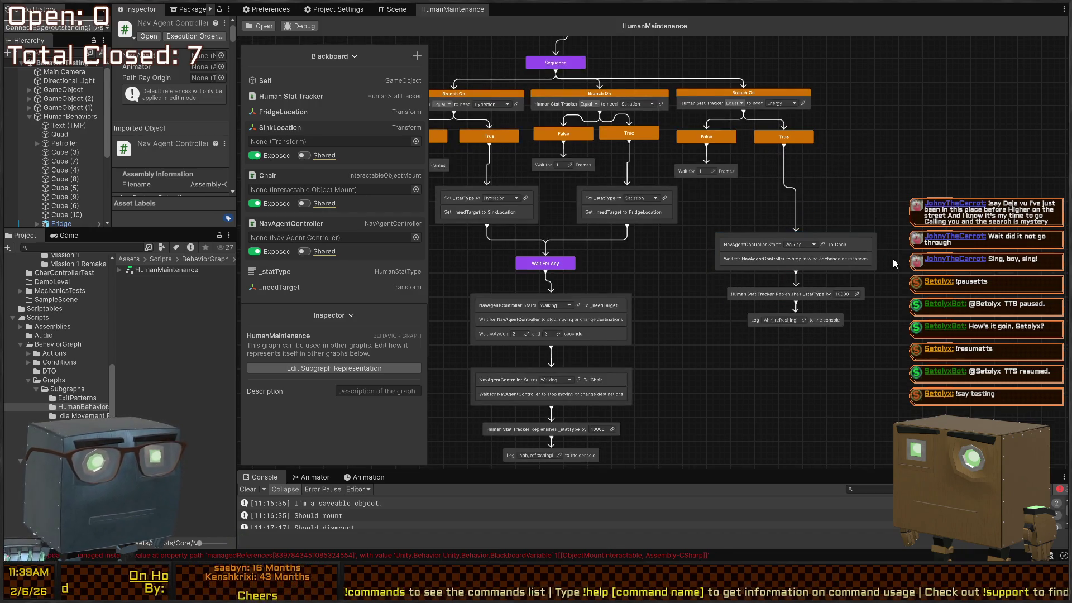
scroll(645, 195, up, 3)
scroll(764, 189, down, 2)
scroll(675, 191, up, 2)
scroll(676, 186, down, 2)
scroll(761, 221, up, 2)
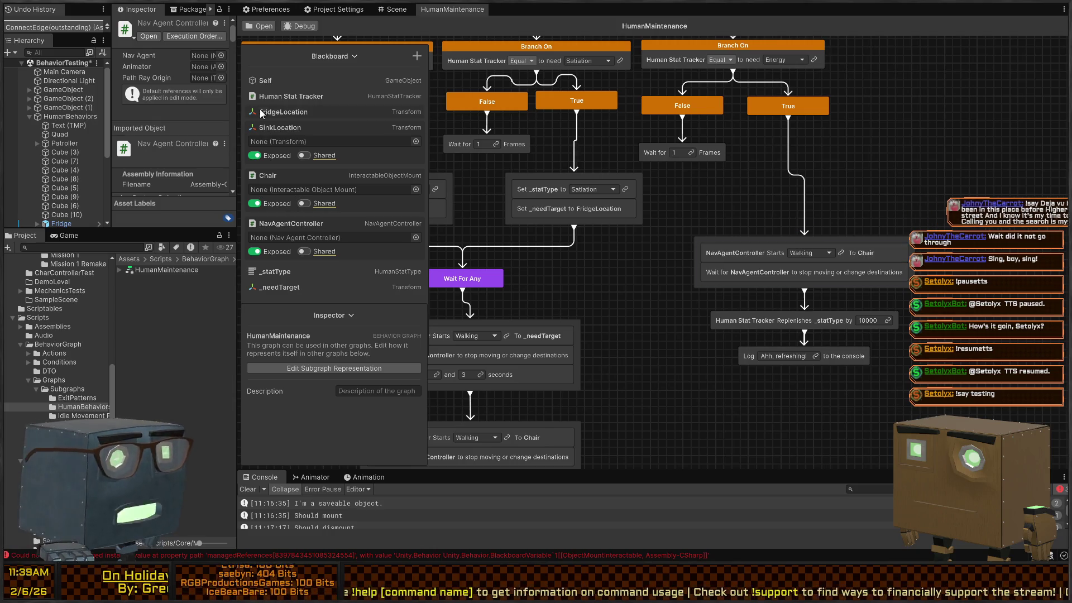
click(299, 128)
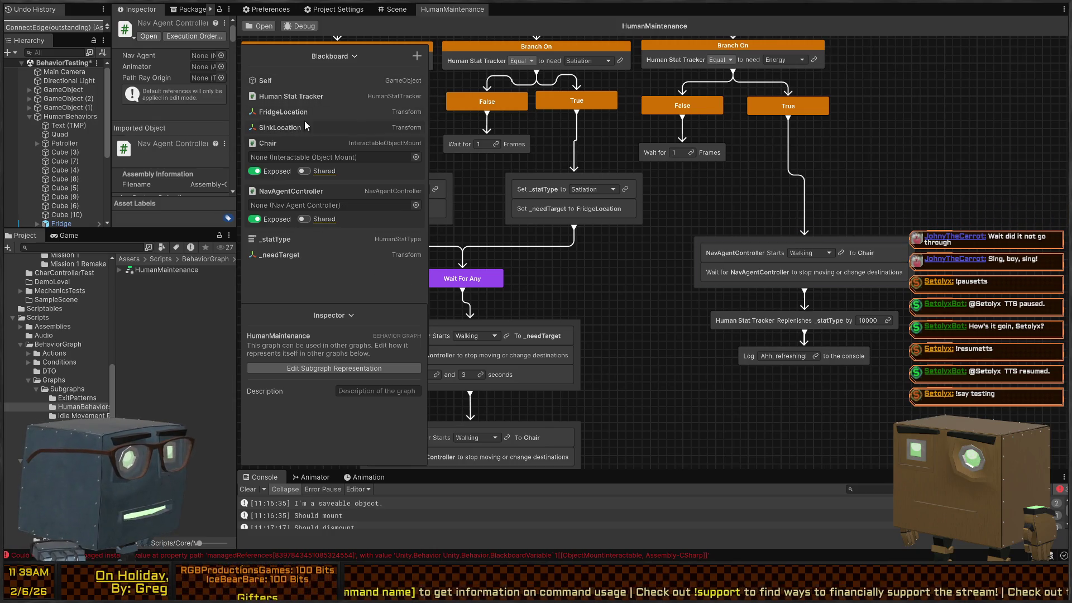
Step: Create Transform variable SleepLocation above Chair and drop it onto the Energy walk's target
click(419, 58)
click(391, 122)
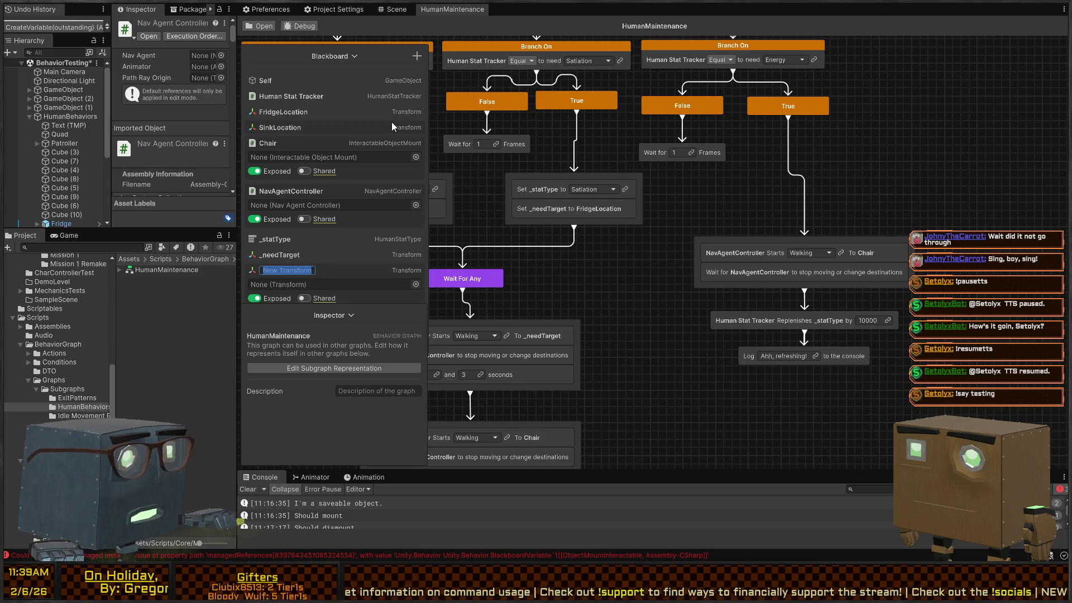
text(ASSleepLocation)
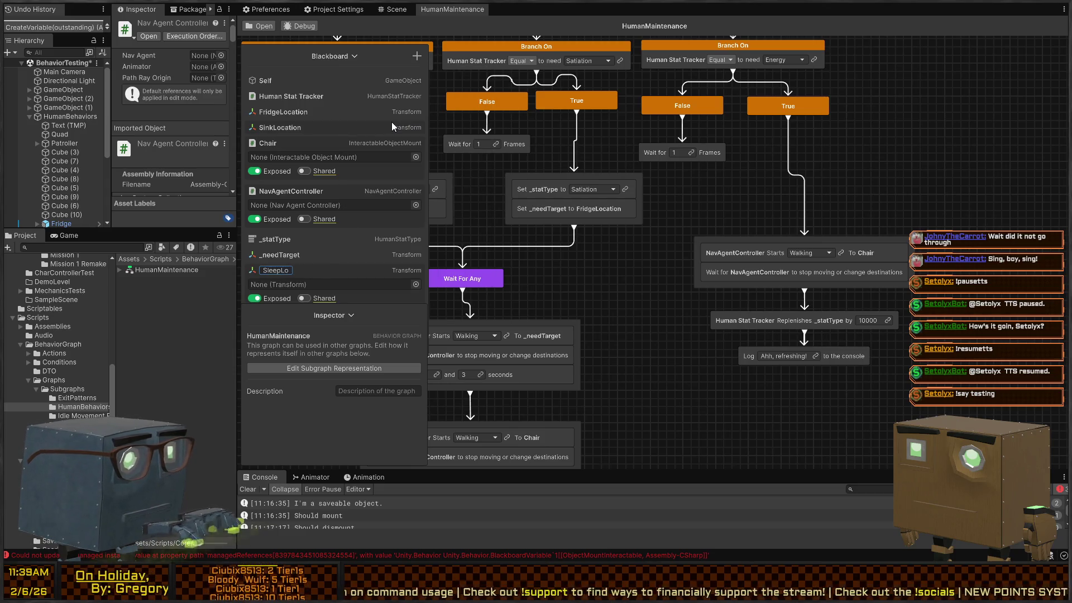
key(Return)
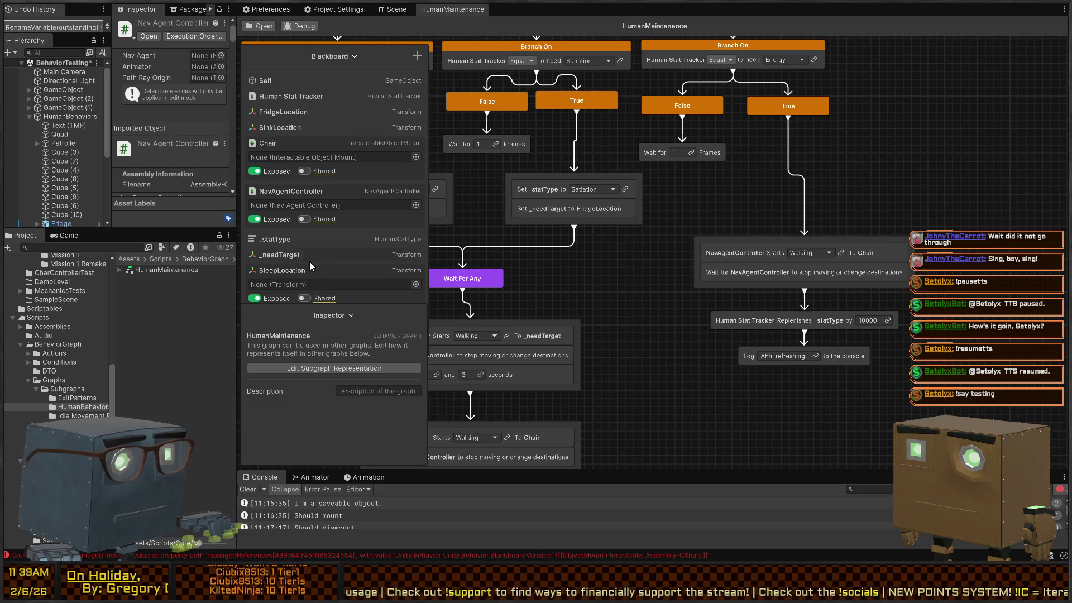
mouse_move(311, 266)
mouse_down()
mouse_move(257, 141)
mouse_move(268, 141)
mouse_up()
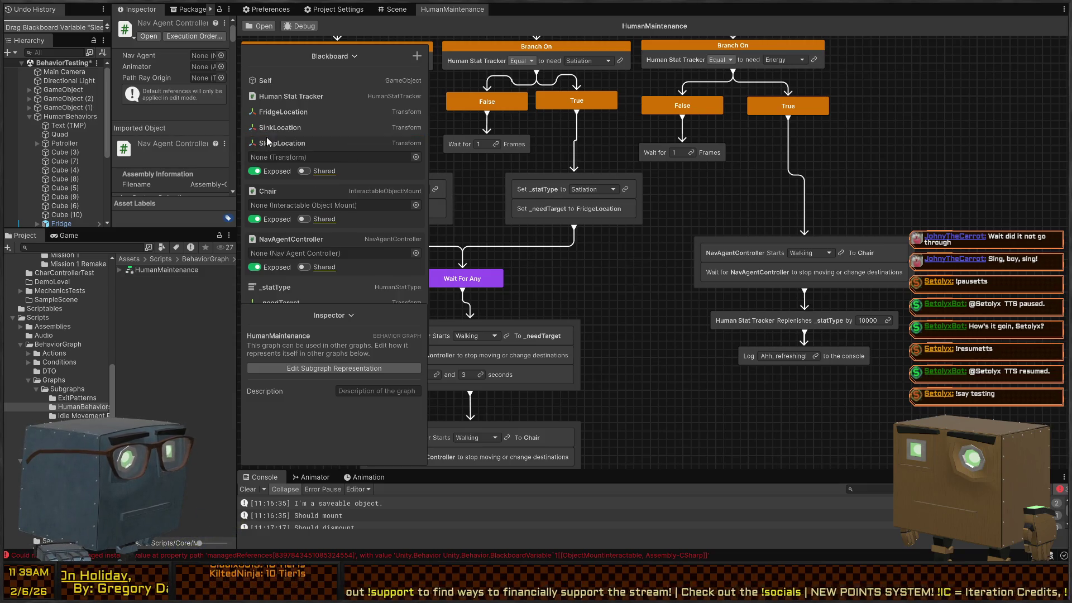
drag(840, 254, 873, 253)
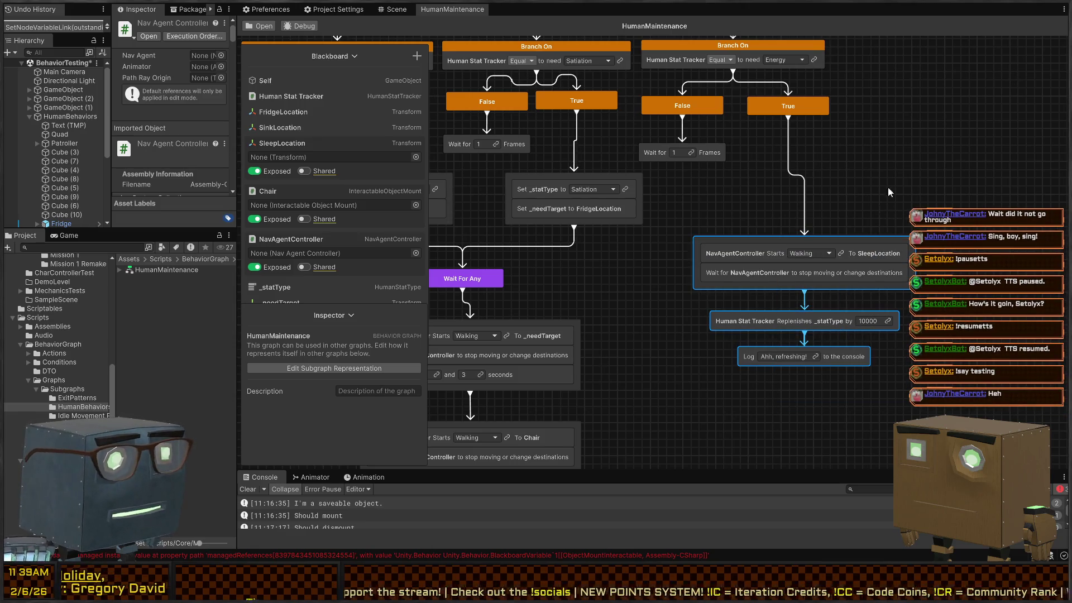
drag(428, 237, 530, 269)
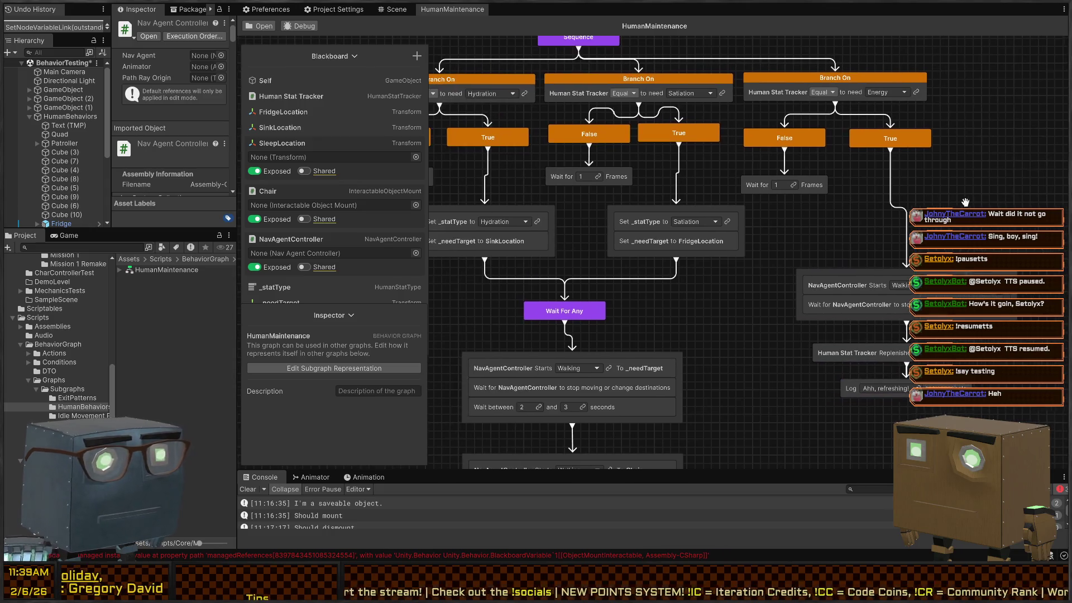
Step: Paste a copy of the Set _statType step atop the Energy chain, changing its value to Energy
click(666, 222)
key(ctrl+v)
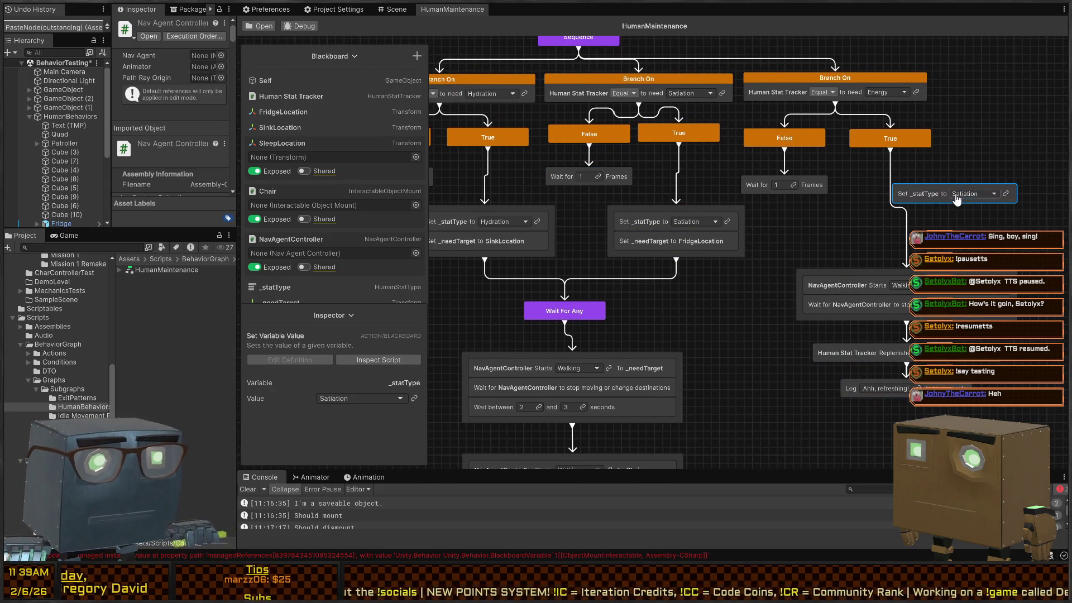
mouse_move(915, 208)
mouse_down()
mouse_move(793, 199)
mouse_move(856, 277)
mouse_up()
click(780, 277)
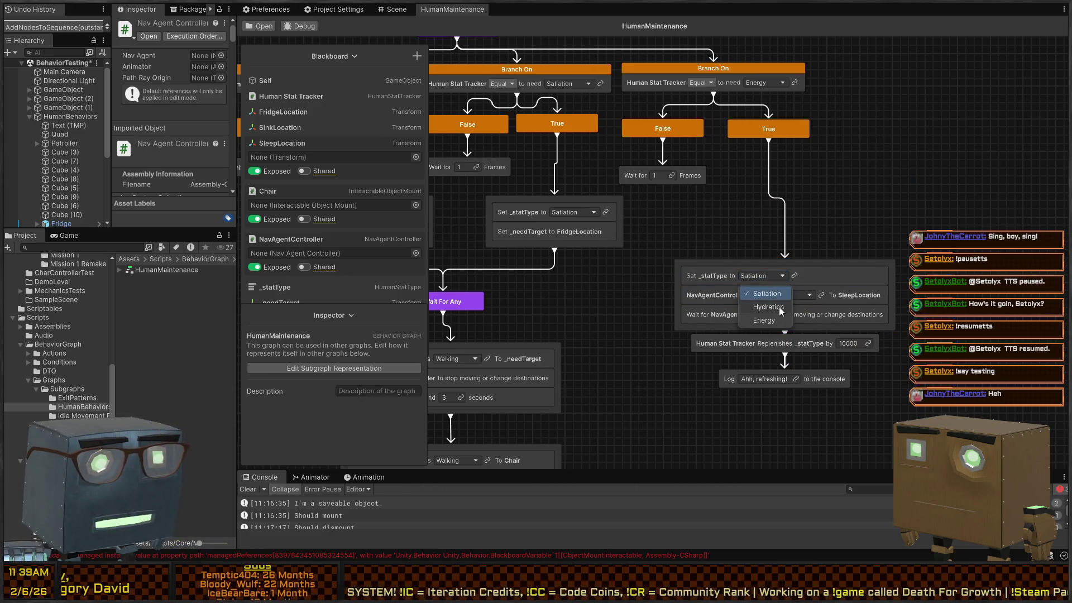
key(Down)
key(Down)
key(Return)
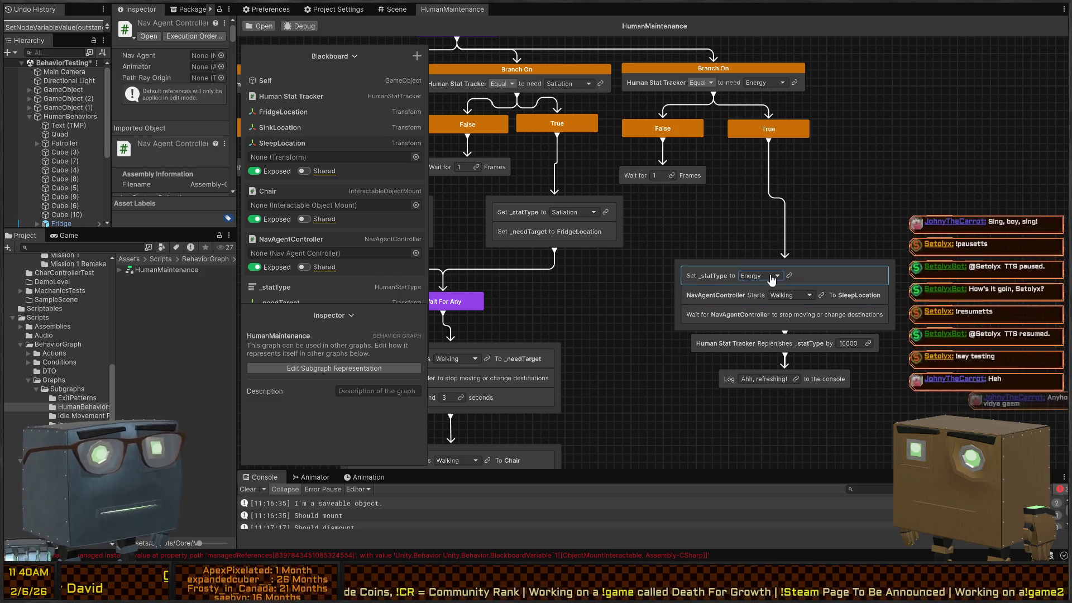
scroll(796, 245, down, 3)
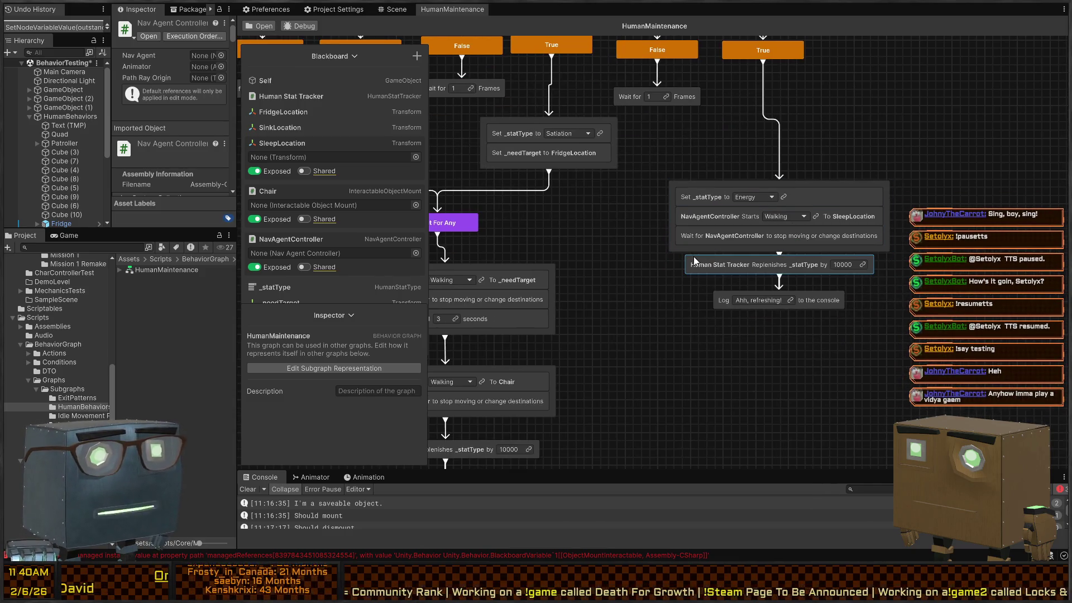
drag(648, 234, 681, 249)
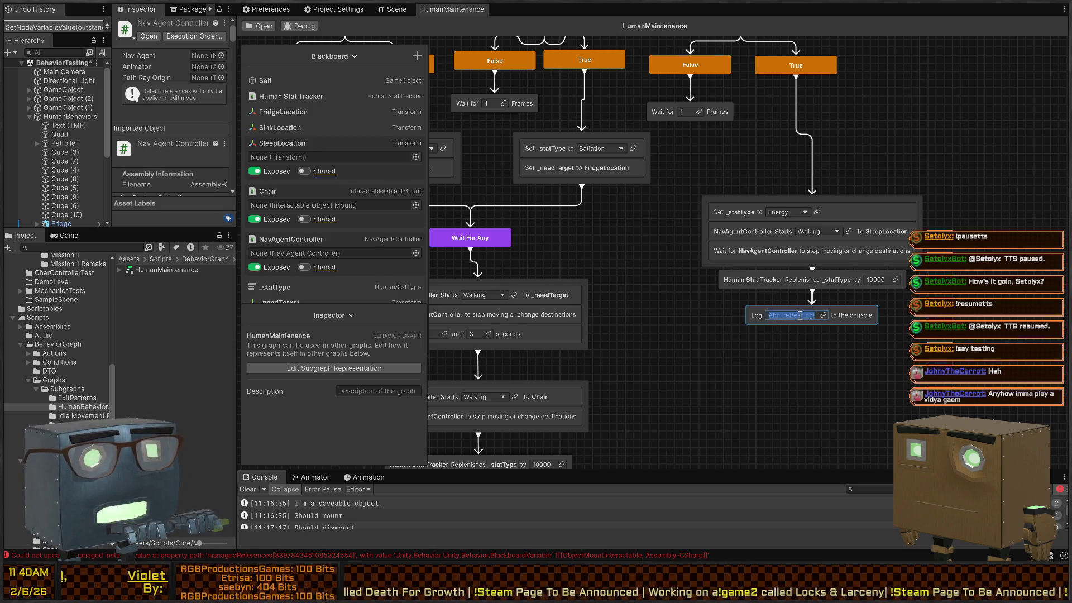
Step: Reword the log messages to 'Ahh, what a wonderful sleep!' and 'What a fantastic meal!'
text(Ahh, what a)
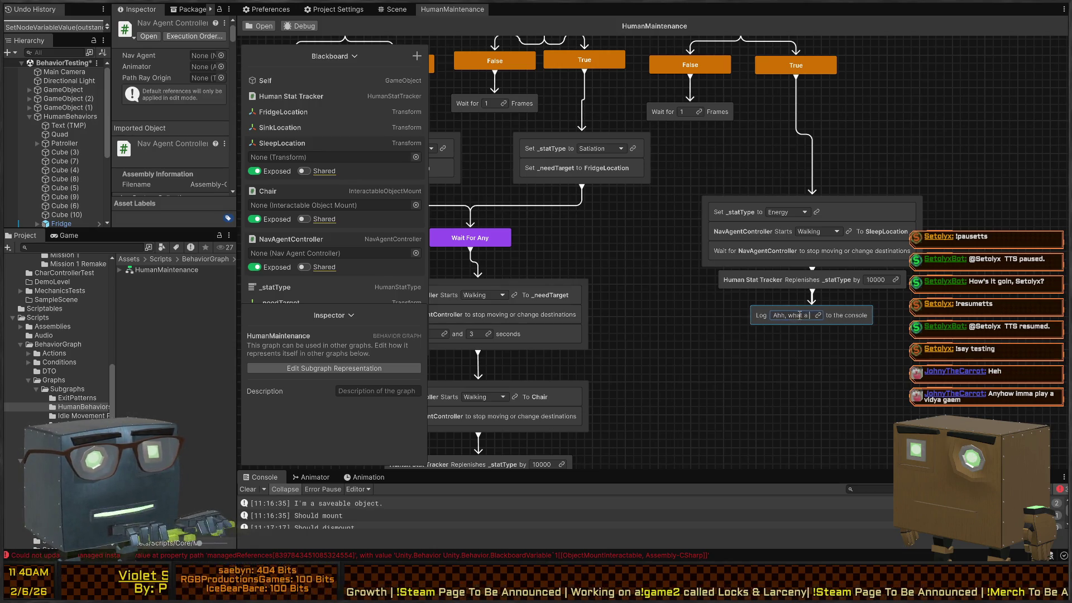
text( wonderful)
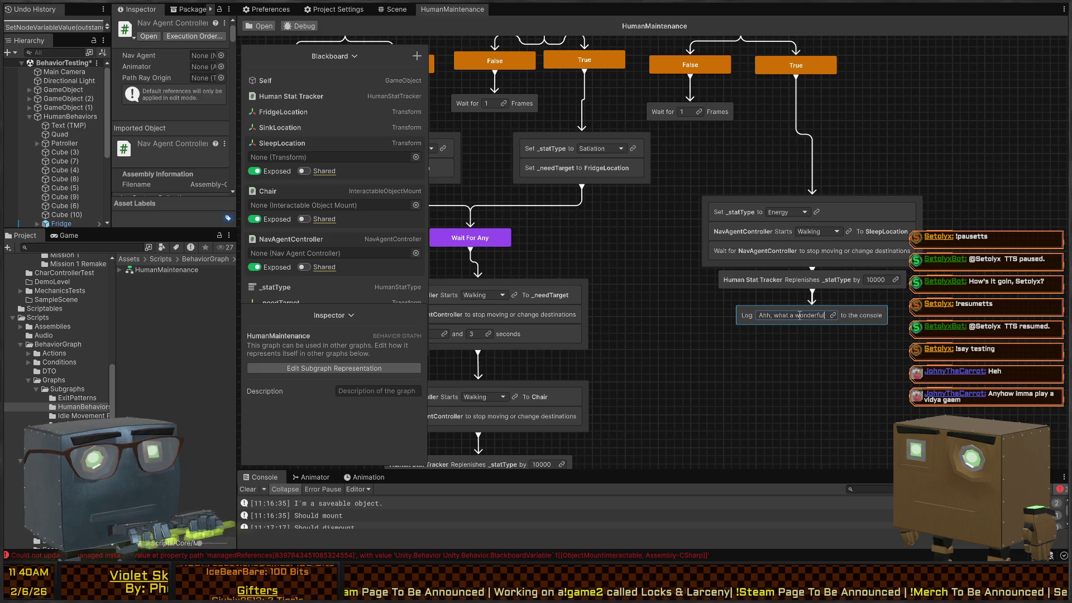
text( sleep!)
scroll(792, 312, down, 5)
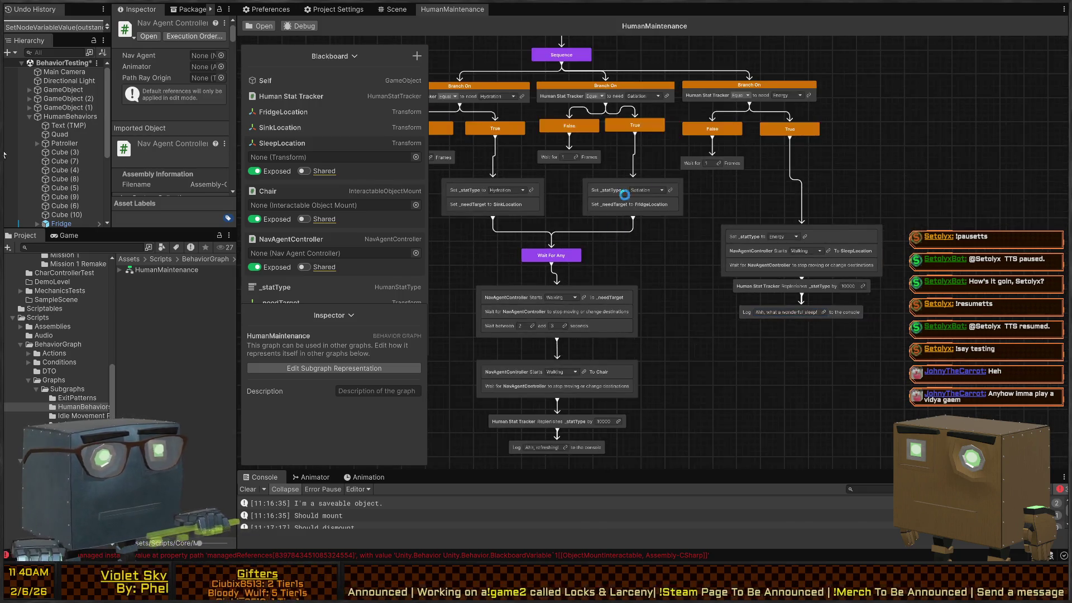
scroll(647, 293, up, 8)
click(647, 291)
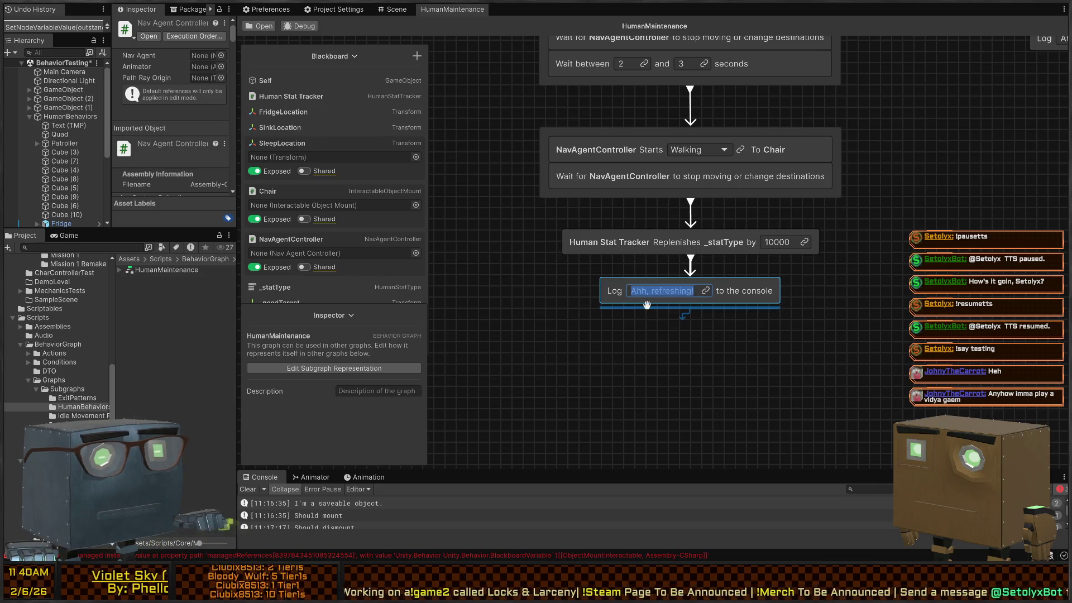
text(What a fantast)
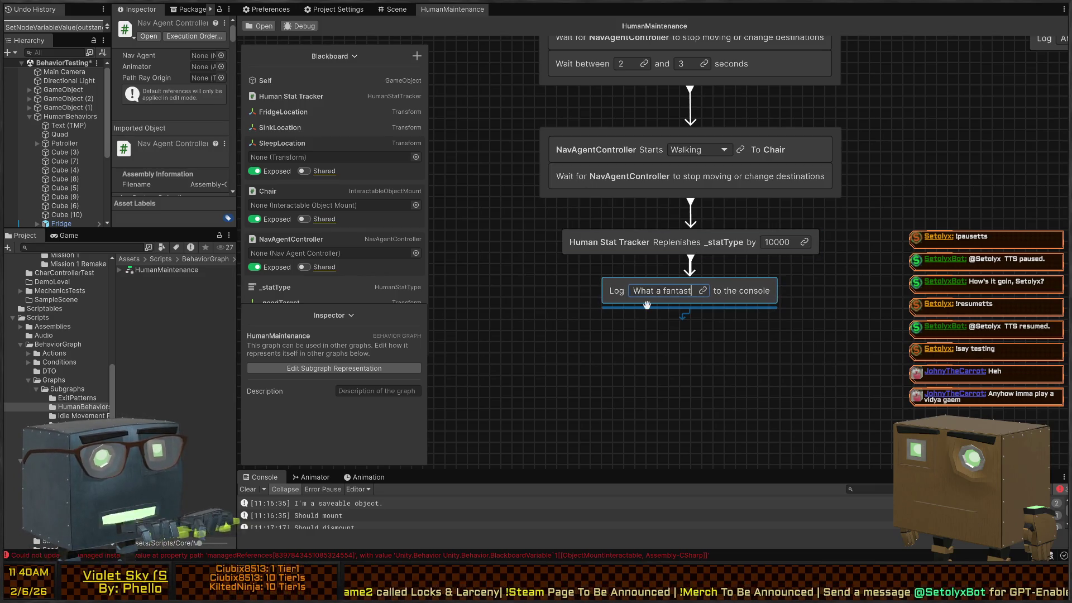
text(ic meal!)
key(Return)
Step: Move the meal Log node further down and select the connection leading into it
scroll(642, 187, down, 2)
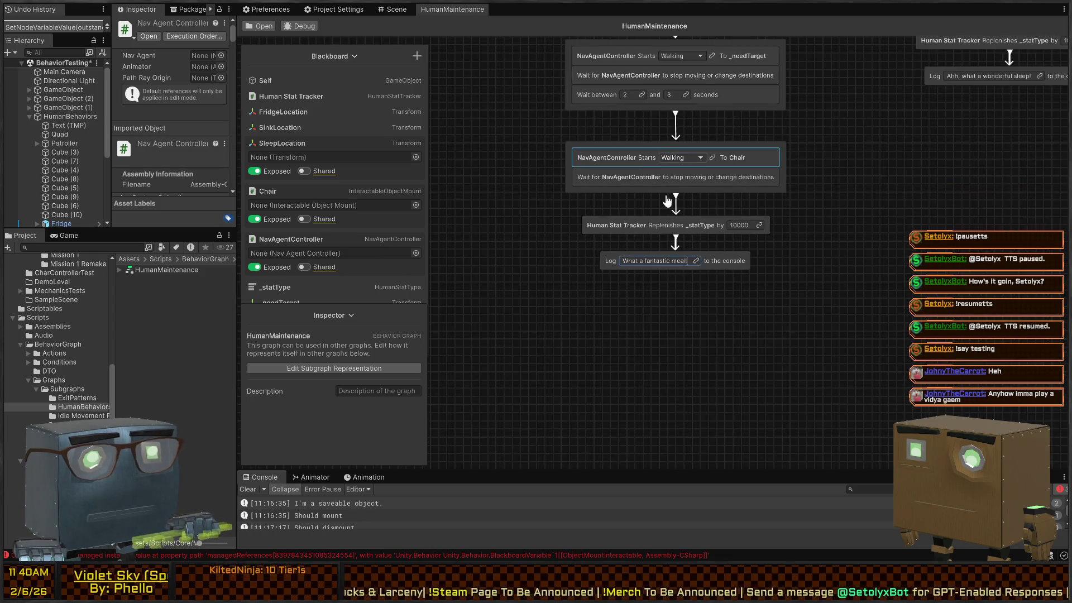
scroll(782, 252, up, 5)
scroll(698, 290, down, 3)
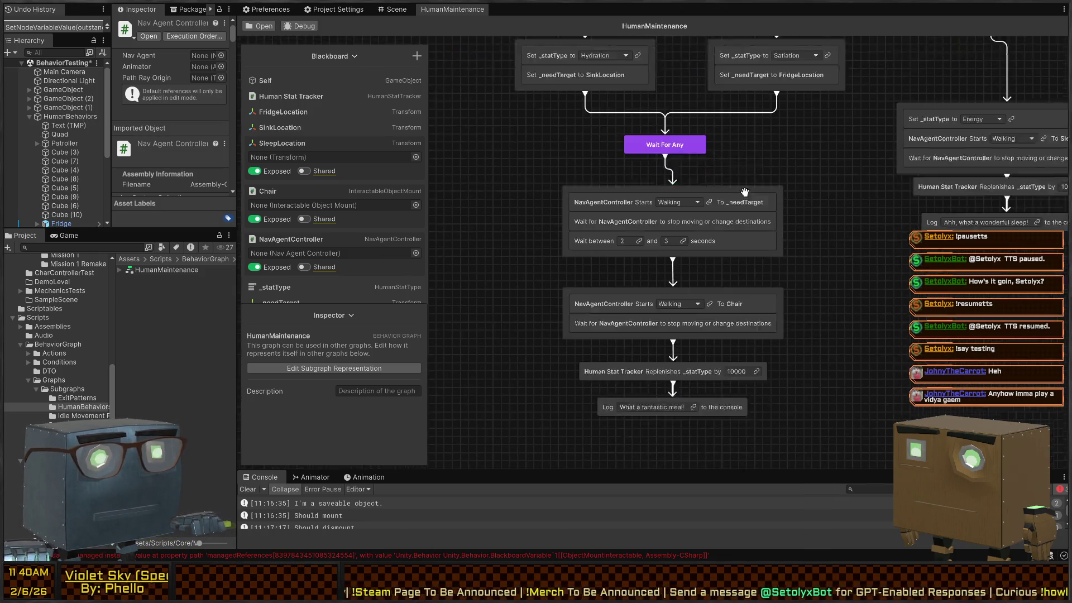
click(660, 346)
scroll(781, 324, down, 2)
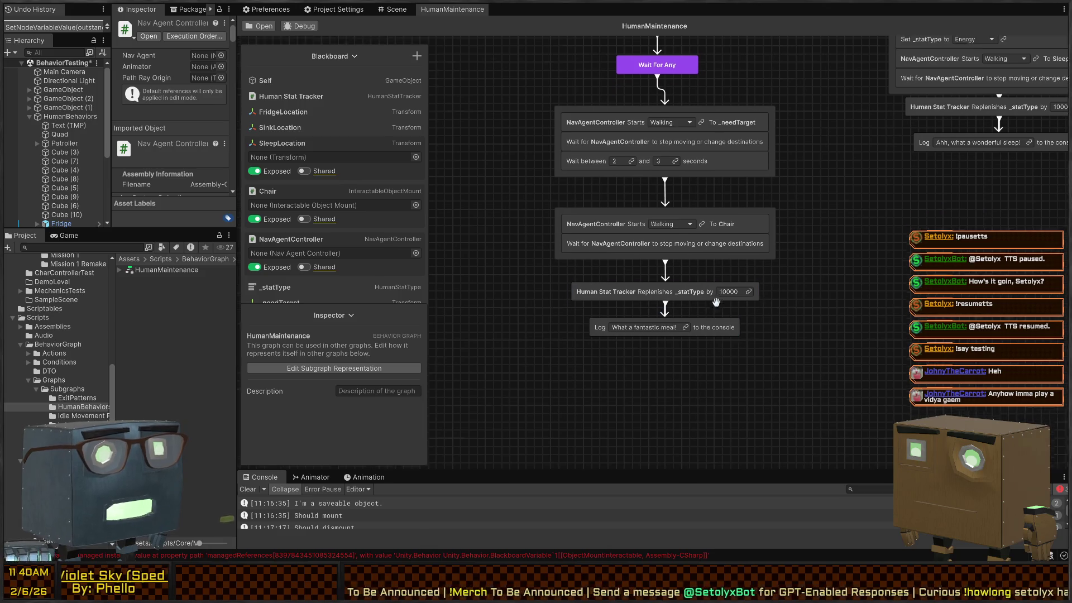
click(642, 308)
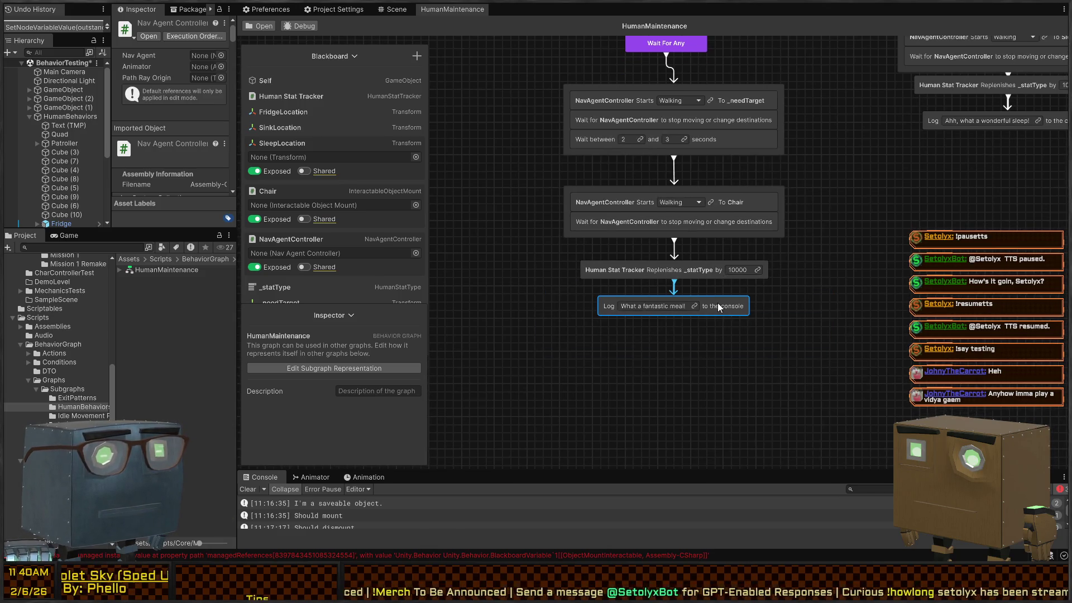
drag(719, 306, 718, 371)
drag(770, 298, 619, 324)
Step: Disconnect the meal log and add a Conditional Branch after the replenish step, with the meal log below it
key(Delete)
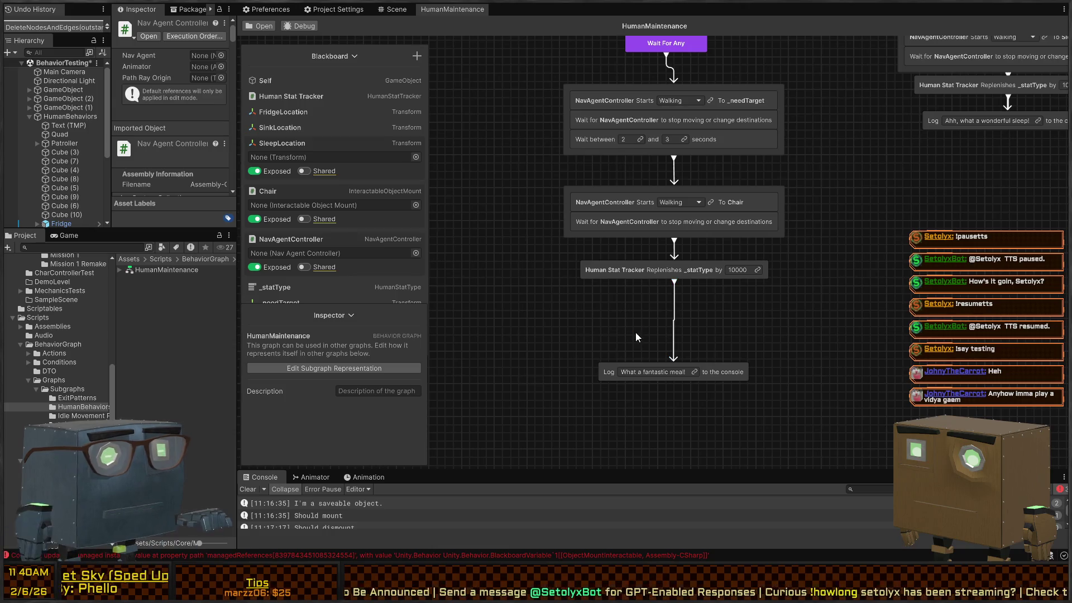
drag(680, 284, 676, 322)
text(branc)
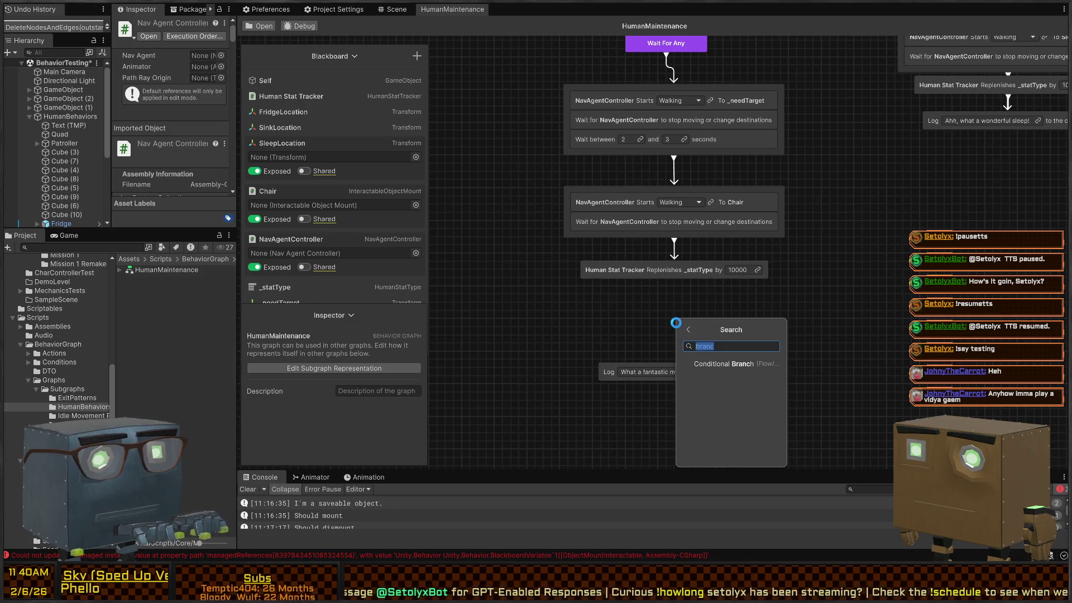
key(Return)
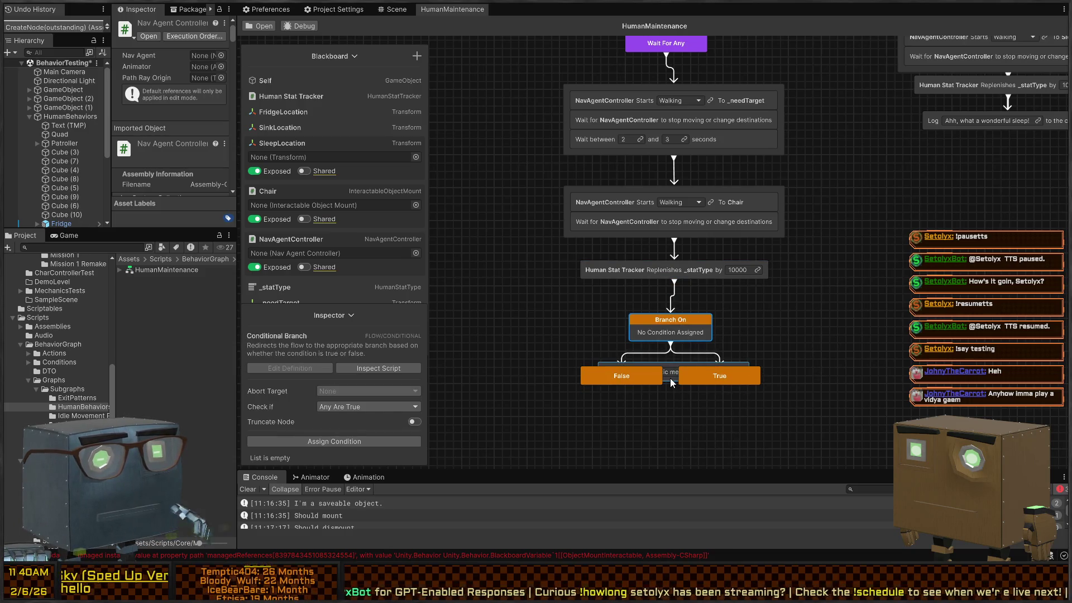
drag(671, 378, 671, 468)
scroll(779, 267, down, 4)
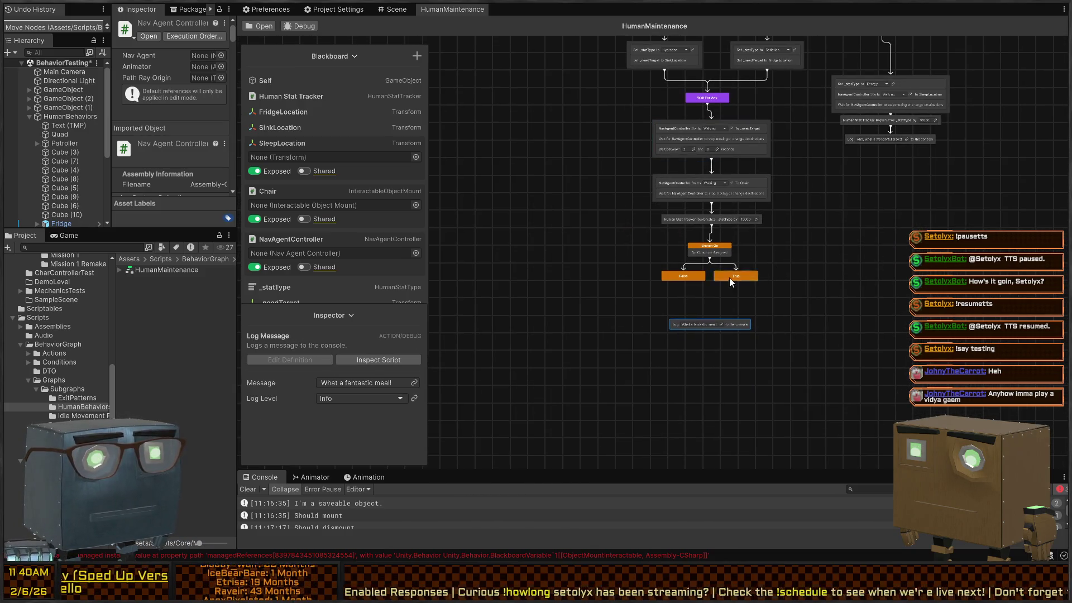
click(713, 236)
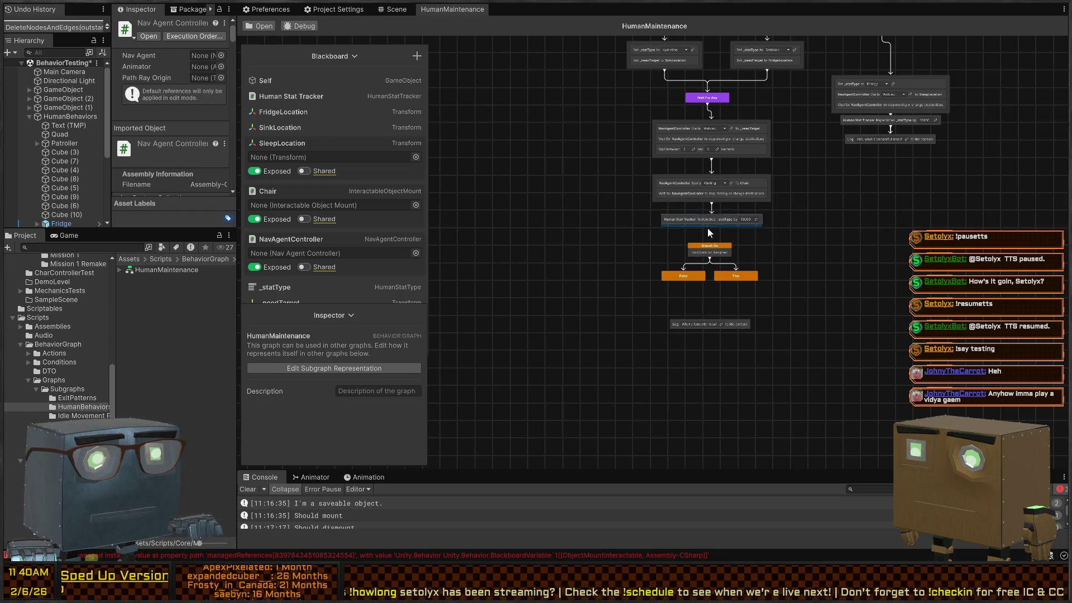
Step: Add a Wait For Any node to the right and connect the sleep log into it
key(space)
text(wai)
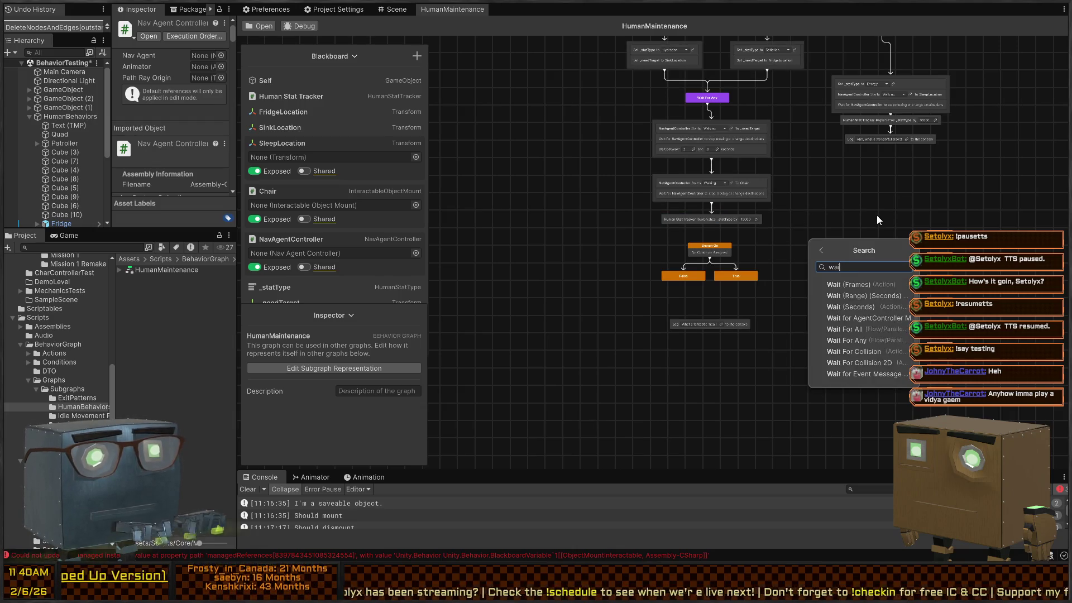
text(t for any)
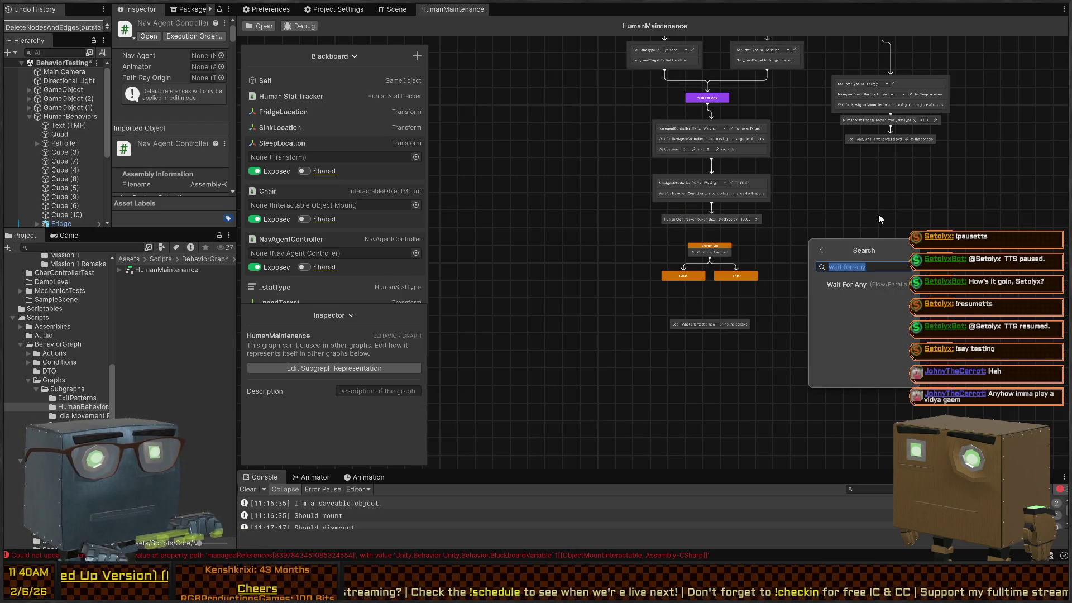
click(847, 284)
drag(804, 229, 853, 230)
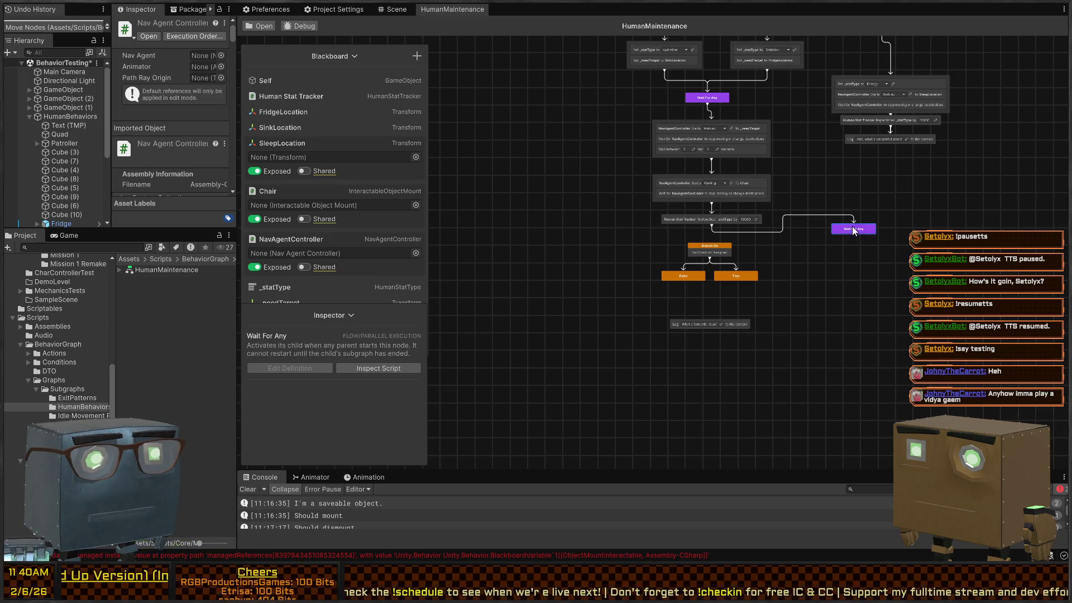
scroll(860, 167, up, 3)
mouse_move(894, 144)
mouse_down()
mouse_move(839, 274)
mouse_move(803, 298)
mouse_up()
Step: Delete the sleep log, wire the meal replenish step into Wait For Any, and move Branch On beneath it
click(958, 133)
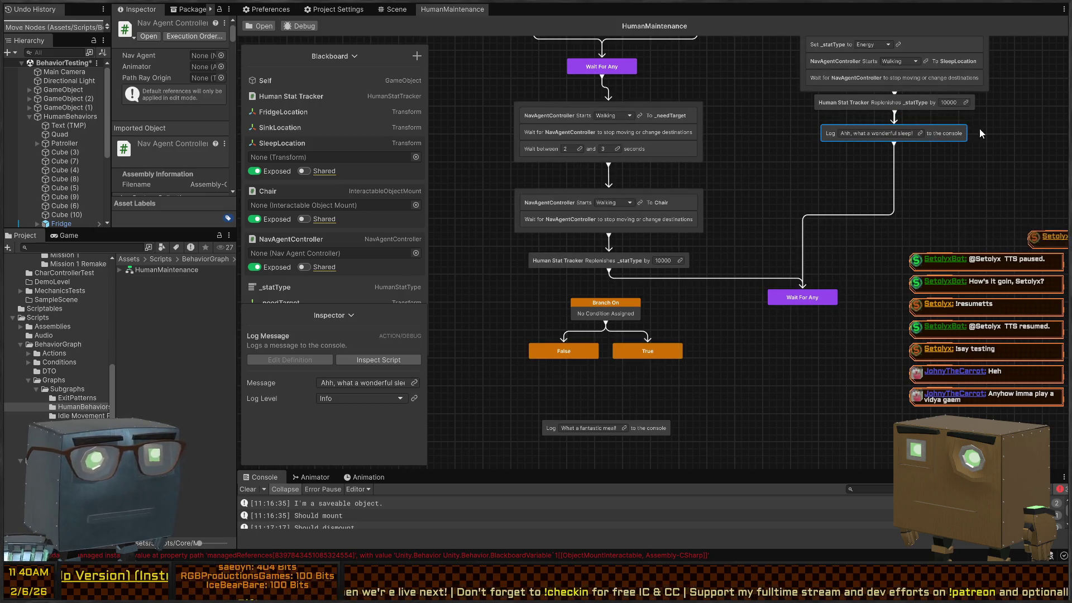
key(Delete)
mouse_move(896, 113)
mouse_down()
mouse_move(805, 309)
mouse_move(793, 295)
mouse_move(818, 275)
mouse_up()
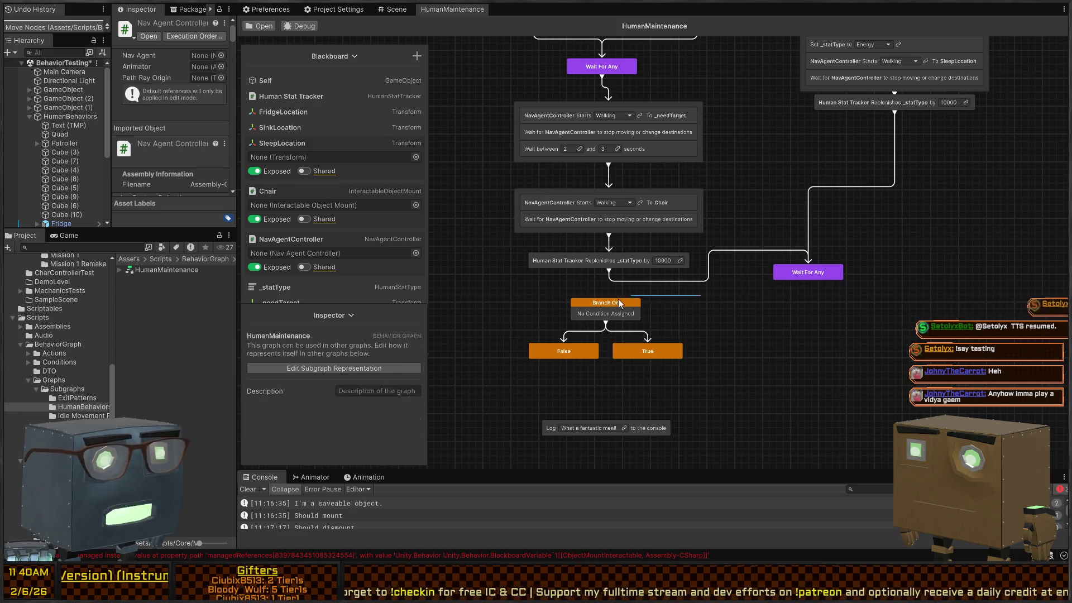
click(607, 316)
drag(608, 318, 809, 318)
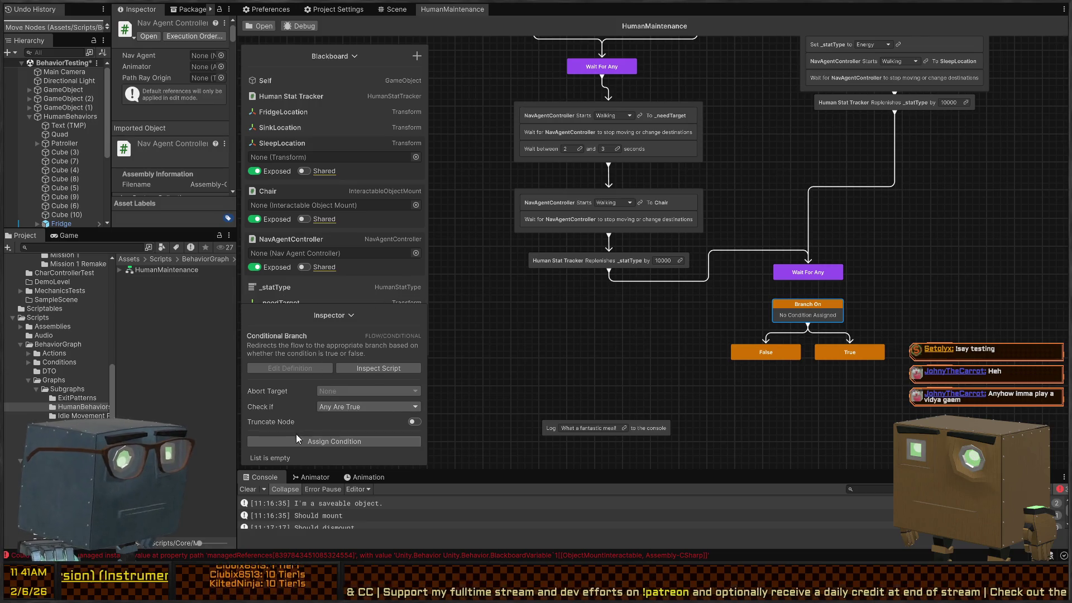
Step: Give Branch On a Variable Comparison condition comparing _statType, Equal to Satiation
click(309, 443)
text(vari)
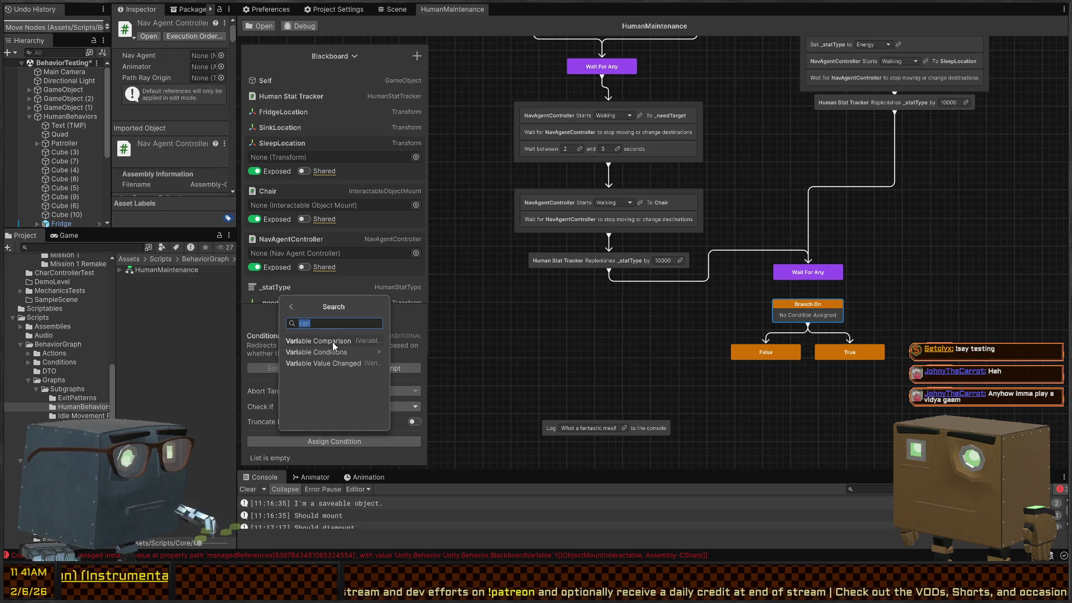
click(333, 341)
click(771, 317)
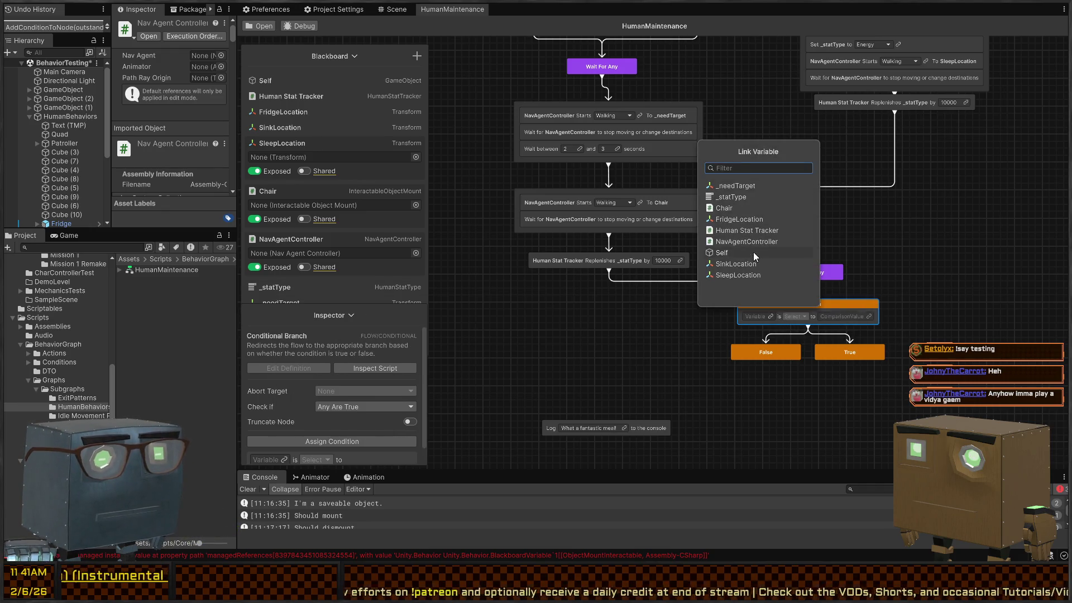
click(734, 196)
Step: Bring the Branch On area into view and open the node search on empty canvas
drag(901, 307, 903, 240)
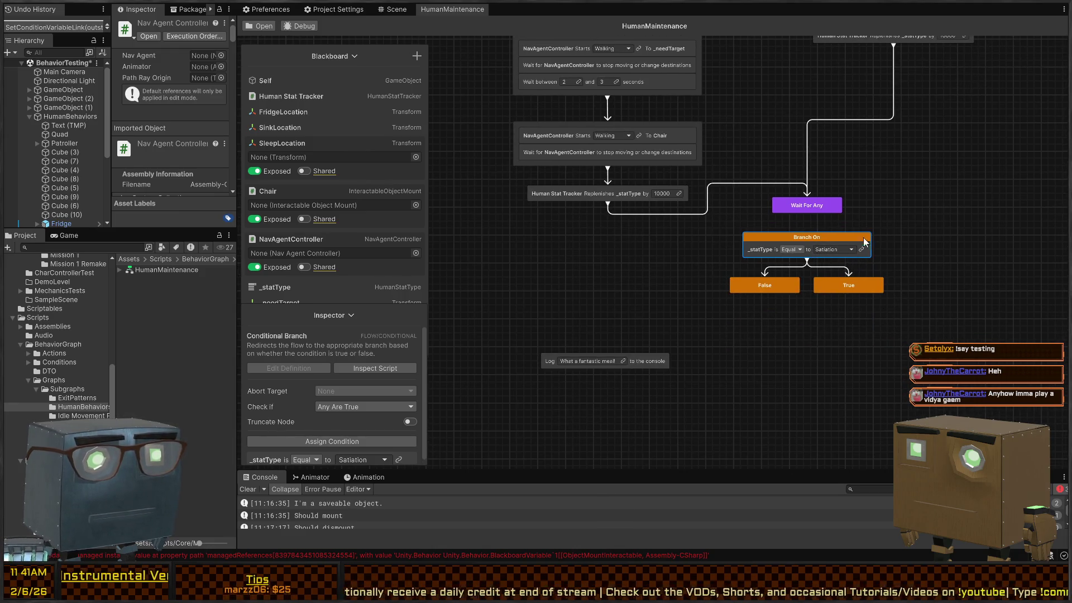
mouse_move(818, 240)
mouse_down()
mouse_move(772, 294)
mouse_move(784, 303)
mouse_move(786, 294)
mouse_up()
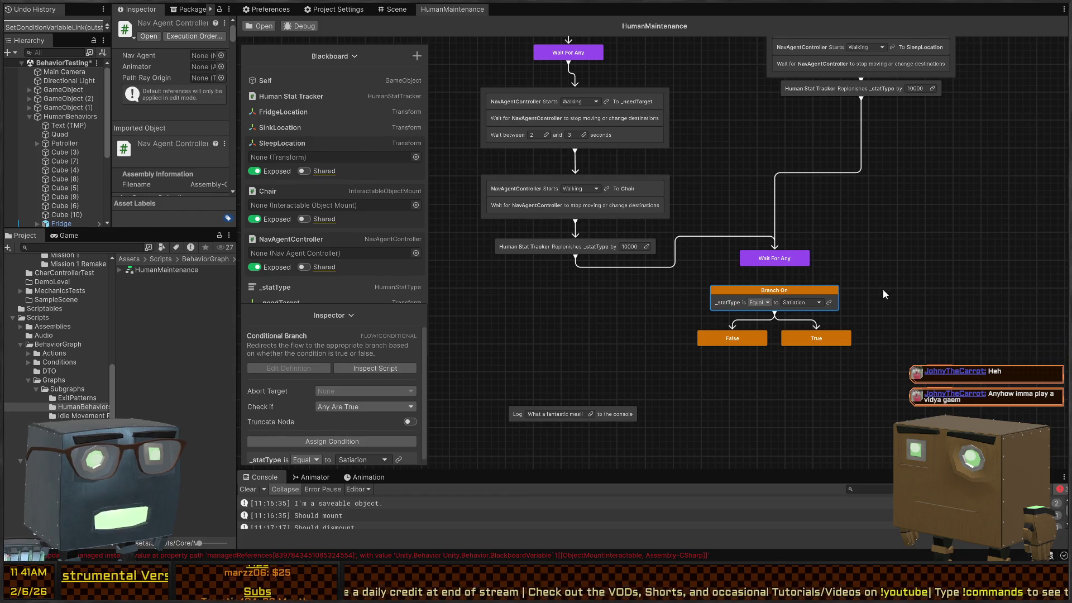
click(910, 287)
key(space)
Step: Add a Switch node linked to _statType and delete Branch On with its False/True branches
text(swi)
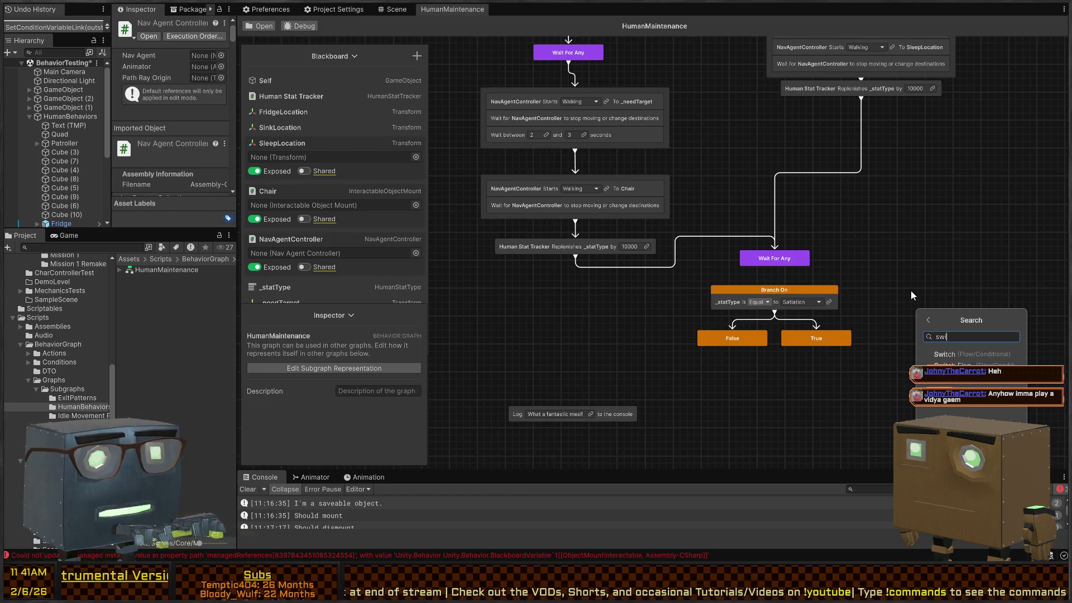
text(tch)
key(Return)
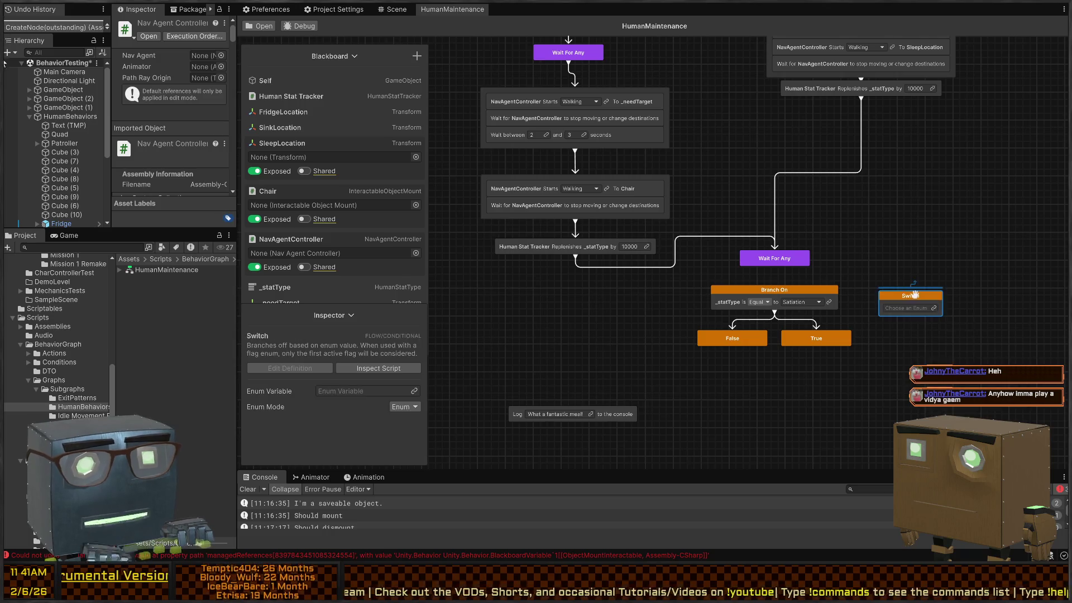
drag(859, 280, 672, 374)
key(Delete)
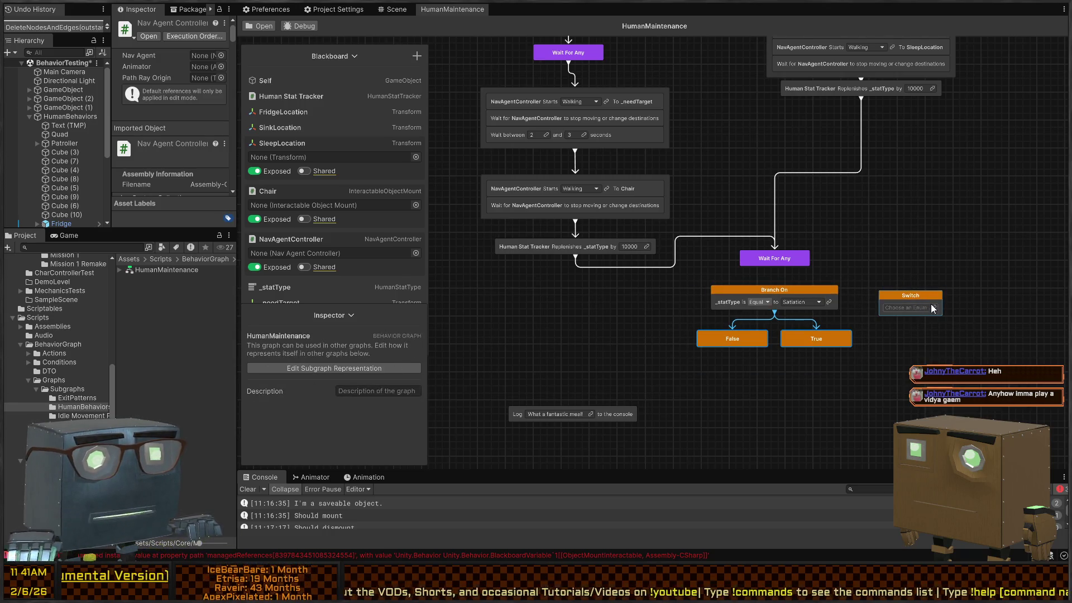
click(933, 308)
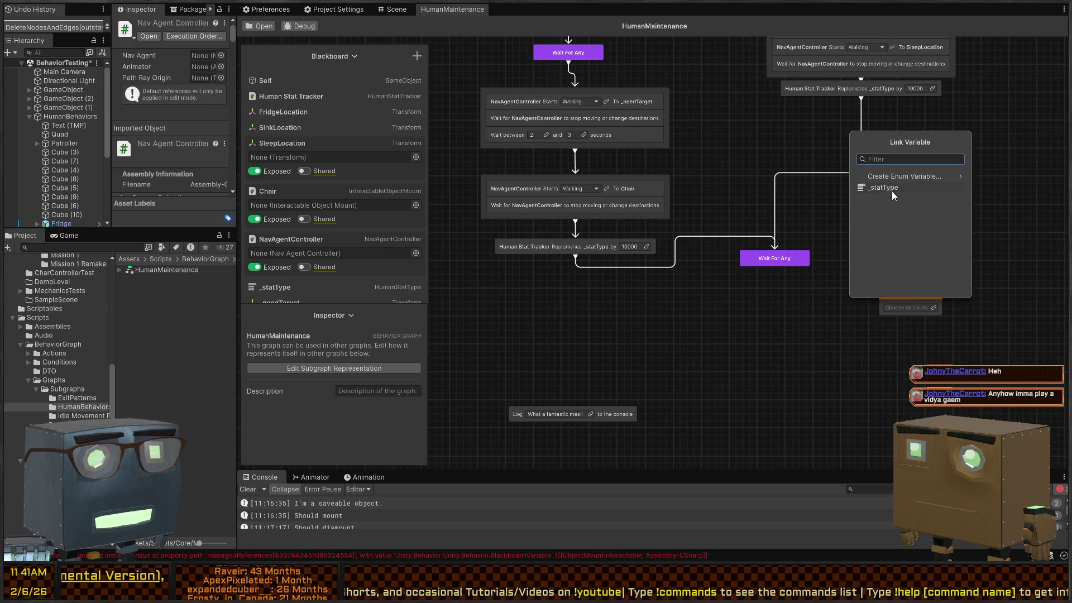
click(916, 188)
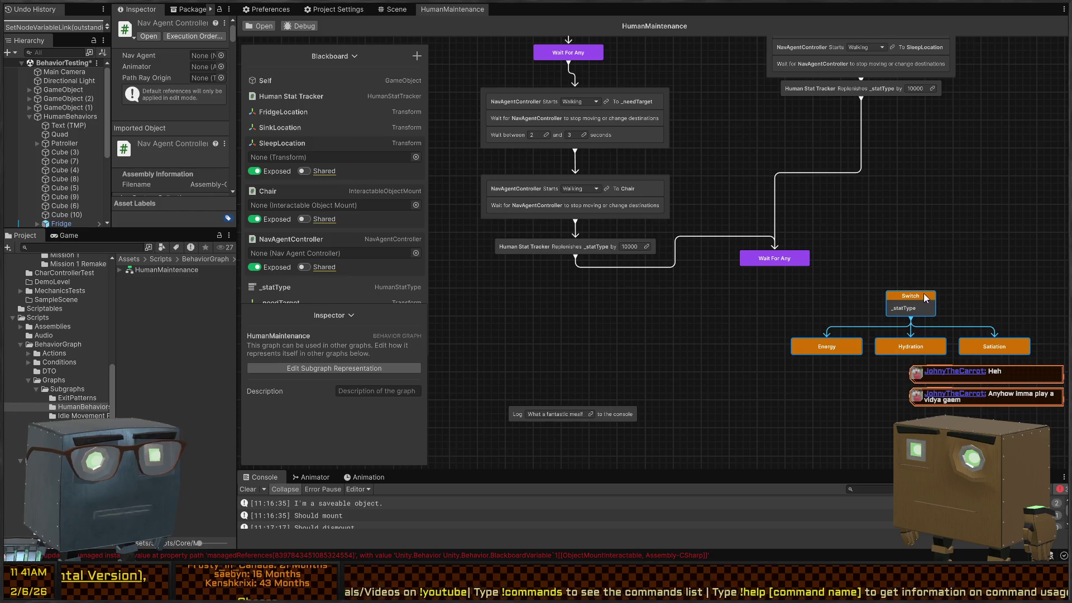
Step: Connect Wait For Any into the Switch and wire its Satiation case to the meal Log
drag(926, 297, 787, 291)
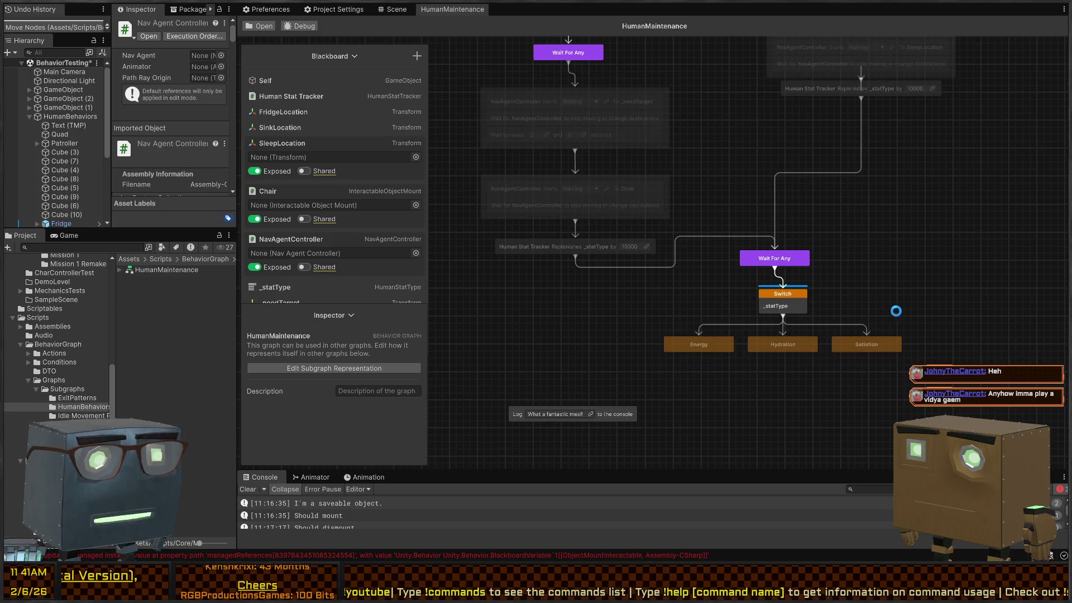
drag(896, 310, 870, 280)
drag(806, 255, 797, 248)
click(551, 353)
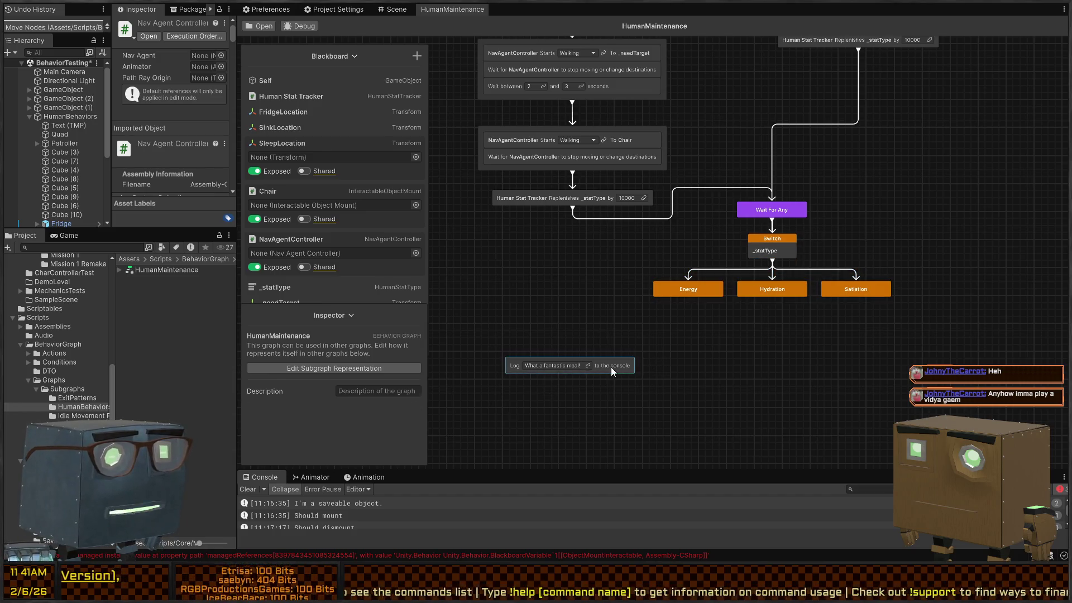
drag(611, 367, 745, 357)
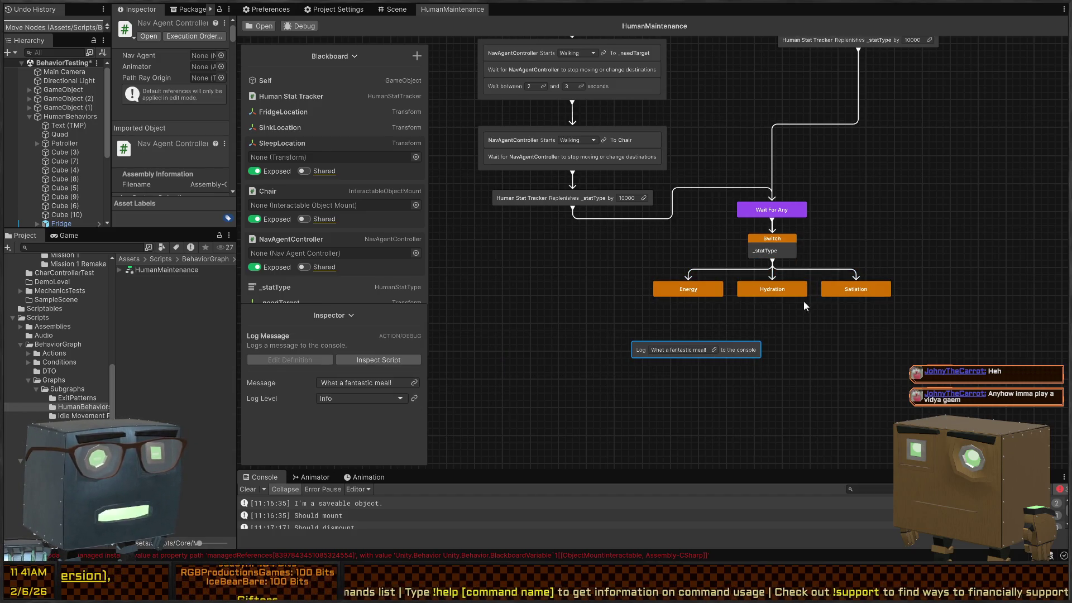
drag(854, 293, 701, 348)
mouse_move(878, 296)
mouse_down()
mouse_move(726, 335)
mouse_move(751, 351)
mouse_up()
drag(751, 350, 972, 349)
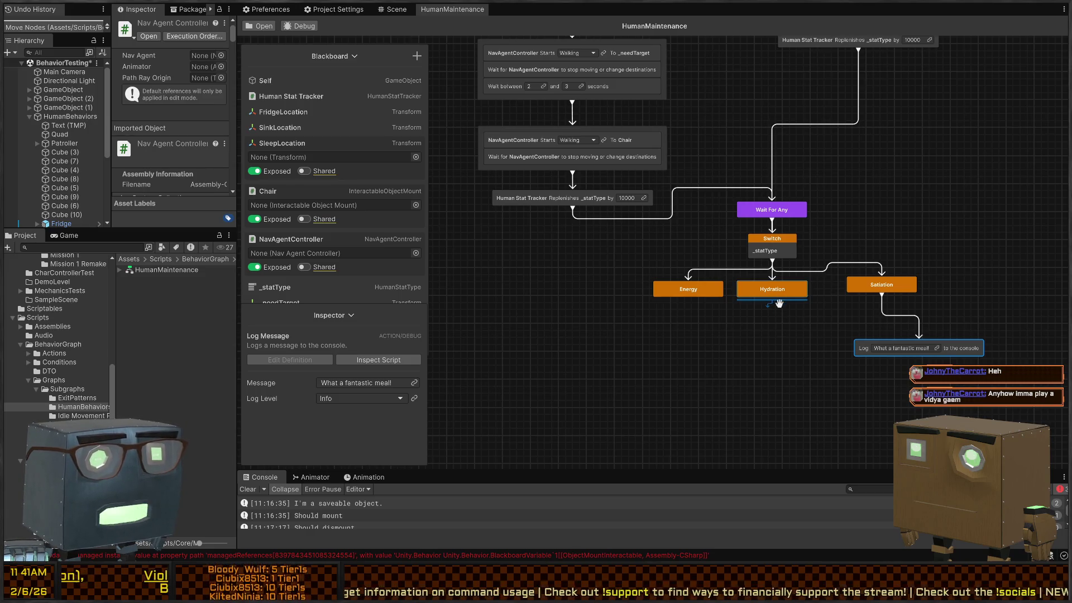
Step: Paste a copy of the Log node reading 'Ahh, refreshing' and connect it under Hydration
click(757, 359)
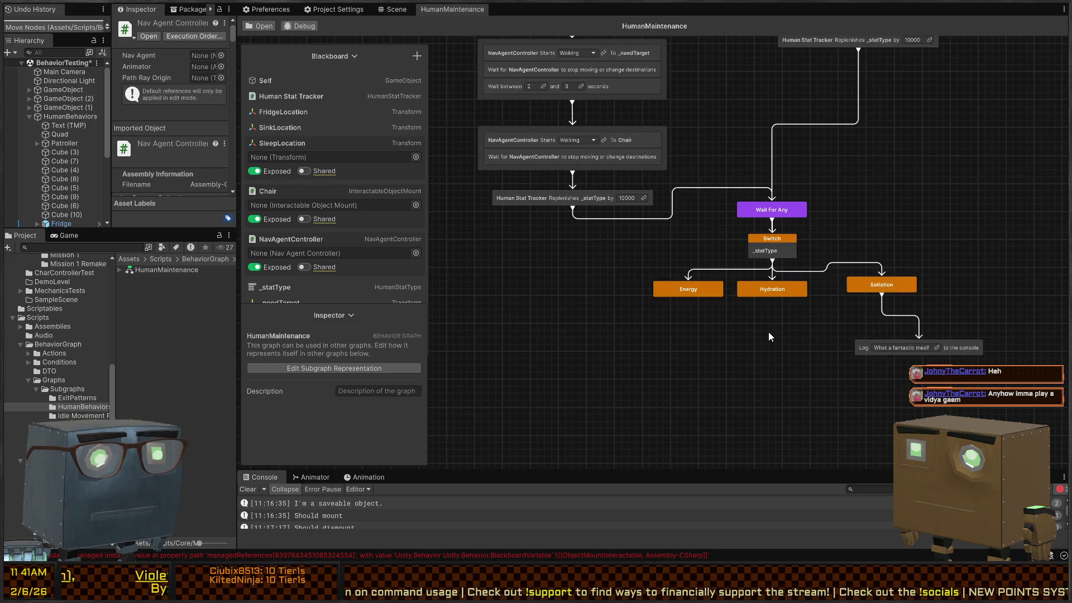
key(space)
key(Escape)
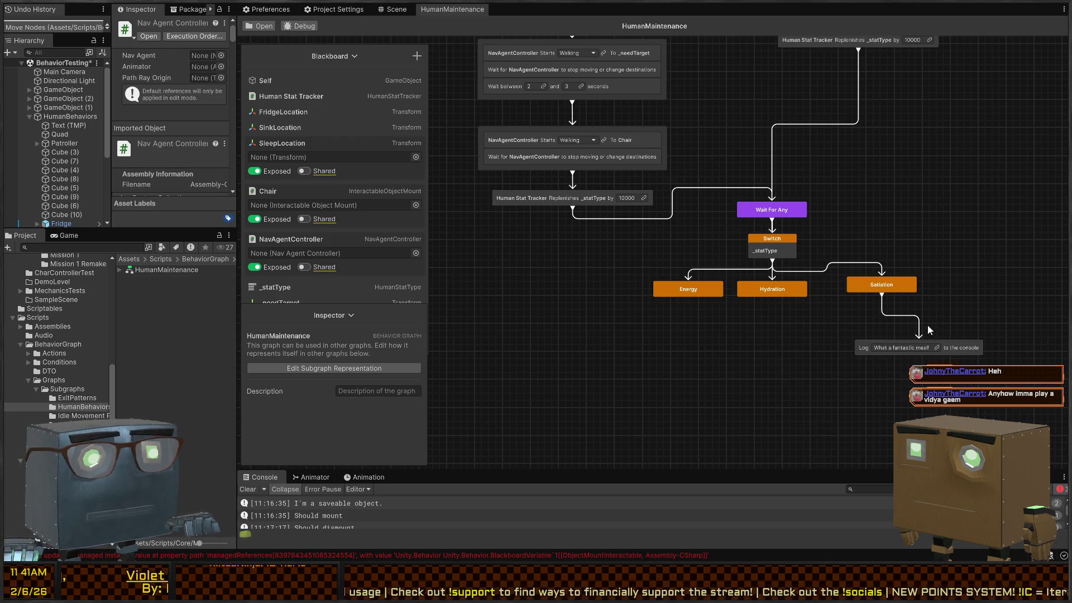
click(966, 347)
key(ctrl+v)
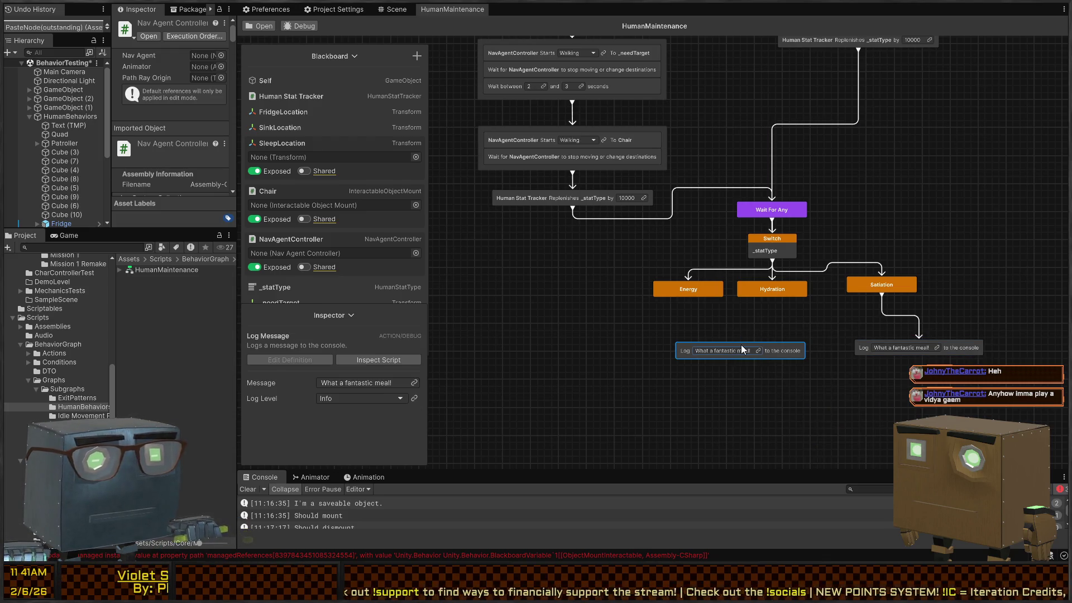
text(Ahh, refre)
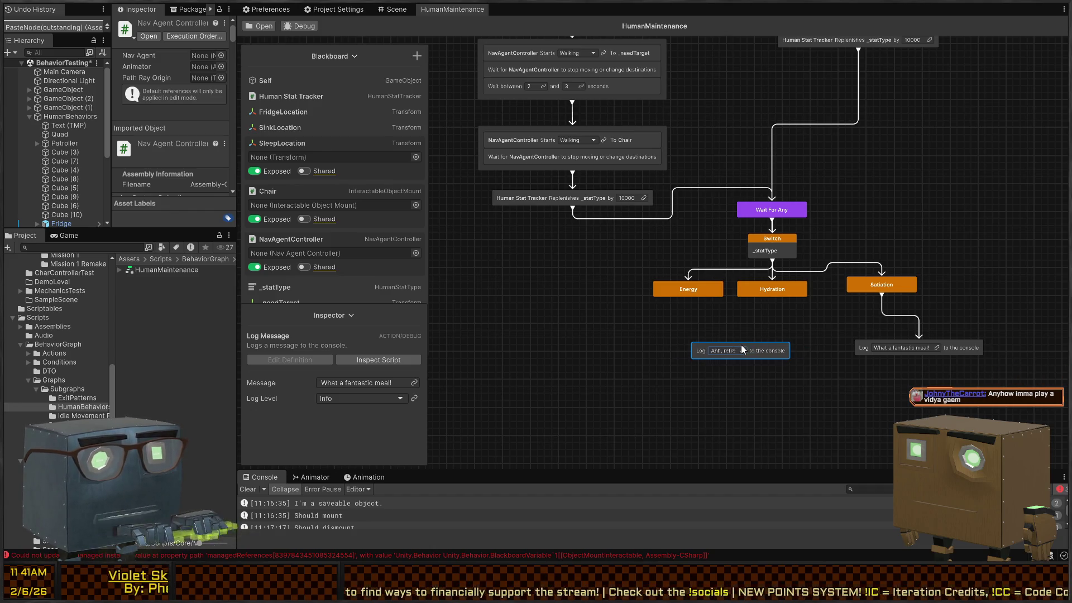
text(shing!)
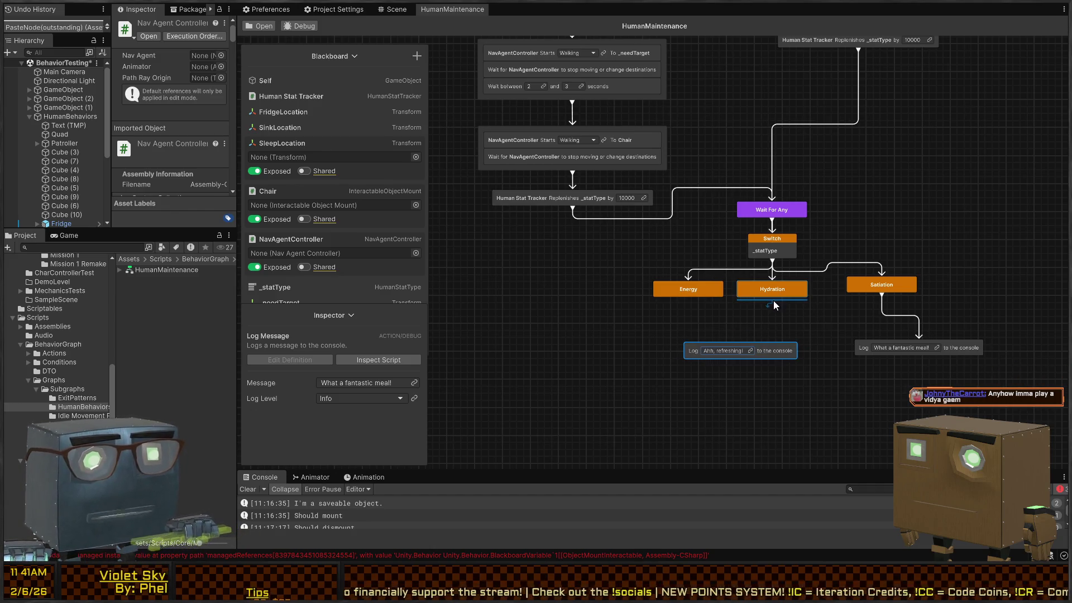
mouse_move(772, 302)
mouse_down()
mouse_move(733, 344)
mouse_move(815, 348)
mouse_up()
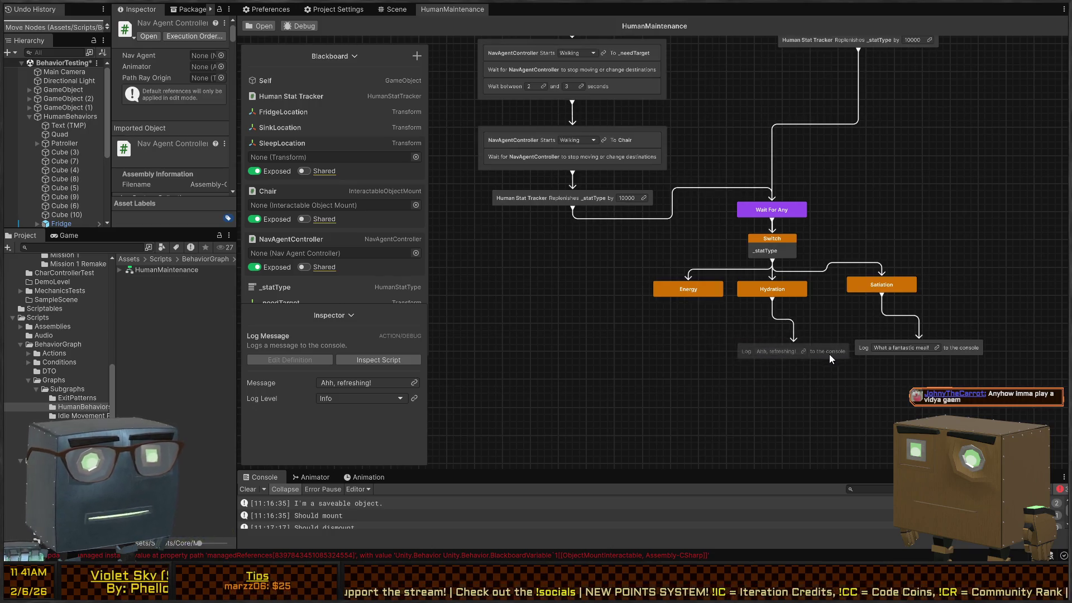
click(724, 313)
Step: Paste another Log copy reading 'Wow what a wonderful sleep!' and connect it under Energy
drag(700, 290, 650, 290)
key(ctrl+v)
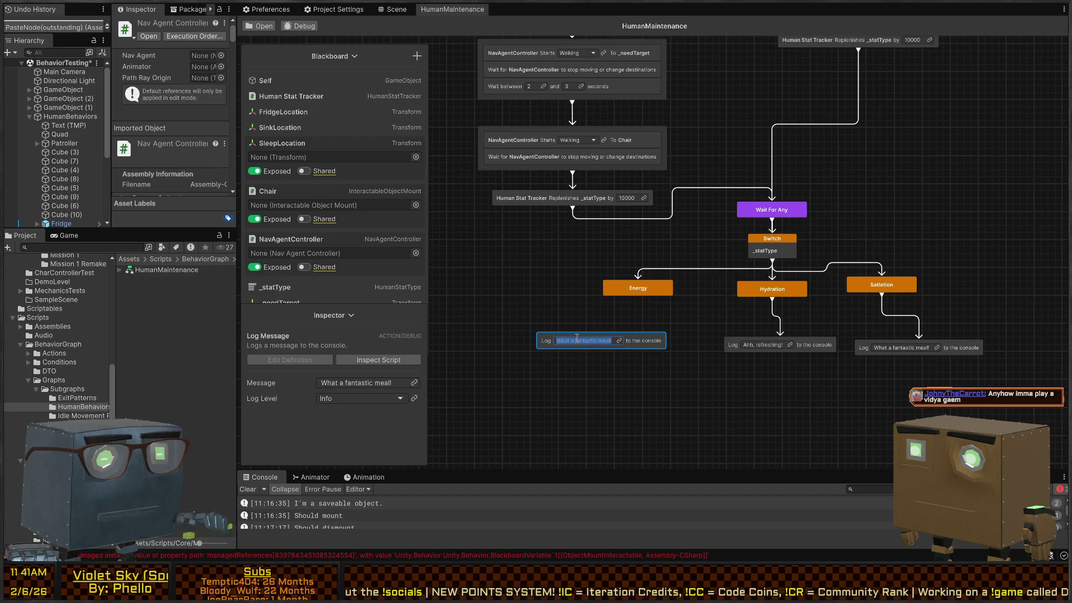
text(W)
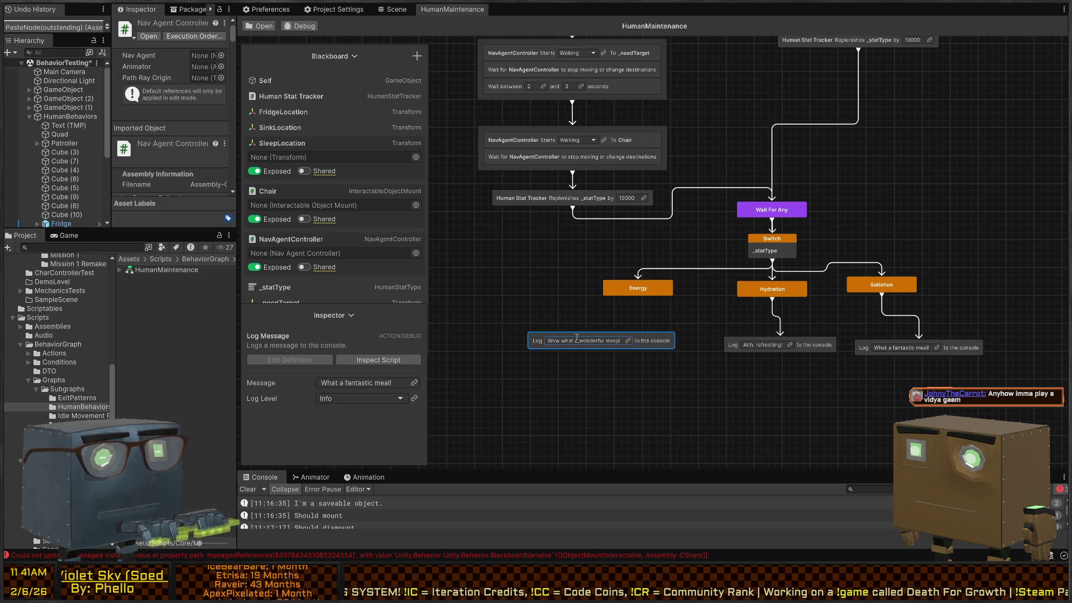
drag(541, 339, 565, 343)
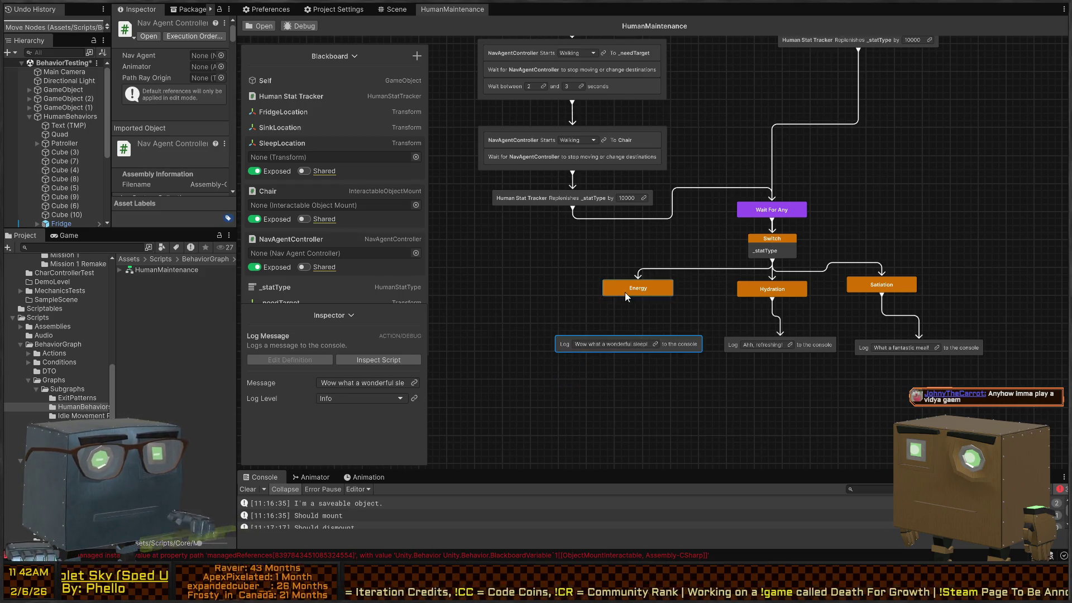
drag(638, 296, 629, 334)
Step: Toggle repeat on the On Start node and bring the Sequence's right side into view
scroll(813, 236, down, 5)
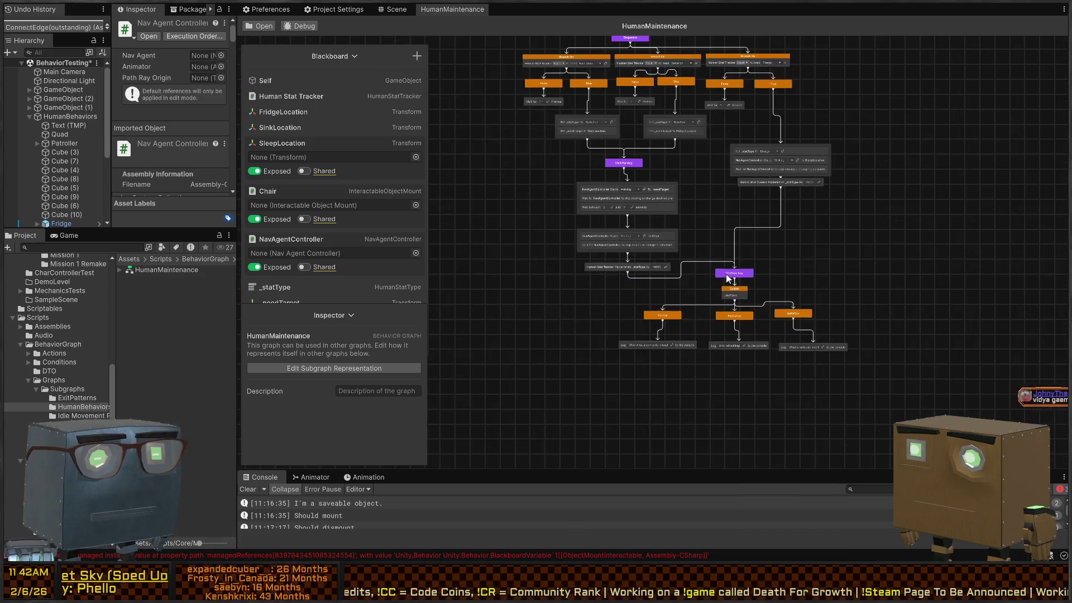
scroll(745, 203, up, 5)
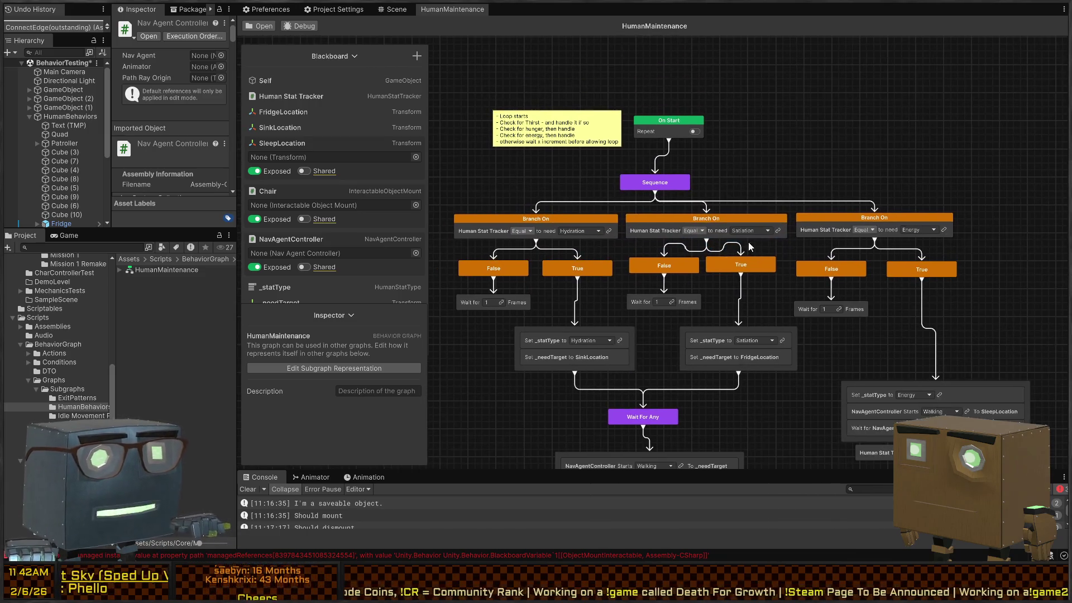
click(695, 132)
mouse_move(494, 286)
mouse_down()
mouse_move(499, 240)
mouse_move(516, 240)
mouse_move(551, 170)
mouse_up()
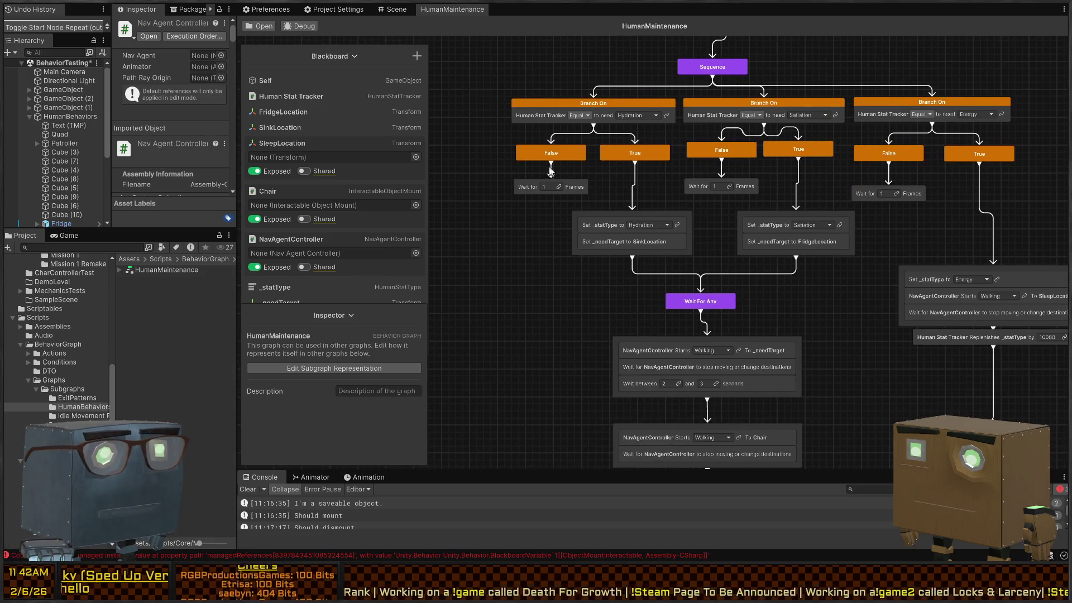
drag(748, 87, 727, 139)
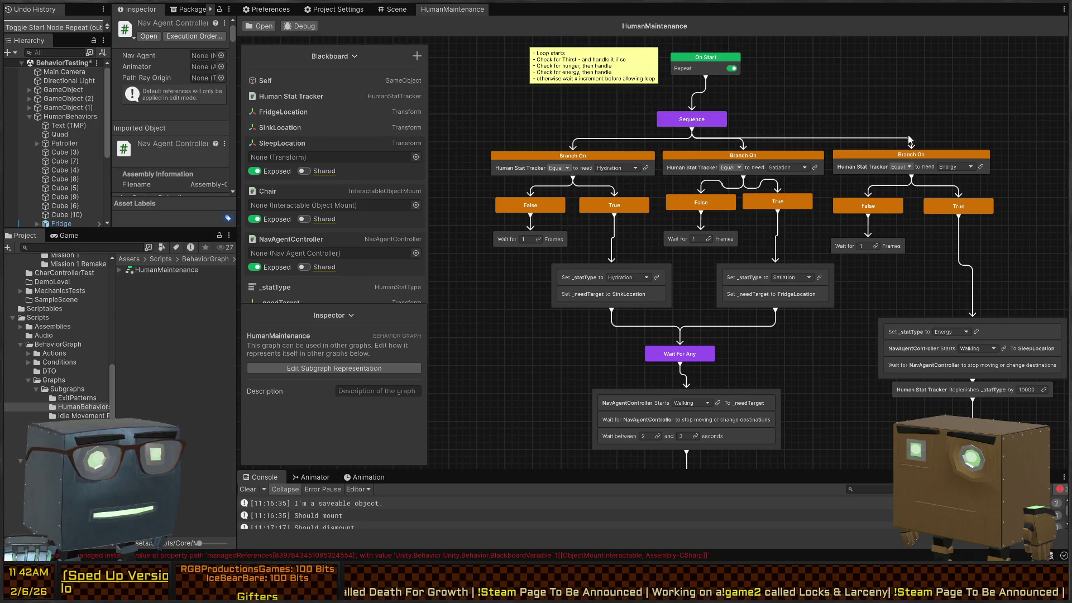
drag(884, 196, 699, 235)
Step: Add a new Sequence branch with a Log node saying 'I'm completely fine!'
mouse_move(507, 170)
mouse_down()
mouse_move(859, 173)
mouse_move(949, 202)
mouse_move(945, 211)
mouse_up()
text(log)
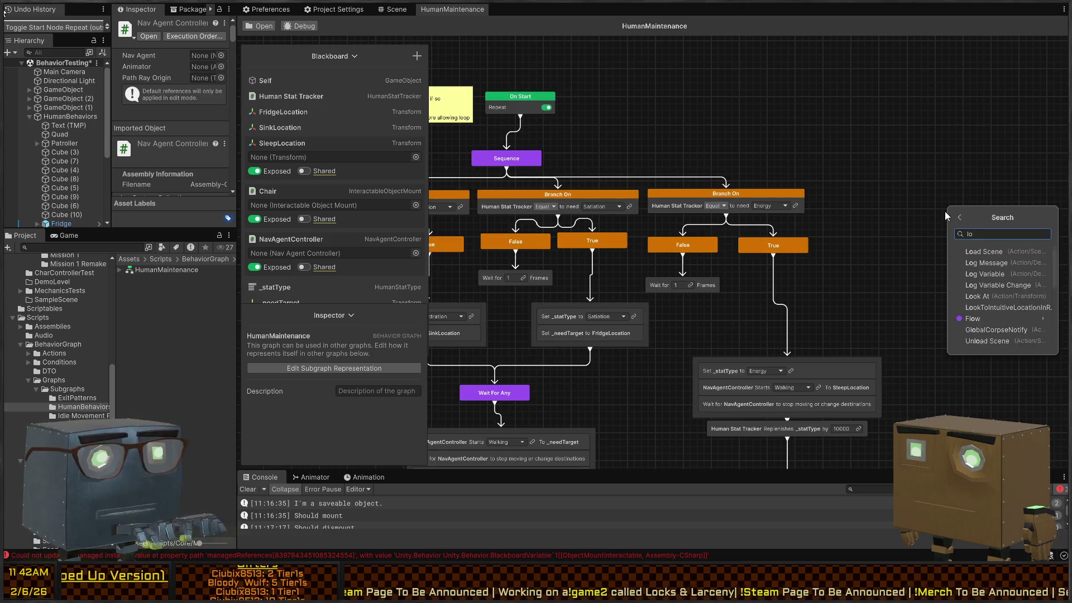
key(Return)
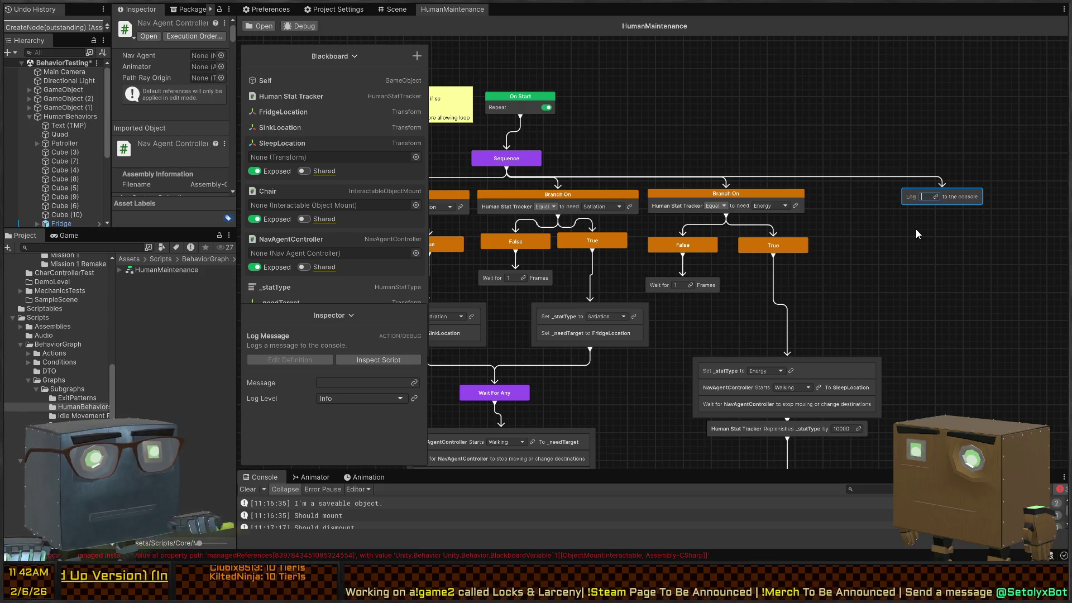
text(I'm completely fine)
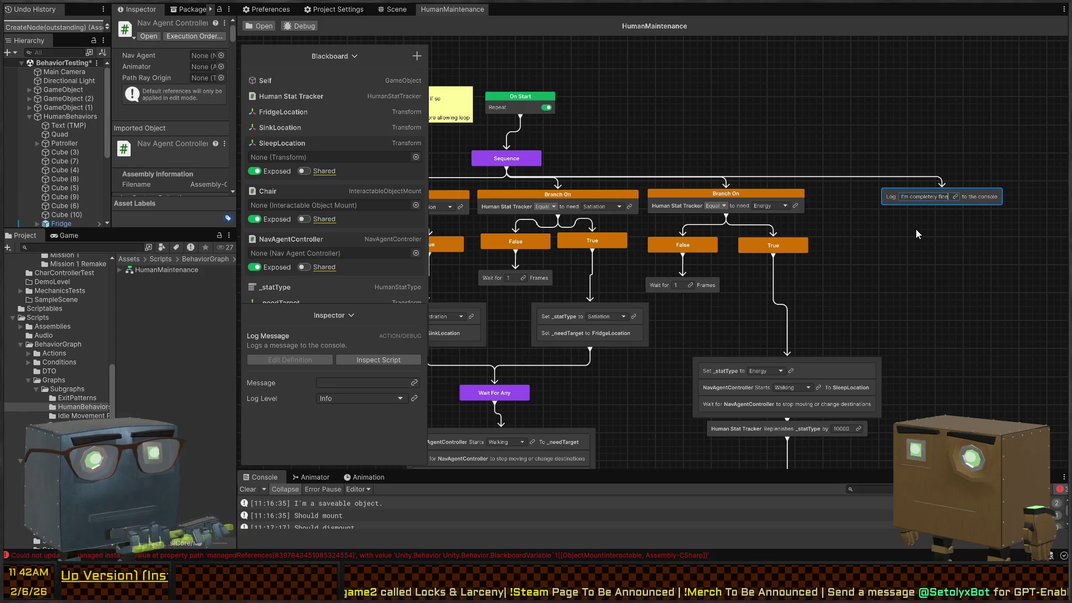
text(!)
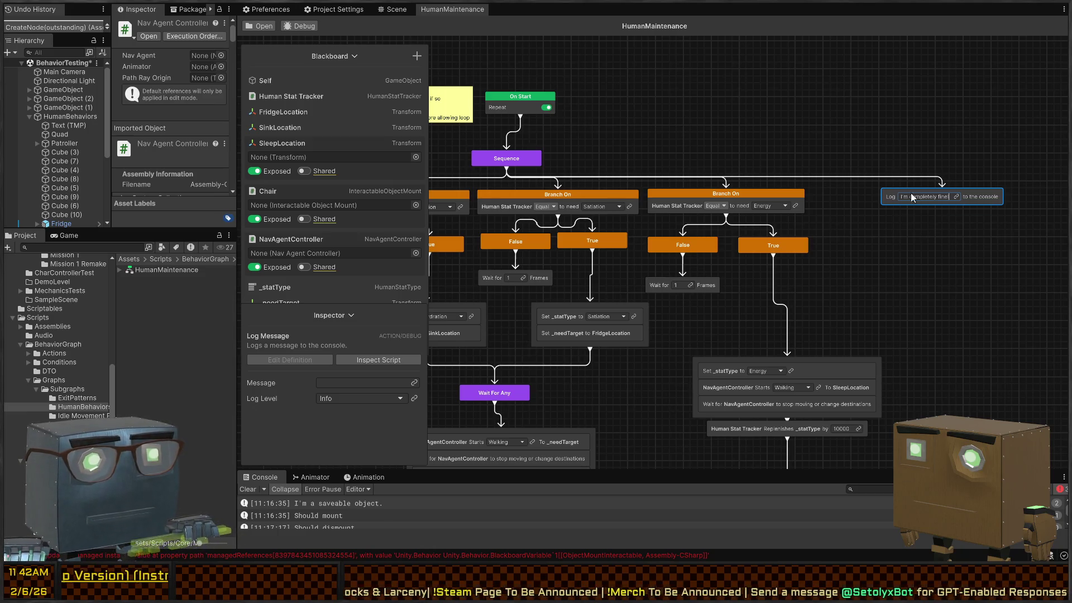
key(Return)
Step: Add a Wait (Range) node under the log with a maximum of 2 seconds
key(space)
text(wait)
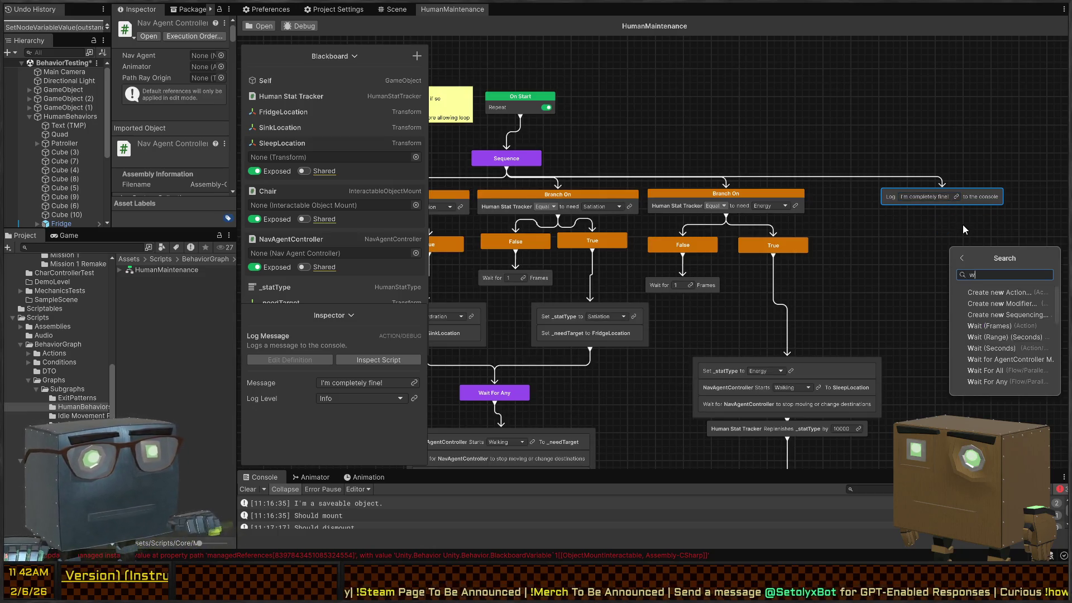
key(Down)
key(Return)
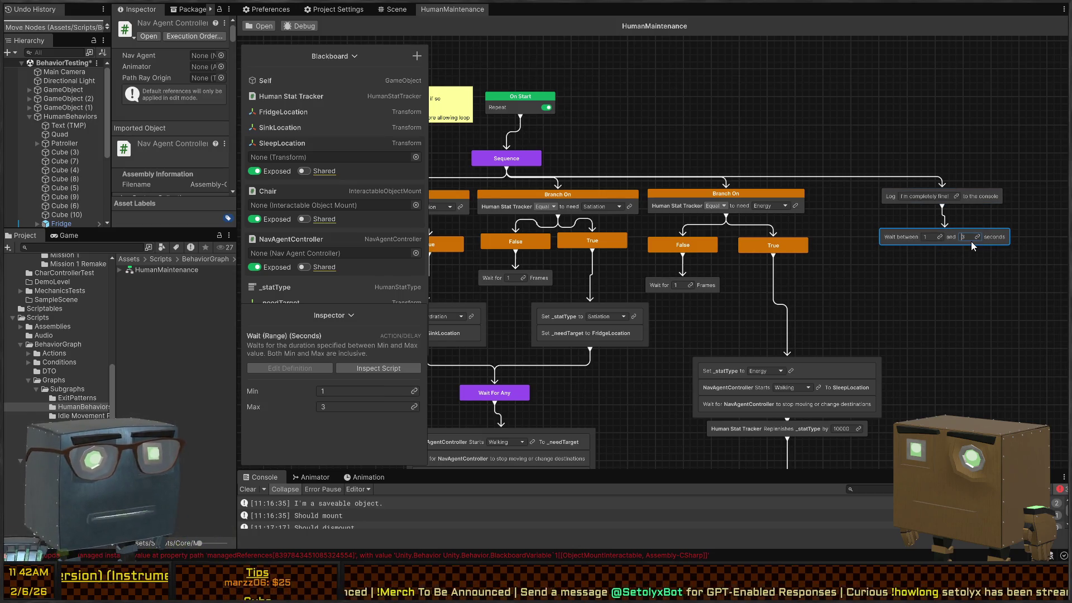
text(2)
click(939, 327)
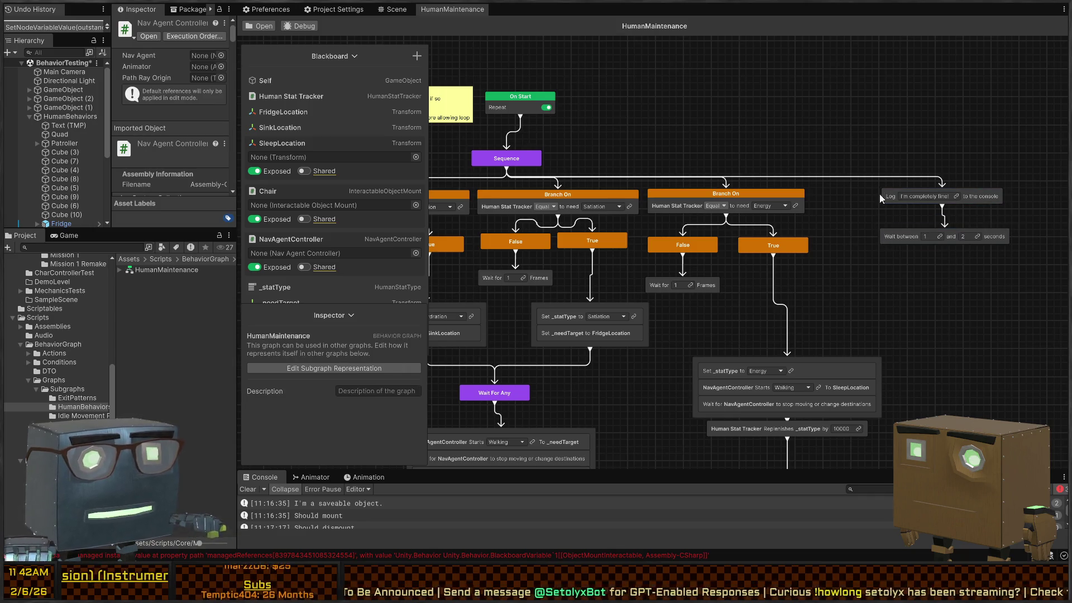
drag(611, 147, 693, 168)
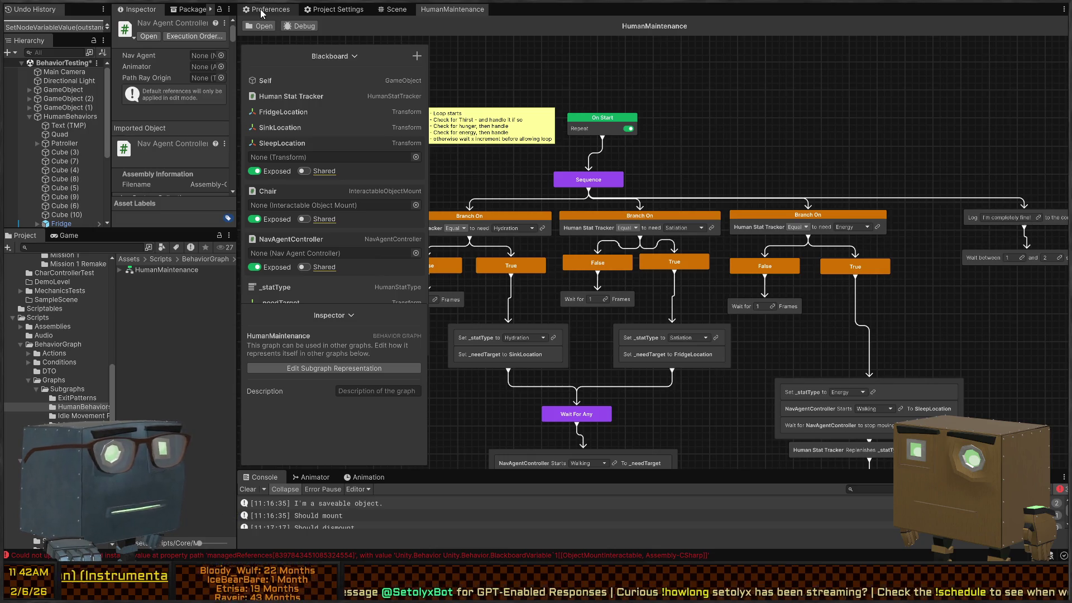
Step: In the Scene view, select the Humanoid character and widen the Inspector panel
click(394, 8)
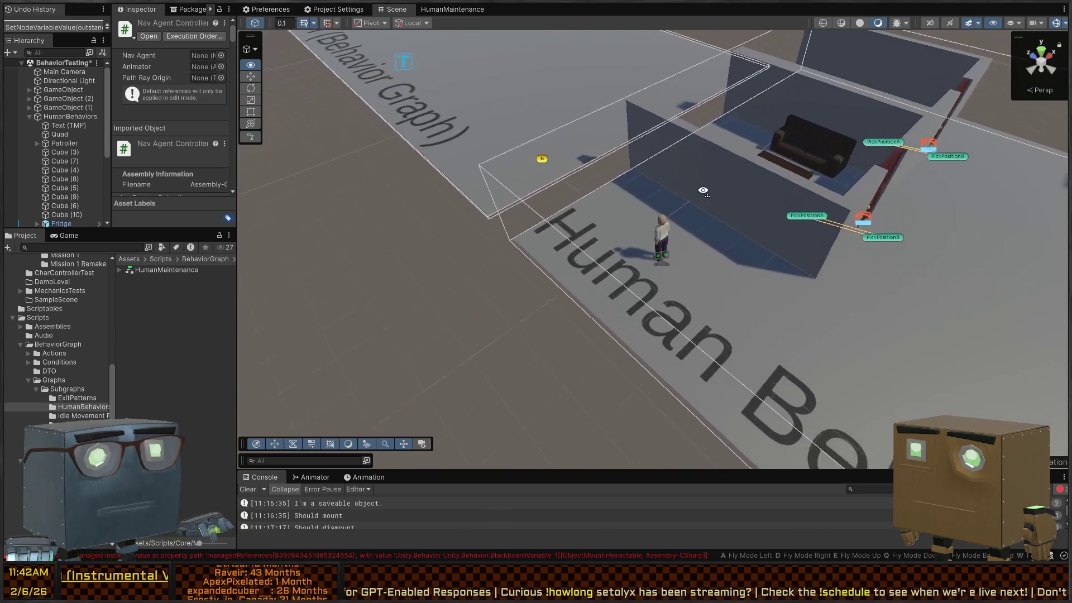
drag(842, 176, 839, 153)
click(675, 287)
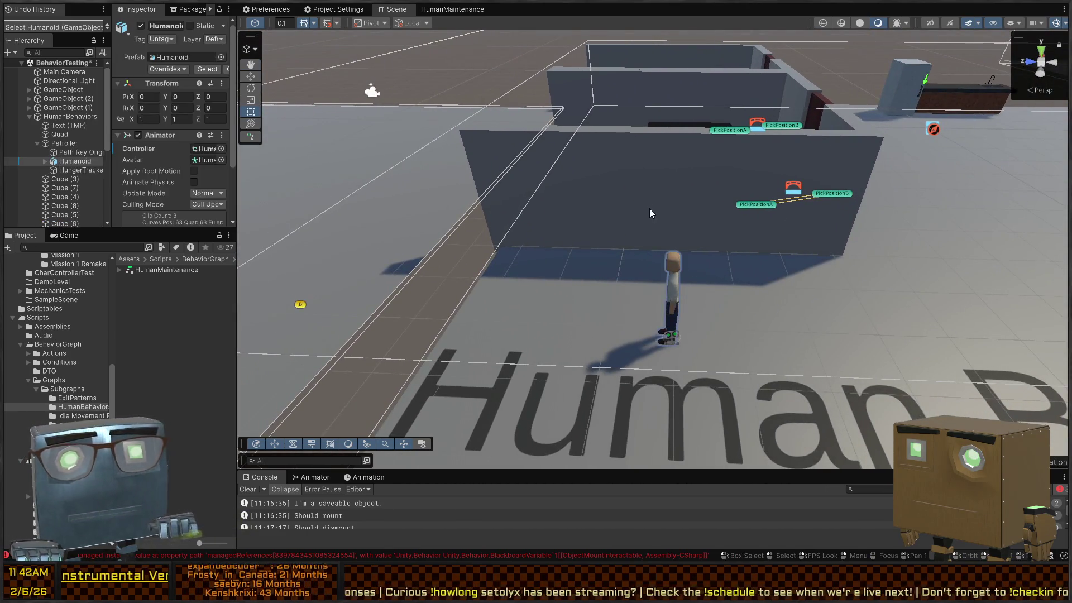
mouse_move(649, 209)
mouse_down()
mouse_move(678, 194)
mouse_move(654, 199)
mouse_up()
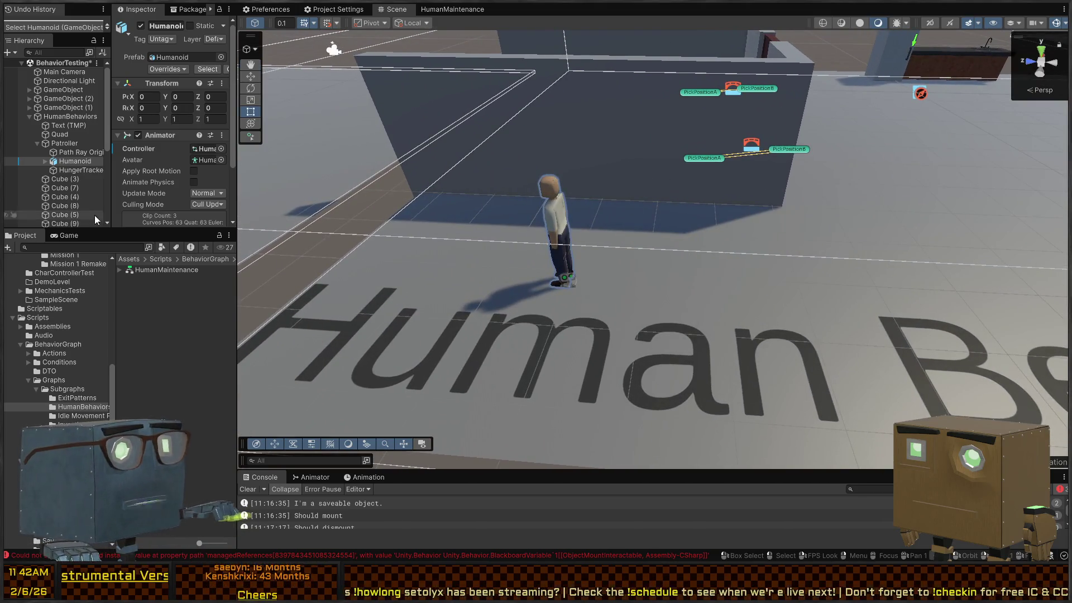
scroll(159, 207, down, 3)
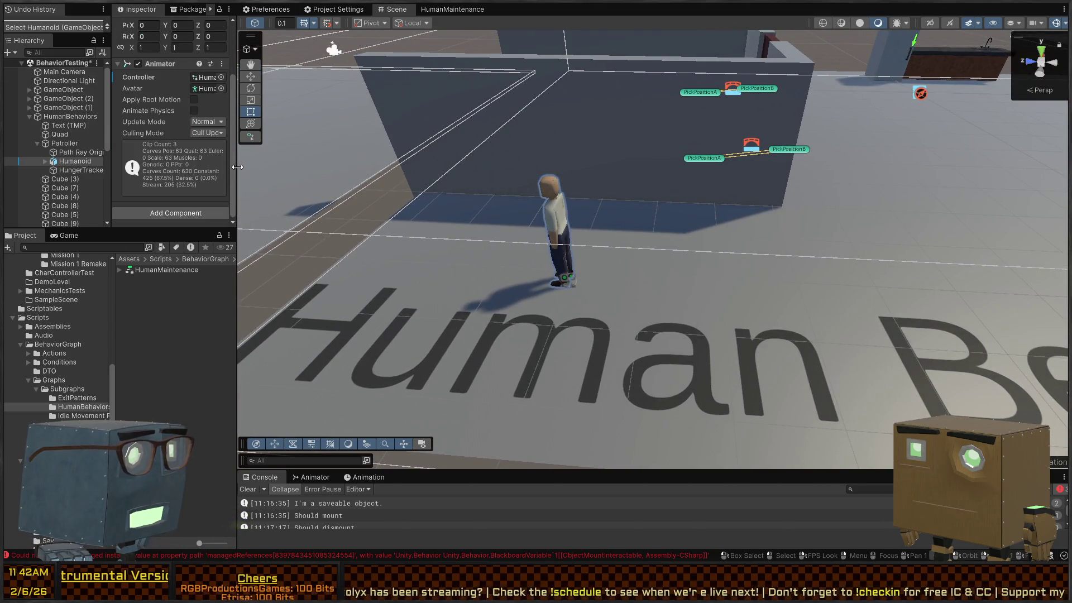
drag(237, 167, 323, 167)
click(94, 117)
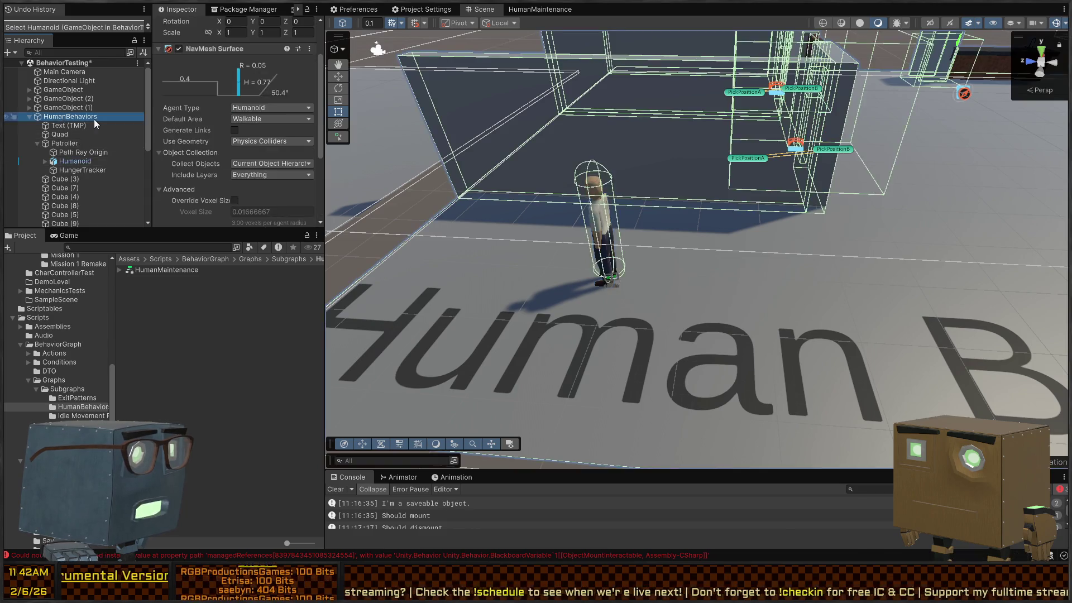
Step: On Patroller's Behavior Agent, set Human Stat Tracker to Patroller, then select the Fridge object
click(56, 143)
scroll(204, 121, down, 5)
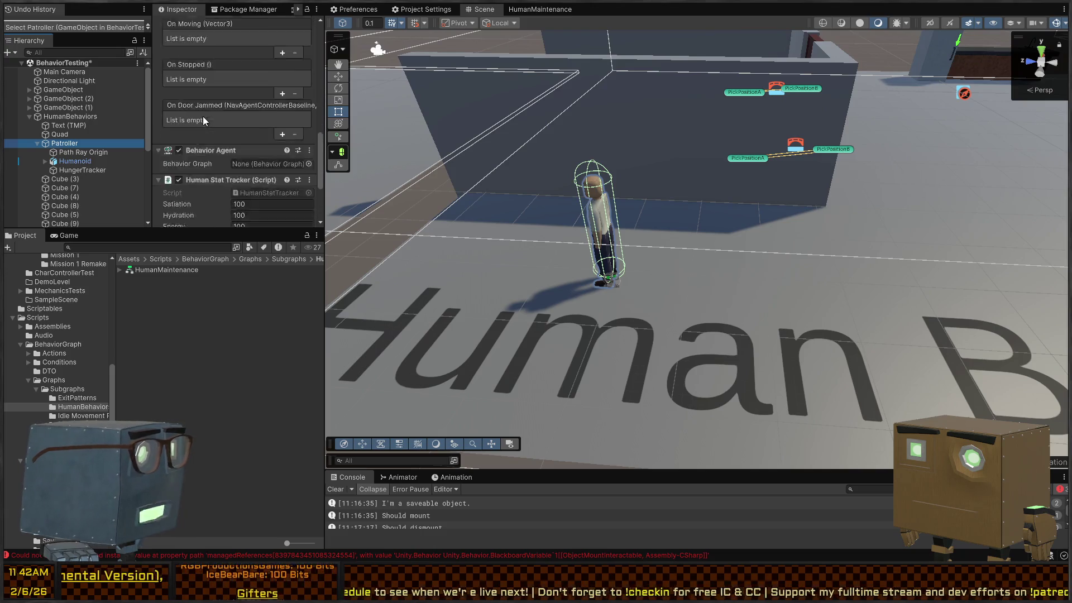
scroll(205, 121, down, 4)
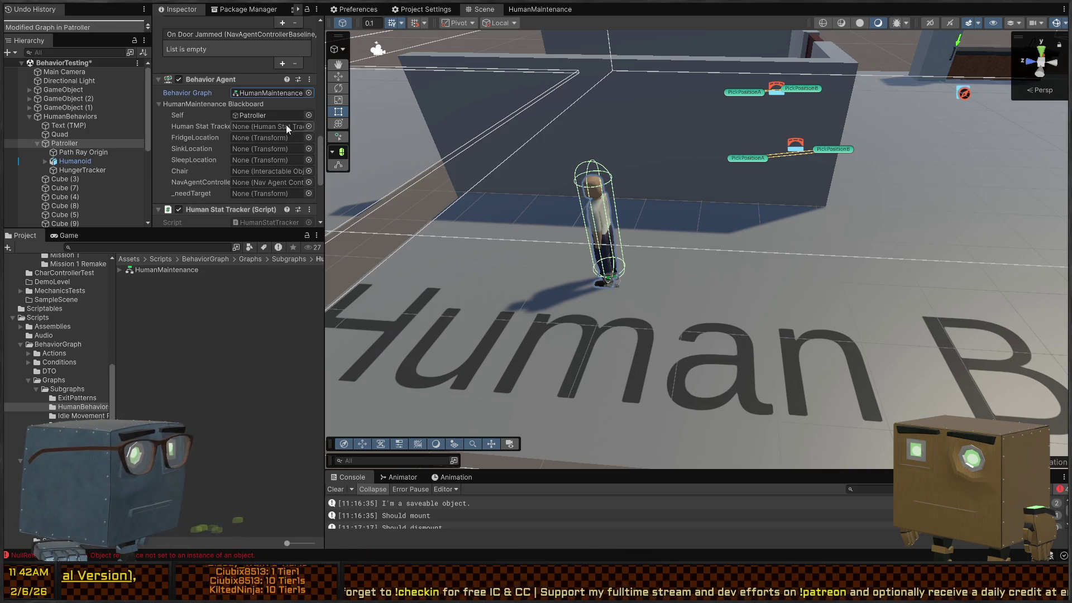
drag(65, 143, 239, 125)
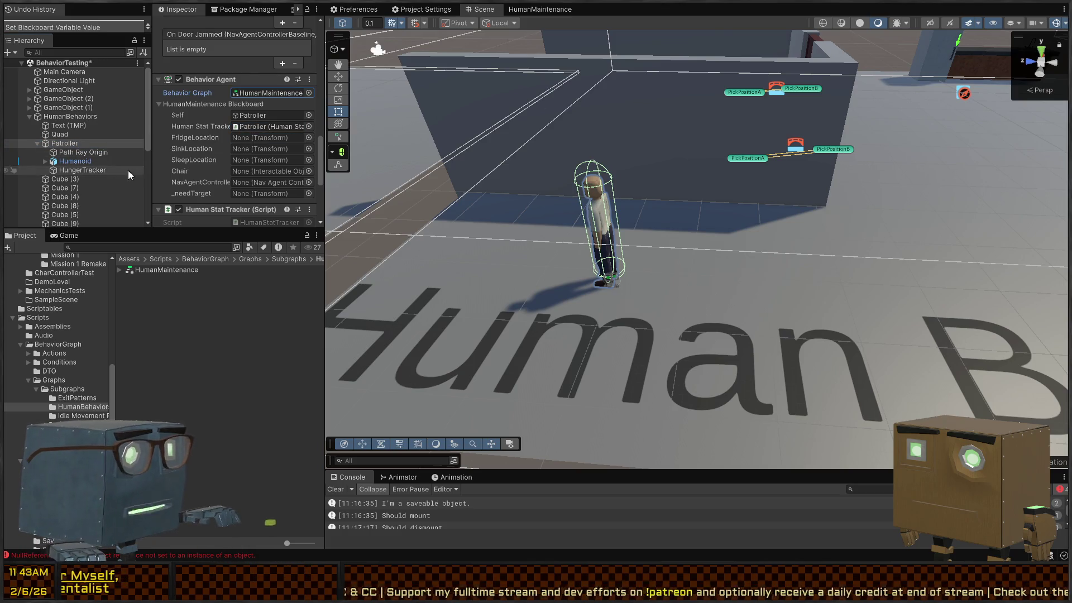
scroll(65, 172, down, 5)
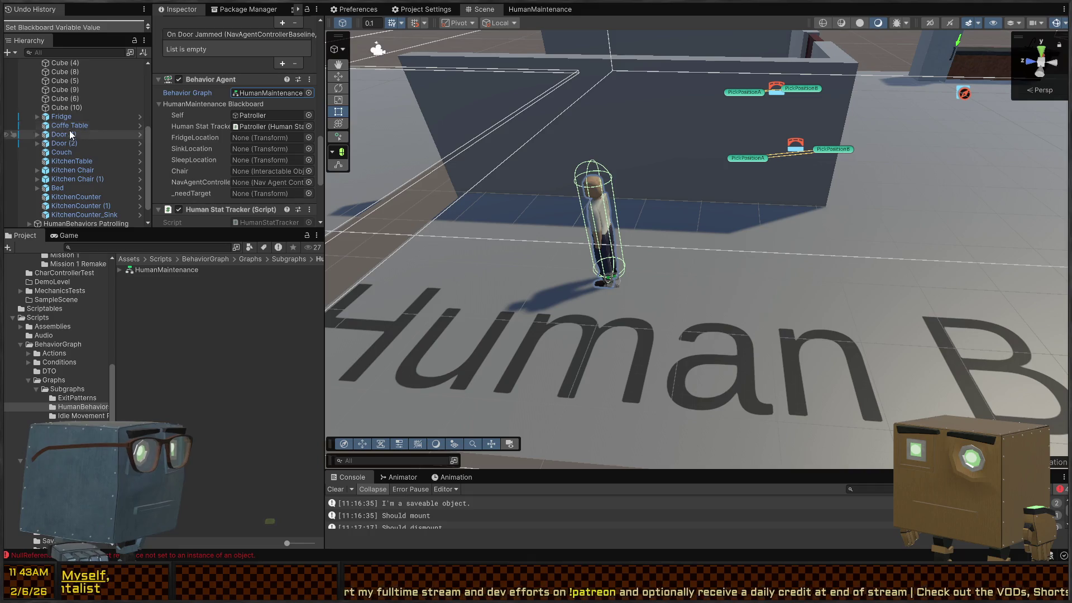
mouse_move(69, 130)
mouse_down()
mouse_move(250, 117)
mouse_move(266, 139)
mouse_up()
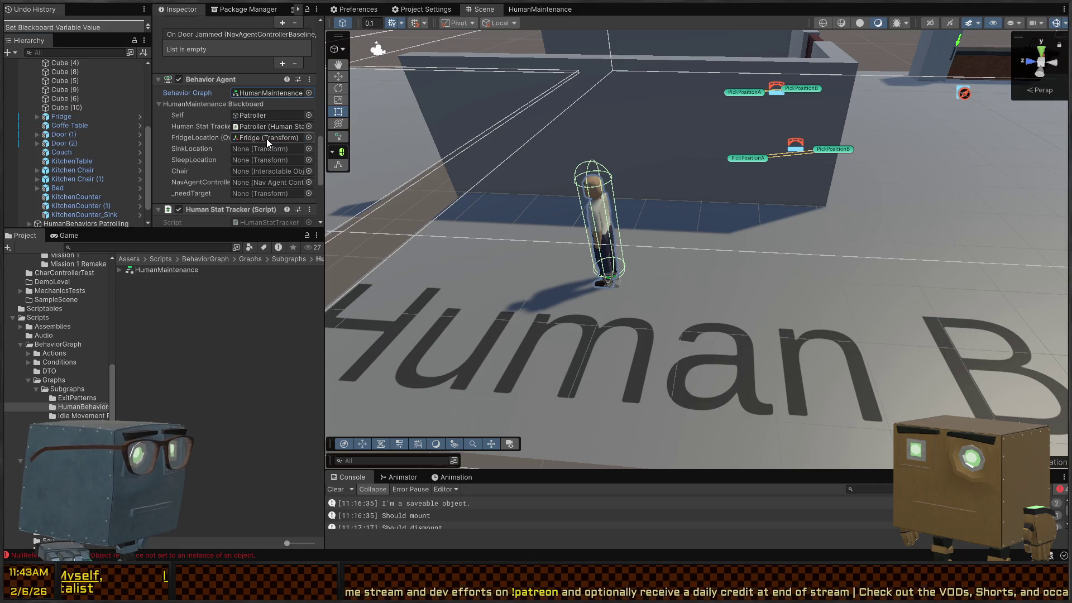
click(61, 117)
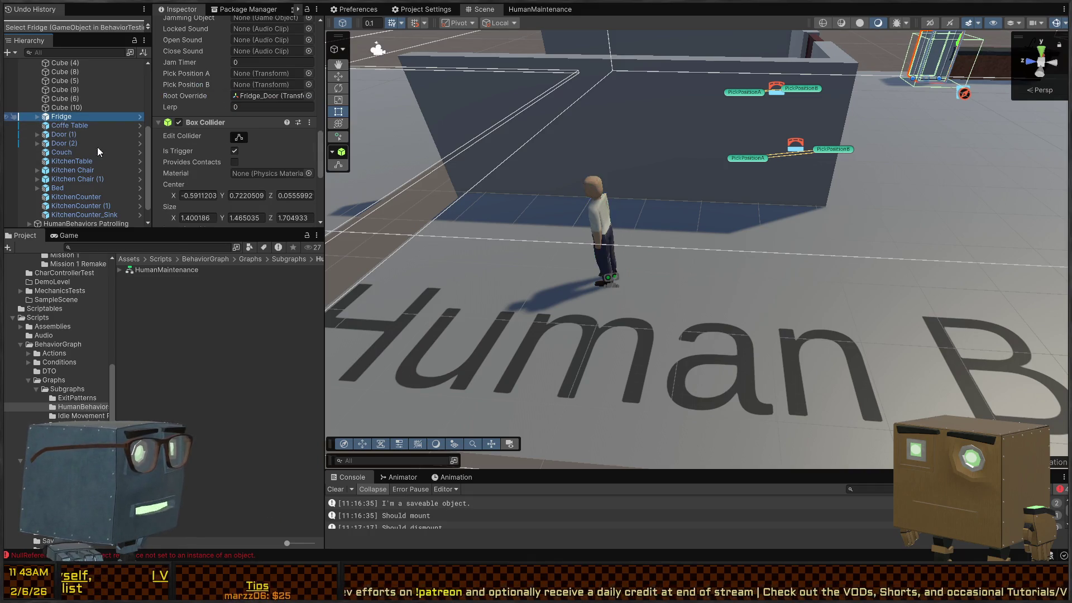
Step: Create an empty MoveToPosition child under Fridge and move it out from the fridge
key(alt+shift+n)
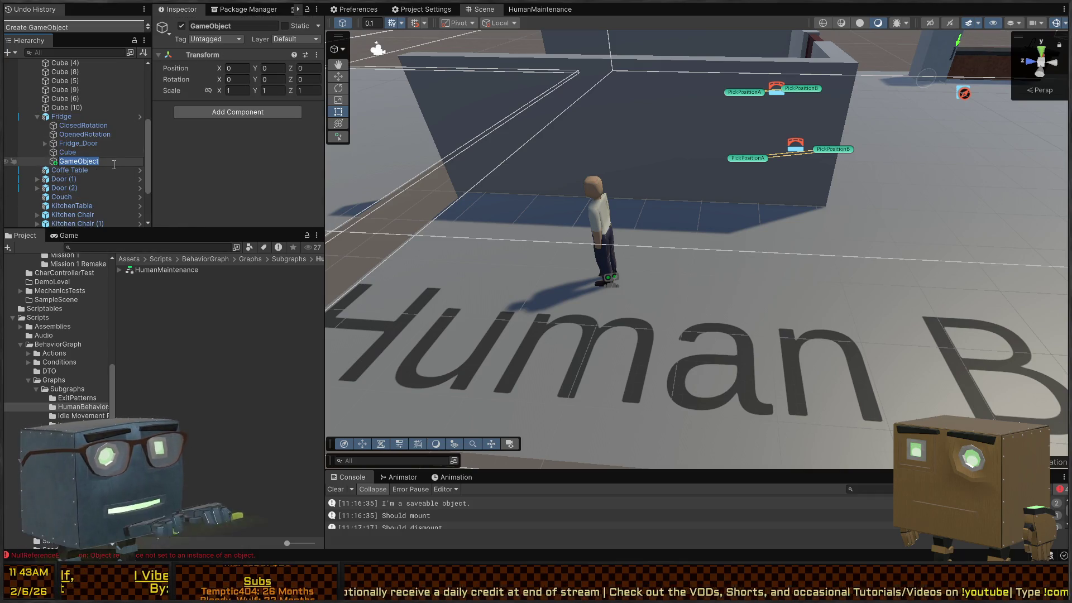
text(MoveToPosition)
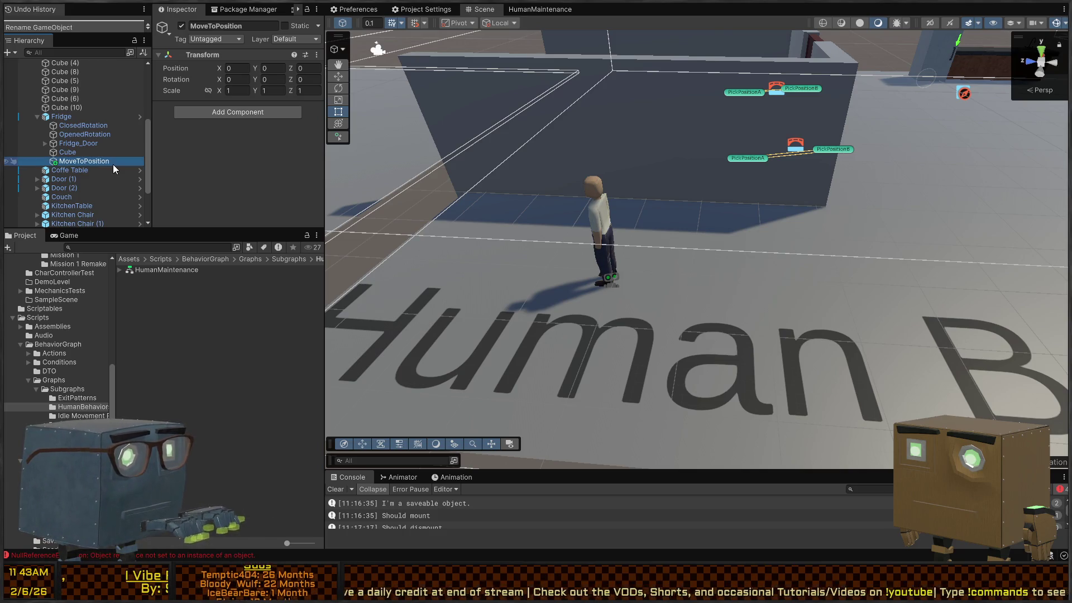
key(Return)
scroll(864, 127, down, 5)
key(f)
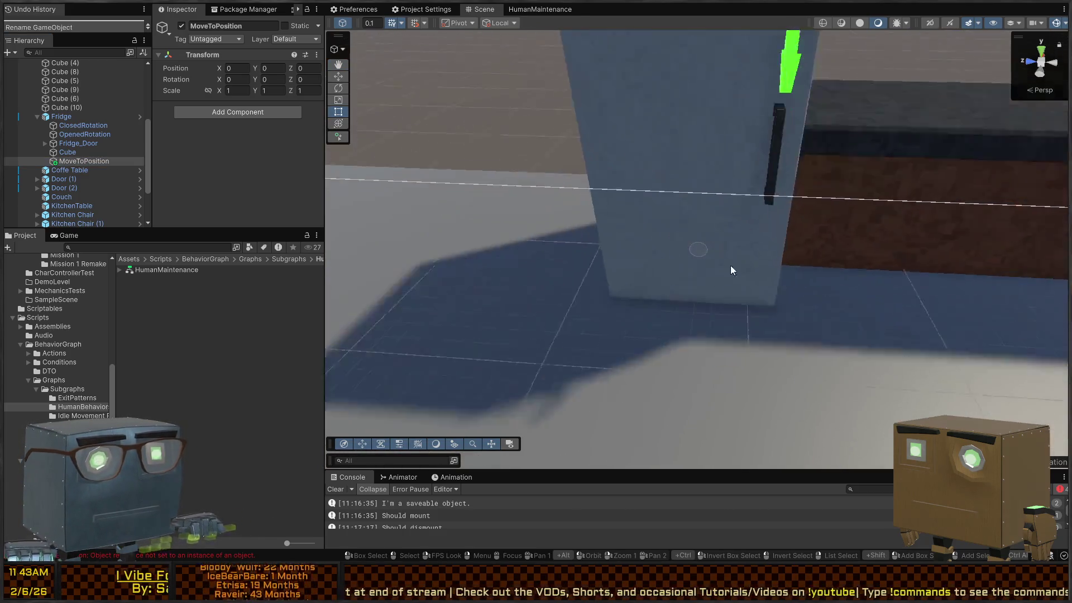
scroll(723, 259, down, 3)
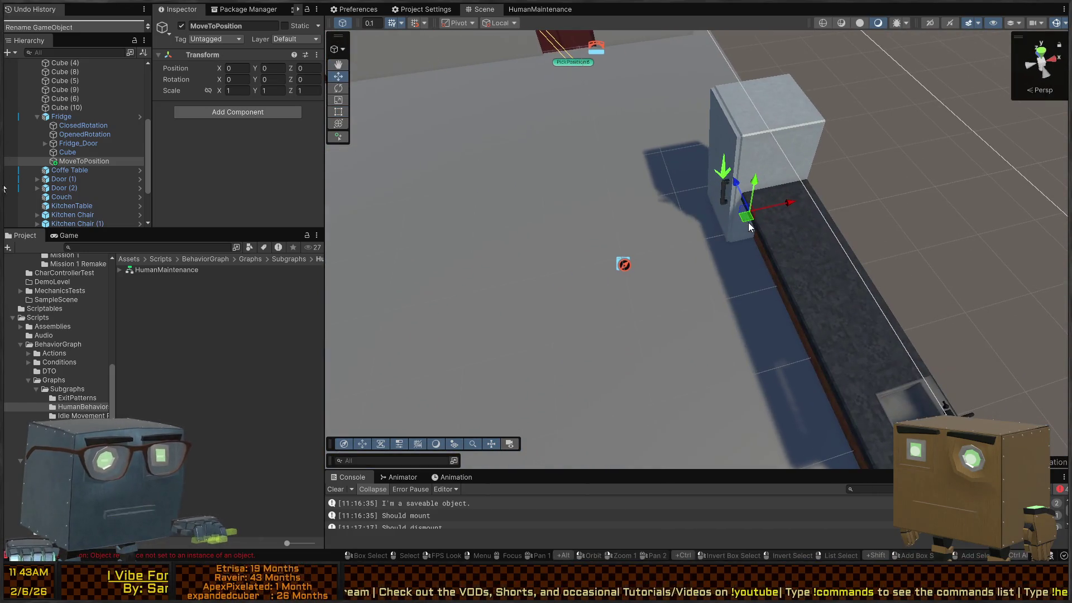
drag(776, 211, 721, 220)
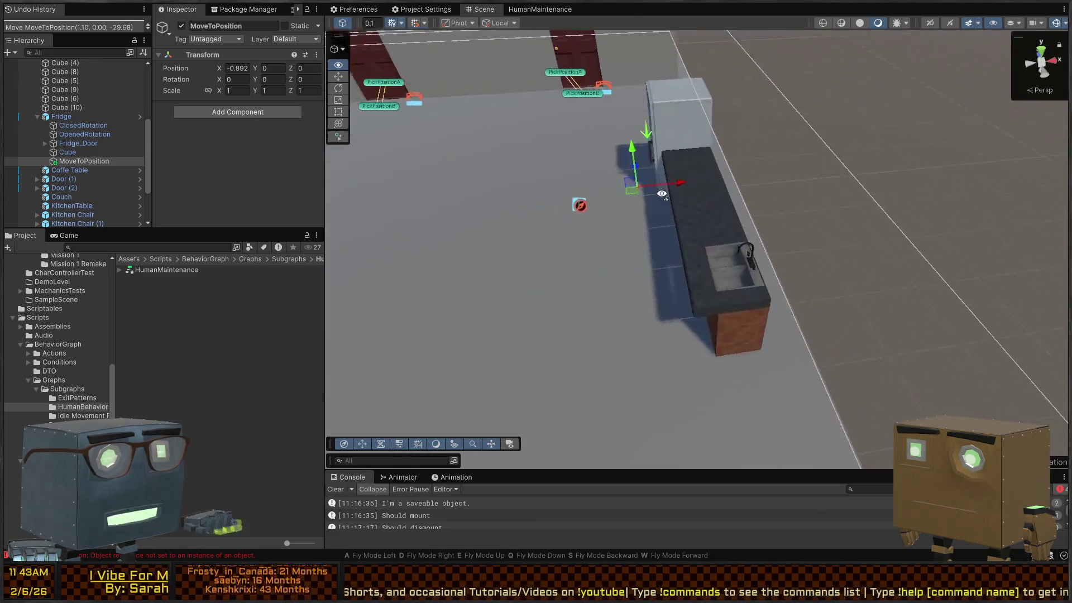
Step: Create an empty MoveToPosition child under the sink counter, placed in front of it
click(715, 210)
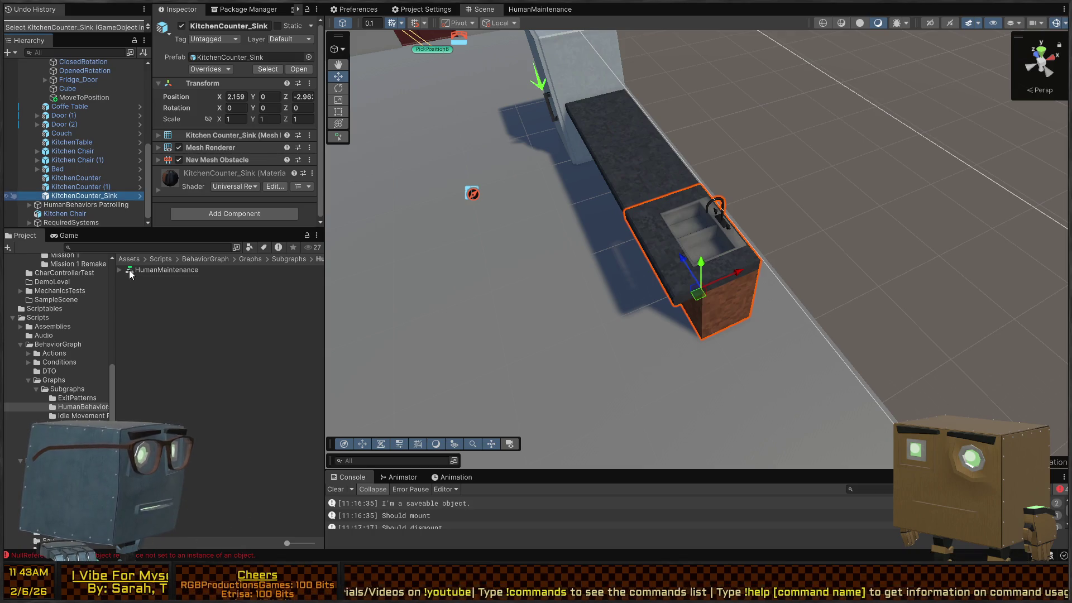
key(alt+shift+n)
text(MoveTo)
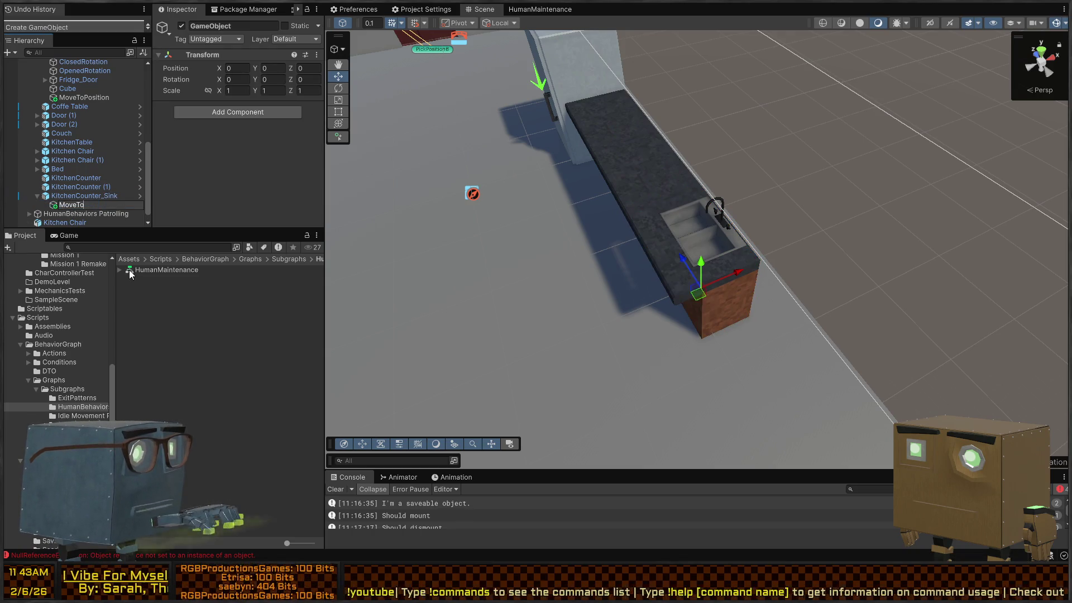
text(Position)
key(Return)
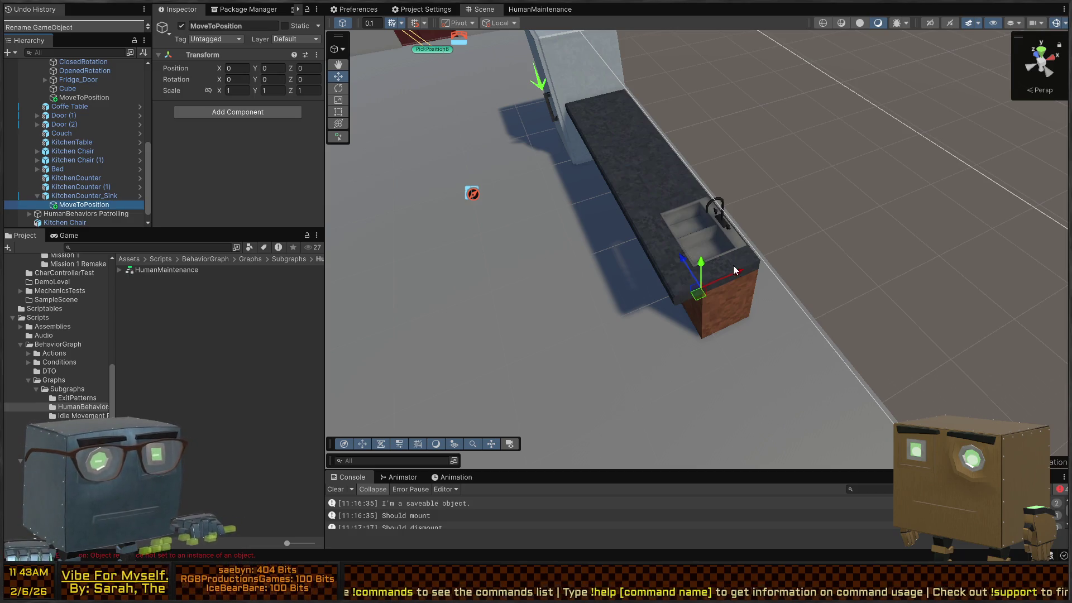
drag(726, 275, 690, 308)
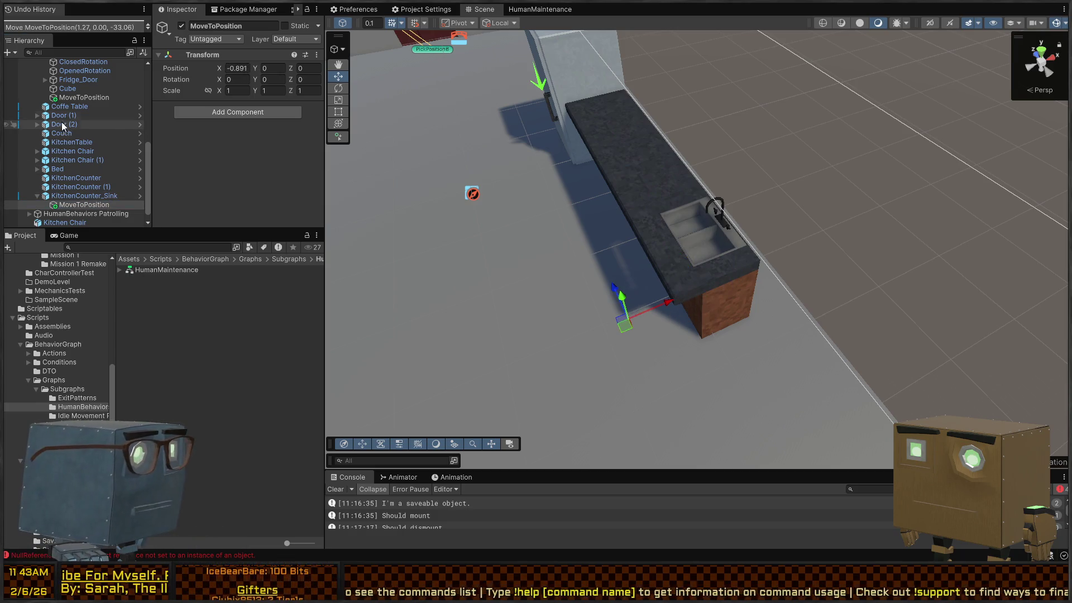
Step: Rename the markers to MoveToPosition_Fridge and MoveToPosition_Sink
click(84, 98)
key(F2)
text(_)
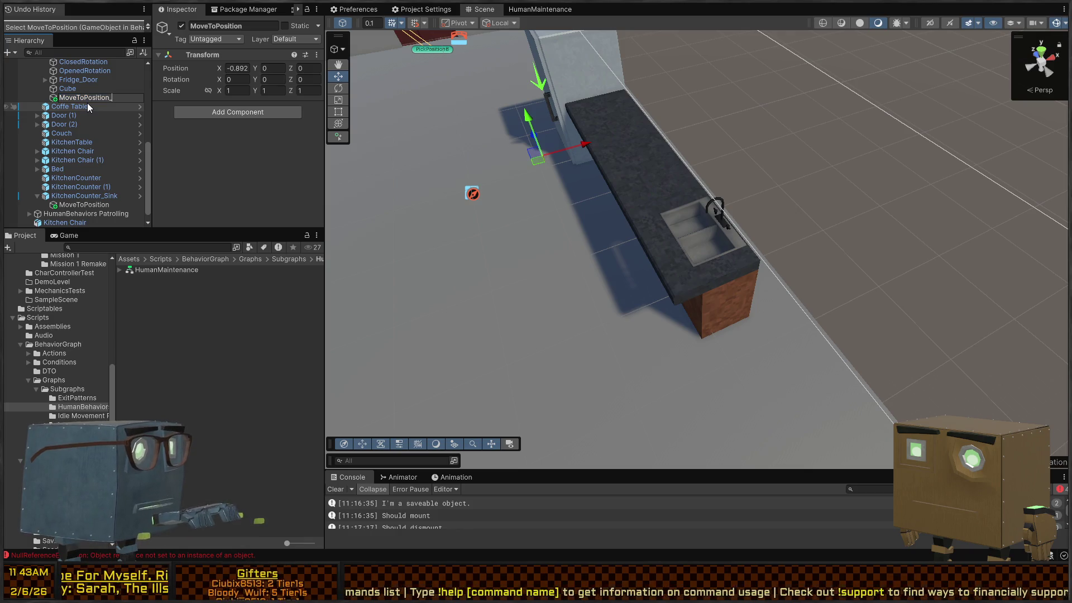
text(Fridge)
key(Return)
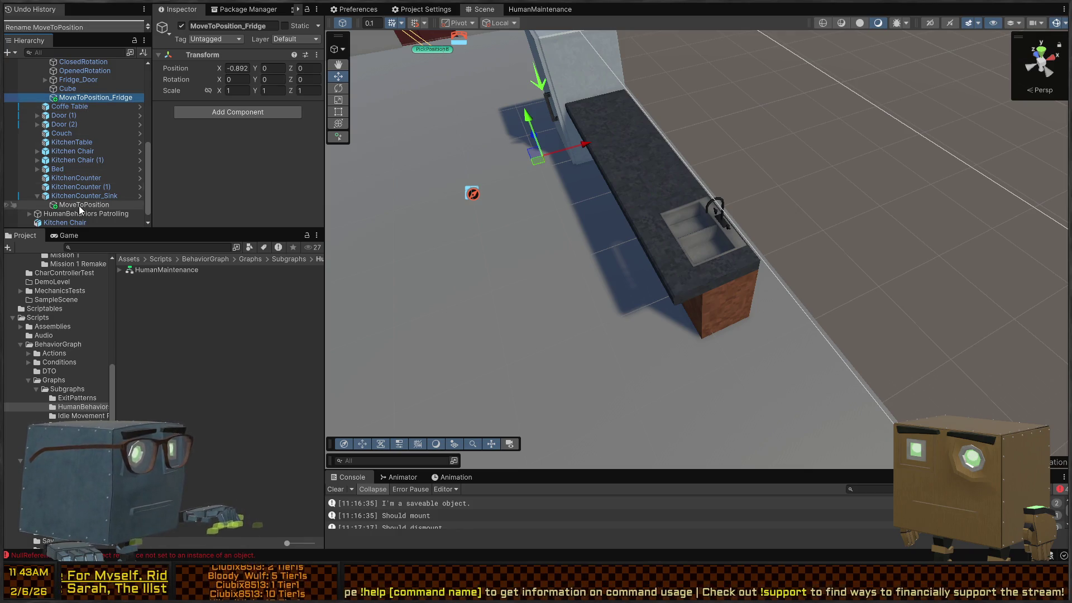
click(79, 205)
key(F2)
text(_Sink)
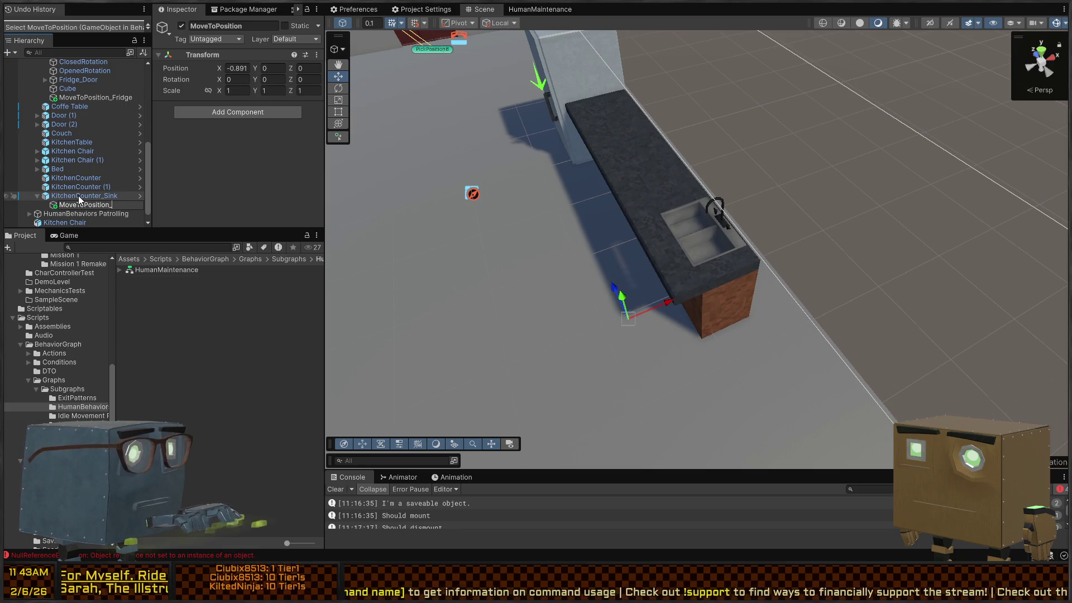
key(Return)
mouse_move(314, 221)
mouse_down()
mouse_move(503, 216)
mouse_move(231, 222)
mouse_move(917, 201)
mouse_move(730, 228)
mouse_move(795, 217)
mouse_move(770, 235)
mouse_up()
mouse_move(719, 212)
mouse_down()
mouse_move(569, 169)
mouse_move(720, 170)
mouse_move(502, 177)
mouse_up()
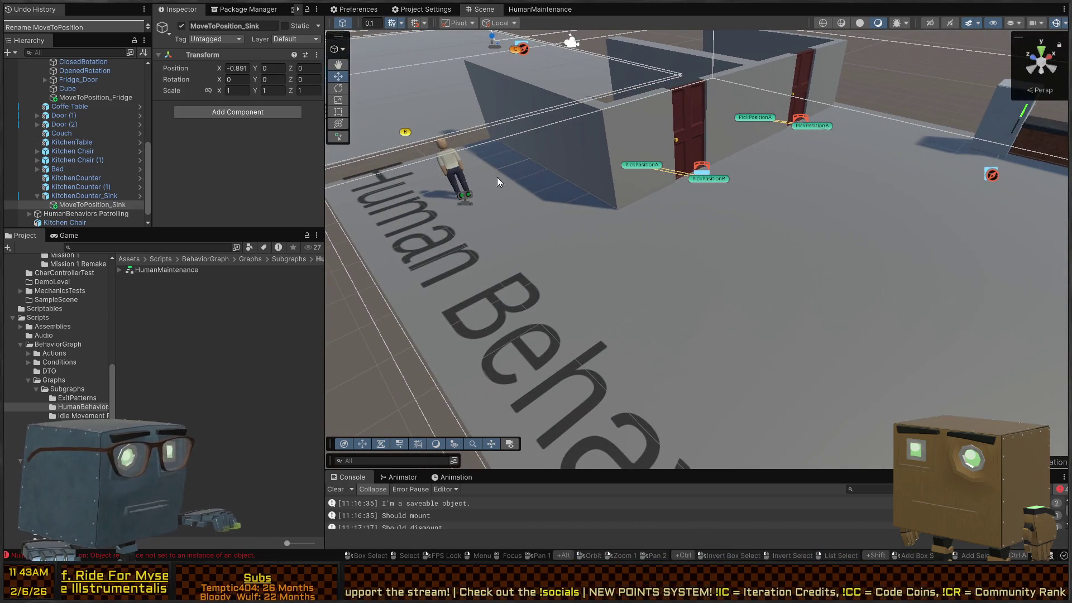
Step: Select the Patroller object and scroll to its Behavior Agent blackboard fields
click(465, 178)
scroll(216, 163, down, 3)
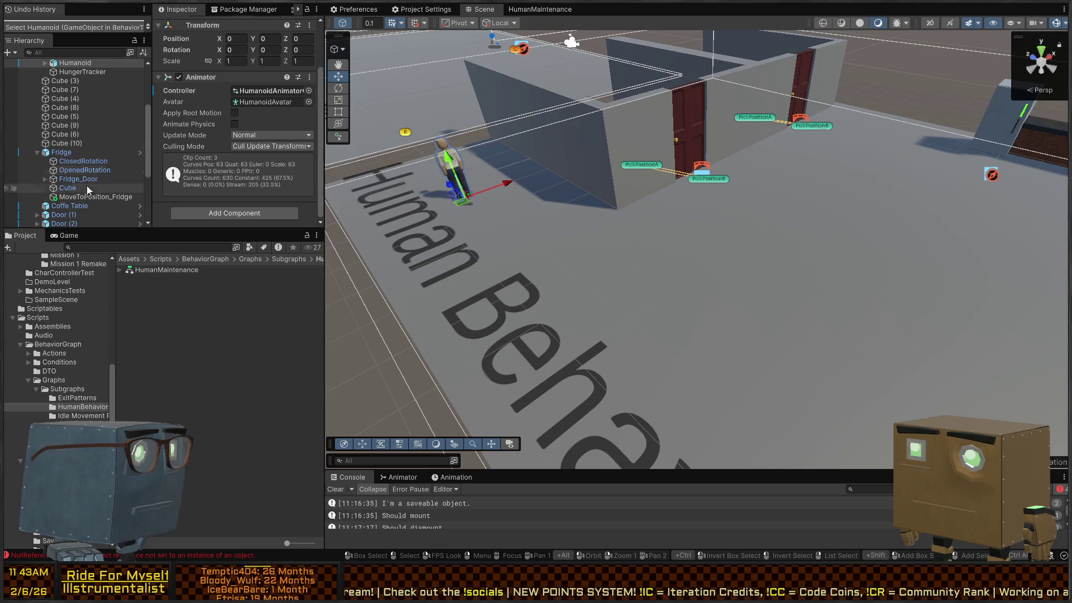
scroll(89, 90, up, 5)
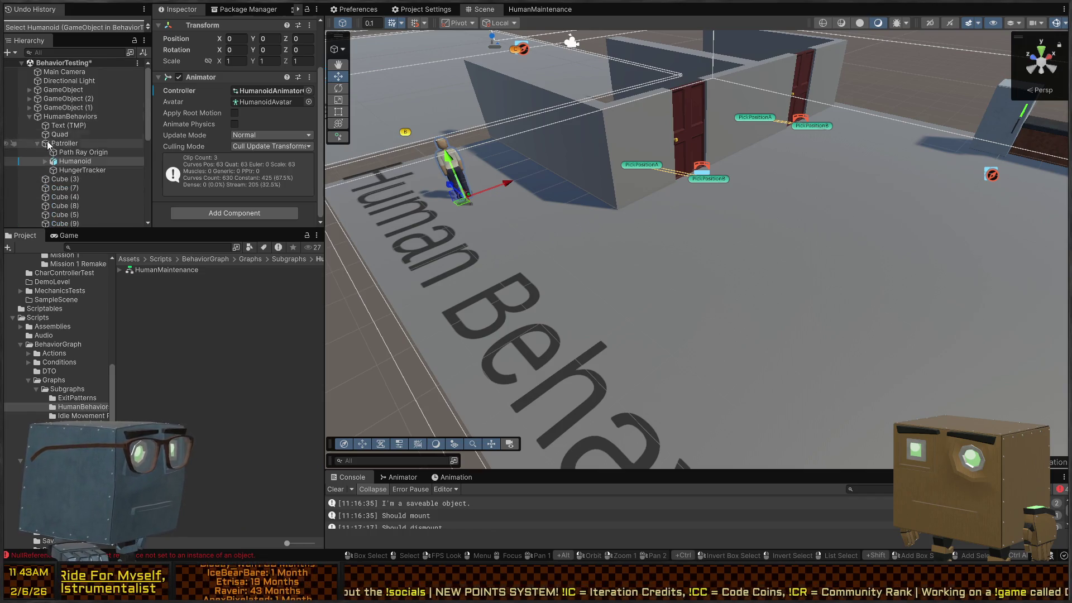
click(75, 144)
scroll(217, 132, down, 5)
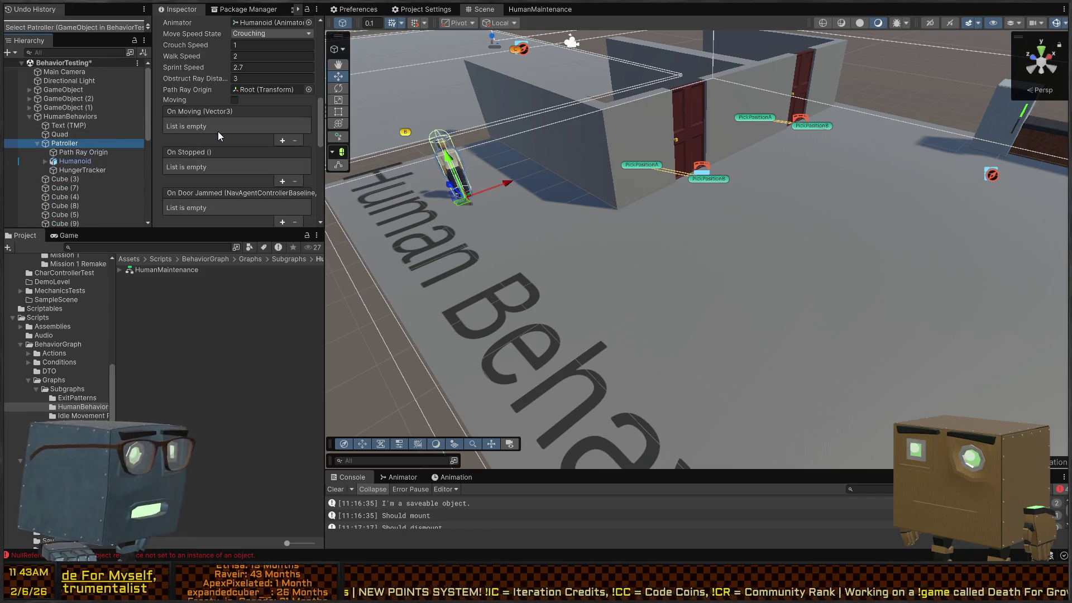
scroll(218, 132, down, 6)
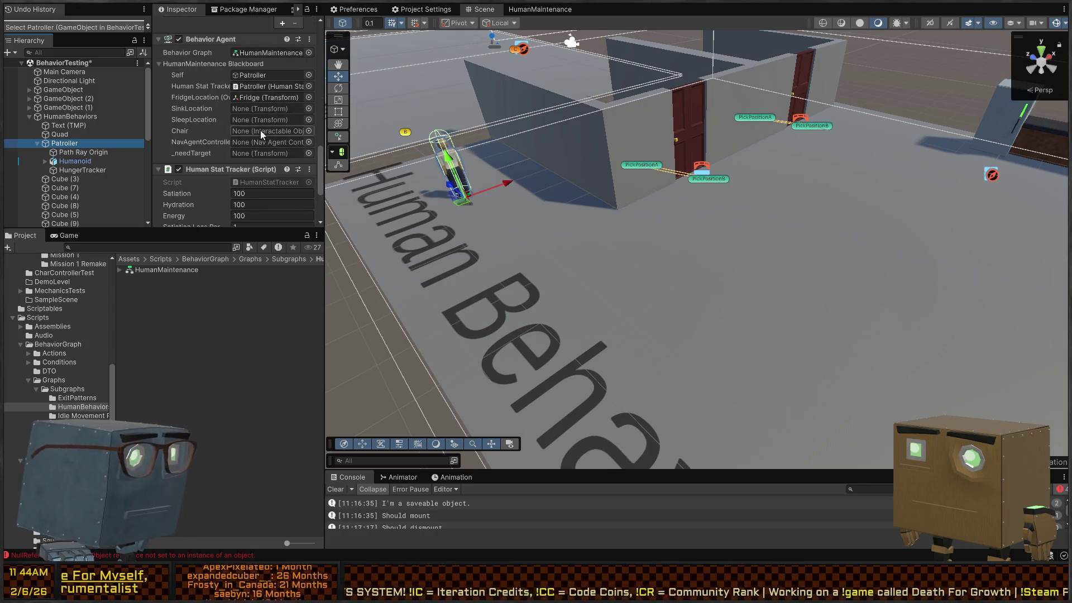
scroll(79, 159, down, 8)
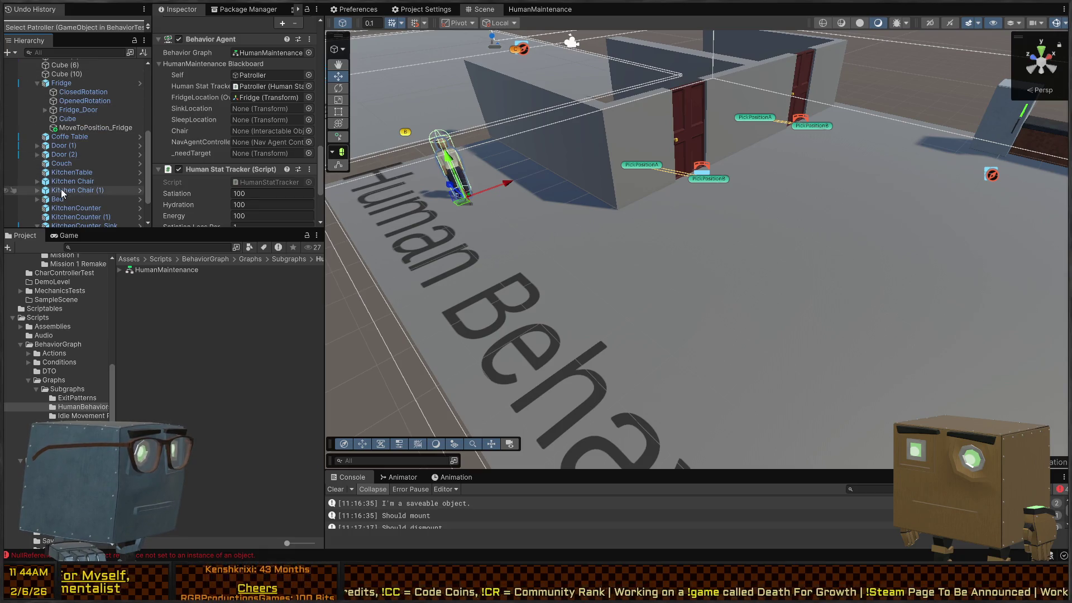
scroll(78, 203, down, 3)
Step: Assign MoveToPosition_Sink, MoveToPosition_Fridge and Bed to SinkLocation, FridgeLocation and SleepLocation
drag(74, 199, 262, 106)
scroll(77, 112, up, 3)
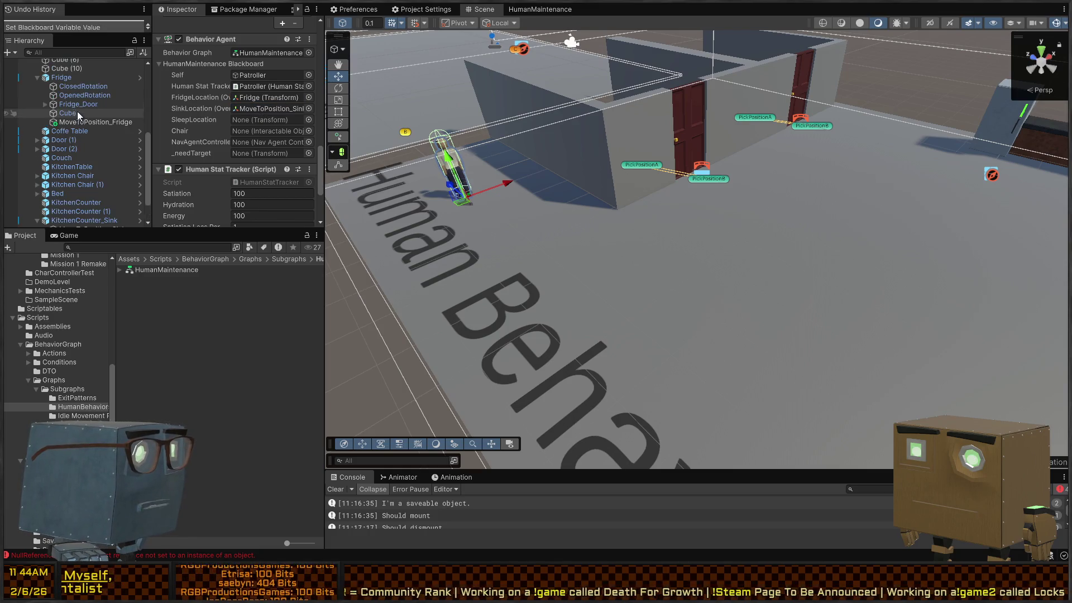
drag(93, 122, 250, 98)
scroll(83, 173, down, 3)
drag(69, 158, 257, 120)
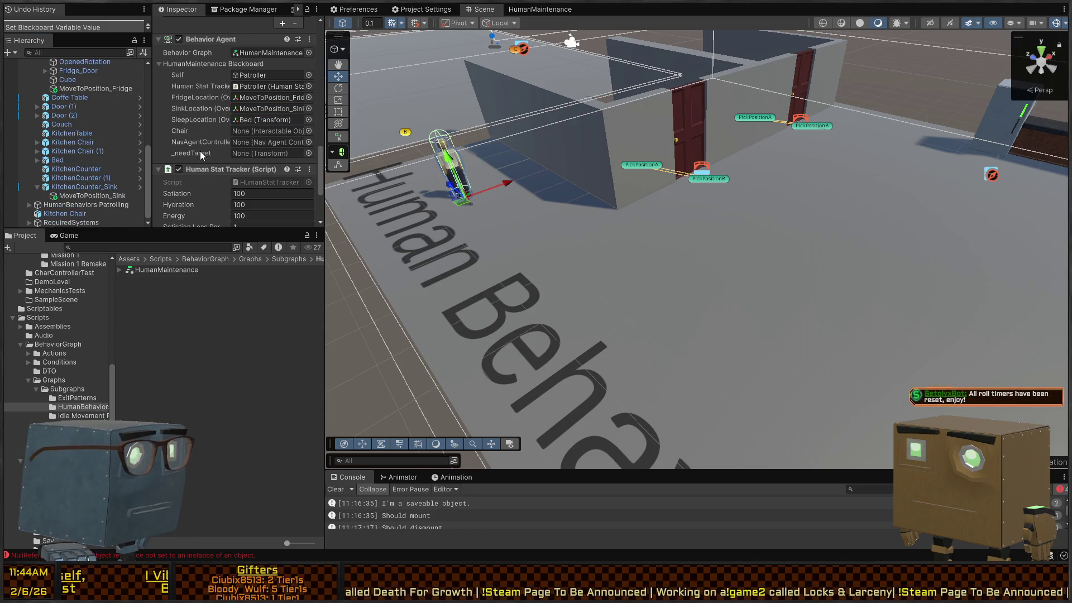
drag(563, 226, 491, 237)
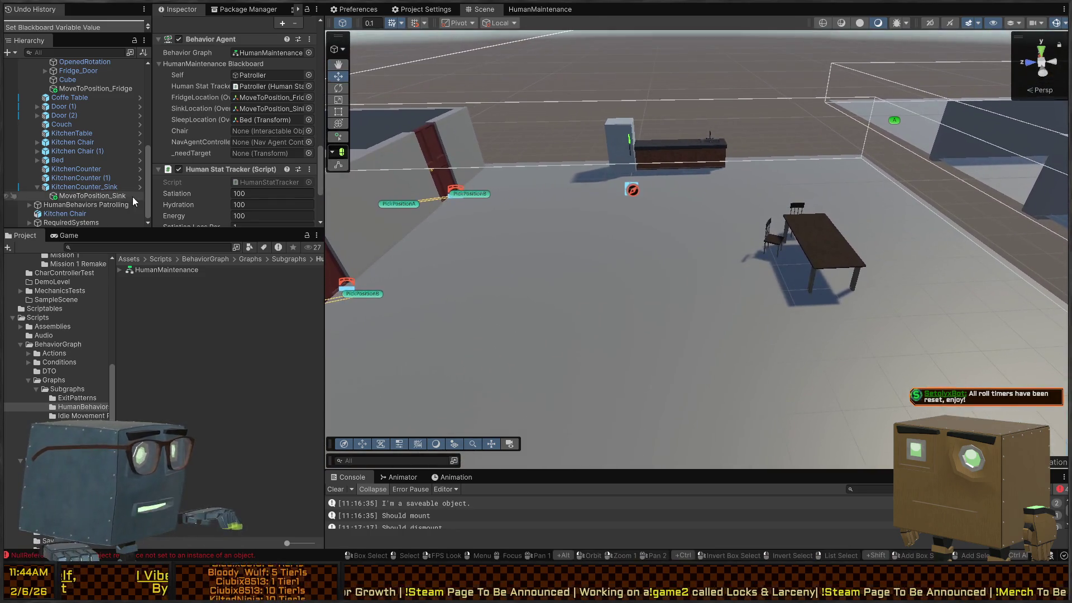
scroll(63, 135, up, 3)
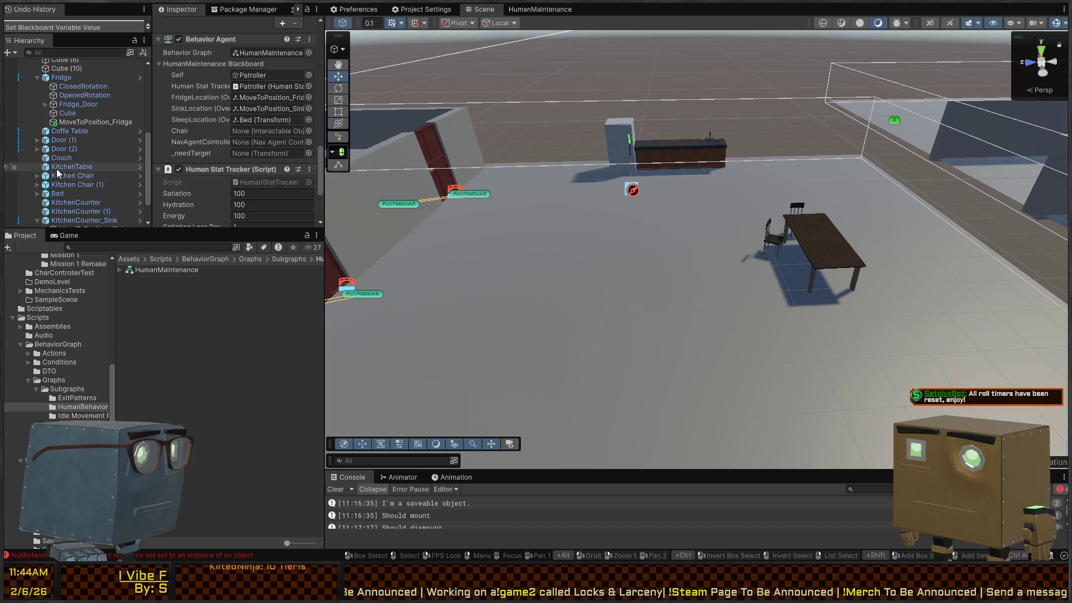
Step: Select the Patroller object and give the Hierarchy and Inspector more room
click(62, 177)
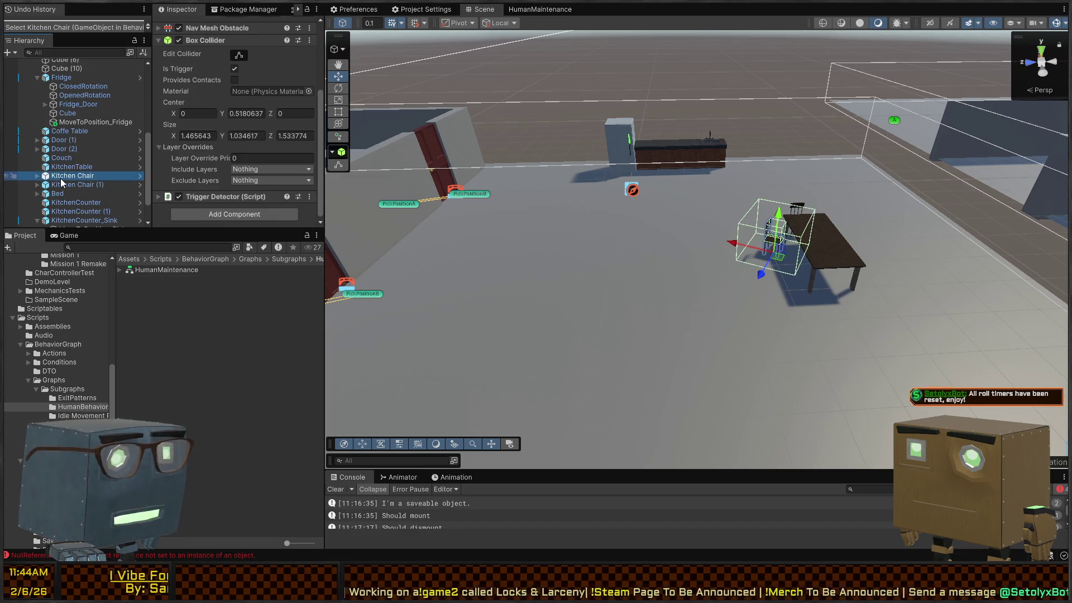
scroll(64, 82, up, 5)
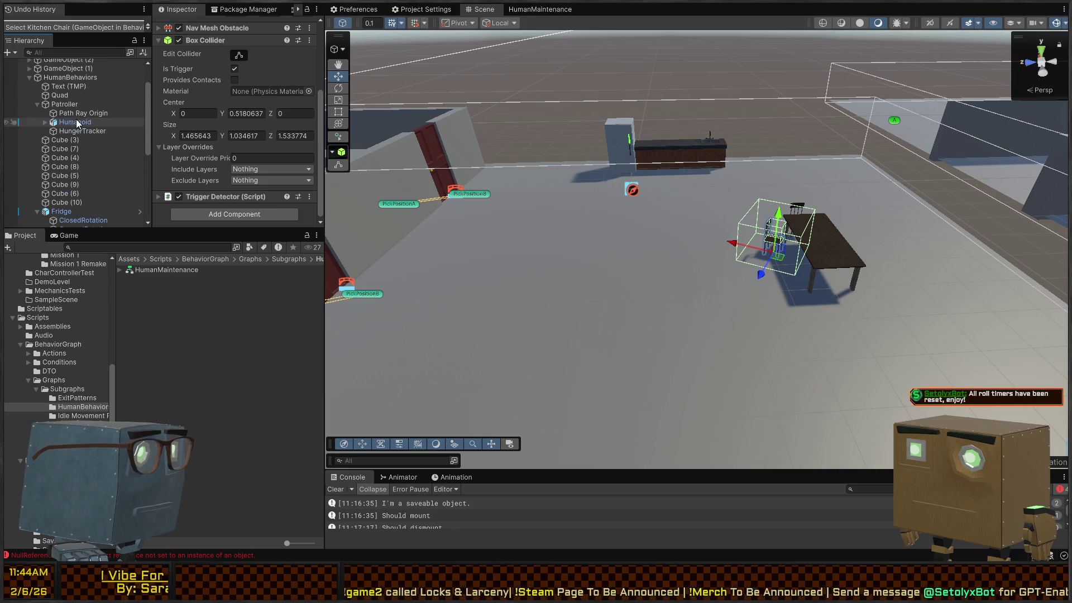
drag(424, 235, 389, 190)
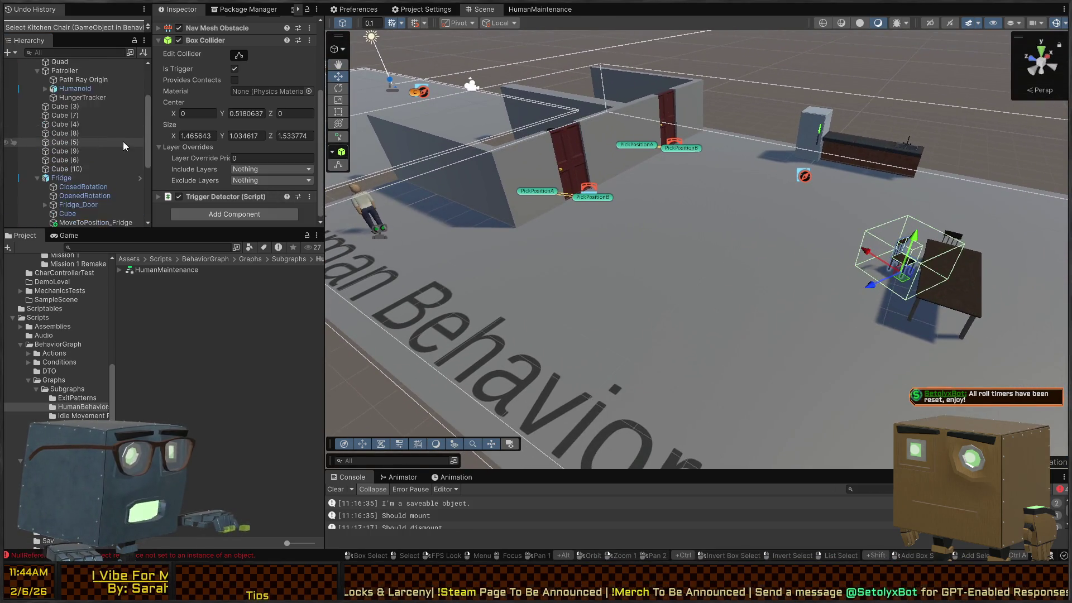
click(373, 218)
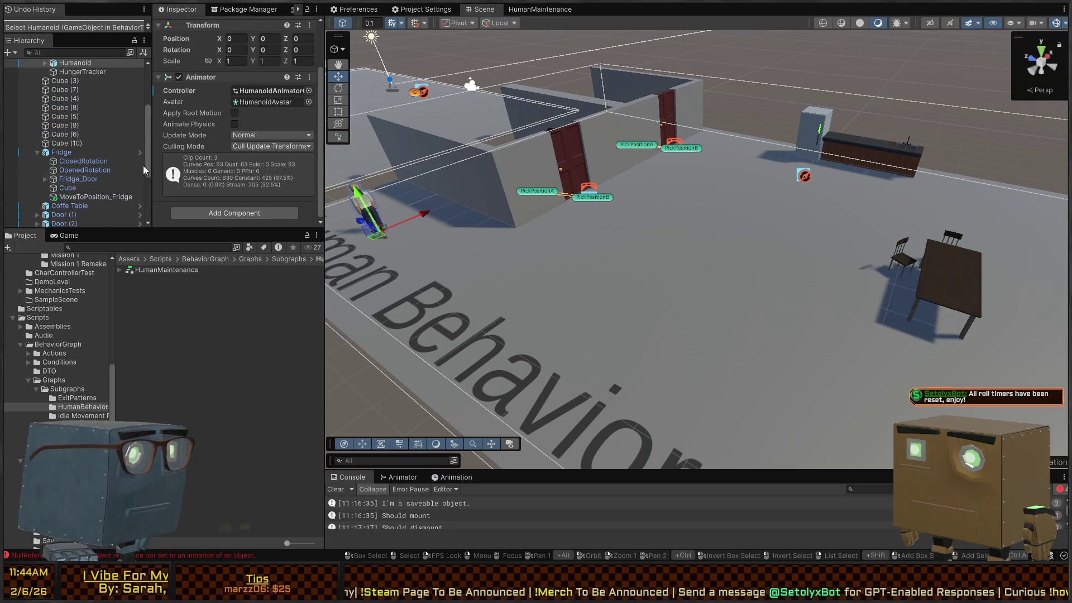
scroll(64, 108, up, 3)
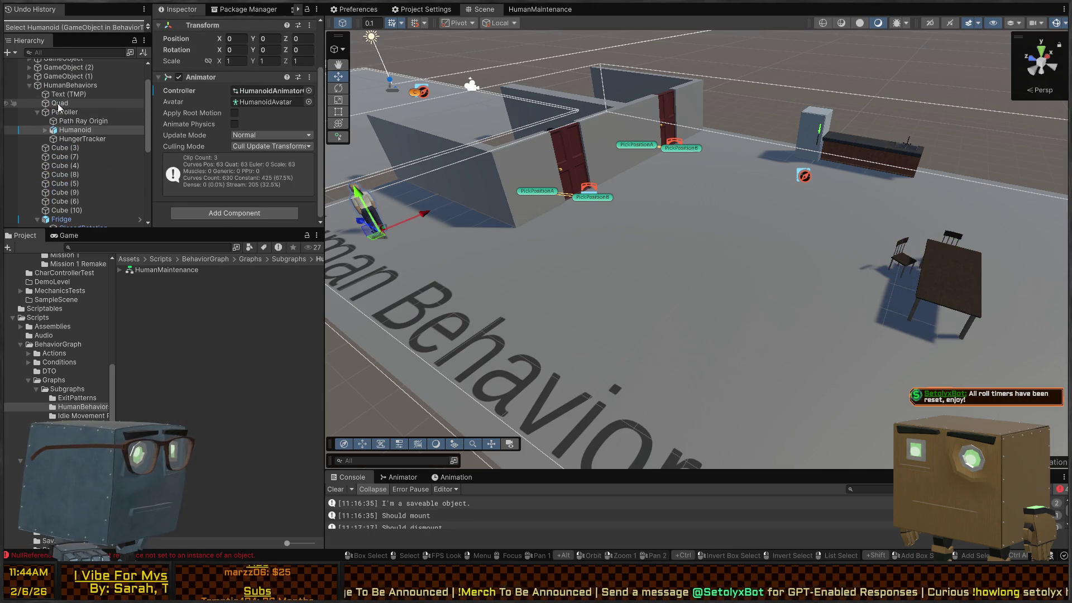
click(63, 111)
drag(146, 228, 146, 523)
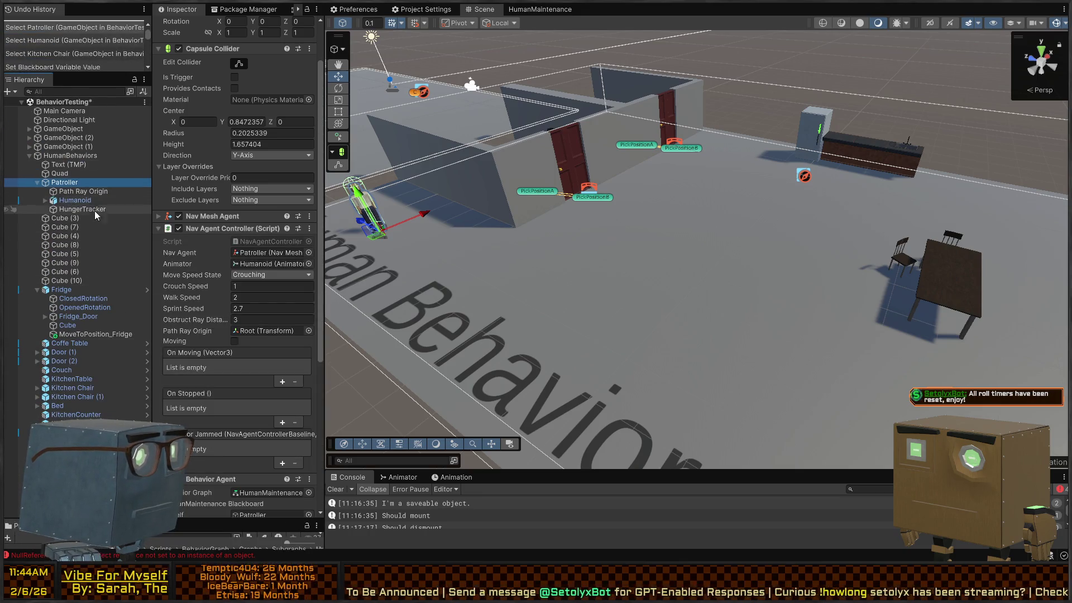
Step: Assign the child Kitchen Chair to Chair and Patroller to NavAgentController, then save the scene
scroll(231, 290, down, 5)
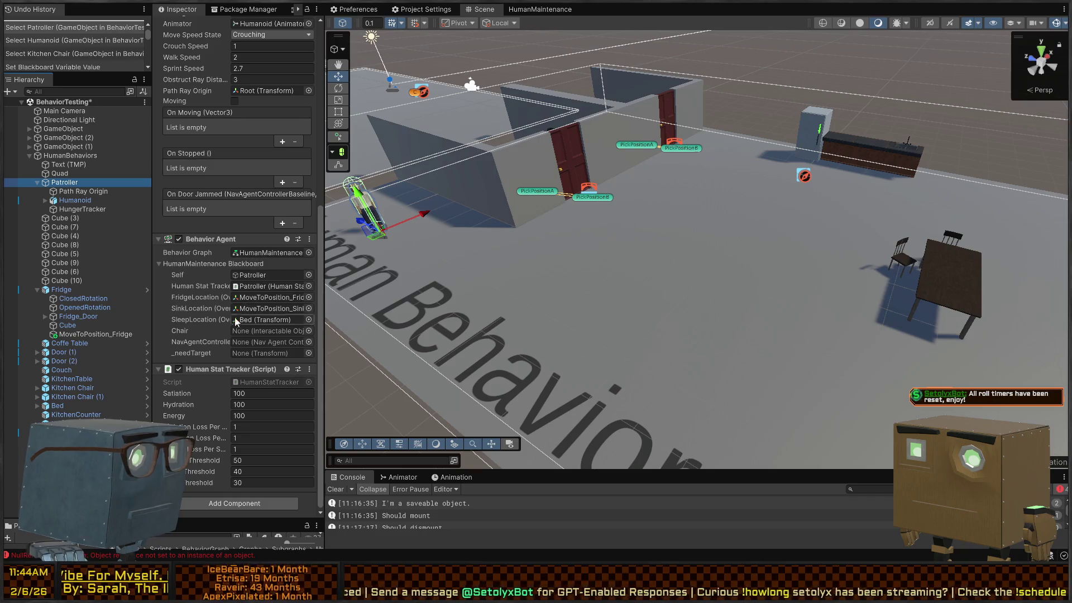
scroll(220, 354, up, 3)
scroll(219, 354, down, 2)
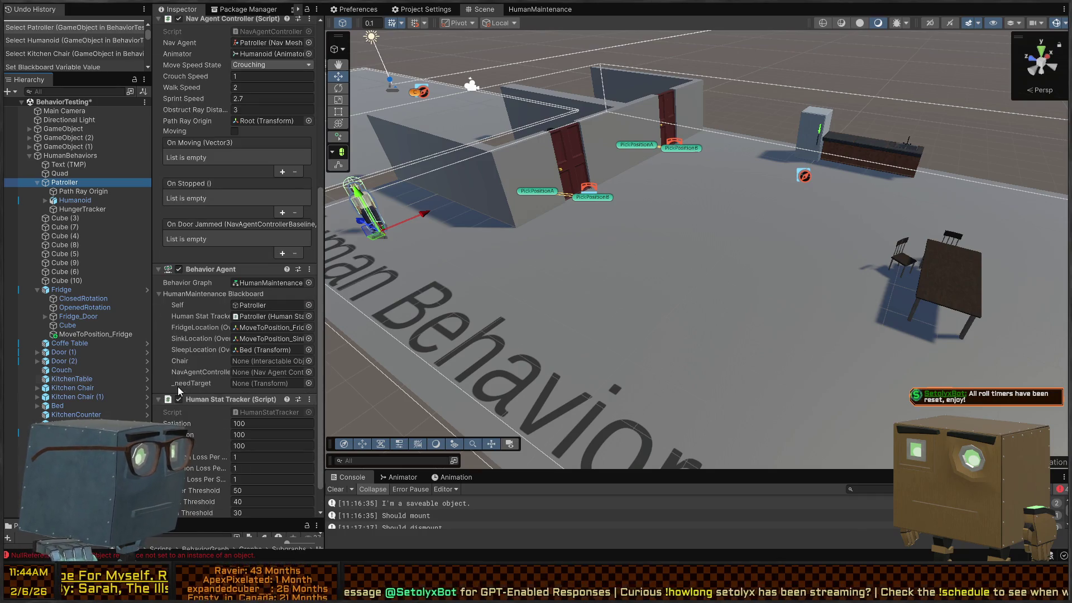
mouse_move(71, 388)
mouse_down()
mouse_move(268, 385)
mouse_move(267, 360)
mouse_move(286, 365)
mouse_up()
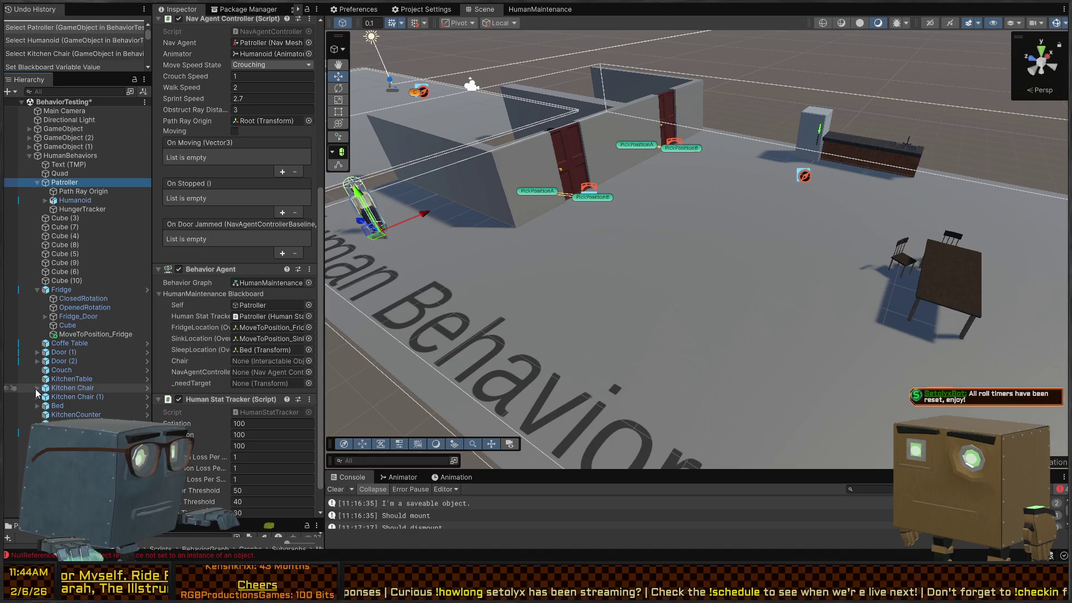
click(37, 388)
drag(78, 396, 257, 363)
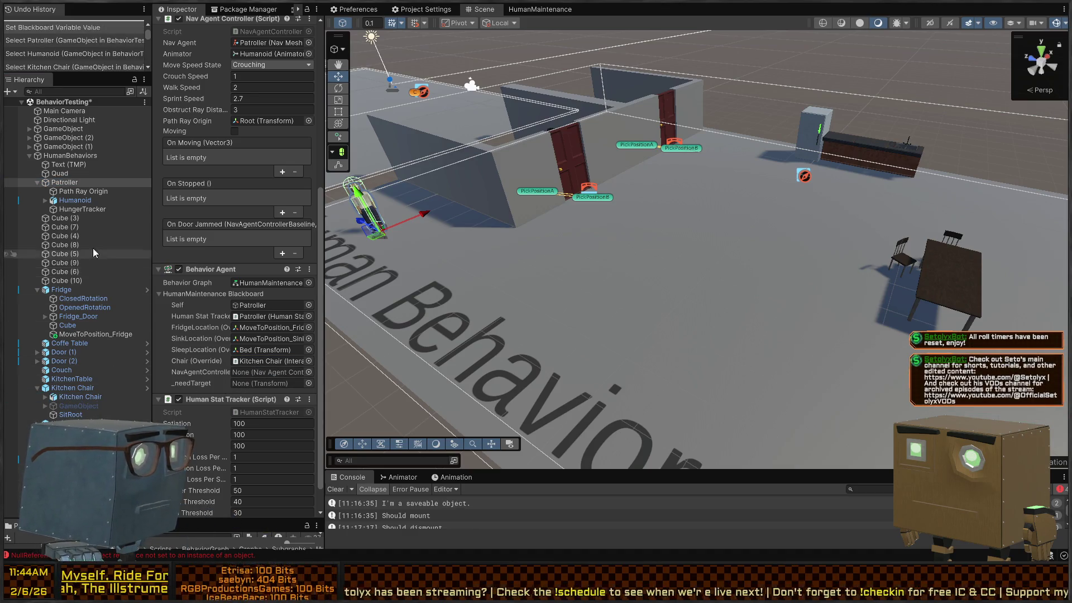
mouse_move(63, 186)
mouse_down()
mouse_move(214, 316)
mouse_move(240, 372)
mouse_up()
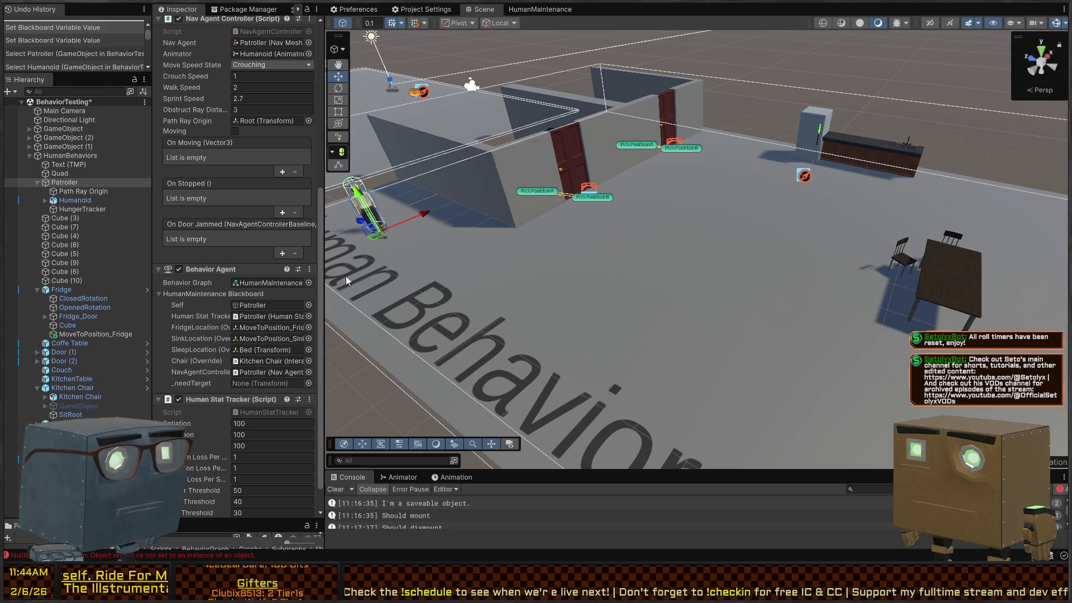
key(ctrl+s)
click(545, 9)
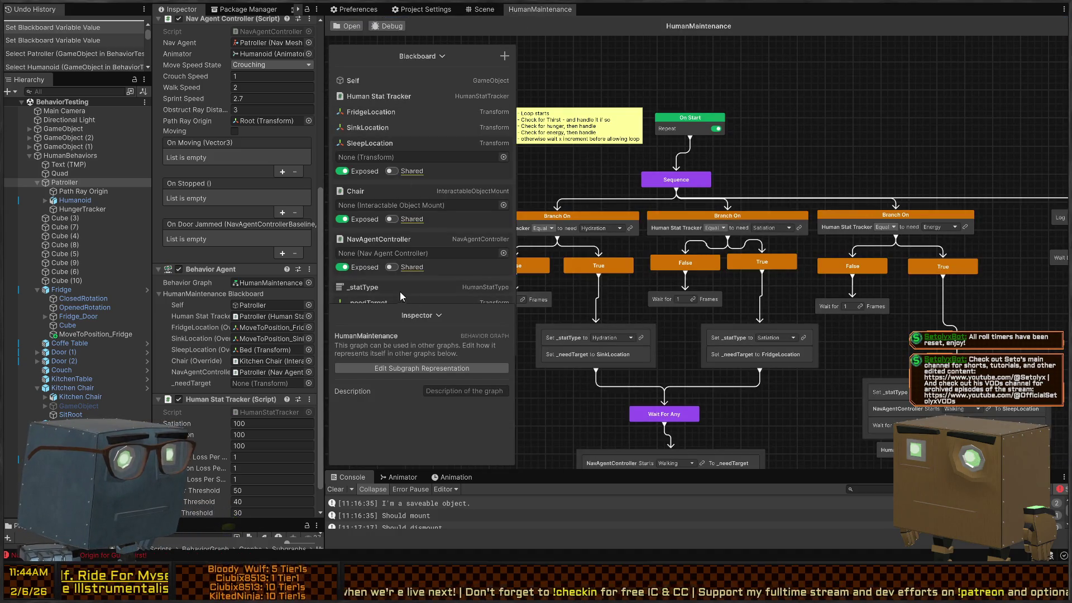
Step: Unexpose the _needTarget variable, then run a brief Play test watching Patroller walk
drag(468, 318, 676, 326)
click(344, 331)
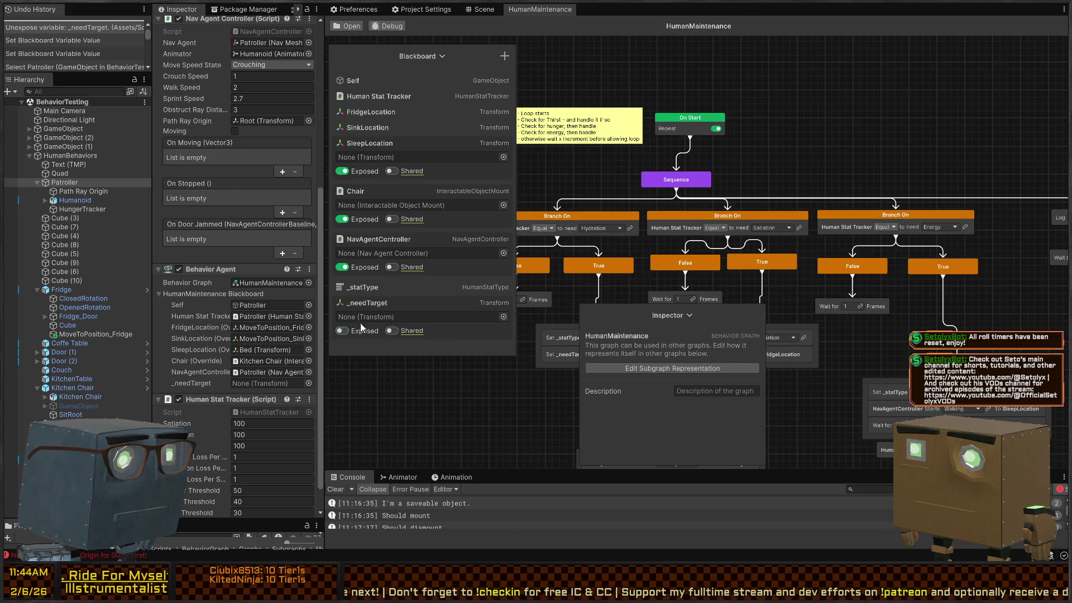
click(479, 8)
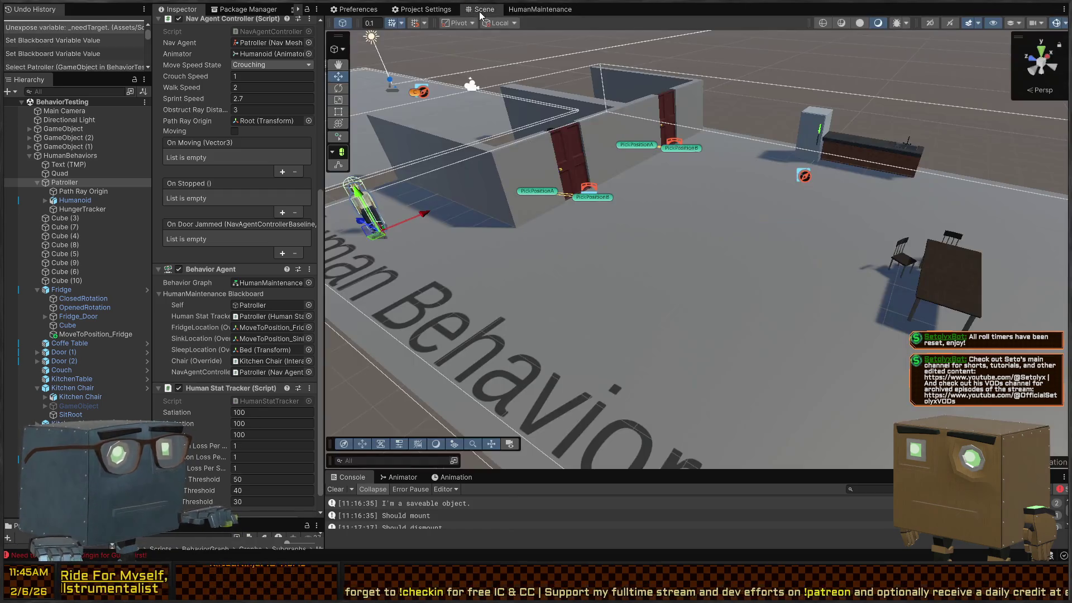
drag(650, 204, 495, 337)
key(ctrl+p)
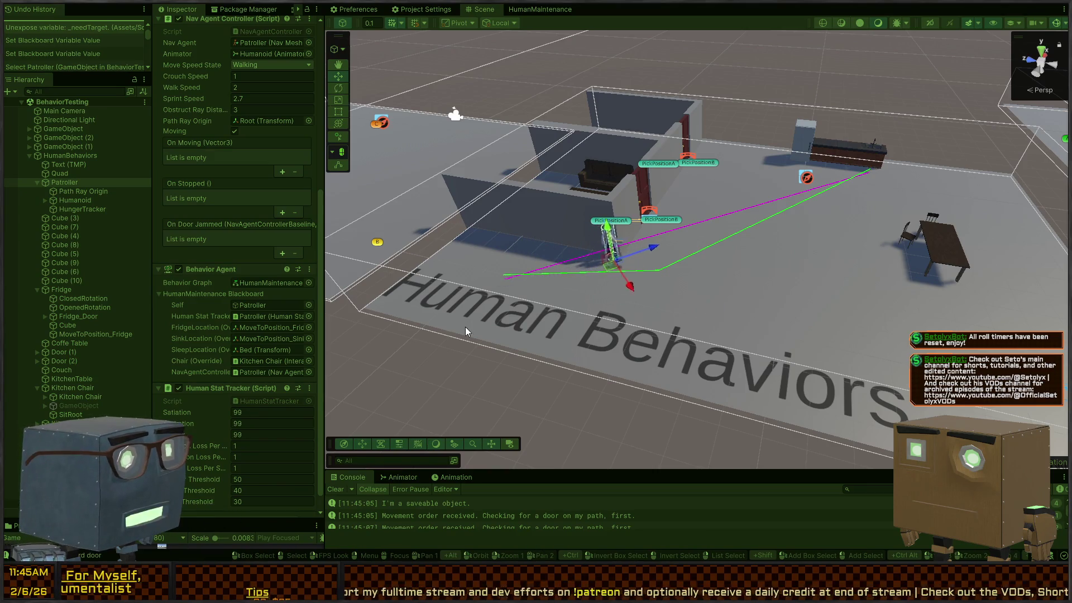
scroll(201, 397, down, 1)
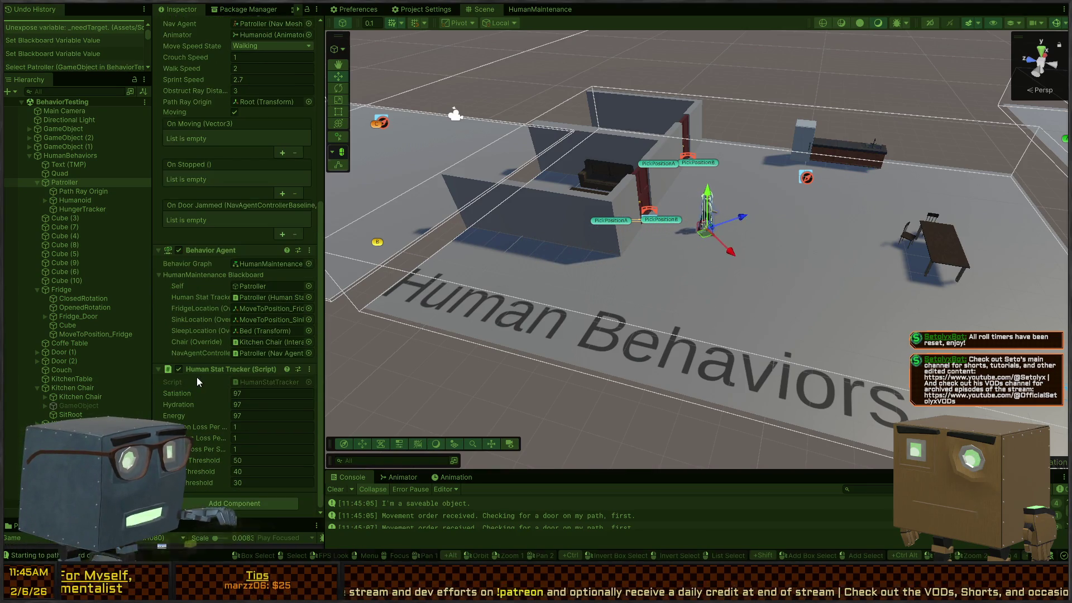
key(ctrl+p)
Step: Open the Hydration Branch On node's script, HungerCheckCondition.cs, in Visual Studio
click(529, 9)
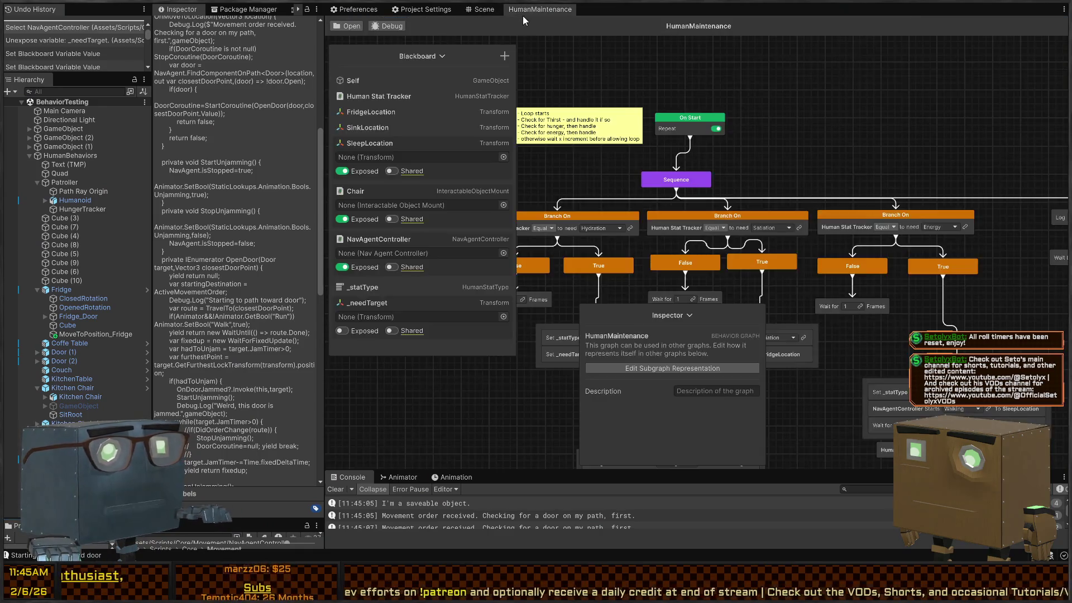
mouse_move(655, 263)
mouse_down()
mouse_move(720, 107)
mouse_move(715, 152)
mouse_up()
scroll(716, 152, up, 2)
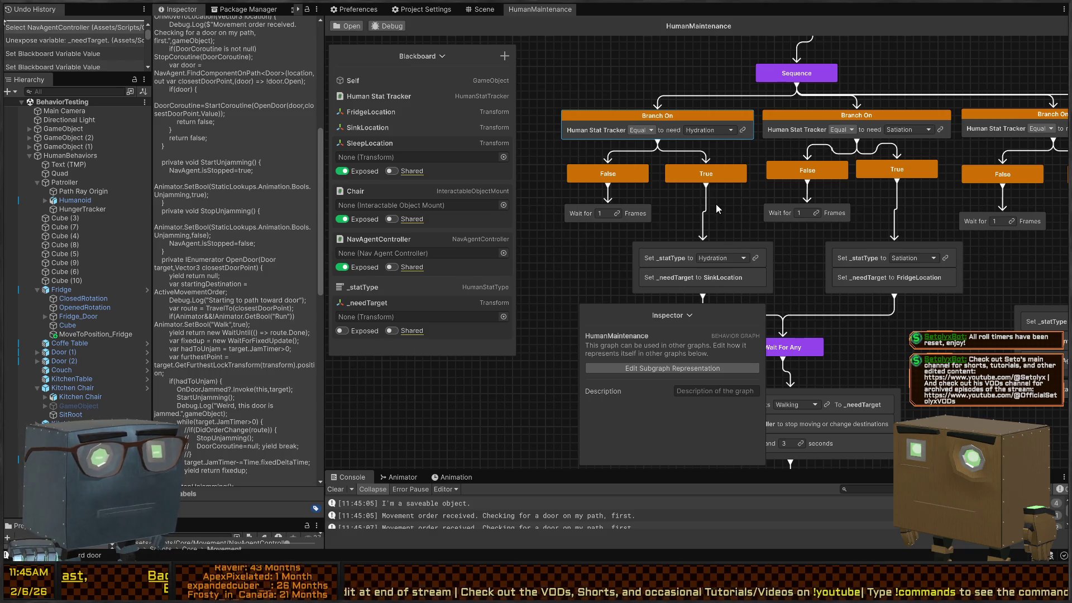
double_click(657, 120)
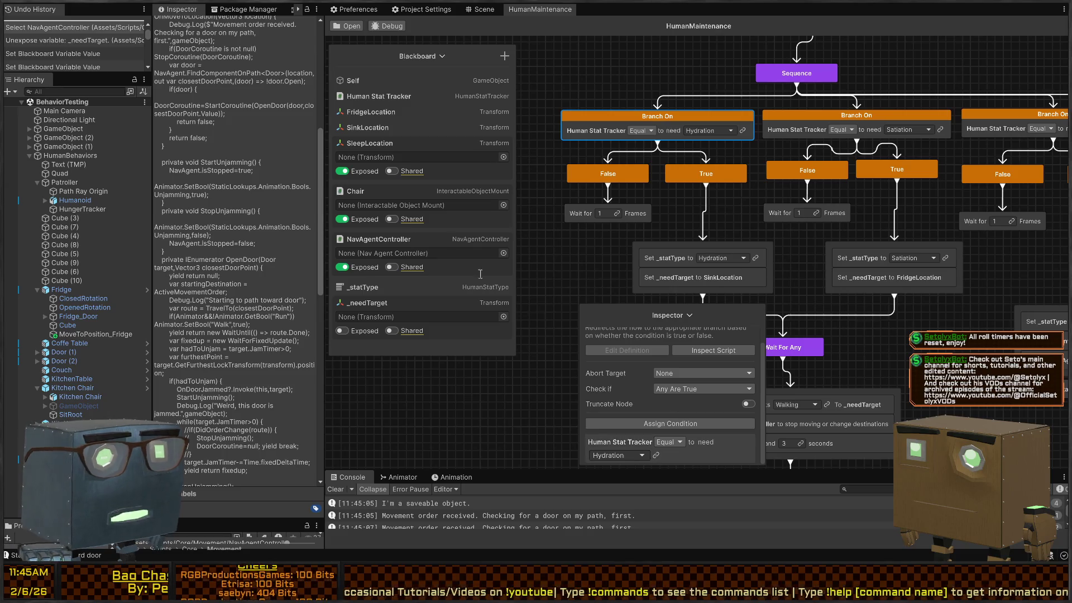
key(alt+Tab)
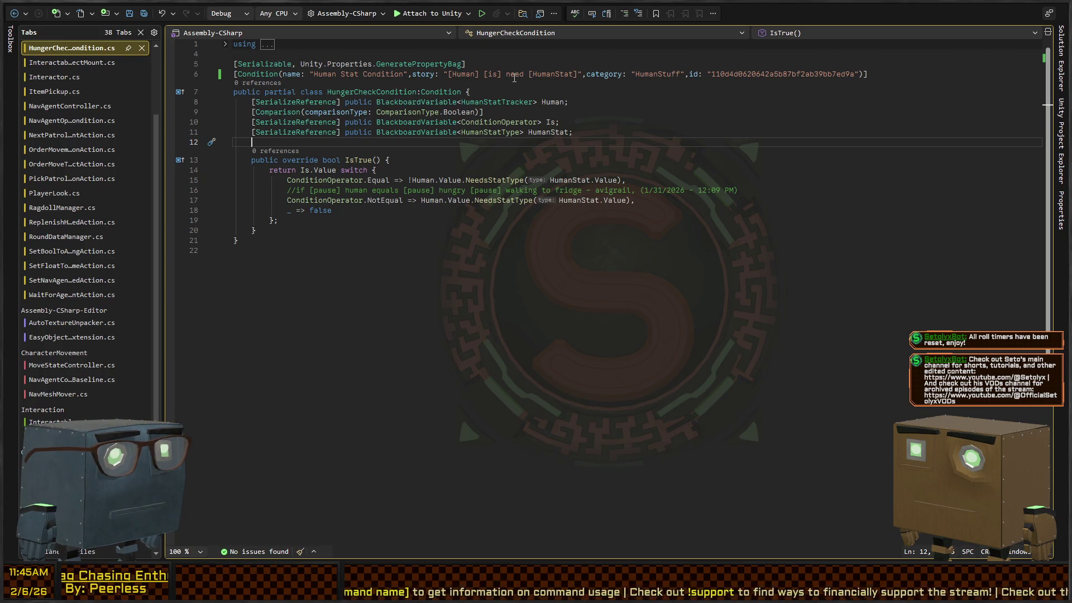
Step: Remove the word 'need' from the condition's story text, then head back to Unity
double_click(516, 74)
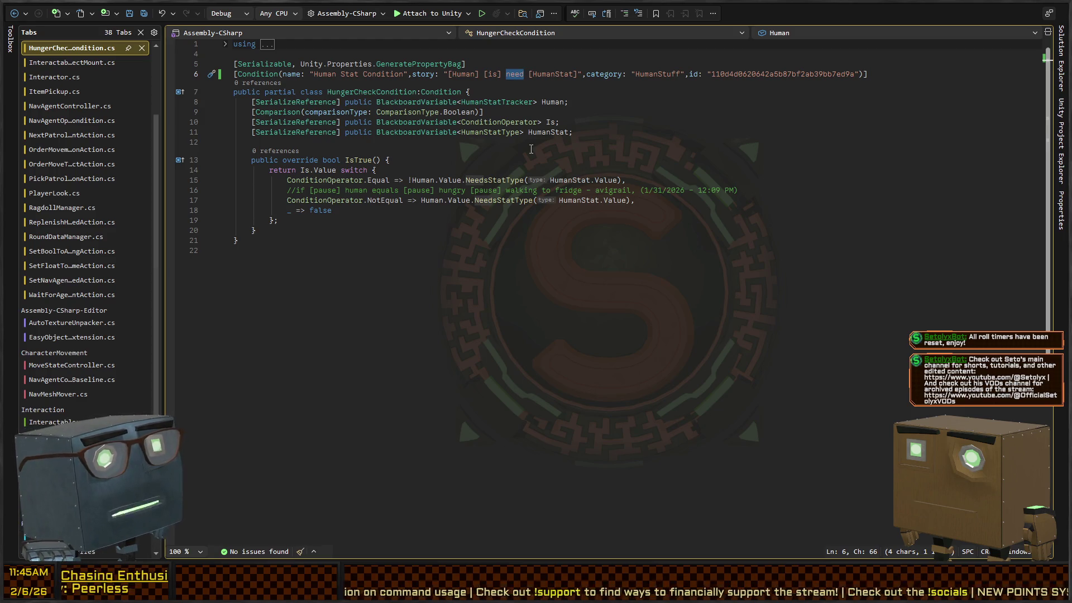
key(BackSpace)
key(BackSpace)
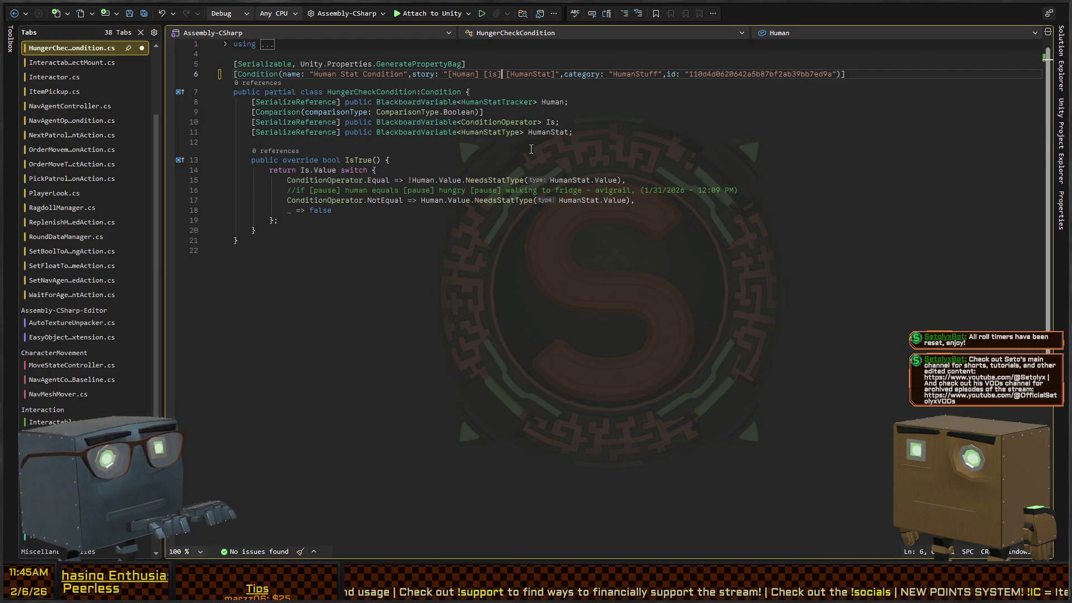
key(Down)
key(Down)
key(Down)
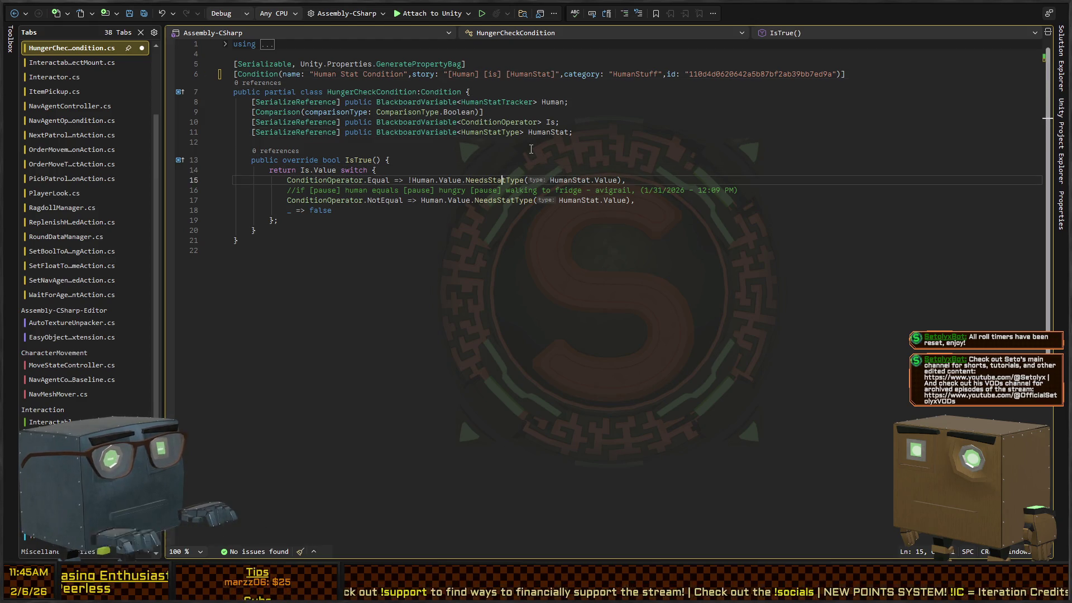
key(ctrl+Left)
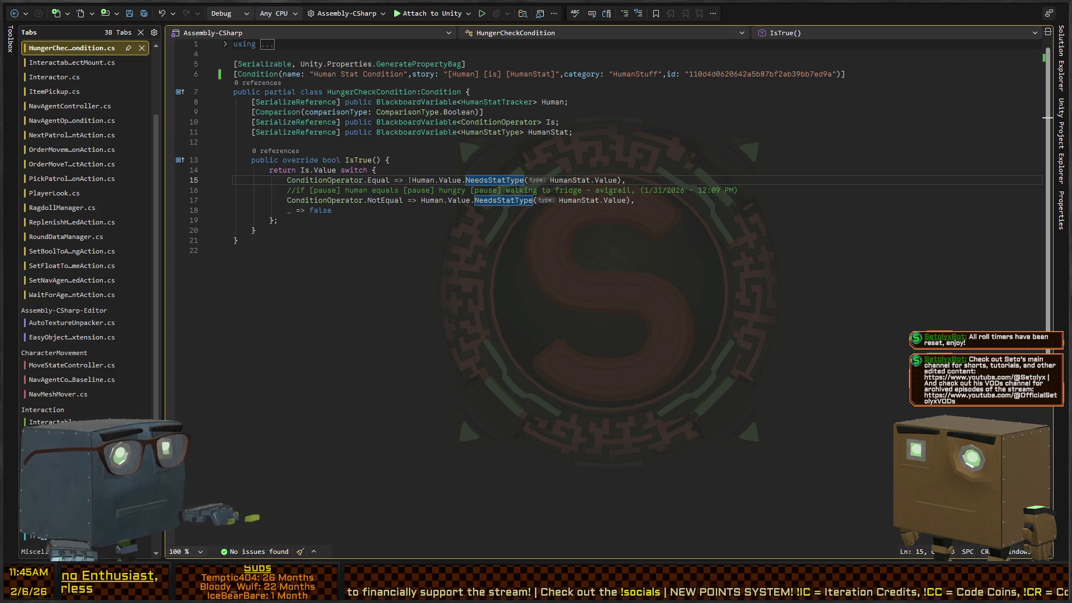
key(alt+Tab)
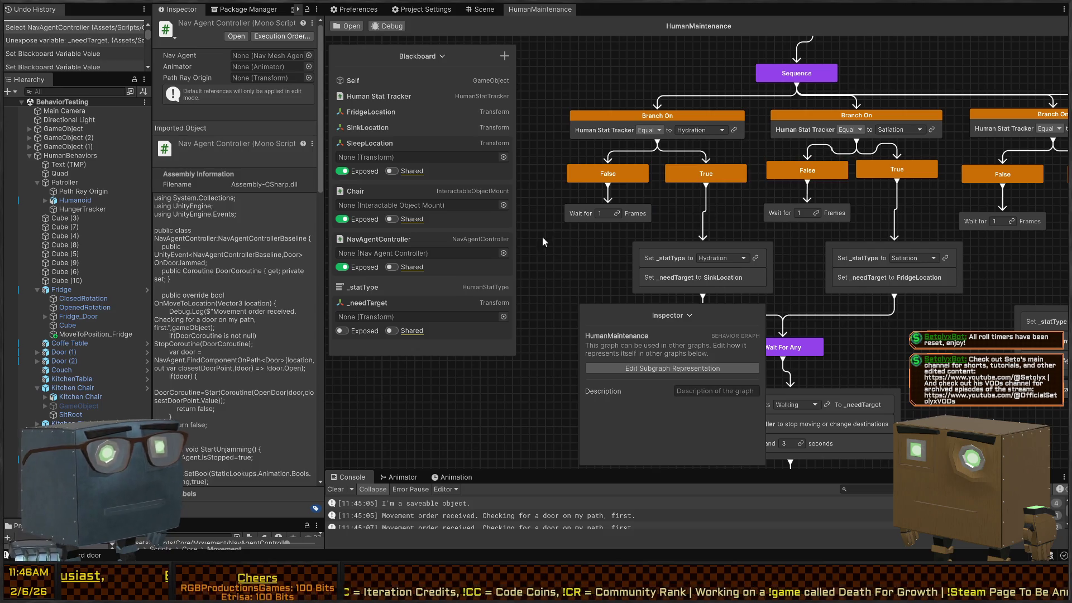
Step: Switch the Satiation and Energy branch comparisons from Equal to Not Equal
click(645, 146)
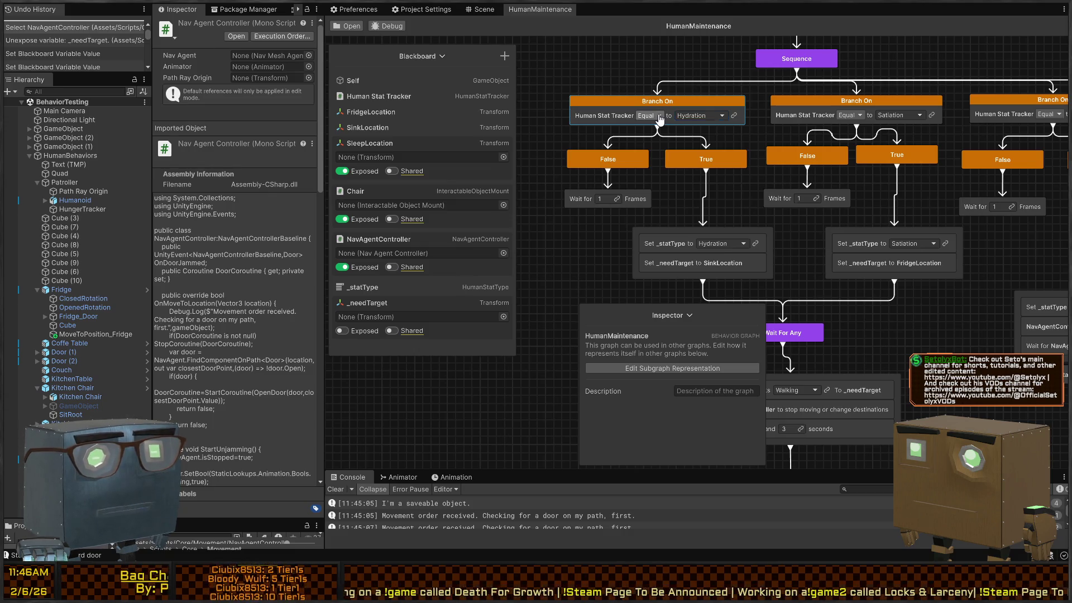
drag(860, 126, 730, 135)
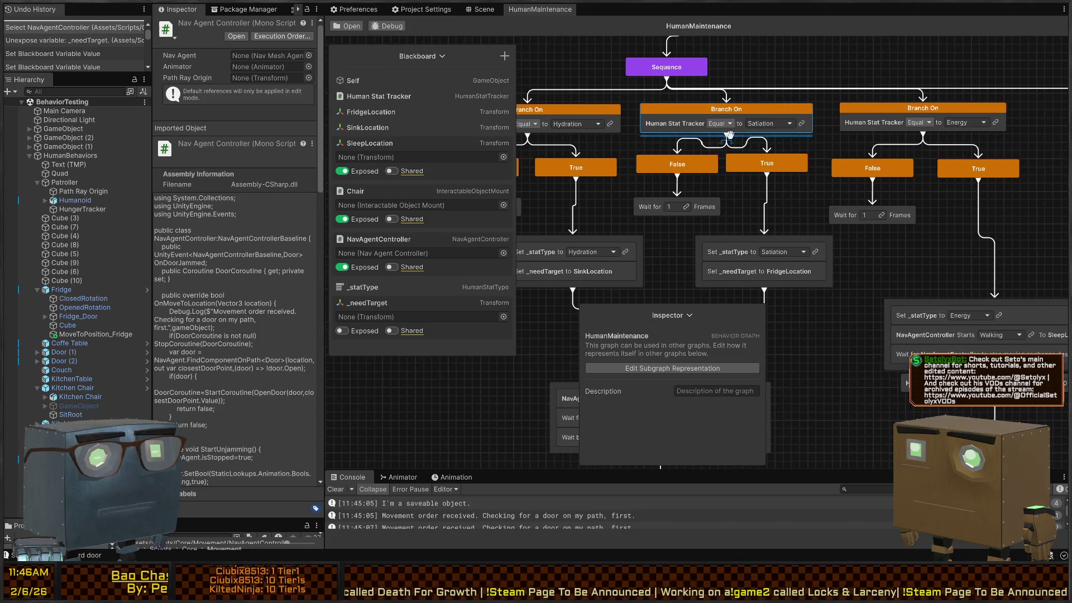
click(735, 128)
click(718, 126)
click(736, 154)
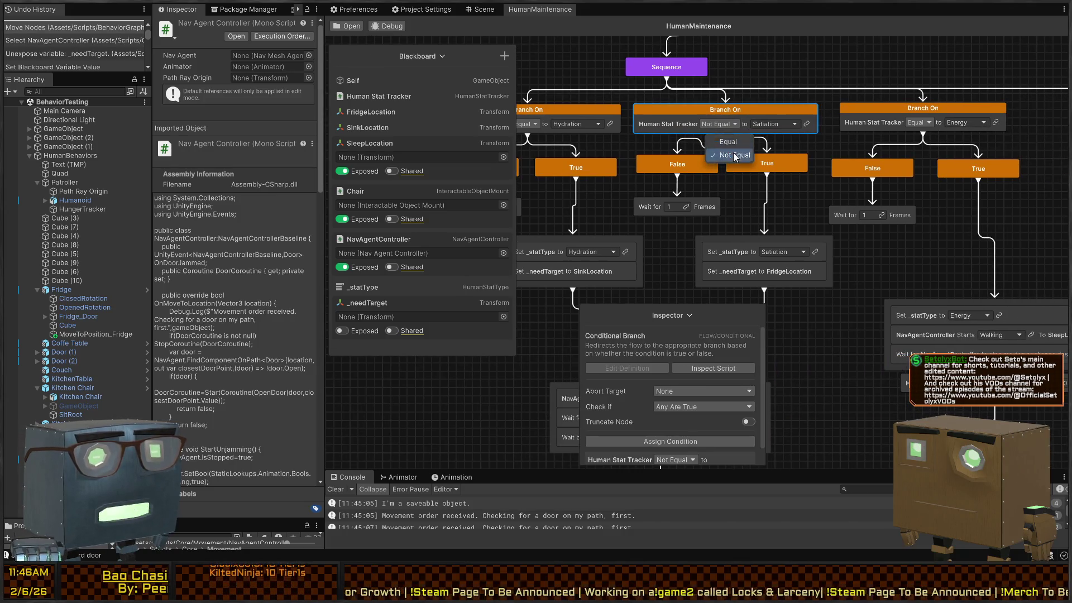
click(917, 123)
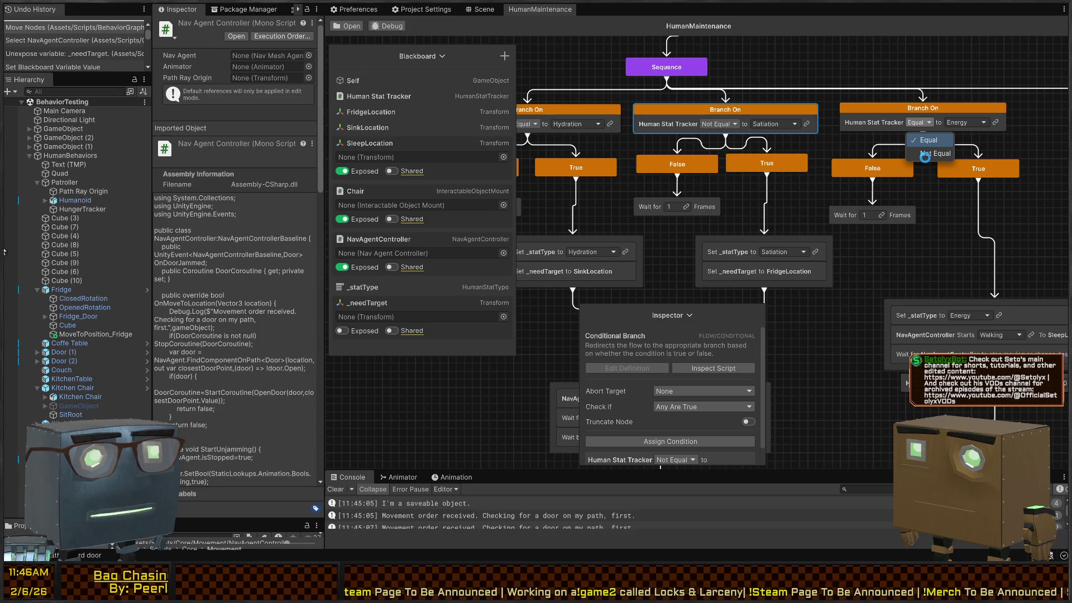
click(925, 155)
mouse_move(668, 156)
mouse_down()
mouse_move(735, 159)
mouse_move(755, 182)
mouse_up()
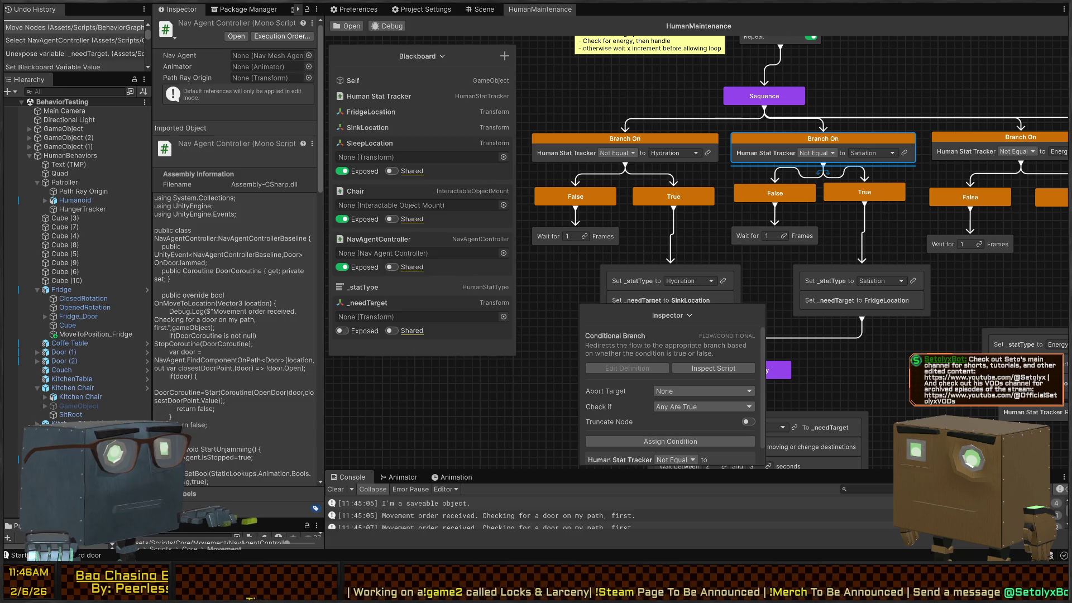
Step: Recheck the condition code in Visual Studio, then start Play mode to test the graph
key(alt+Tab)
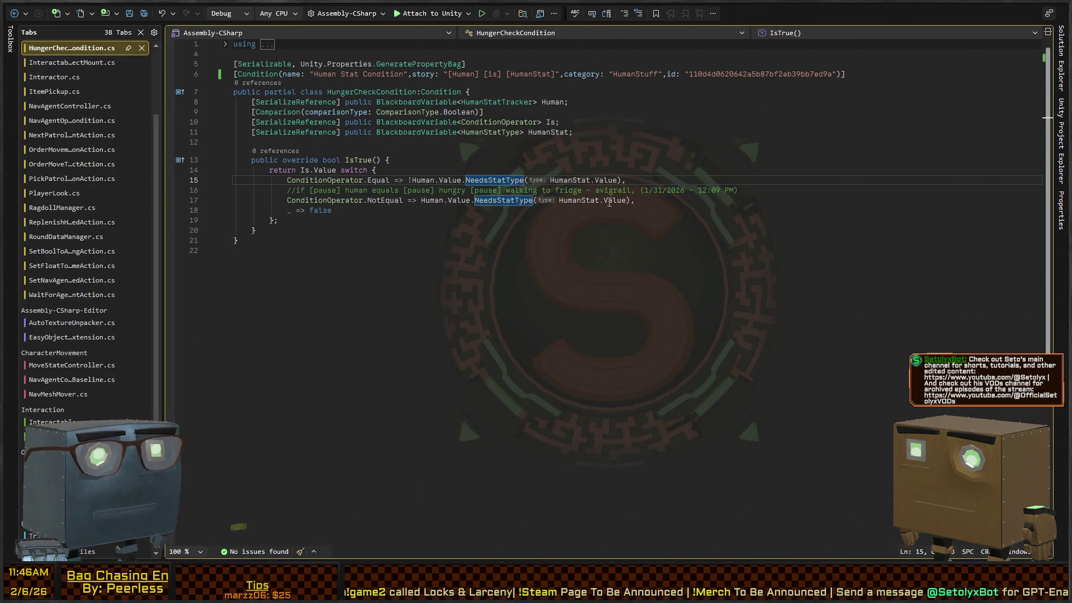
key(alt+Tab)
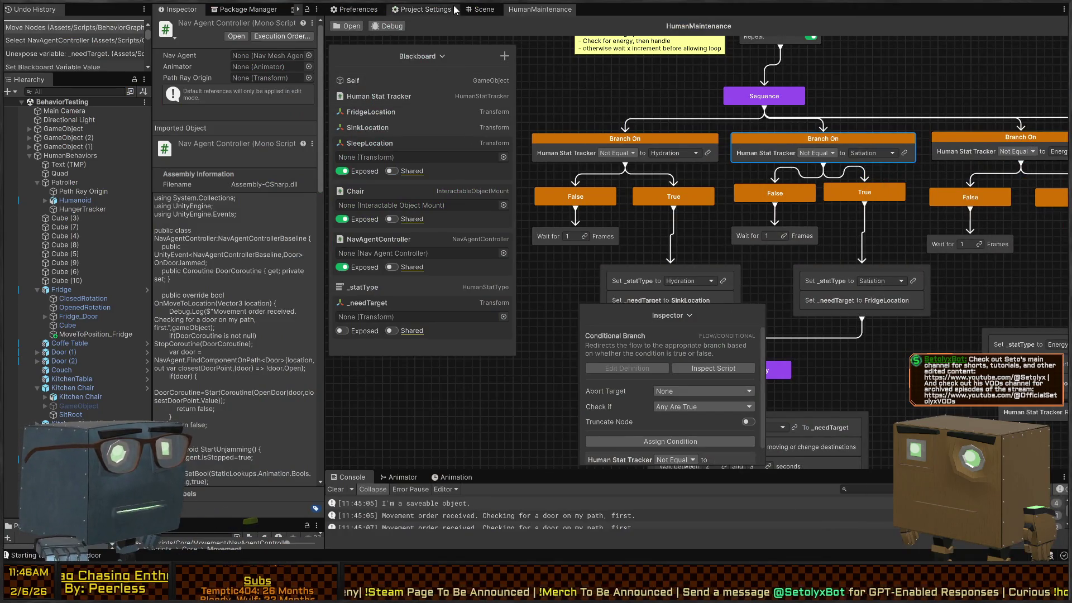
key(ctrl+p)
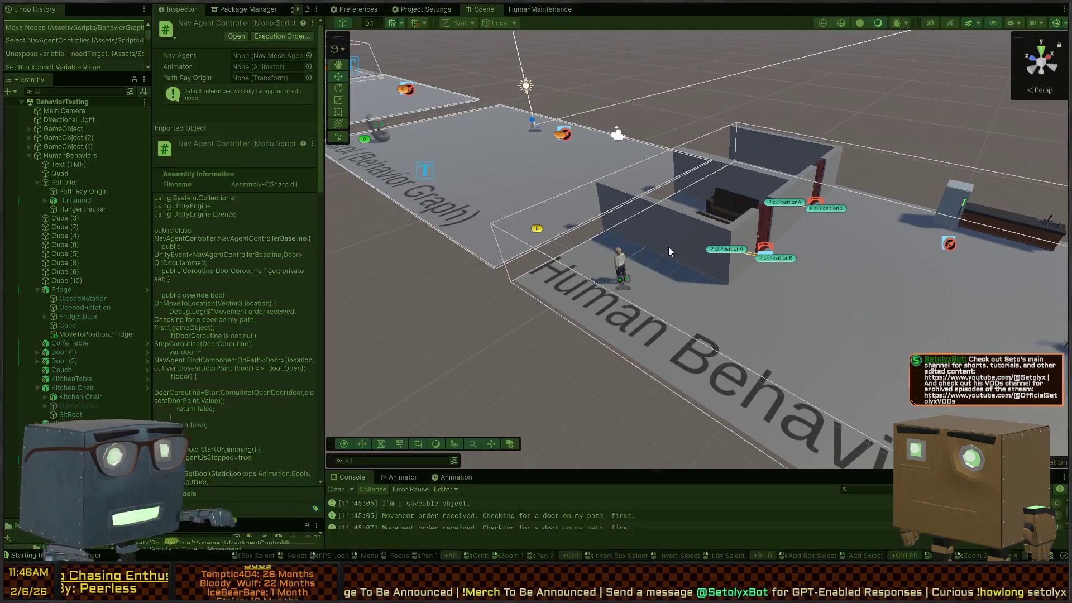
key(w)
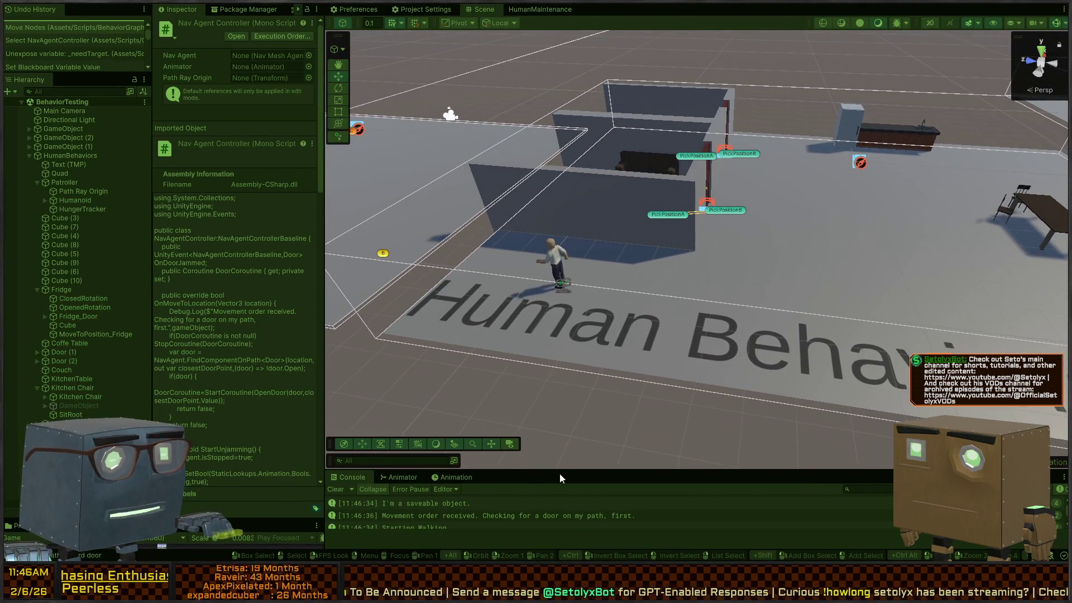
Step: Enlarge the Console and inspect the "I'm completely fine!" log entry
key(s)
drag(498, 471, 499, 350)
click(454, 465)
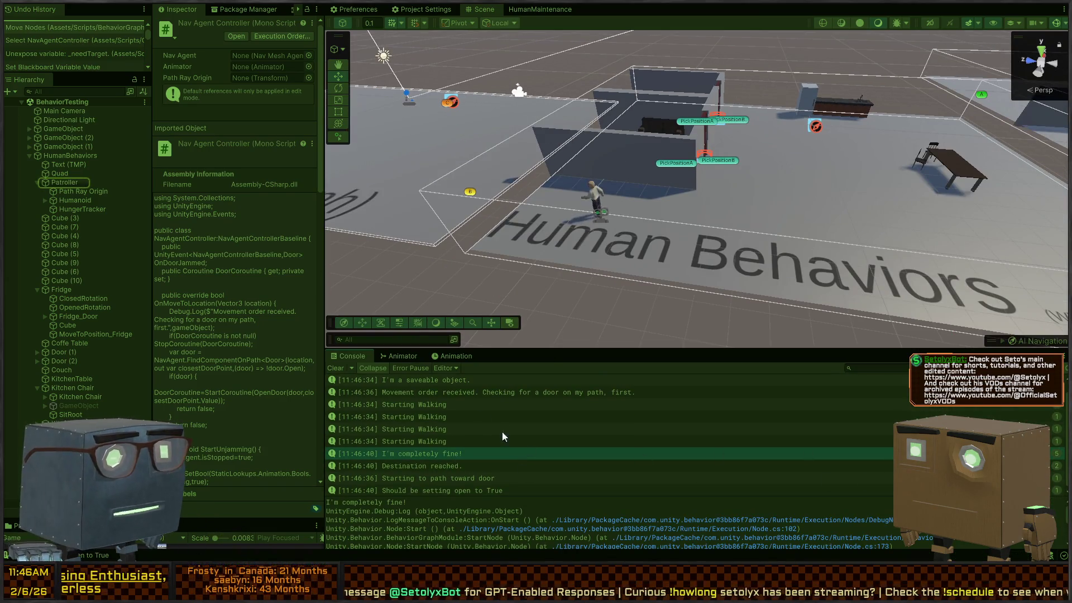
Step: Dock the widened HumanMaintenance graph beside the Scene view, collapsing its inspector and Blackboard panels
click(538, 10)
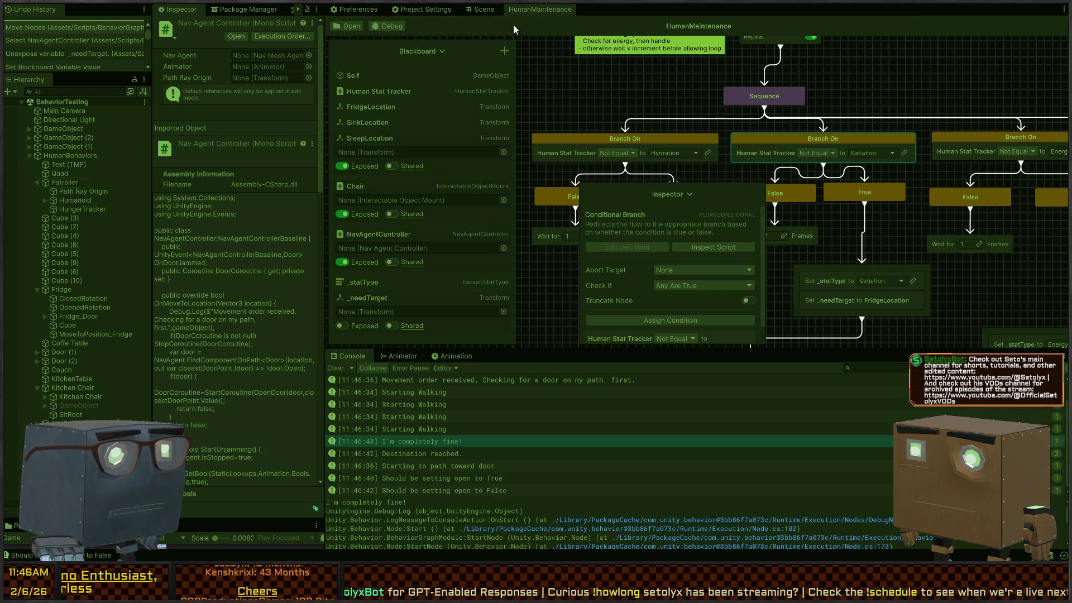
drag(689, 26, 649, 125)
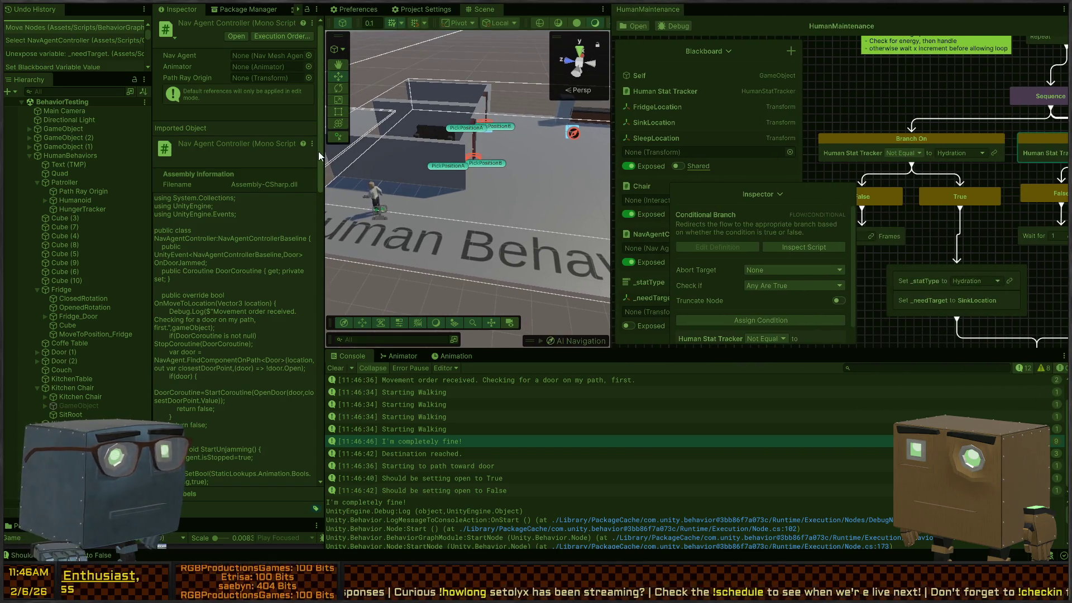
drag(324, 144, 208, 144)
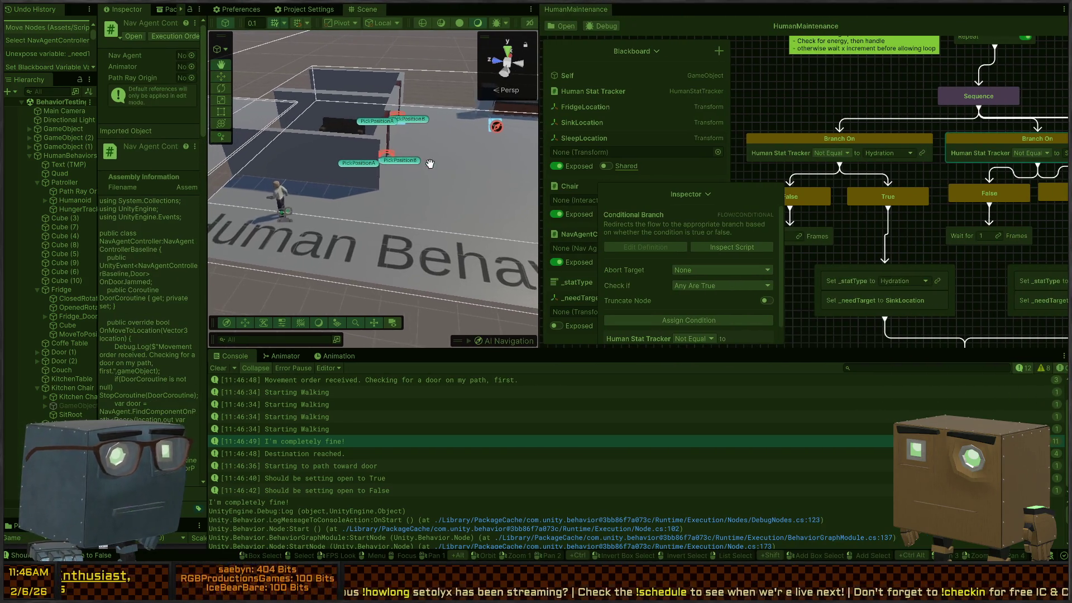
scroll(919, 140, down, 3)
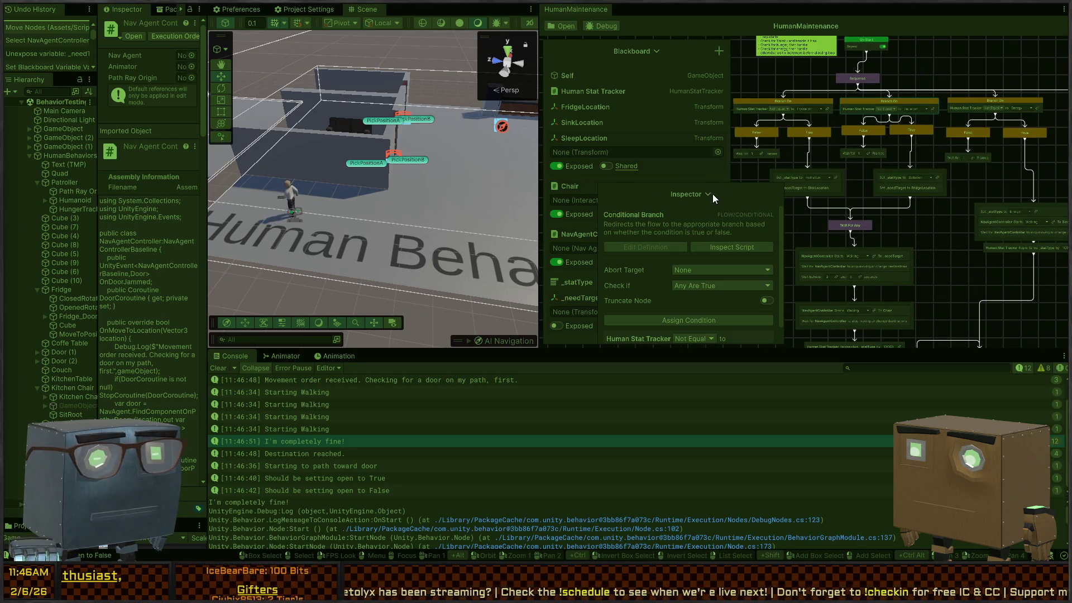
click(709, 194)
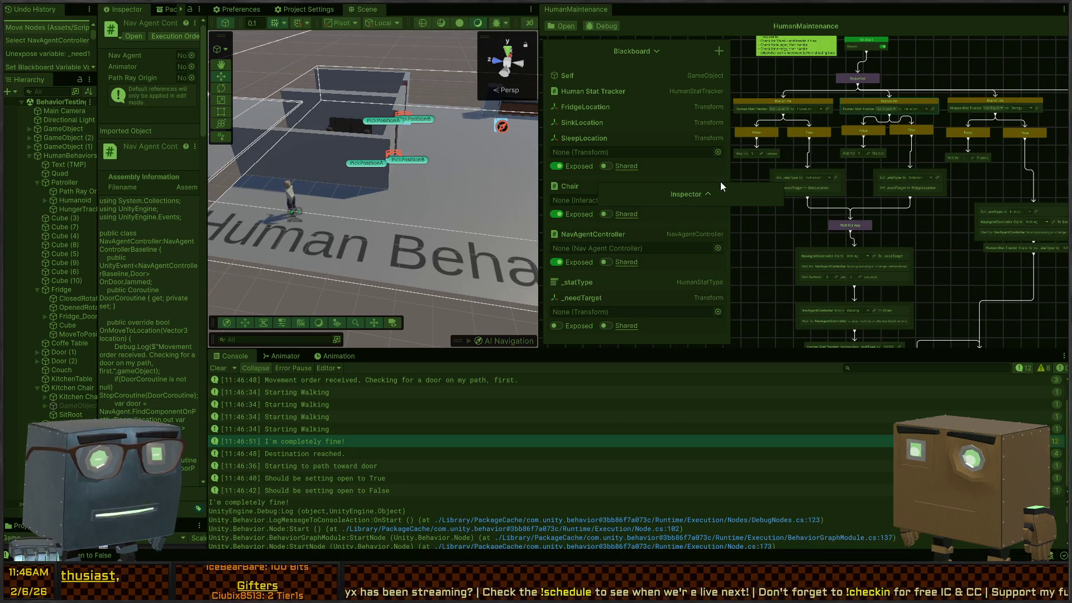
click(658, 51)
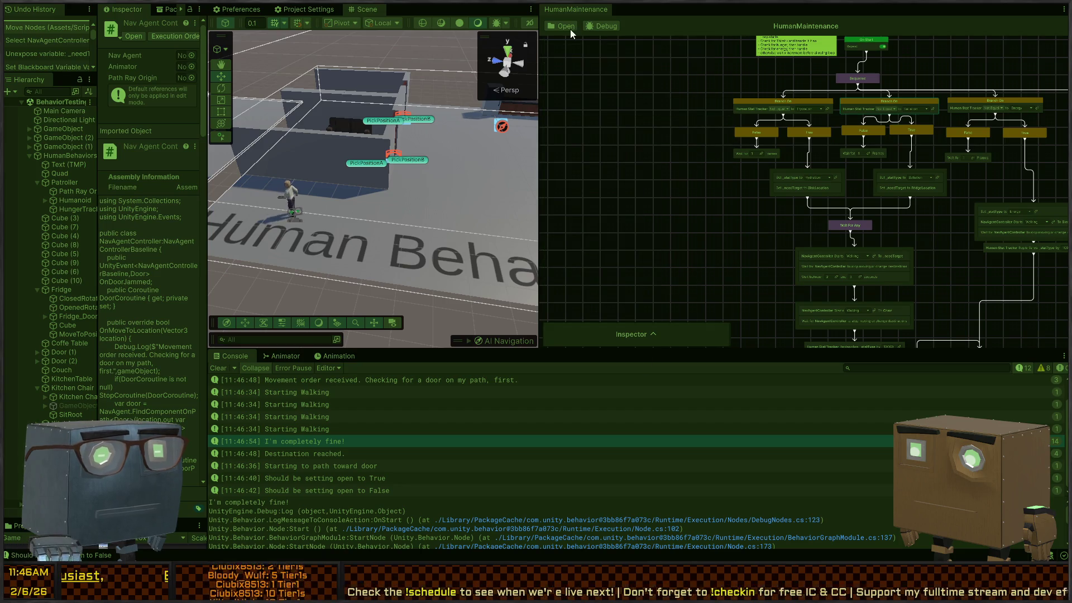
Step: Debug the HumanMaintenance graph on Patroller and pan to the top of the tree
click(601, 28)
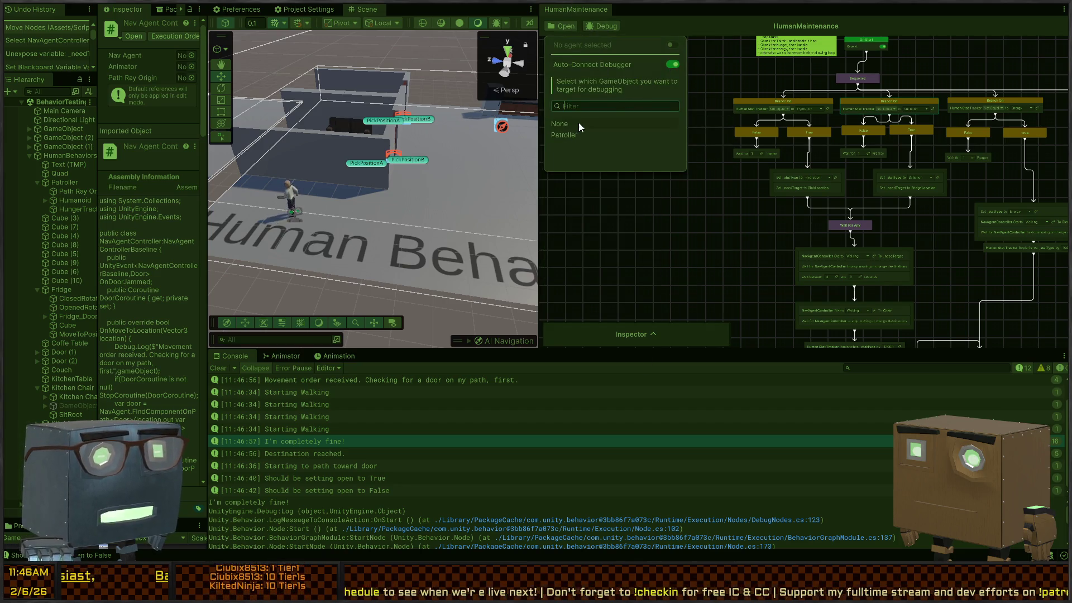
click(569, 135)
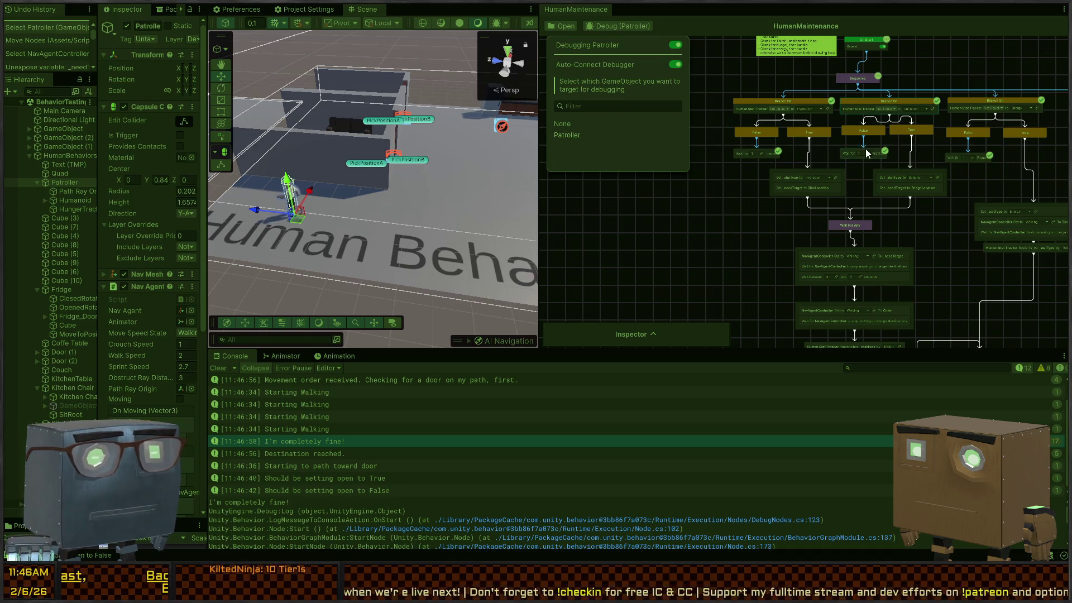
mouse_move(865, 149)
mouse_down()
mouse_move(823, 150)
mouse_move(739, 120)
mouse_up()
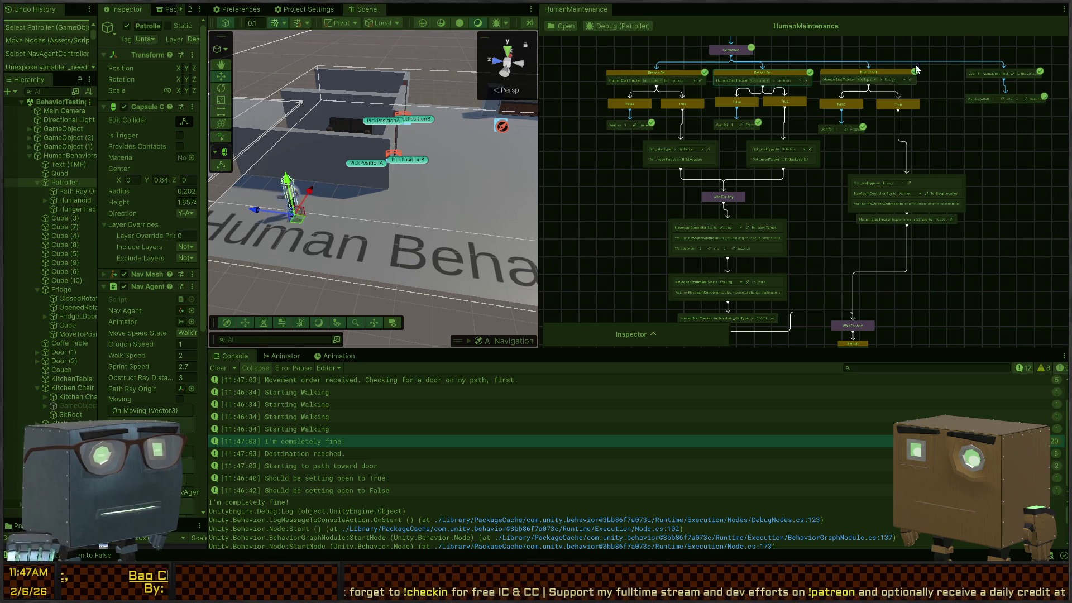
scroll(128, 305, down, 8)
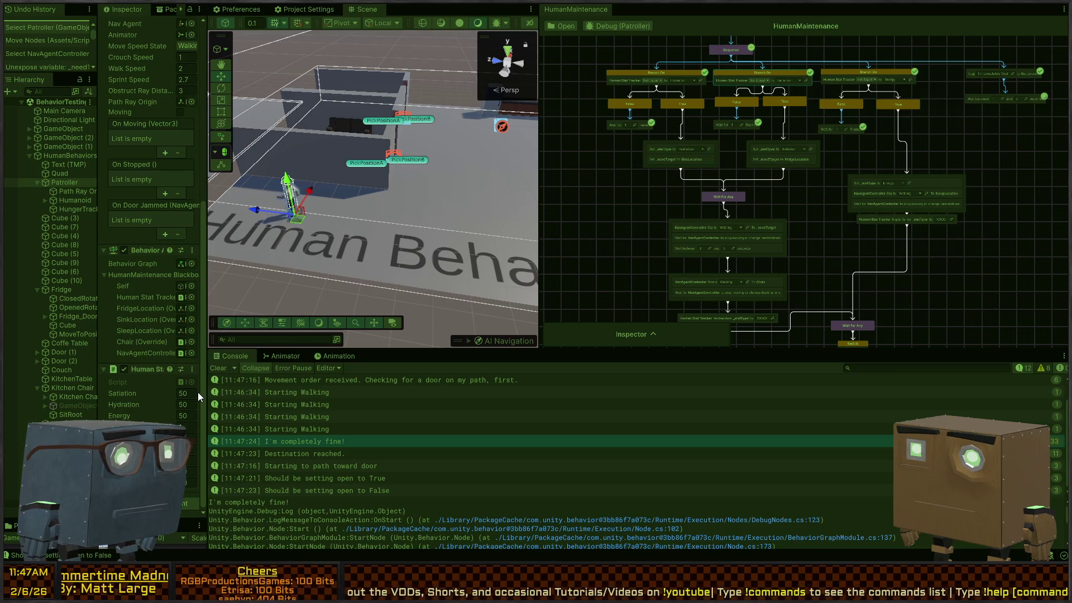
Step: Select the floor Quad near the agent and expand the AI Navigation overlay's display options
mouse_move(384, 224)
mouse_down()
mouse_move(417, 159)
mouse_move(408, 171)
mouse_up()
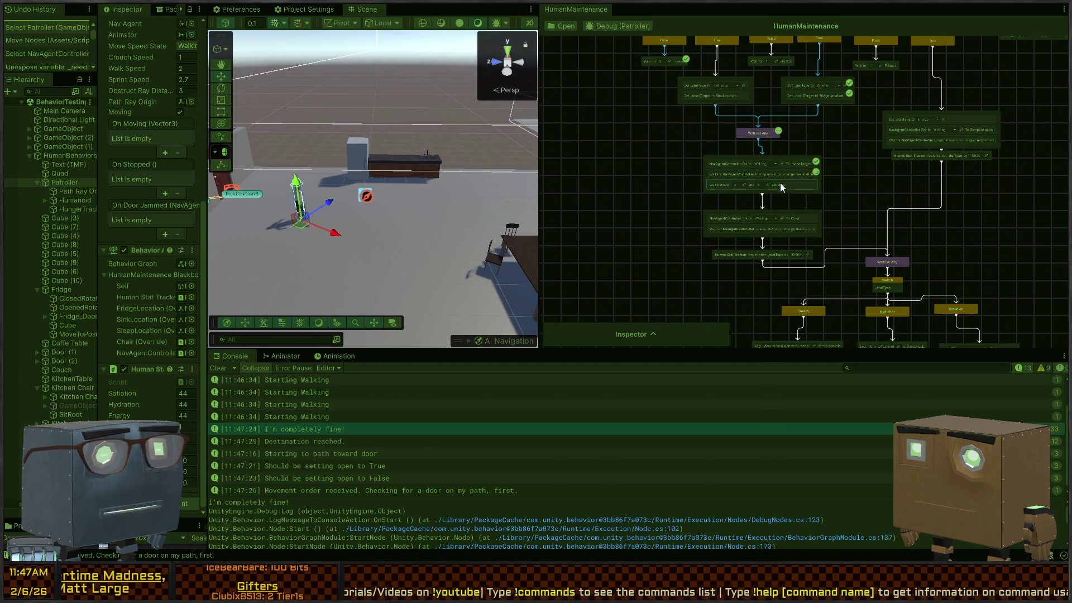
scroll(758, 223, up, 3)
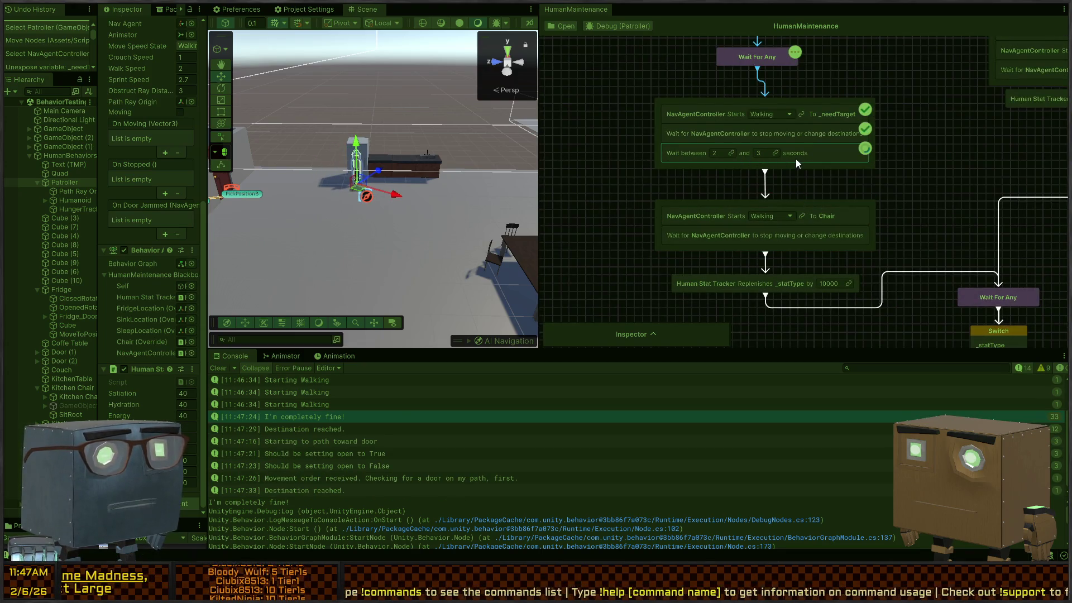
scroll(554, 230, down, 3)
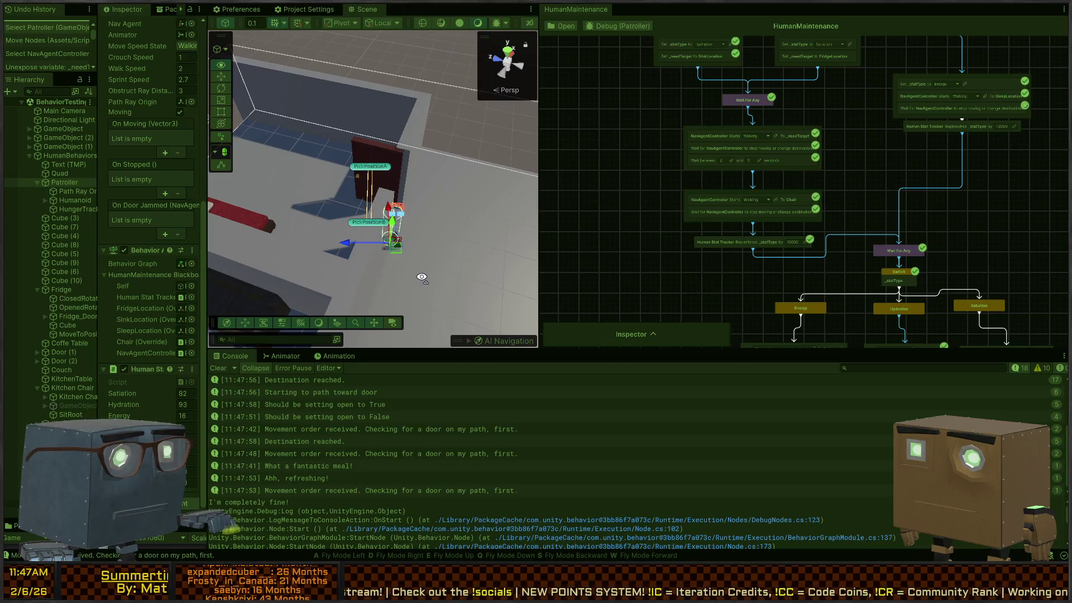
mouse_move(422, 277)
mouse_down()
mouse_move(25, 250)
mouse_move(869, 241)
mouse_up()
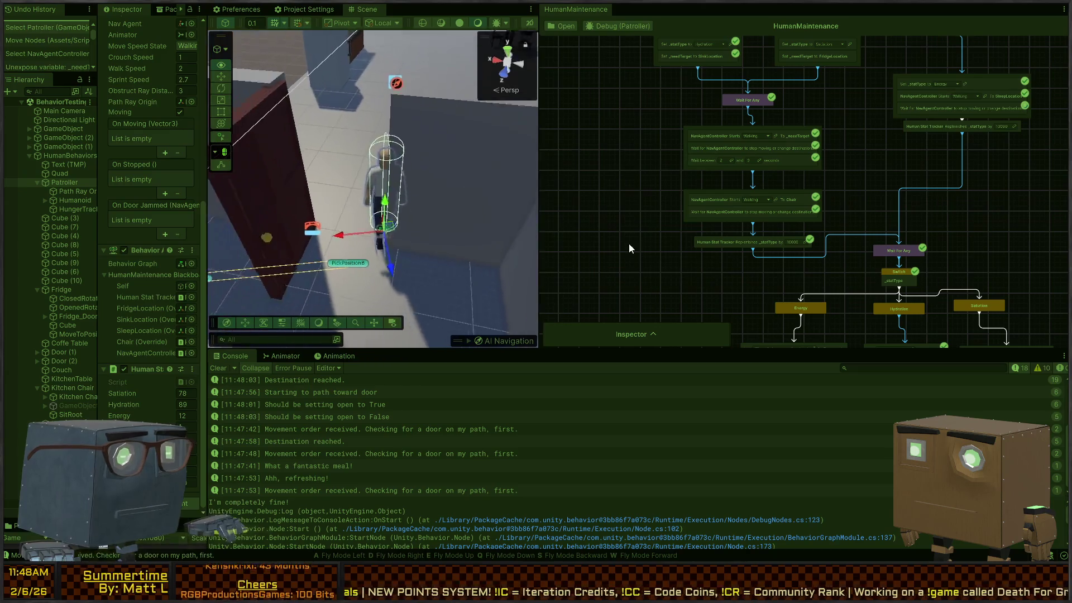
click(395, 202)
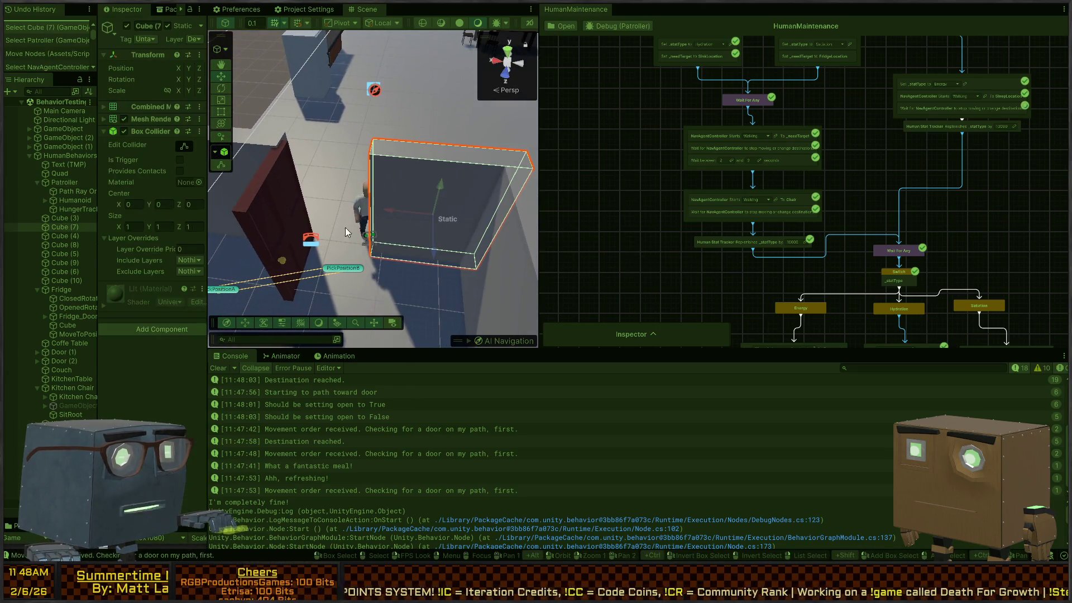
click(342, 267)
click(439, 283)
click(423, 226)
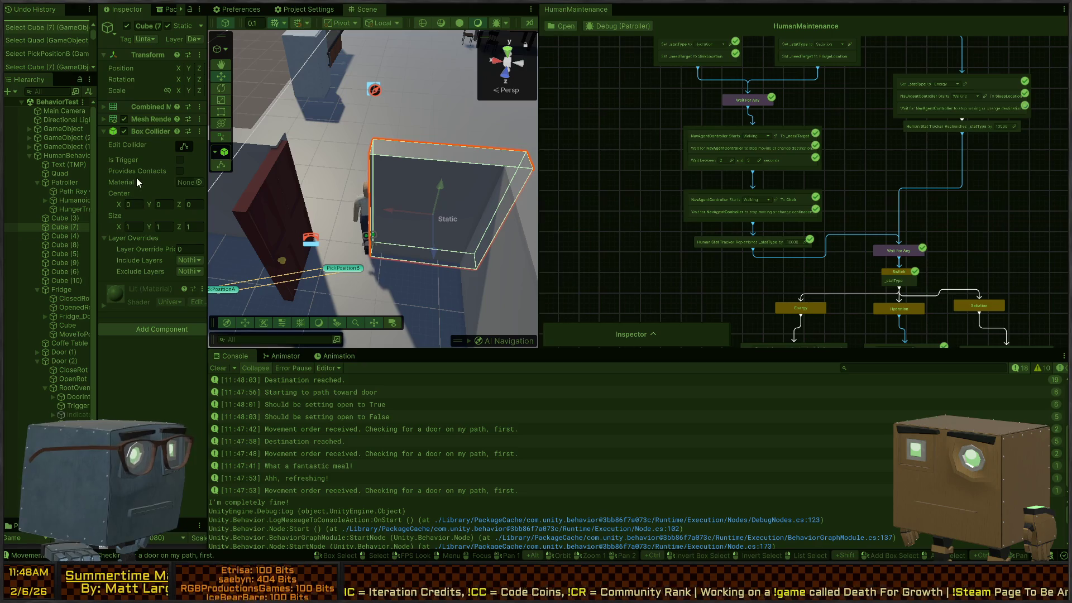
click(427, 110)
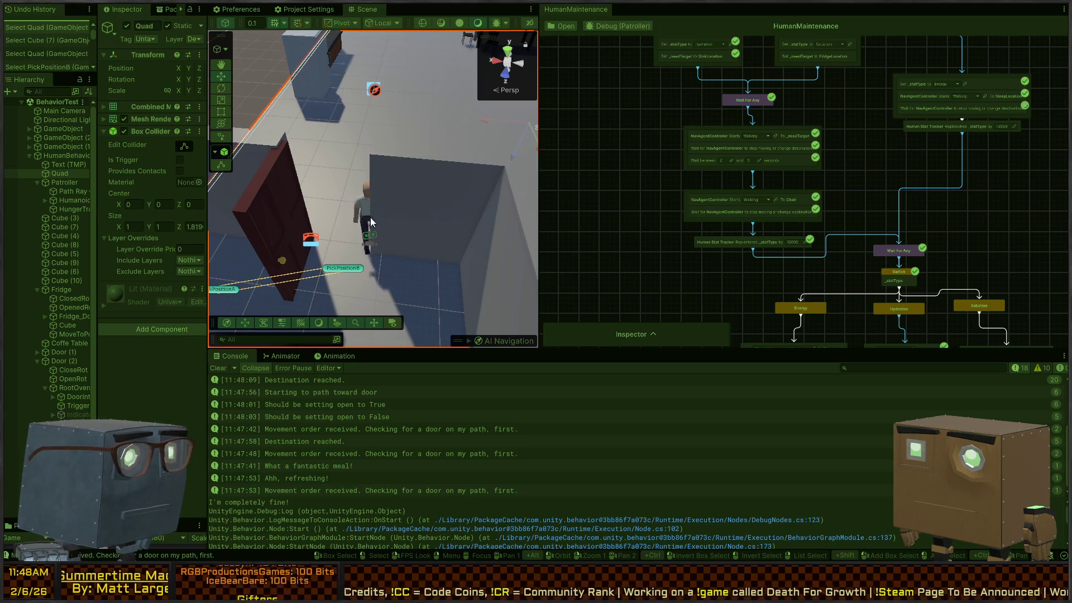
click(472, 341)
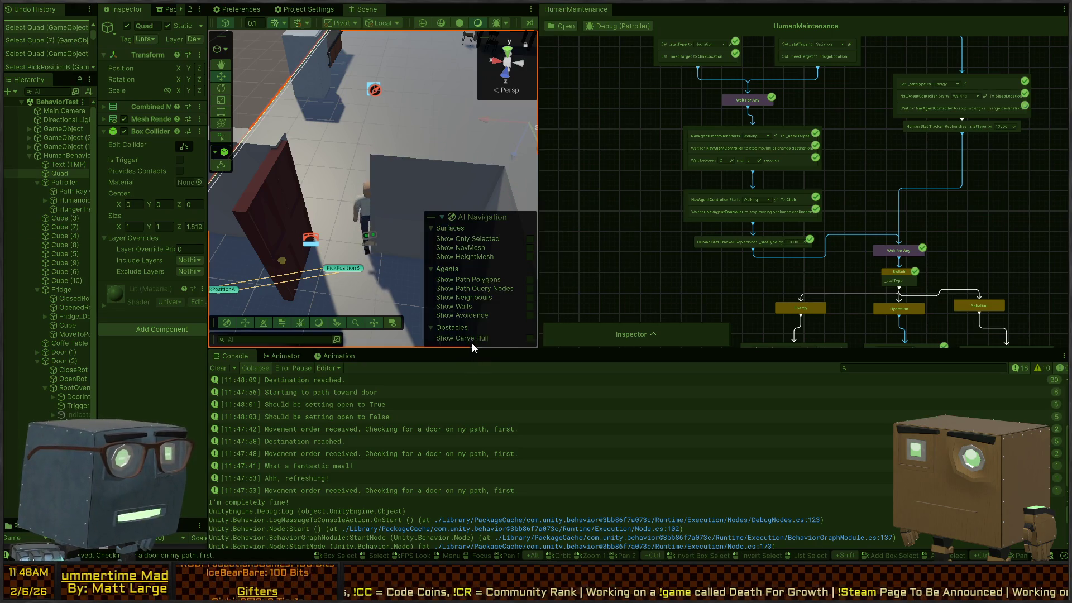
Step: Show the NavMesh and view the character, wall and PickPositionB
click(530, 247)
mouse_move(383, 182)
mouse_down()
mouse_move(201, 253)
mouse_move(289, 288)
mouse_move(362, 242)
mouse_move(449, 237)
mouse_up()
mouse_move(517, 243)
mouse_down()
mouse_move(491, 304)
mouse_move(665, 260)
mouse_move(504, 272)
mouse_move(218, 210)
mouse_move(200, 250)
mouse_move(405, 233)
mouse_move(431, 211)
mouse_up()
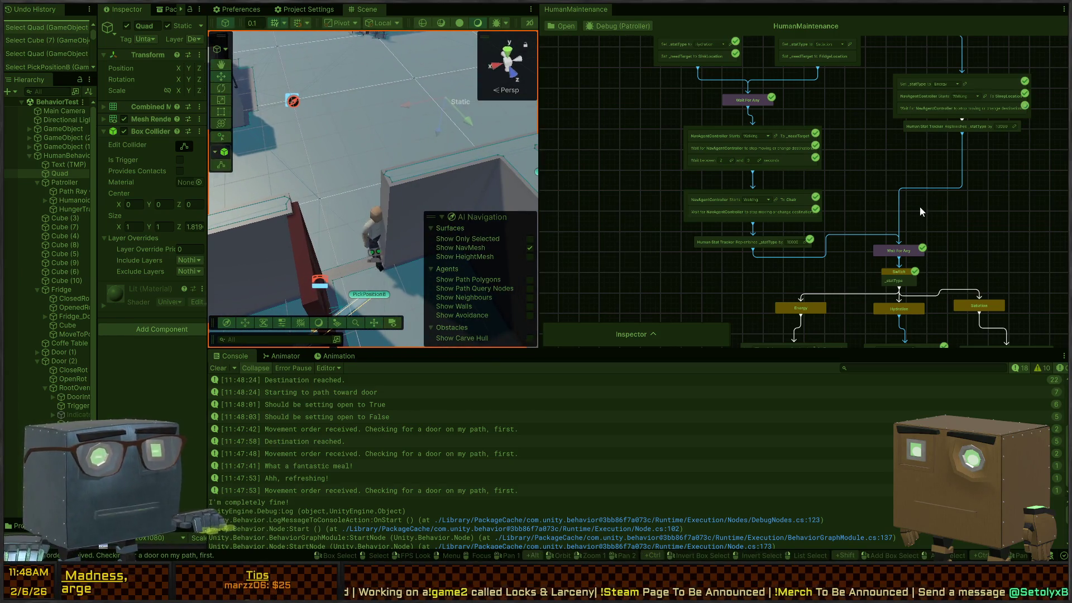
Step: Stop Play mode and fly the Scene camera up over the walls
mouse_move(941, 243)
mouse_down()
mouse_move(906, 108)
mouse_move(859, 236)
mouse_up()
key(ctrl+p)
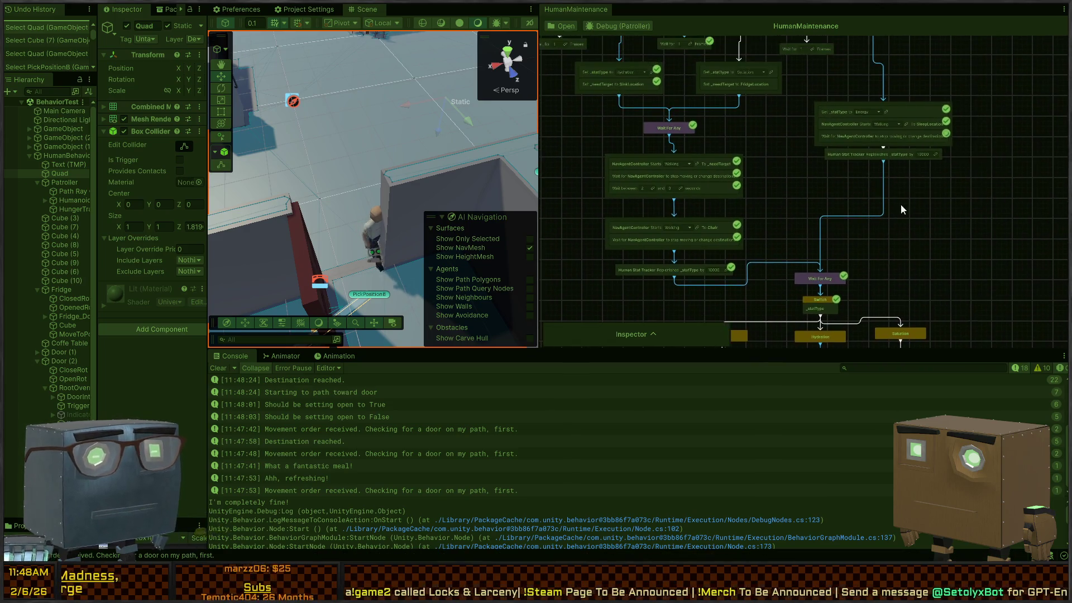
drag(383, 202, 447, 186)
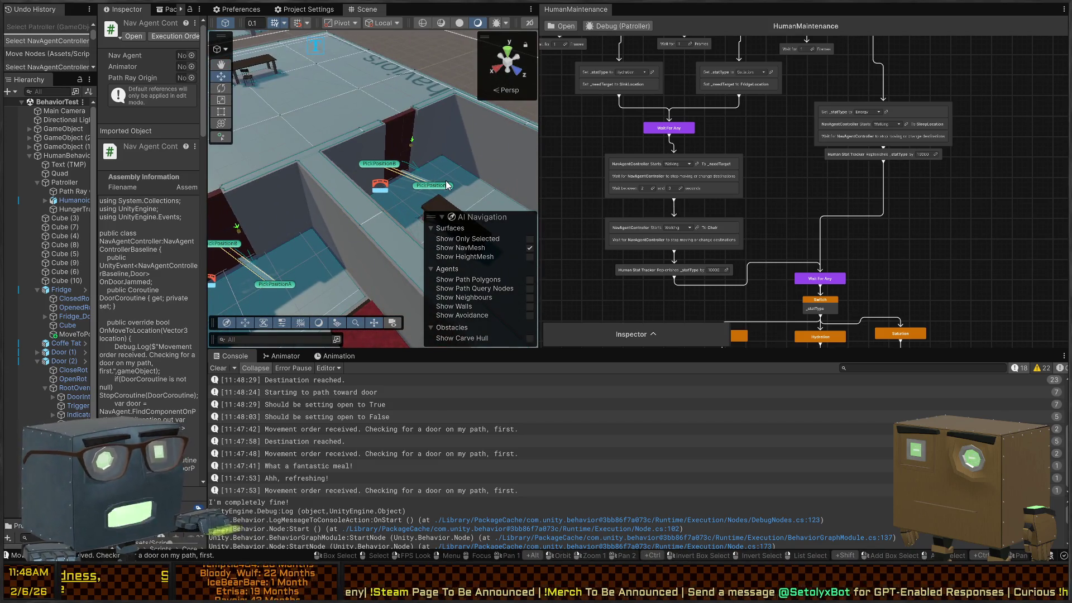
Step: Move the Human Stat Tracker replenish node below the To Chair node
mouse_move(429, 109)
mouse_down()
mouse_move(153, 190)
mouse_move(72, 172)
mouse_move(52, 143)
mouse_up()
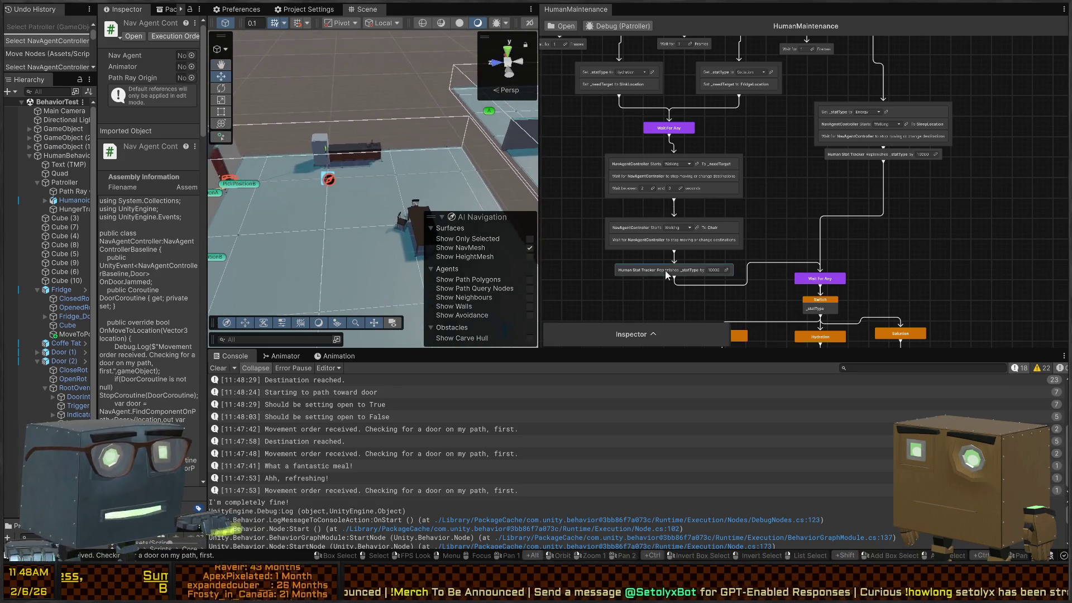
scroll(695, 126, up, 8)
scroll(712, 203, down, 6)
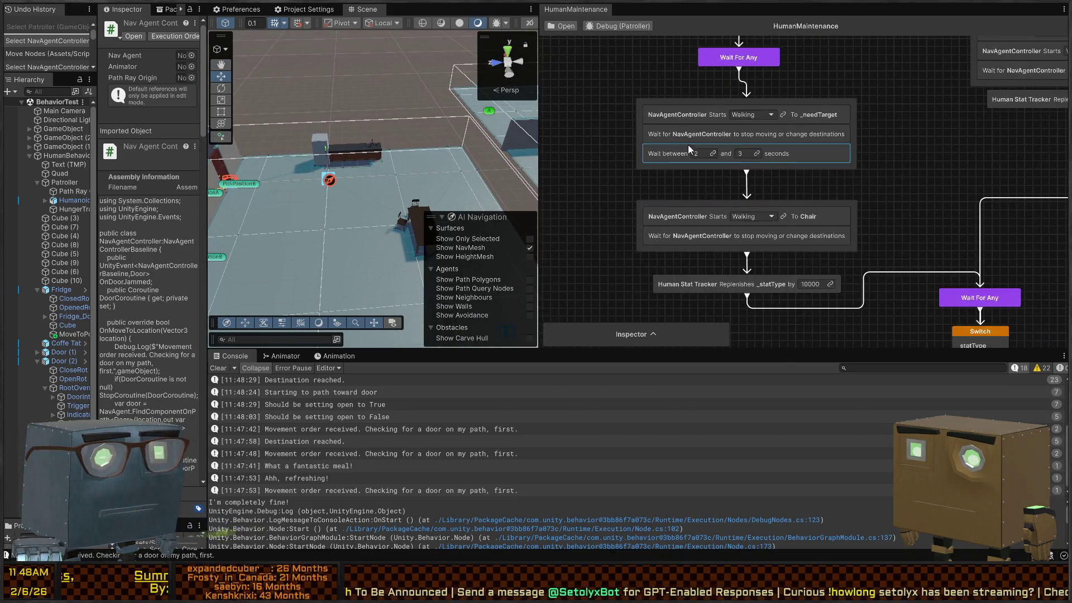
scroll(765, 165, up, 3)
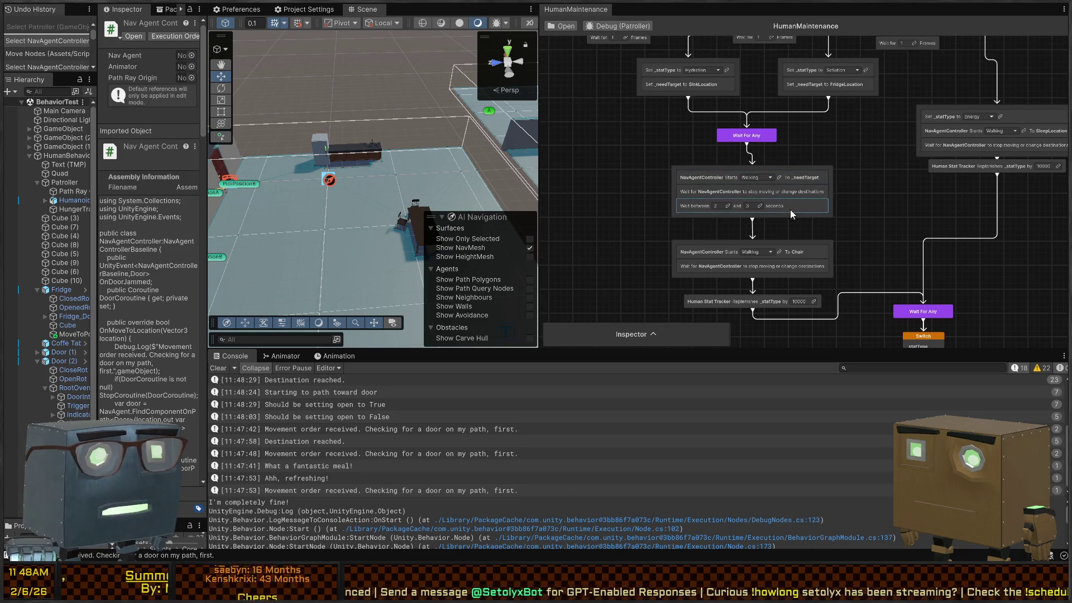
scroll(836, 185, down, 1)
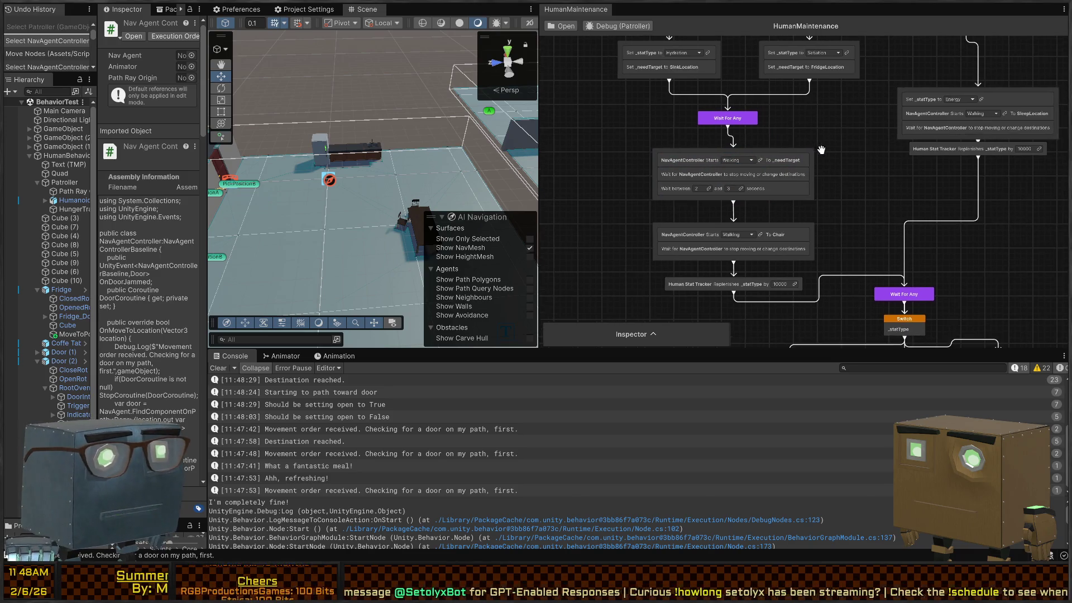
scroll(830, 153, down, 3)
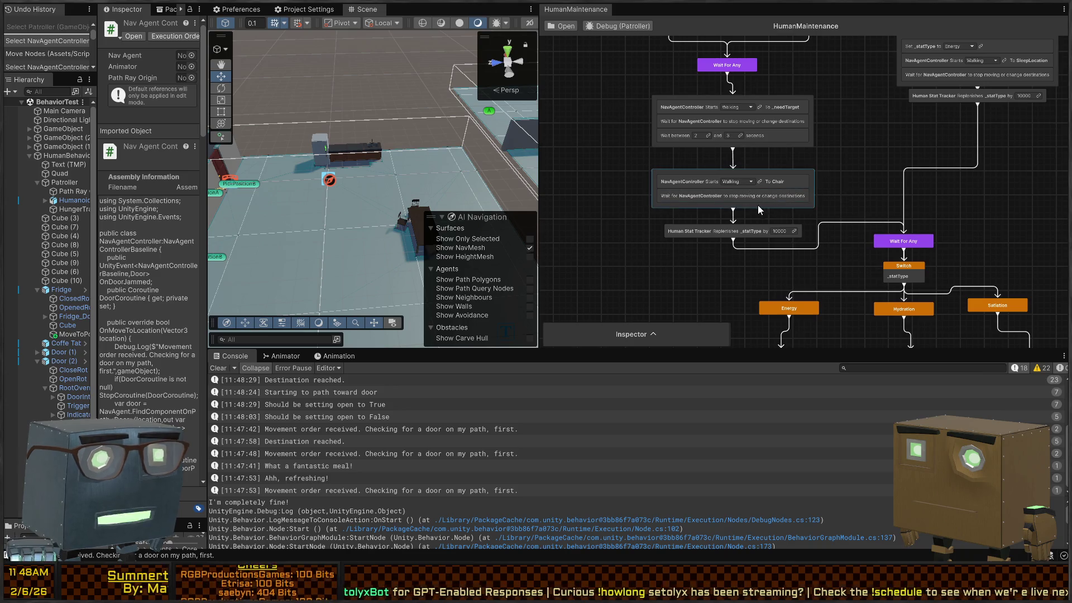
scroll(771, 217, down, 4)
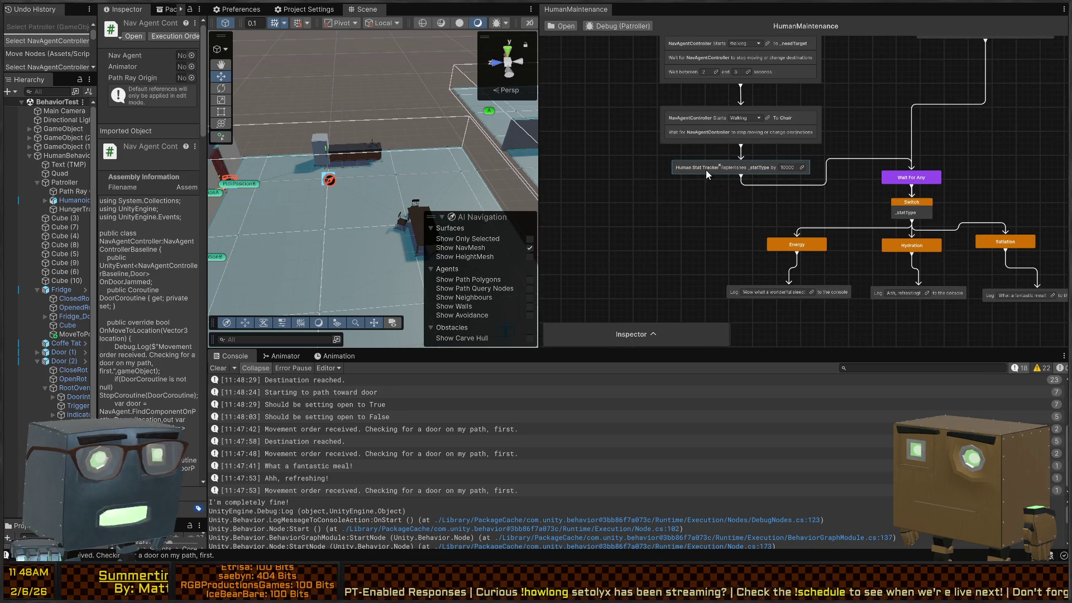
mouse_move(713, 170)
mouse_down()
mouse_move(729, 173)
mouse_move(729, 200)
mouse_up()
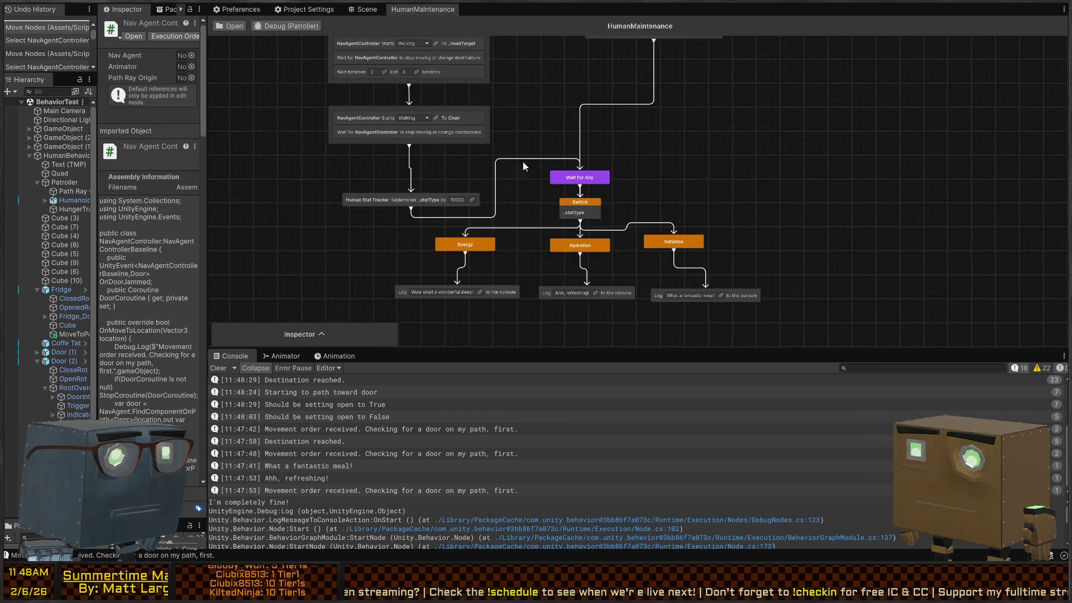
Step: Box-select the Switch, stat branch and Log nodes
scroll(524, 162, up, 5)
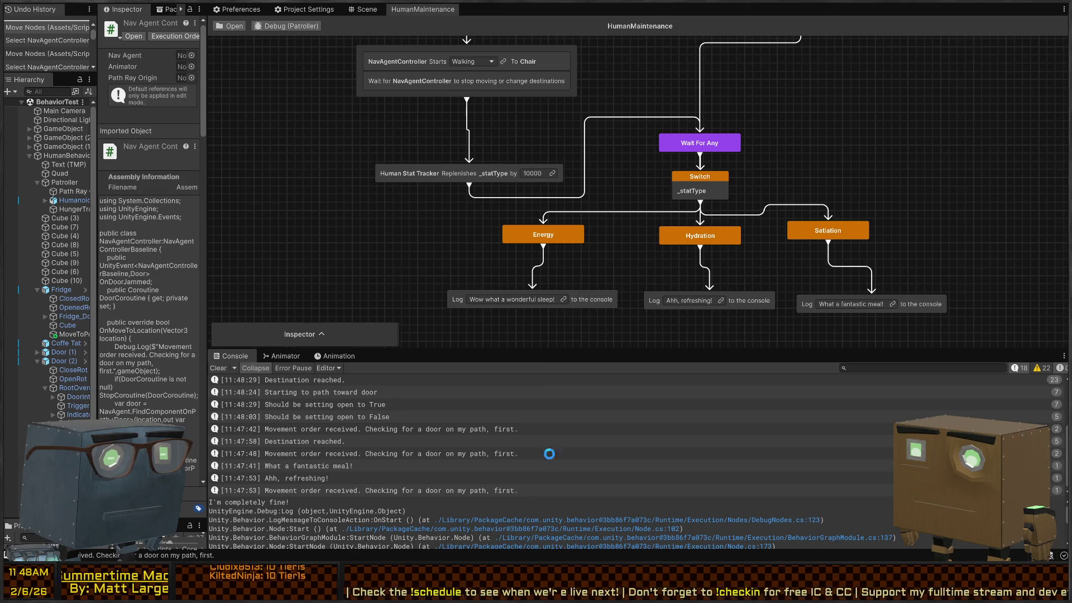
scroll(618, 320, down, 3)
scroll(673, 282, up, 2)
mouse_move(858, 388)
mouse_down()
mouse_move(555, 200)
mouse_move(569, 179)
mouse_up()
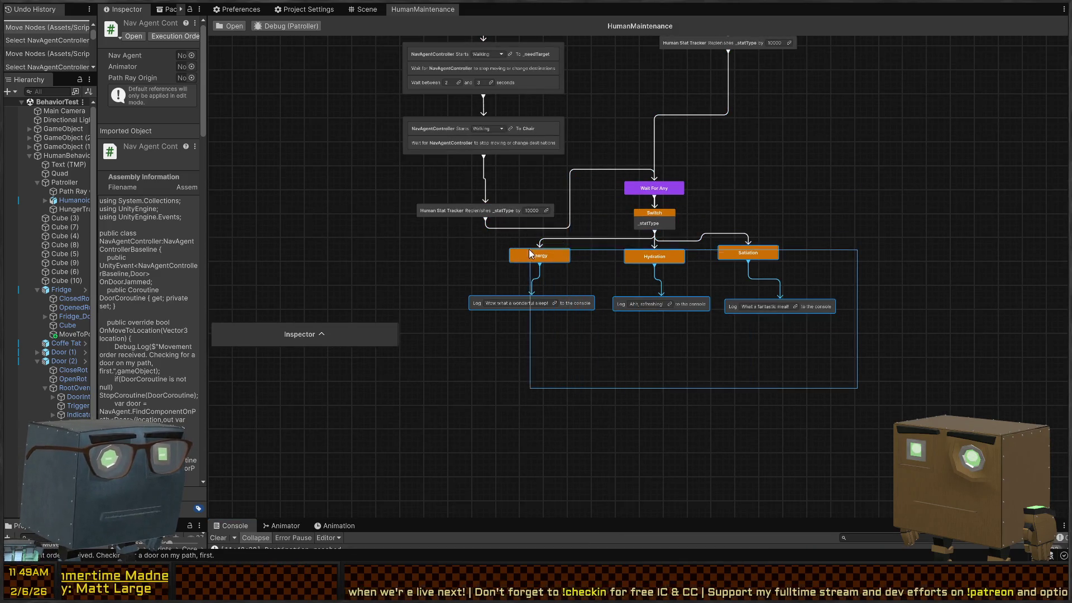
Step: Make room below To Chair and add an Interact with Mount node from its output
drag(666, 219, 665, 331)
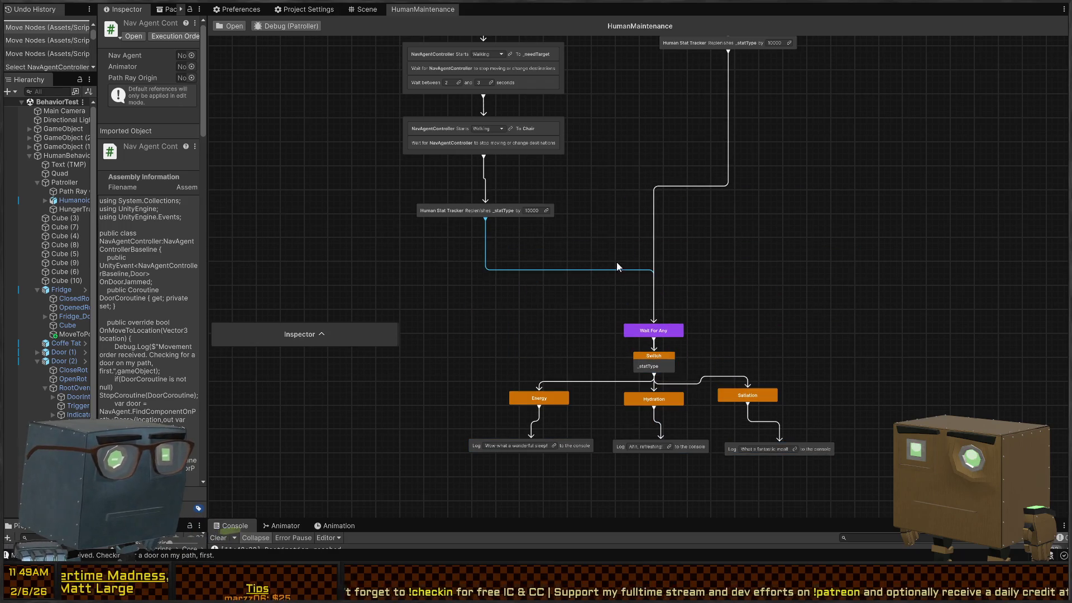
drag(473, 212, 470, 265)
mouse_move(483, 157)
mouse_down()
mouse_move(496, 156)
mouse_move(487, 169)
mouse_up()
text(intersect)
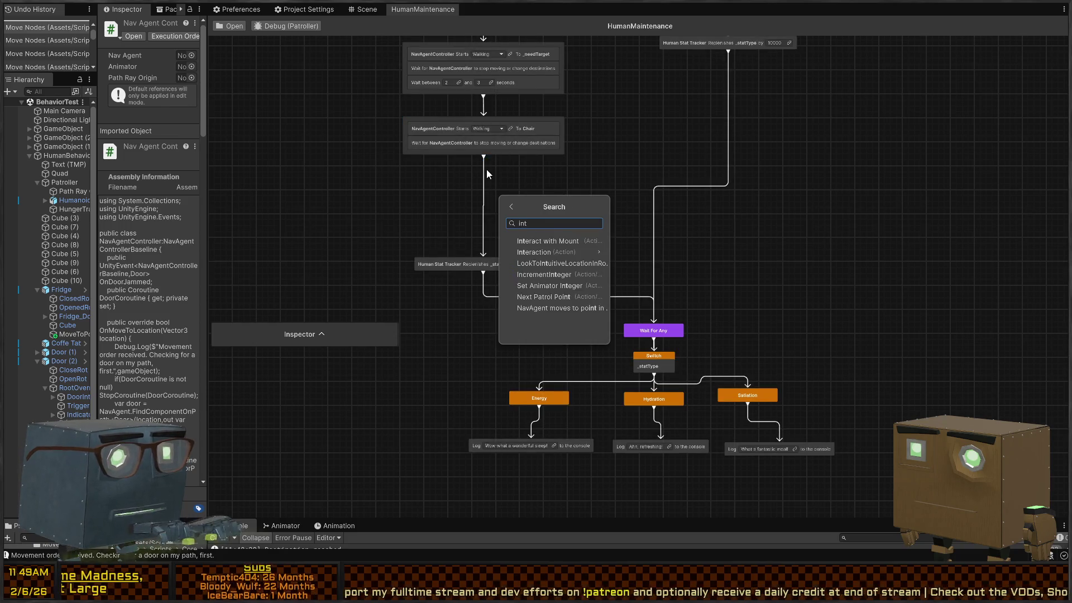
key(Return)
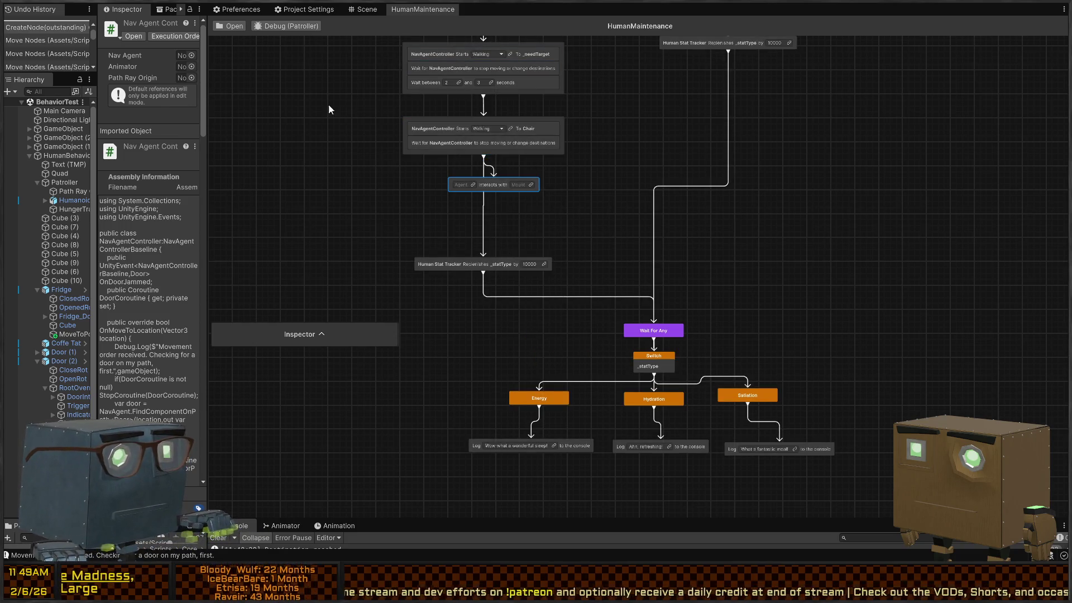
drag(480, 184, 501, 187)
drag(521, 230, 495, 231)
Step: Rewire the new node into Human Stat Tracker and set Mount to Chair, Agent to Self
click(484, 187)
key(Delete)
mouse_move(512, 188)
mouse_down()
mouse_move(476, 196)
mouse_move(483, 260)
mouse_move(502, 220)
mouse_move(503, 231)
mouse_up()
scroll(451, 125, up, 3)
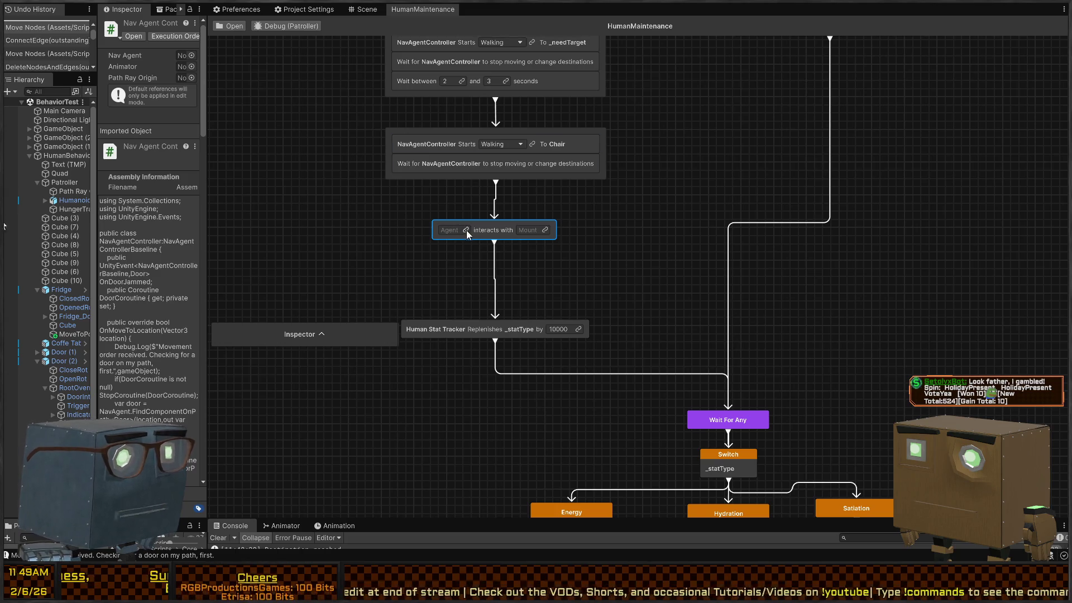
click(546, 230)
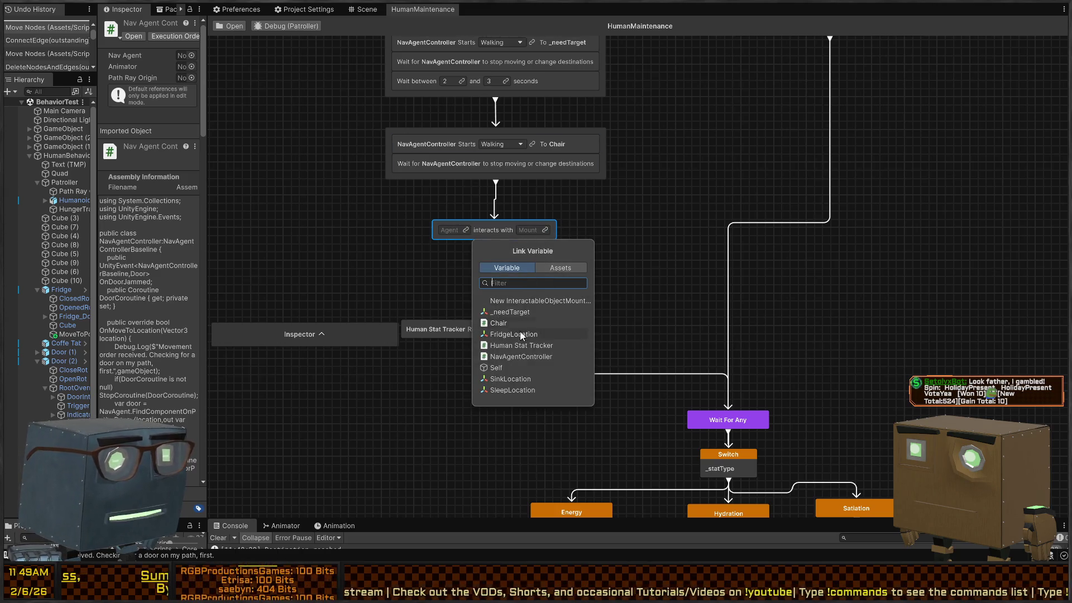
click(521, 324)
click(474, 231)
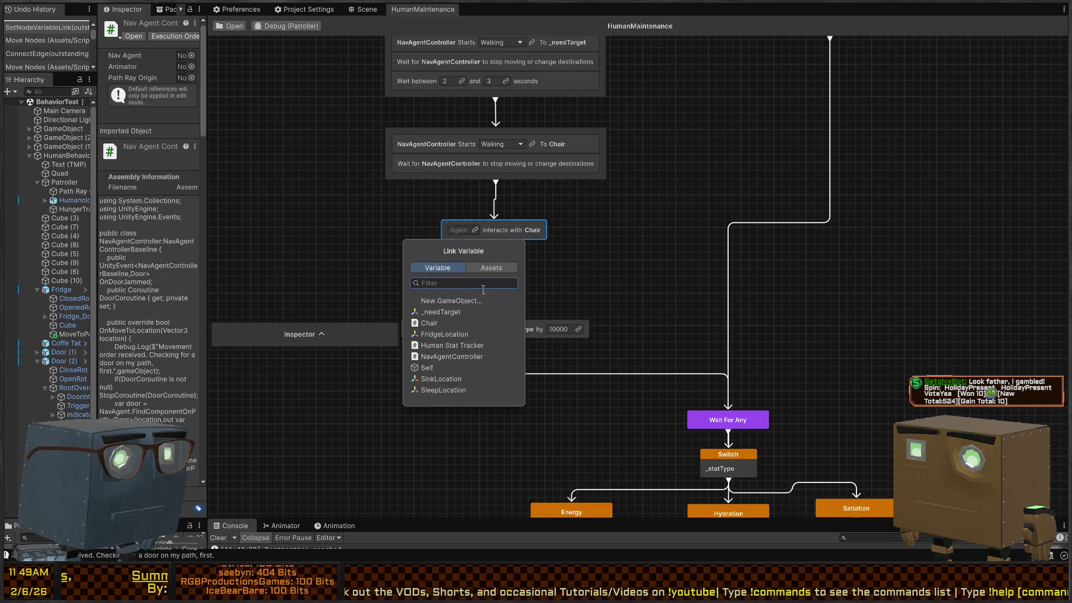
click(457, 364)
drag(499, 229, 498, 210)
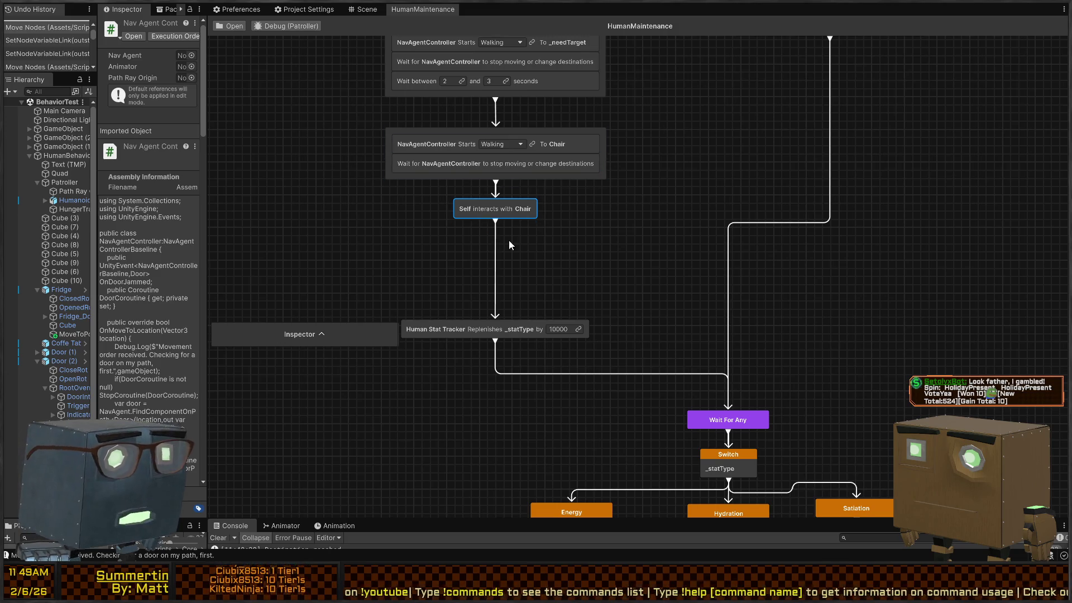
Step: Pan and zoom the graph to review the edited chain and lower Switch branches
scroll(567, 171, up, 5)
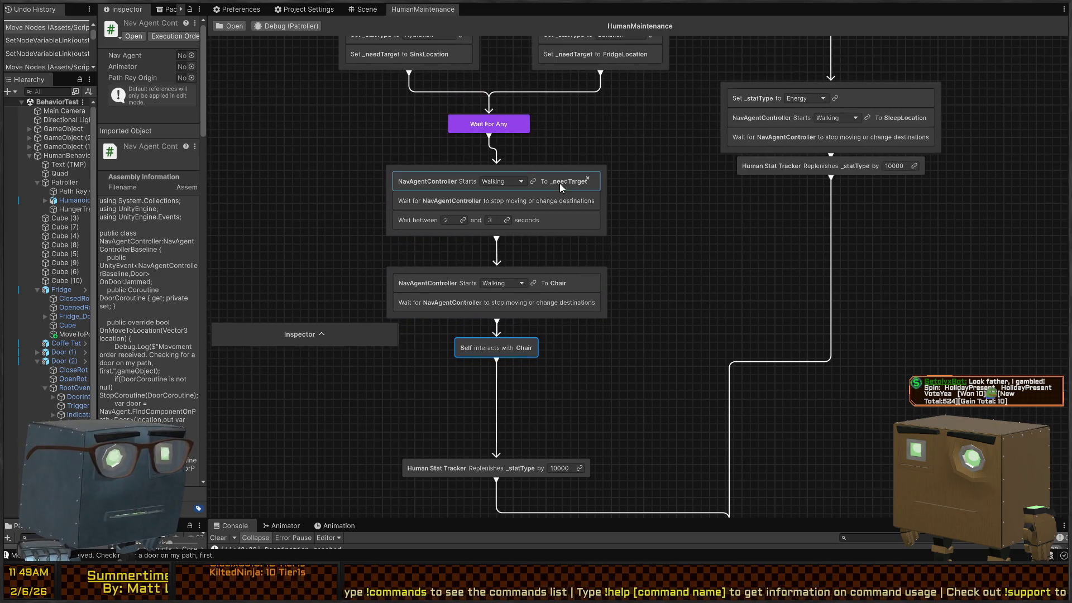
scroll(567, 172, down, 2)
mouse_move(567, 172)
mouse_down()
mouse_move(613, 240)
mouse_move(591, 76)
mouse_up()
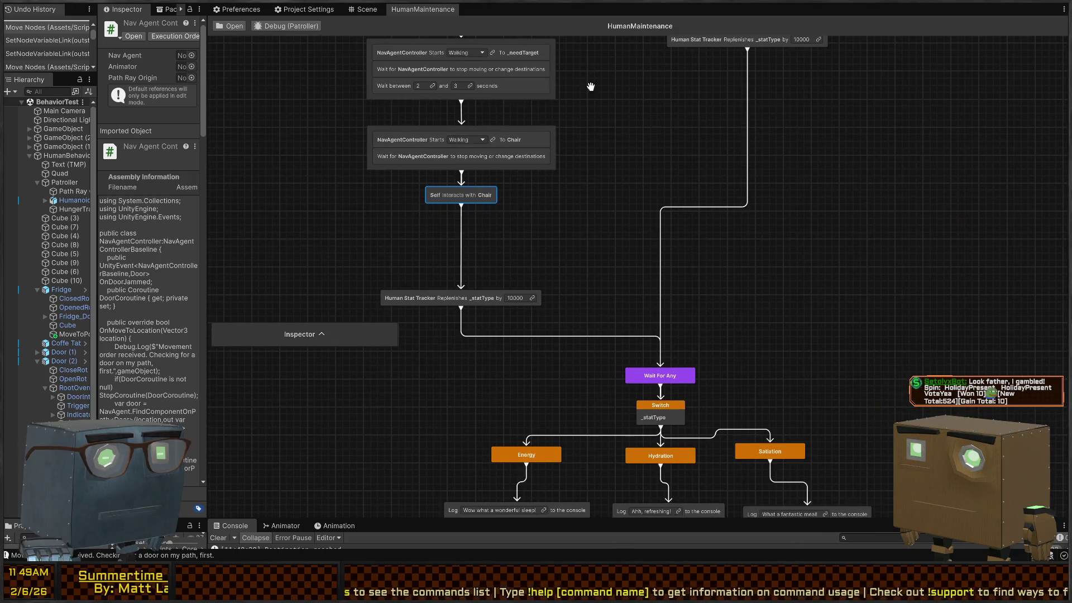
drag(451, 151, 510, 201)
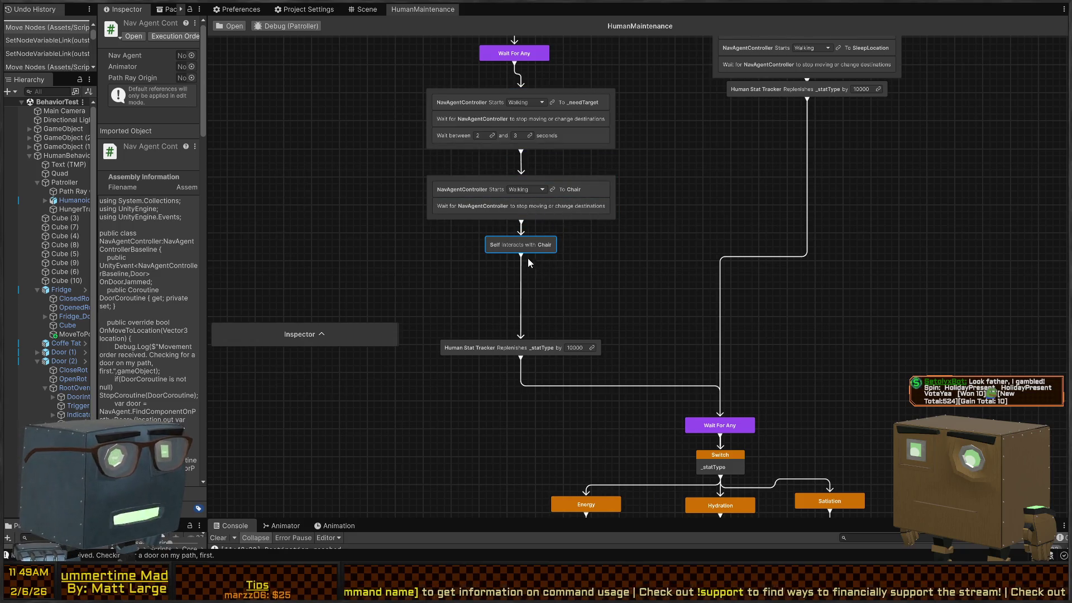
drag(530, 259, 534, 222)
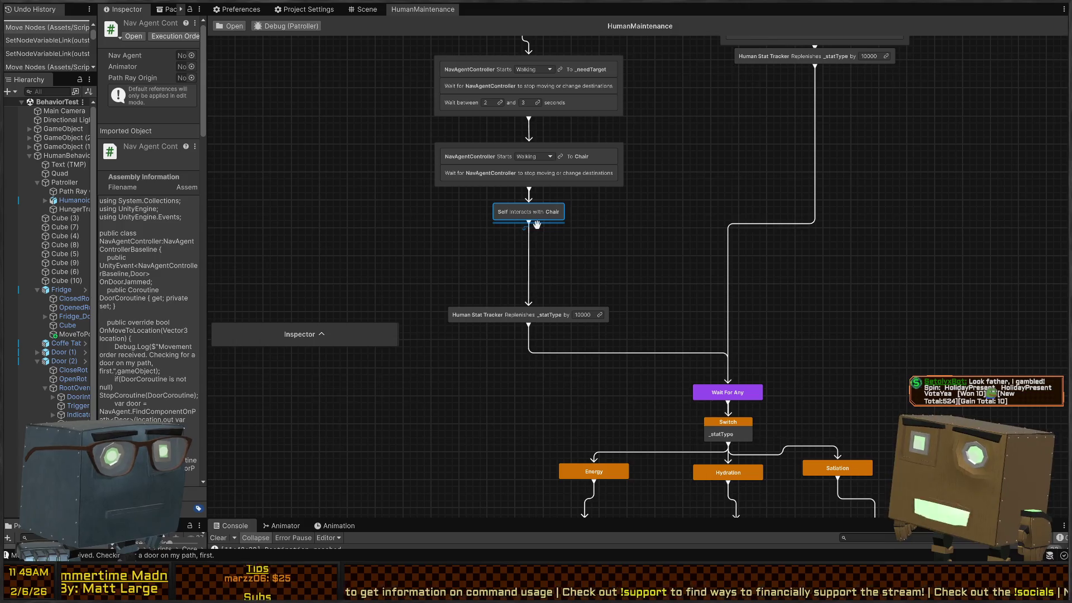
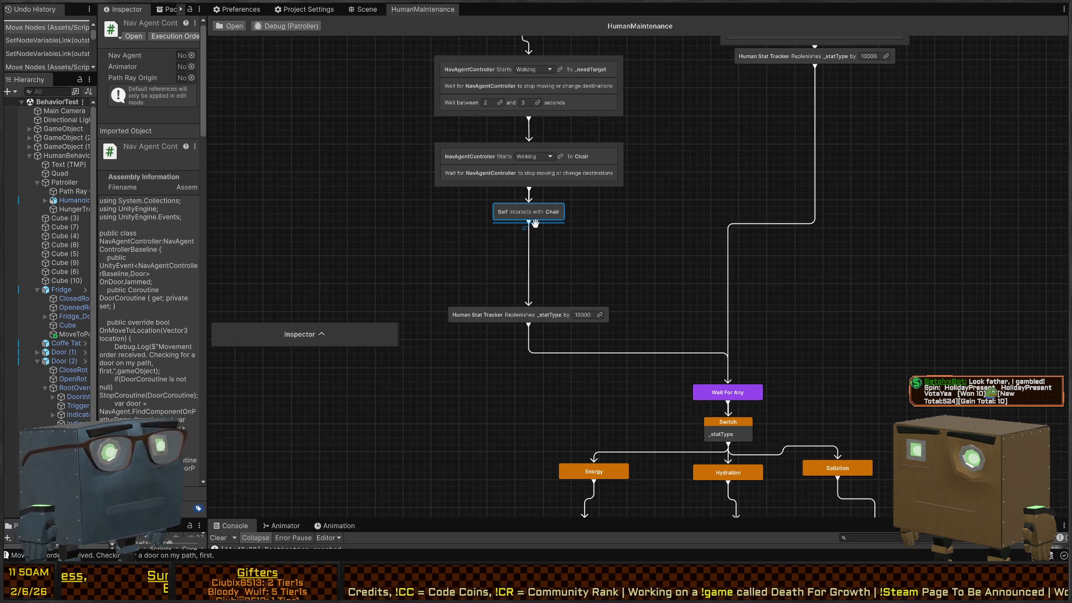
Step: Remove the link from the Chair interaction to the stat replenish node
click(425, 185)
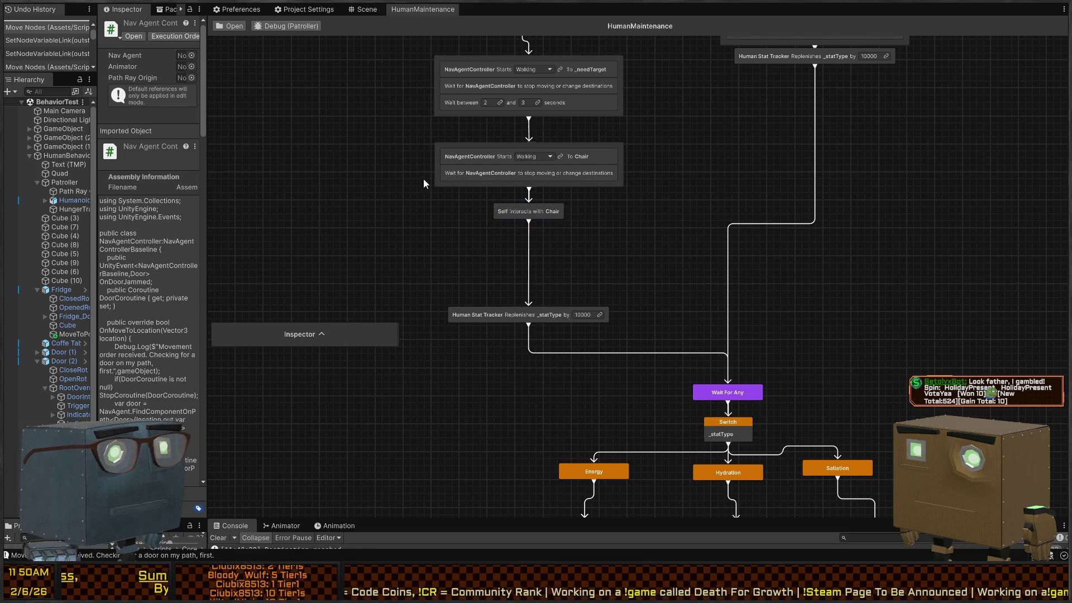
drag(547, 224, 545, 255)
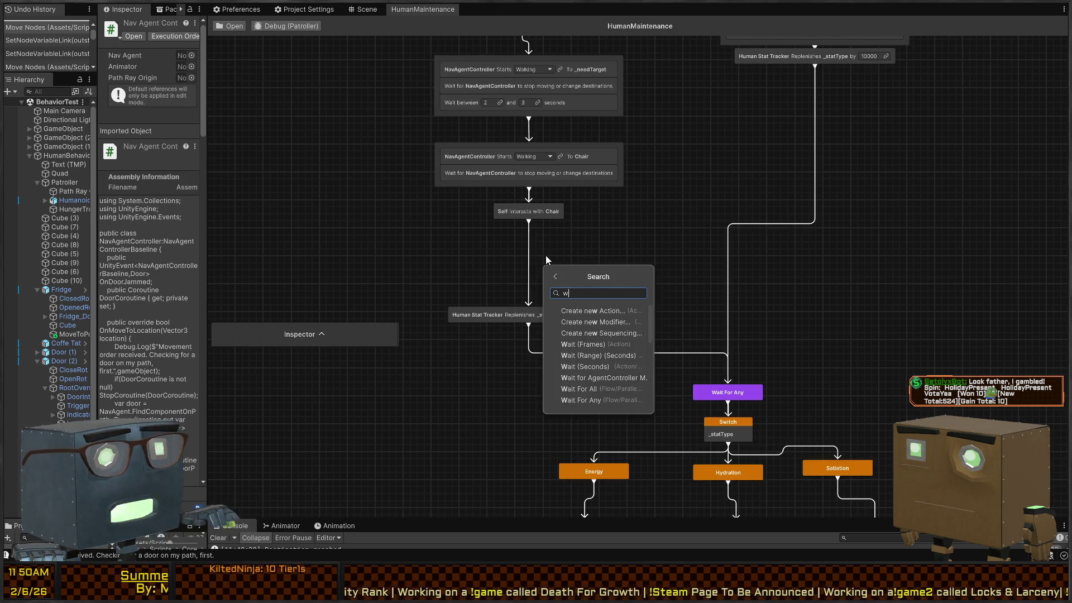
key(Escape)
key(Delete)
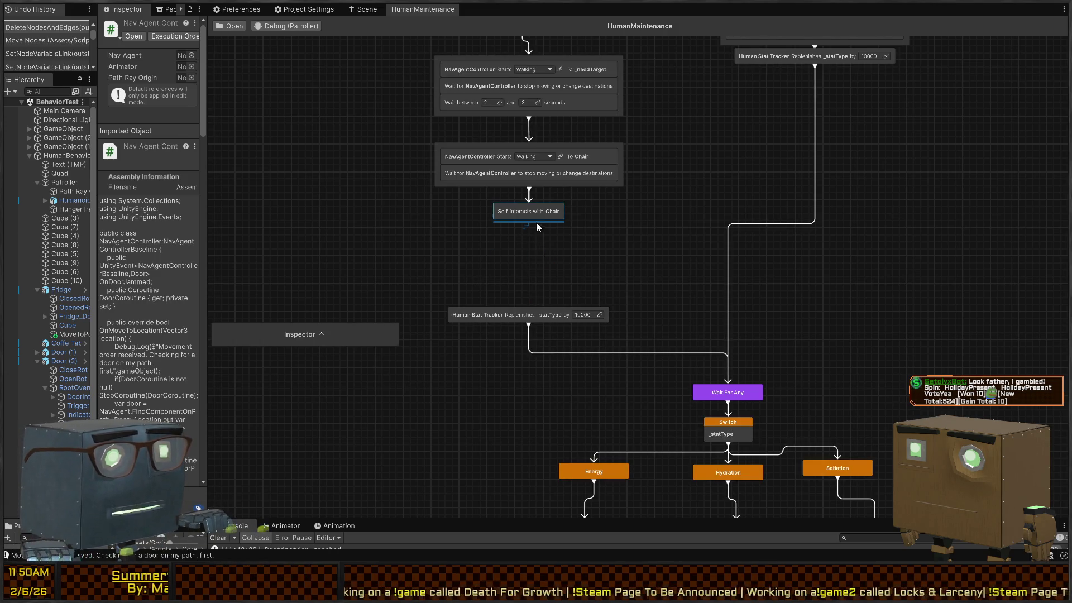
Step: Add a Wait (Range) (Seconds) node of 2 to 5 seconds after the Chair interaction
drag(536, 224, 524, 260)
text(wait)
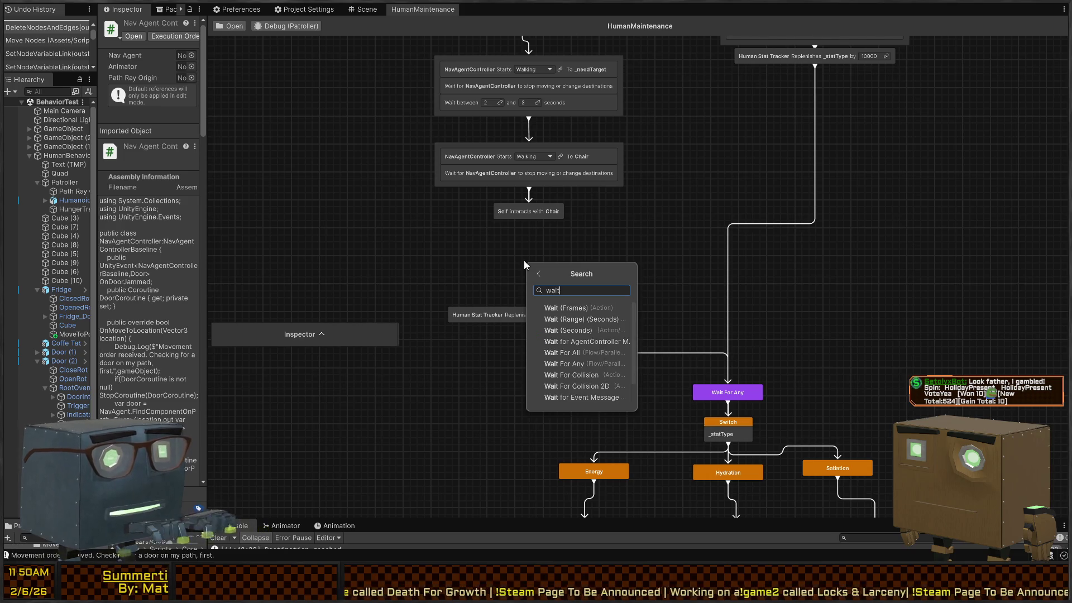
key(Down)
key(Return)
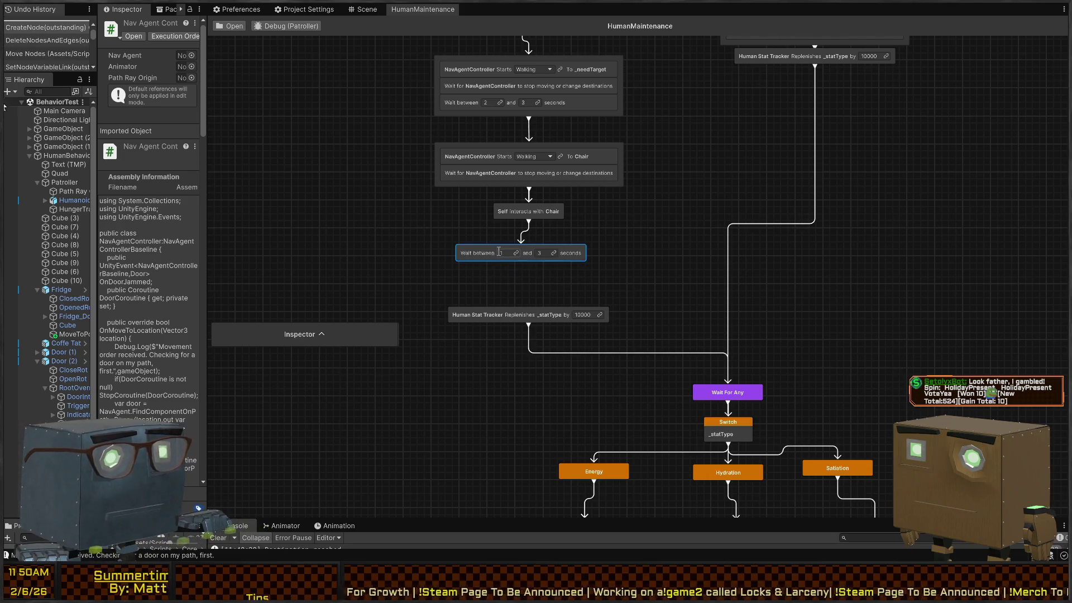
click(503, 253)
text(2)
key(Return)
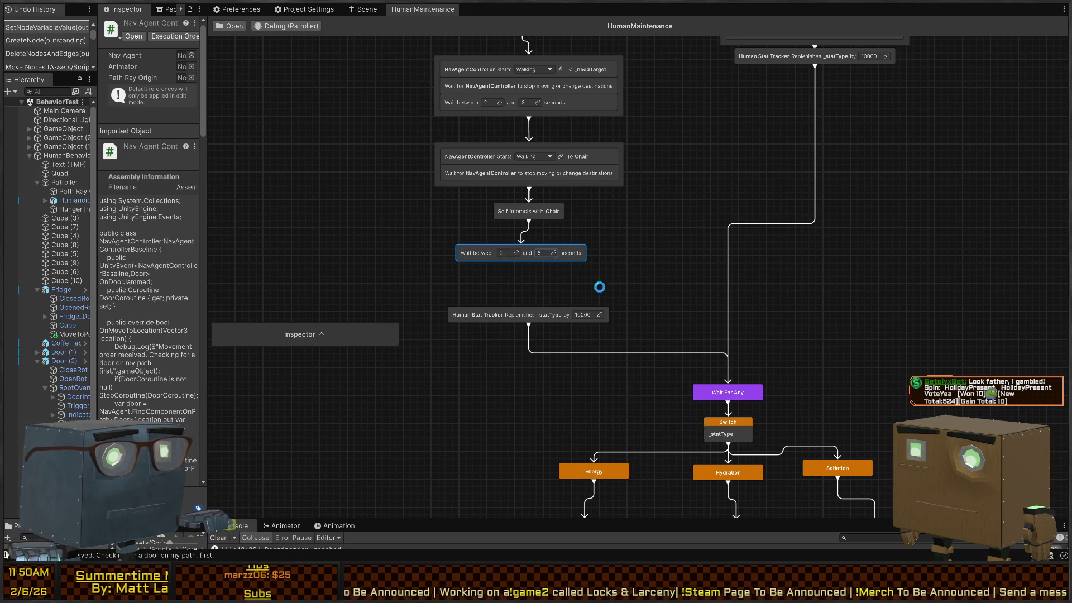
drag(581, 254, 585, 281)
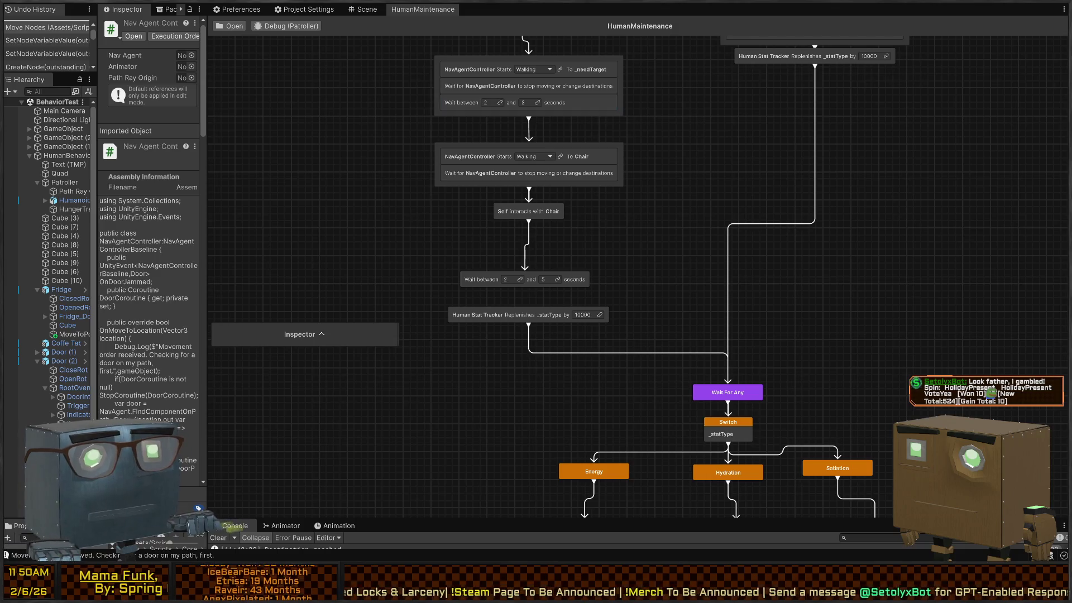
click(363, 10)
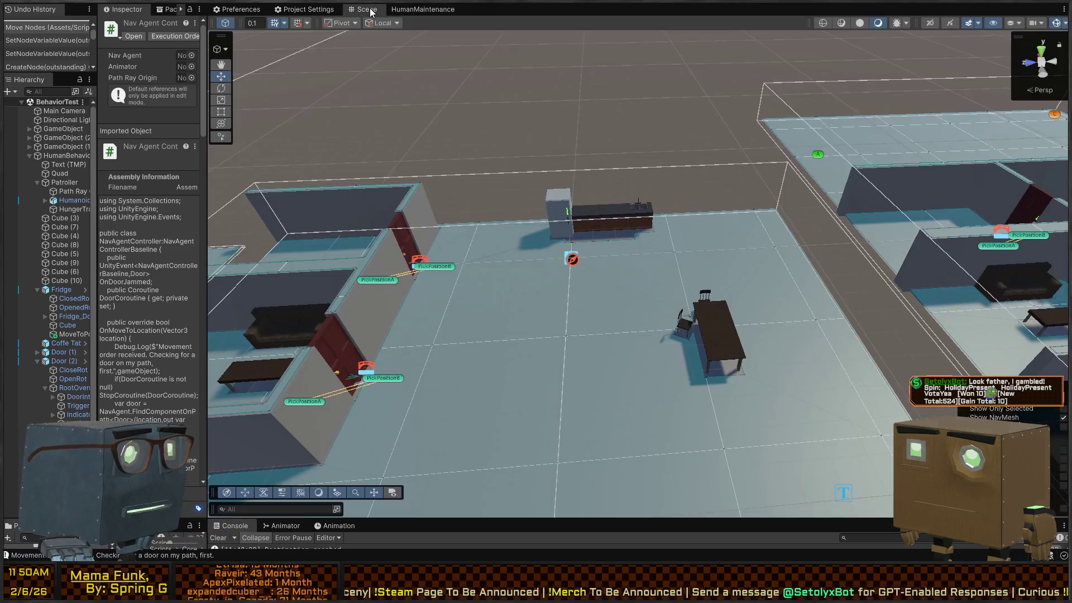
Step: Fly the Scene camera to the character and enlarge the Project asset browser
key(w)
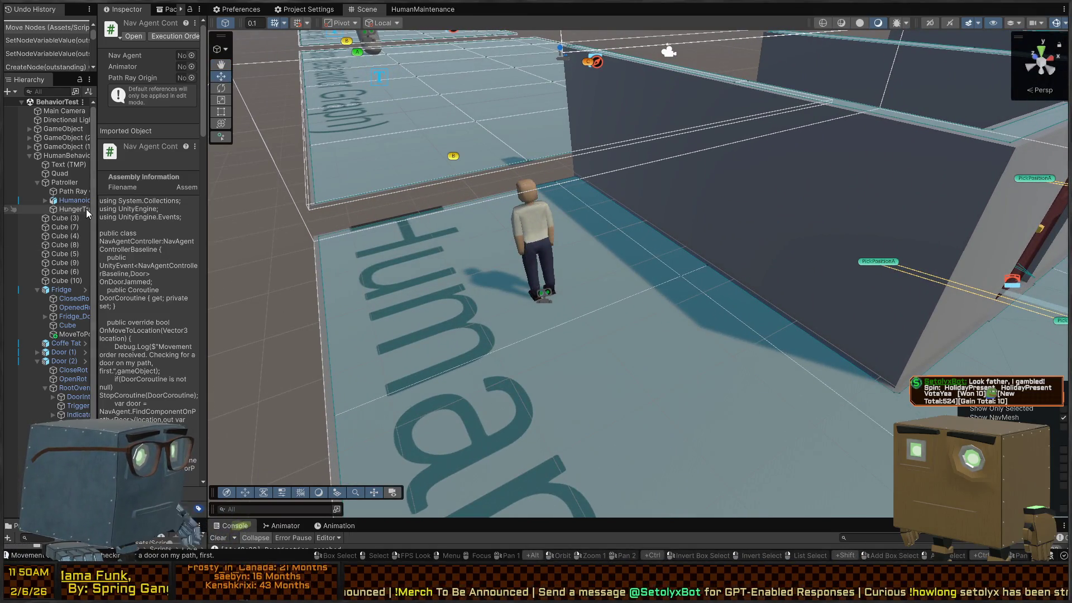
drag(106, 520, 106, 251)
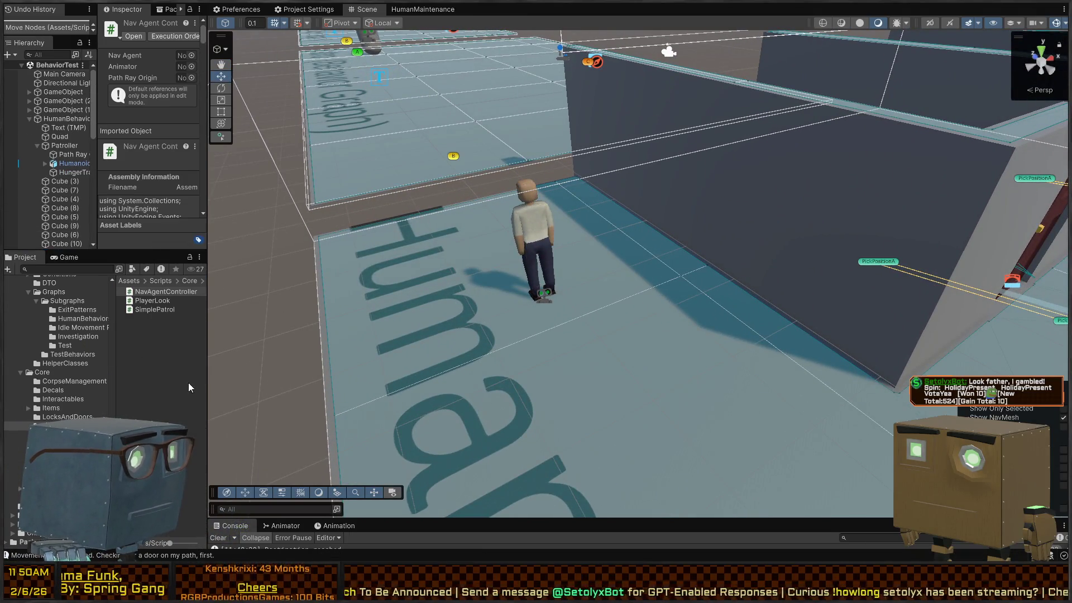
drag(211, 377, 345, 377)
scroll(34, 391, up, 10)
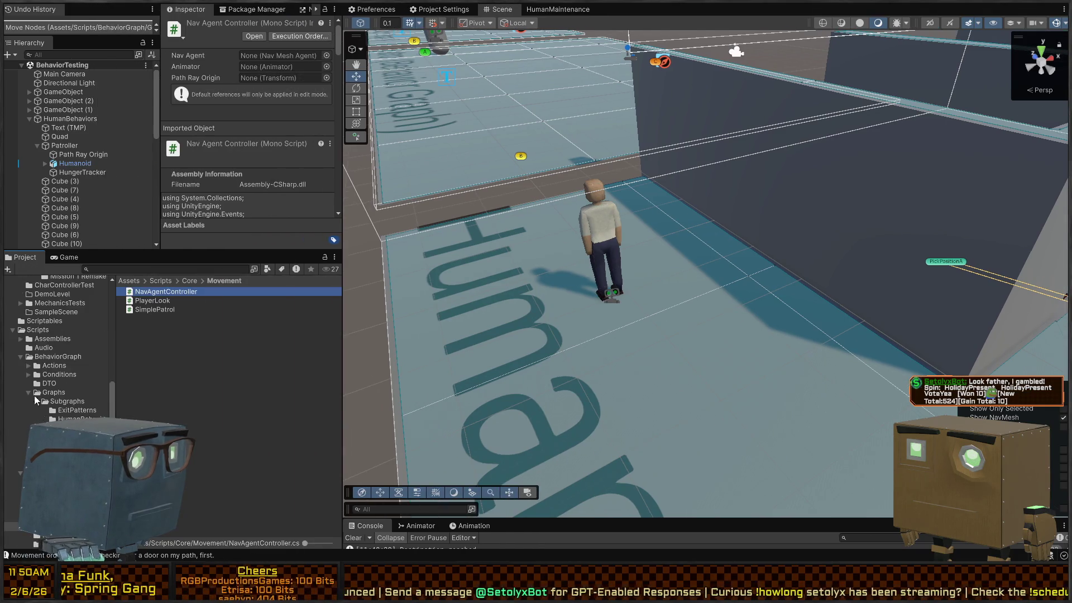
scroll(29, 392, up, 10)
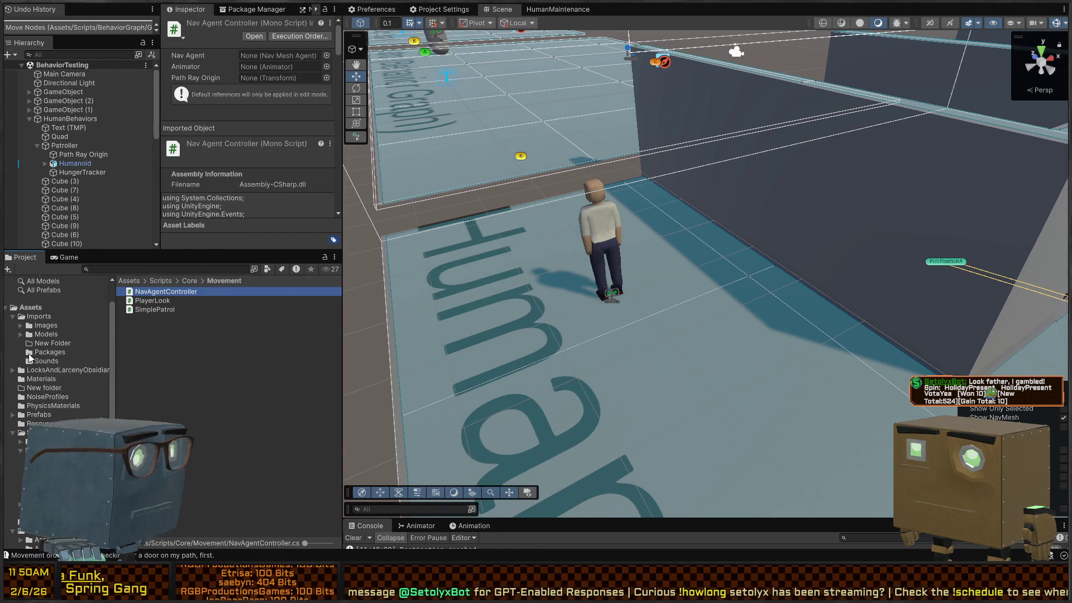
Step: Browse to Assets/Imports/Models/Humanoid and show the Humanoid model's import settings maximized
click(37, 360)
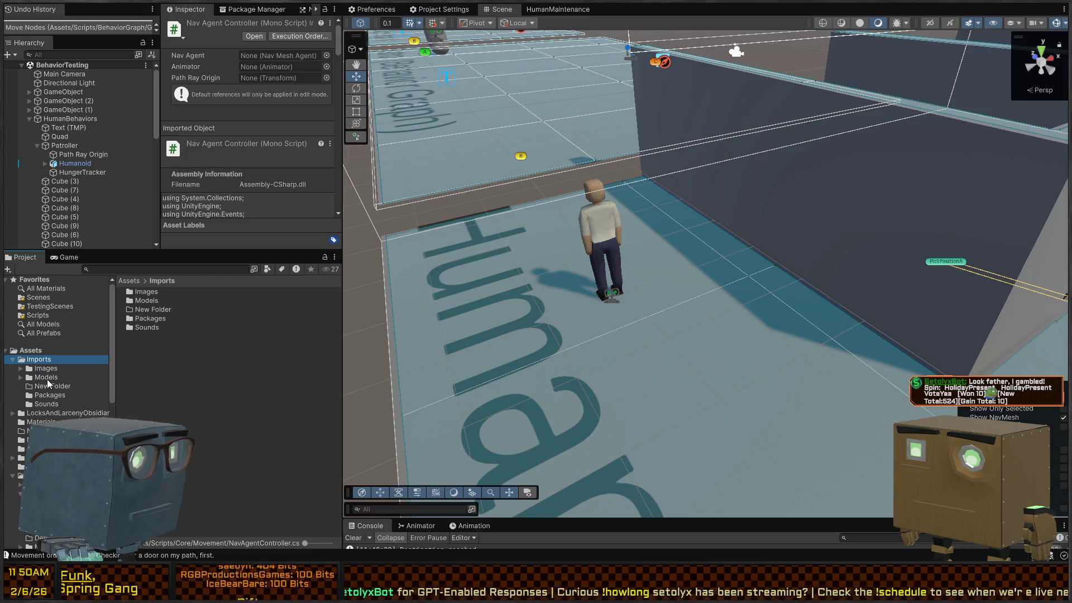
click(48, 379)
click(165, 399)
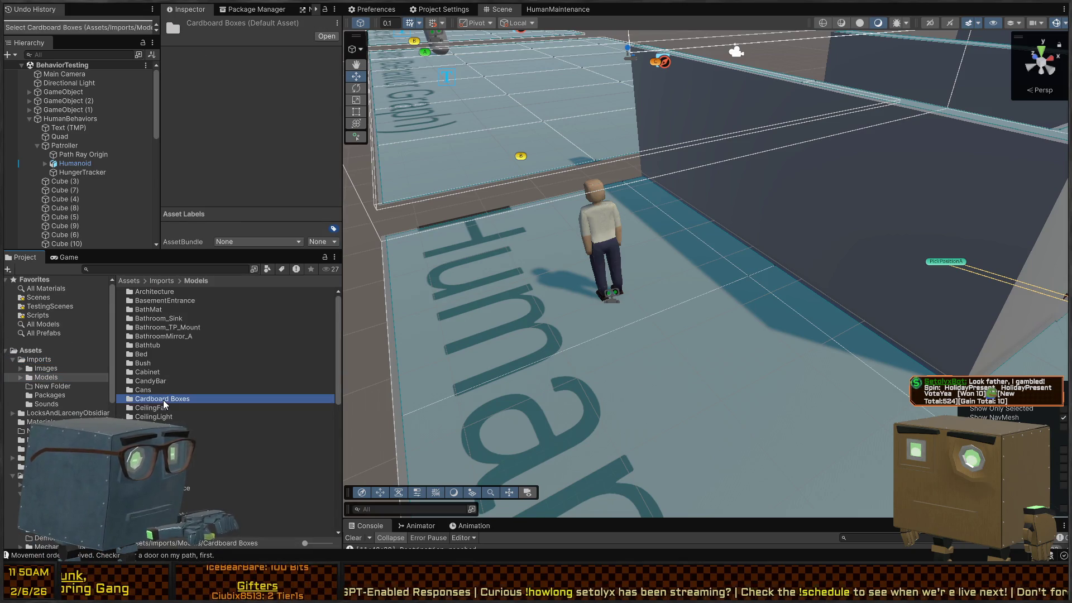
click(160, 425)
scroll(160, 420, down, 5)
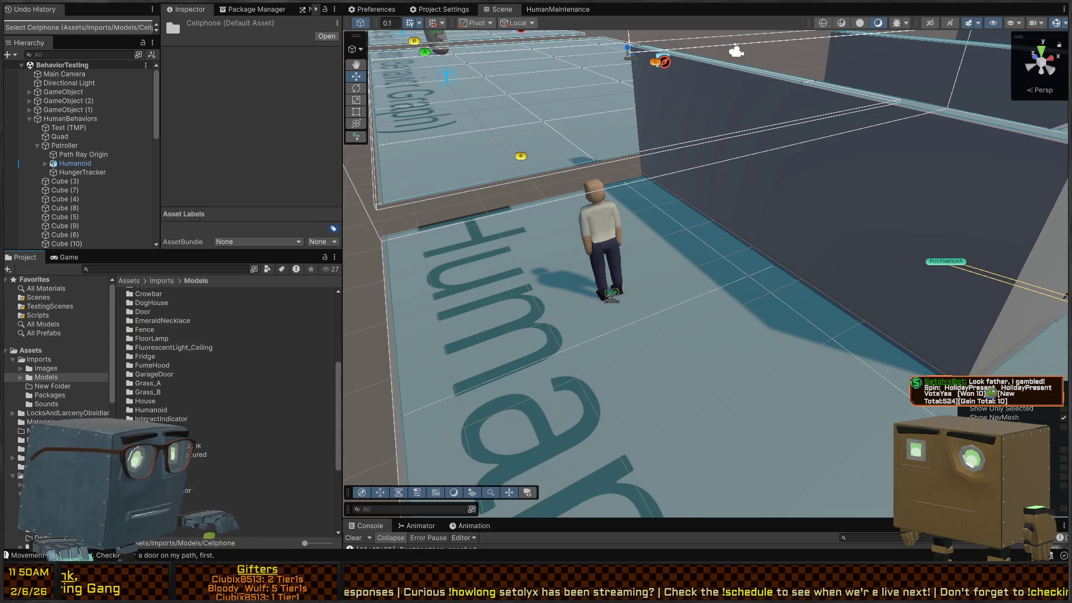
double_click(146, 411)
click(159, 309)
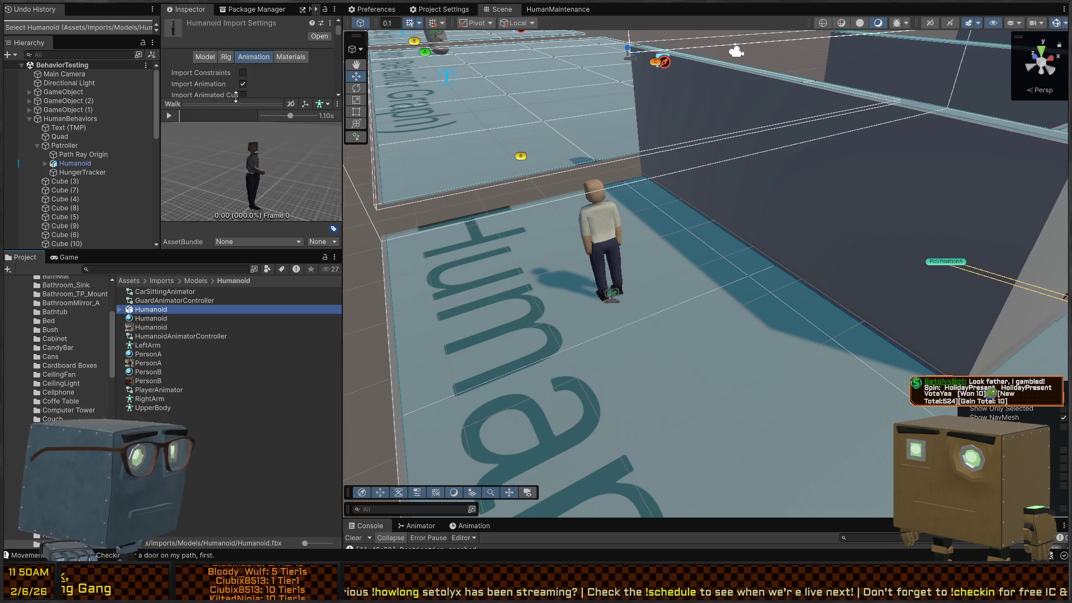
scroll(235, 89, down, 2)
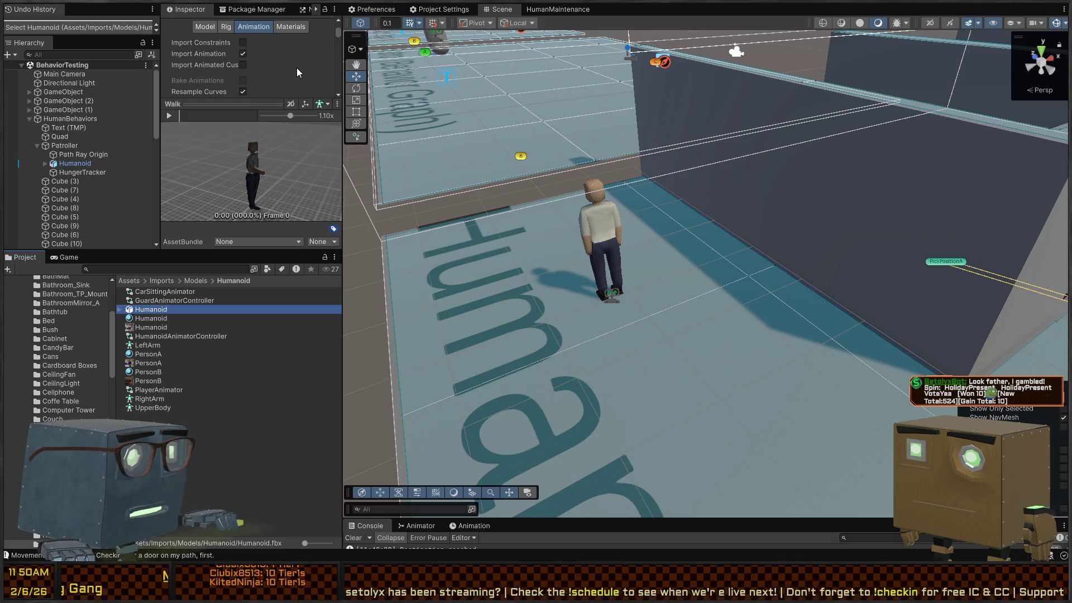
key(shift+space)
Step: Play the Humanoid's Eating clip preview, then restore the layout and orbit the Scene view
scroll(145, 207, down, 5)
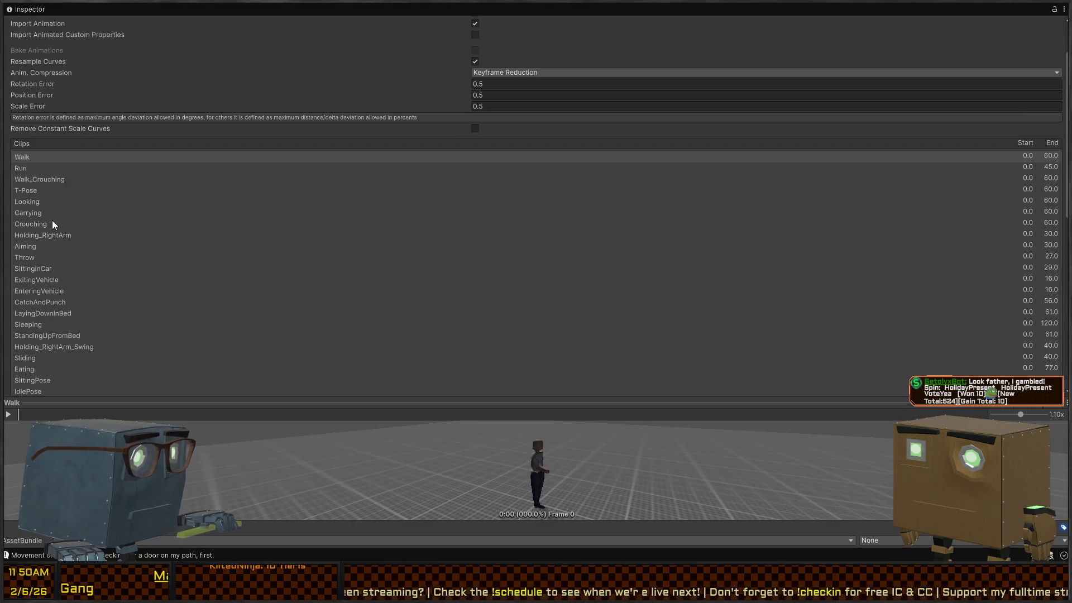
click(31, 280)
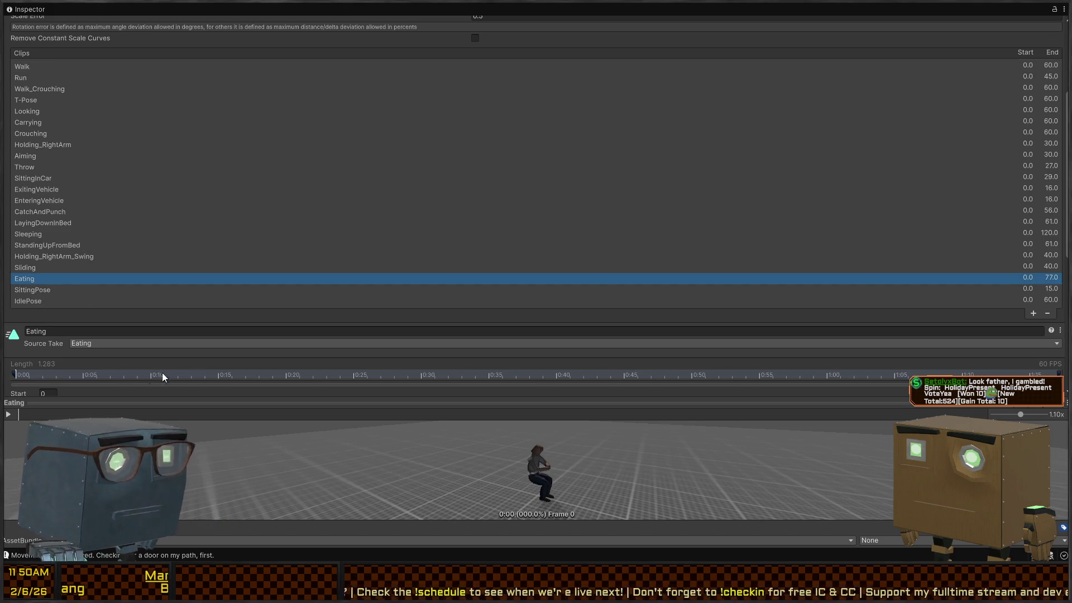
click(14, 415)
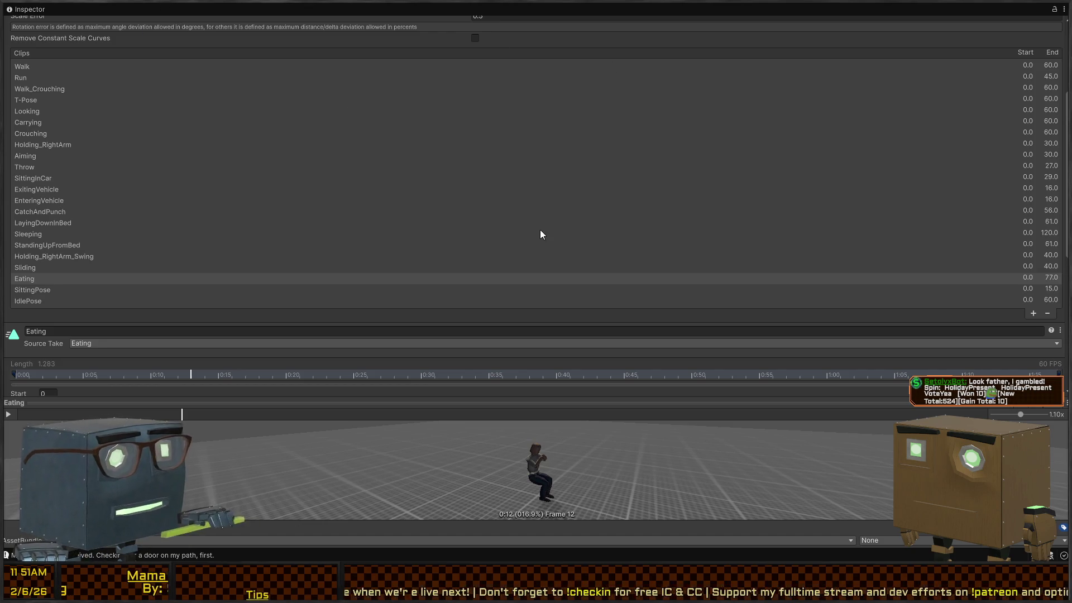
key(shift+space)
drag(526, 272, 595, 306)
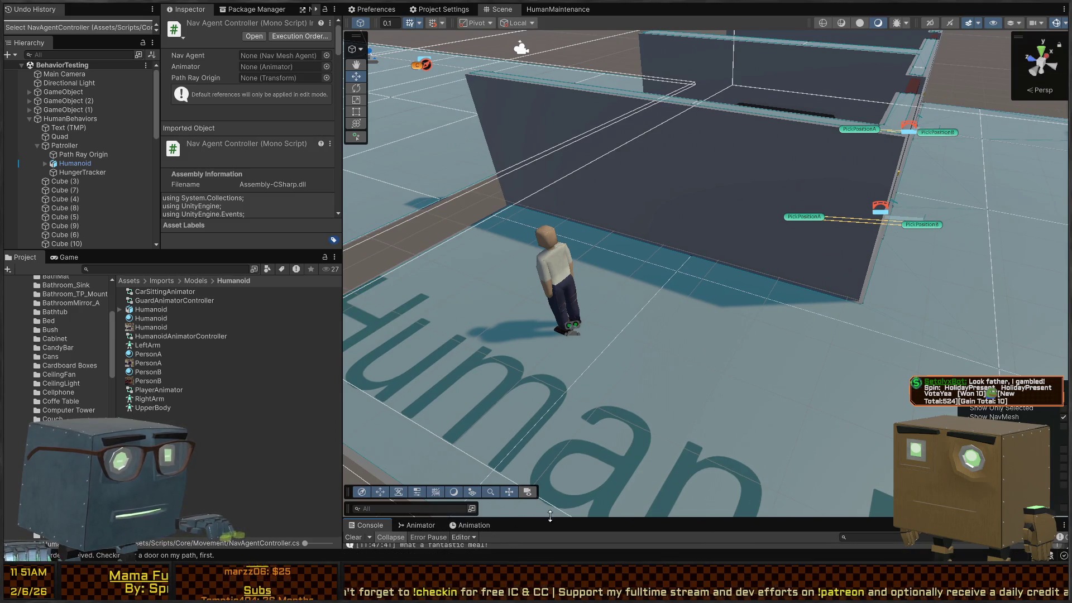
Step: Make the bottom panel taller, show the Animator there, and select the Patroller in the scene
mouse_move(551, 519)
mouse_down()
mouse_move(502, 302)
mouse_move(469, 281)
mouse_up()
click(463, 290)
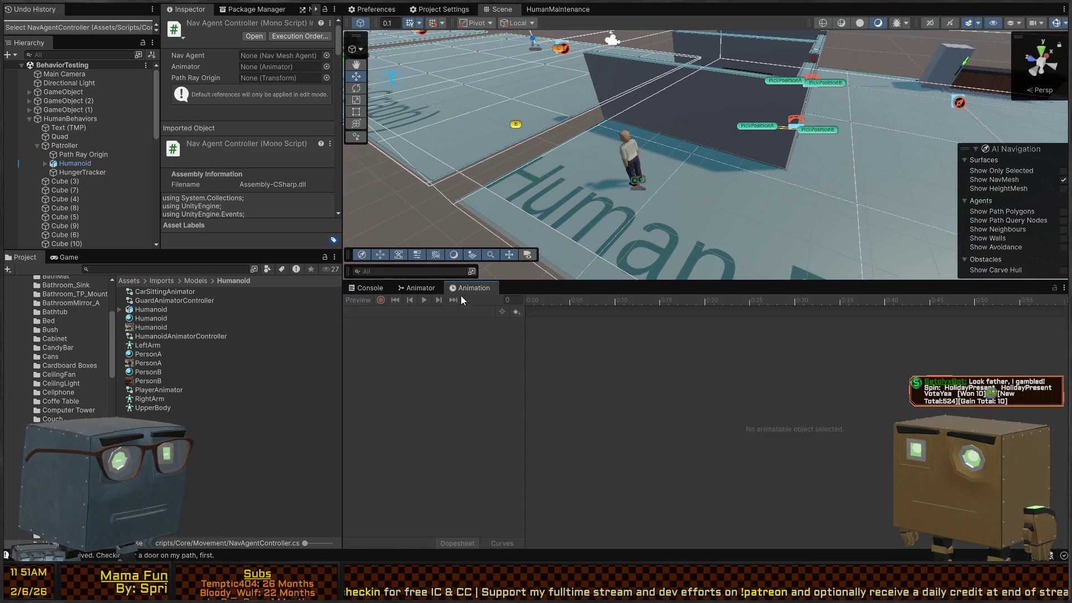
click(416, 288)
mouse_move(659, 184)
mouse_down()
mouse_move(712, 164)
mouse_move(718, 183)
mouse_up()
click(663, 187)
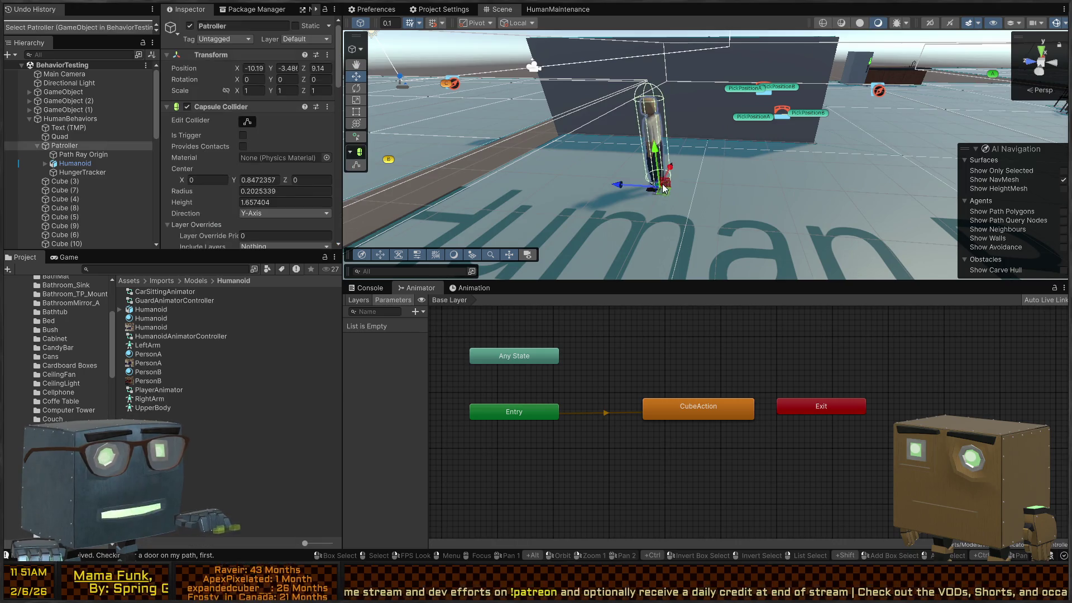
Step: Select the Humanoid object so the Animator displays its state graph, and pan the graph
click(382, 288)
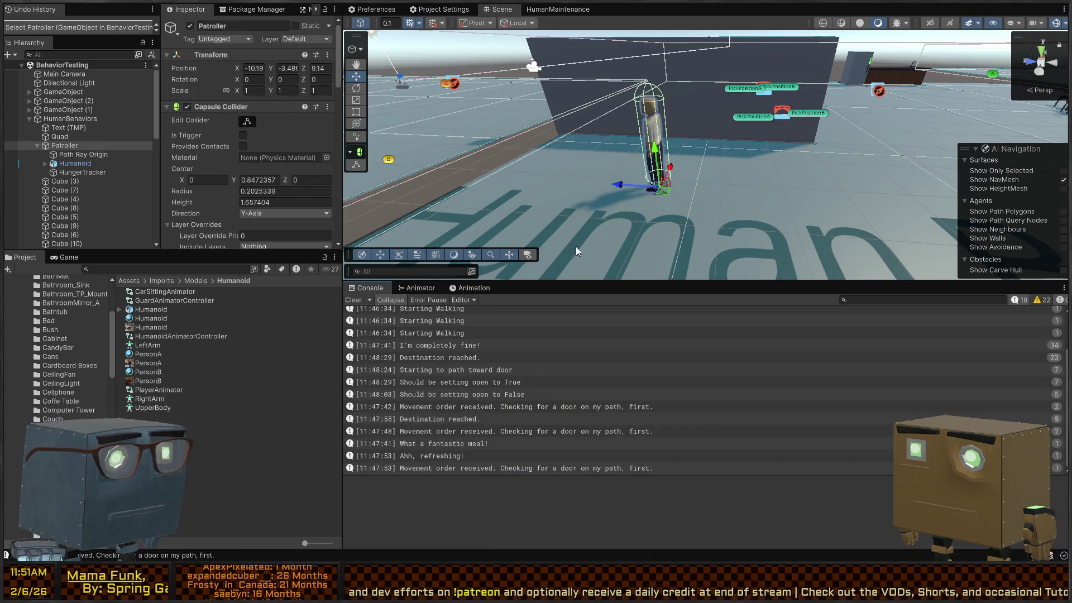
click(661, 194)
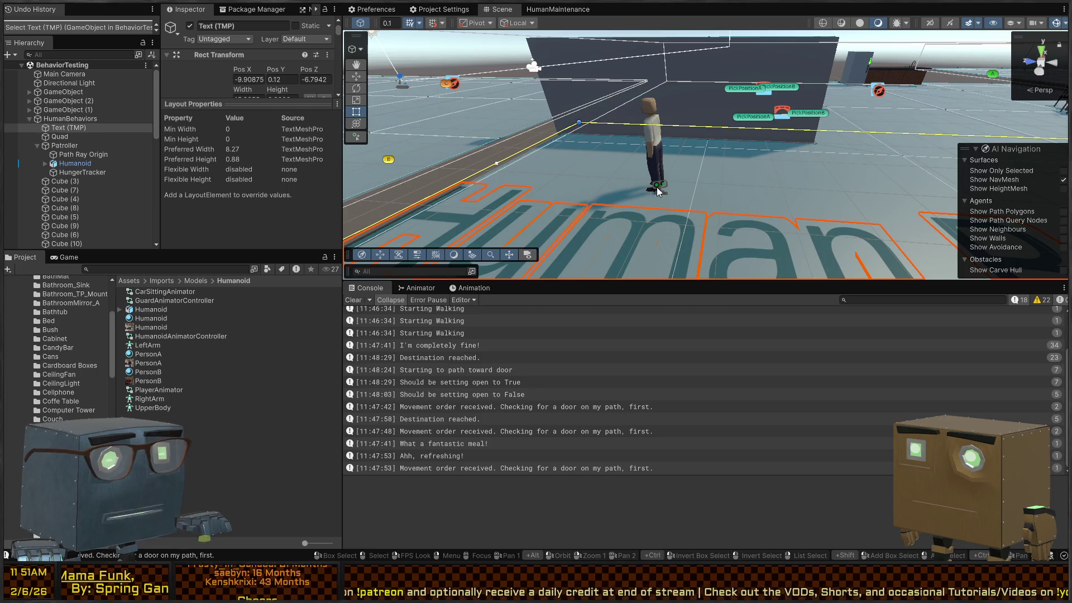
click(431, 308)
click(474, 288)
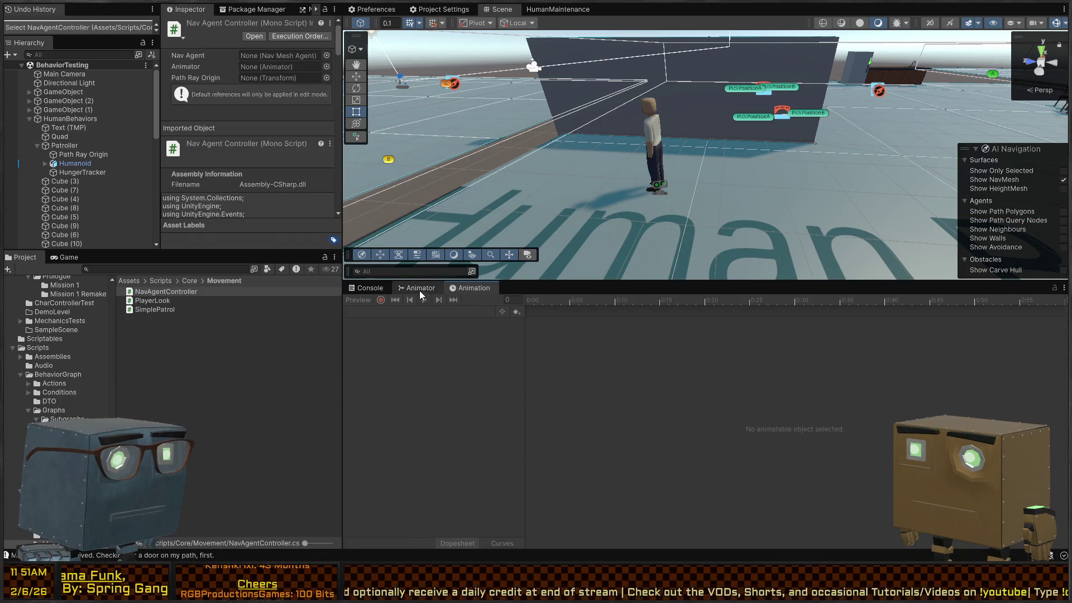
click(420, 290)
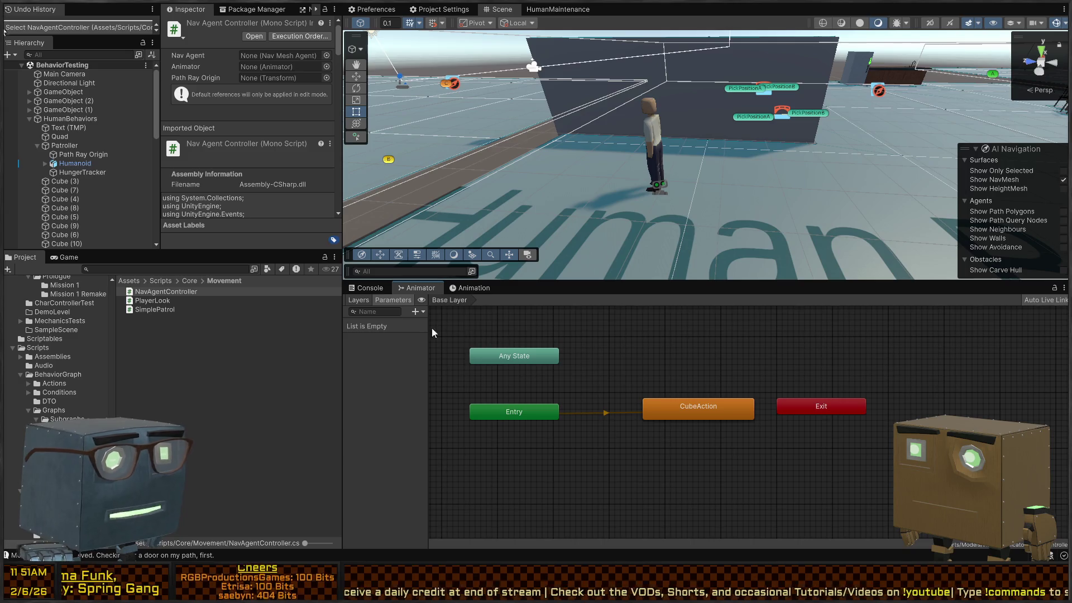
click(75, 164)
mouse_move(815, 458)
mouse_down()
mouse_move(787, 436)
mouse_move(824, 465)
mouse_move(826, 522)
mouse_up()
Step: Reposition the Sitting state and inspect the Looking, Walk, Sleeping and IdlePose states
drag(695, 416, 692, 378)
click(664, 310)
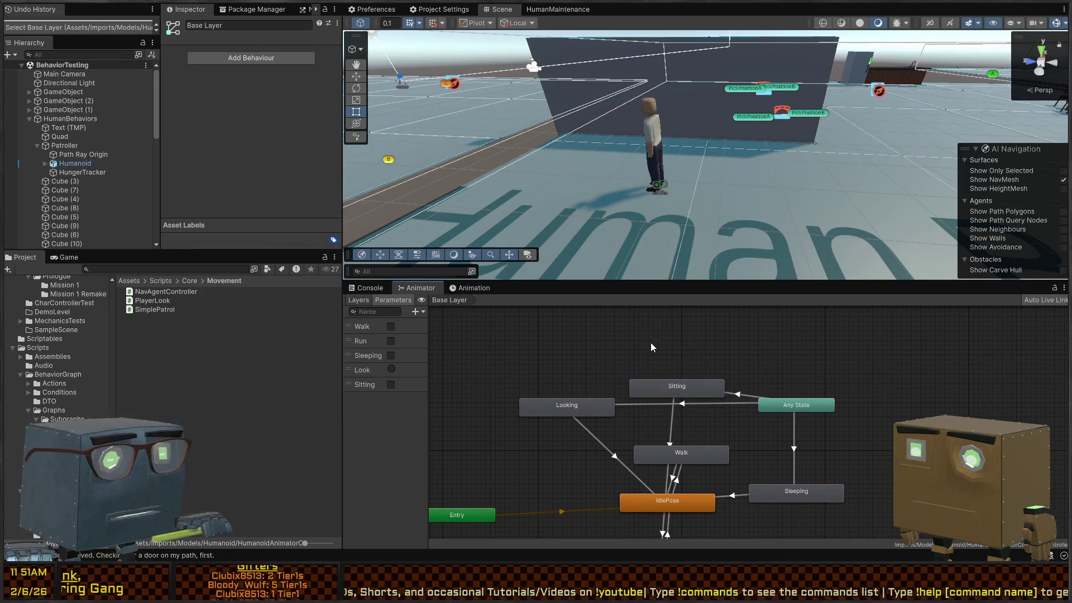
click(671, 387)
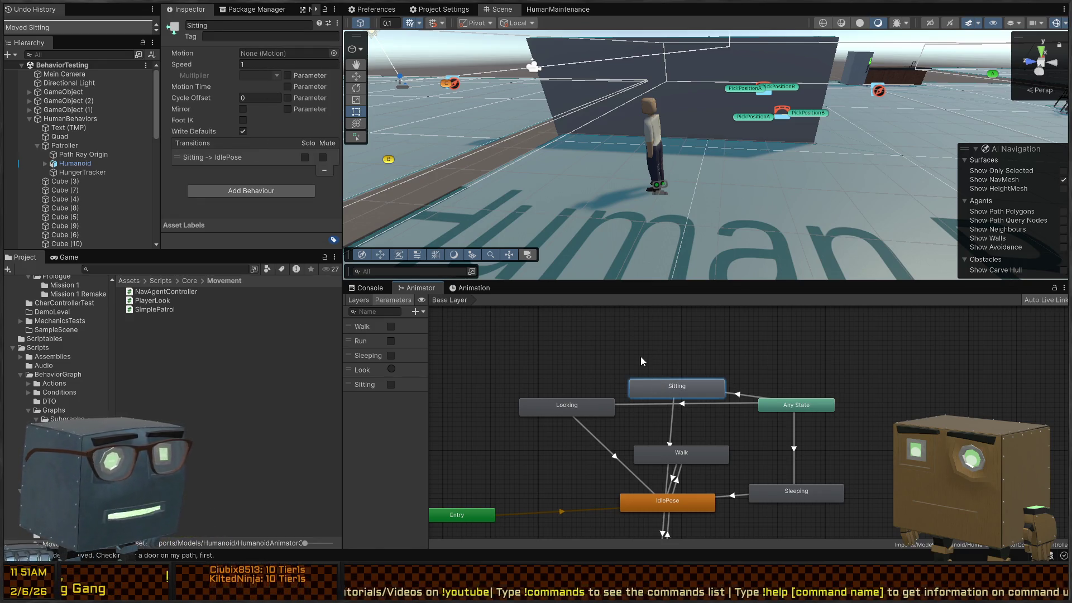
click(591, 404)
click(698, 460)
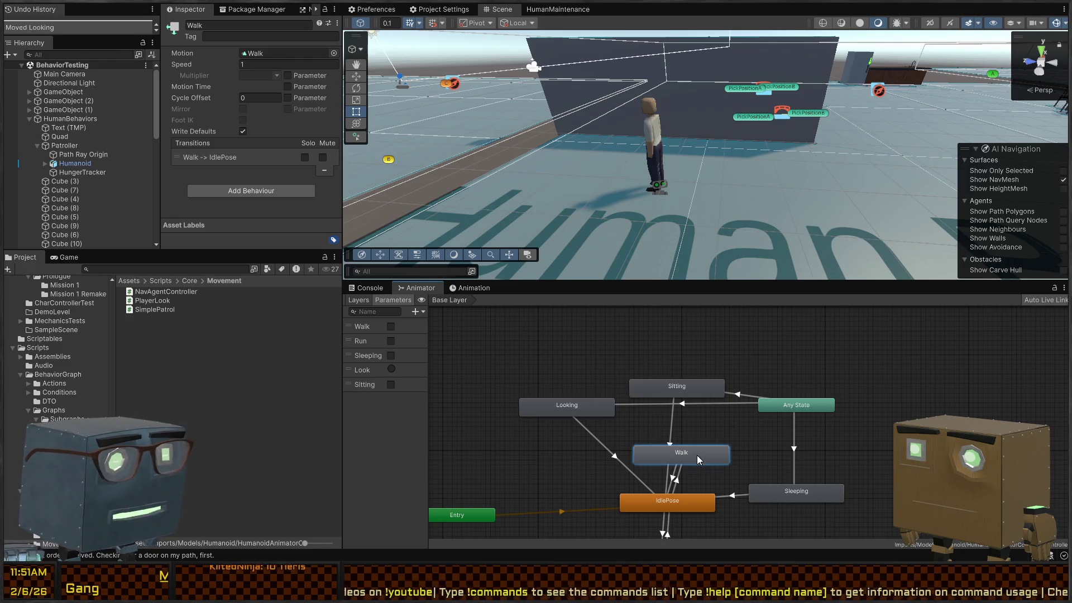
click(794, 488)
click(682, 504)
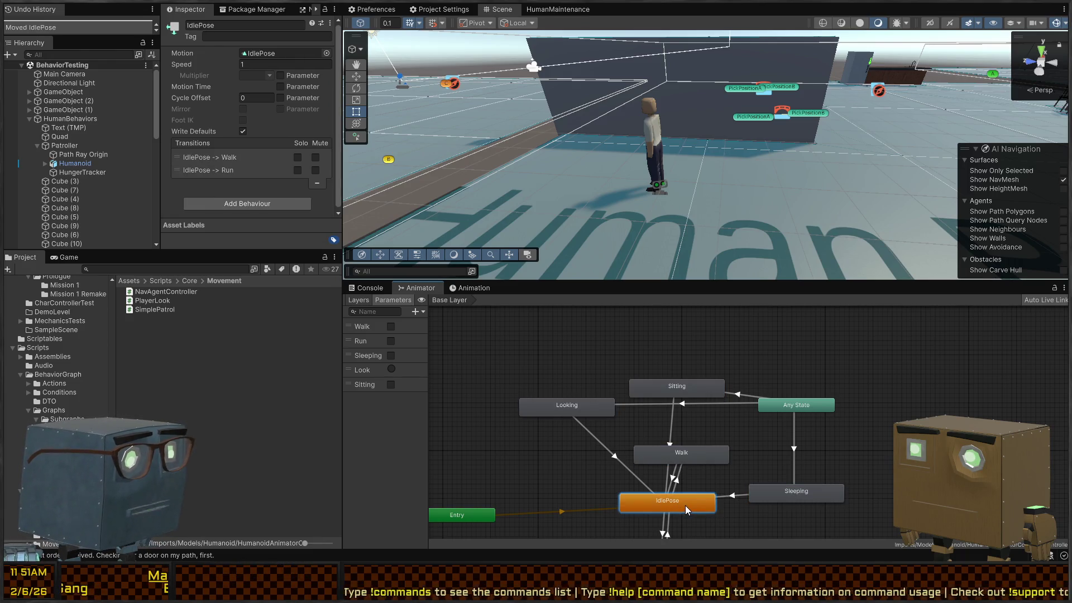
click(574, 413)
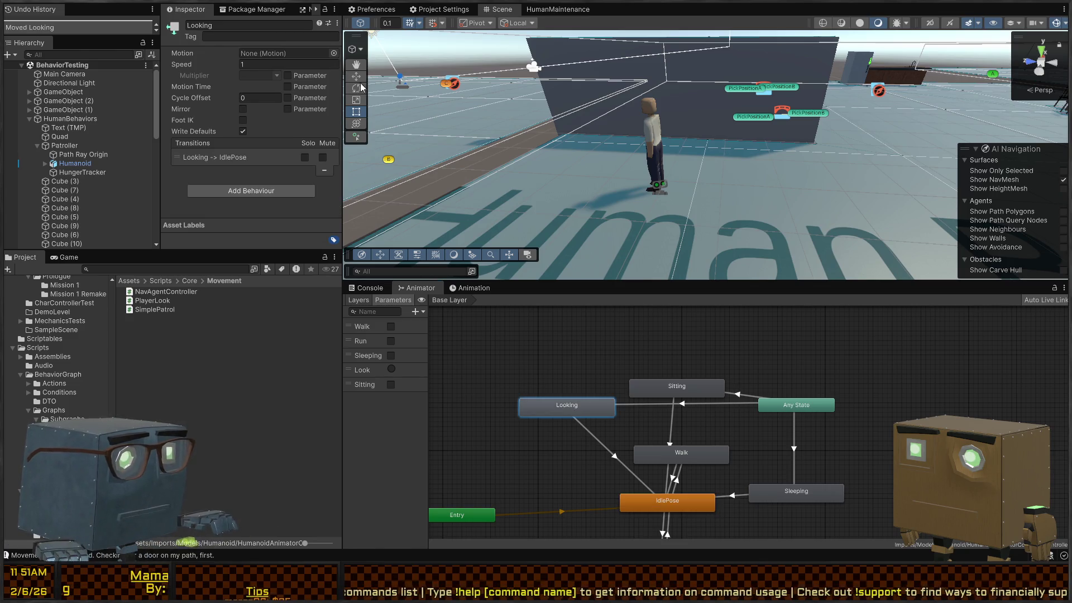
Step: Copy the Sitting state and place the pasted Sitting 0 above it
click(704, 393)
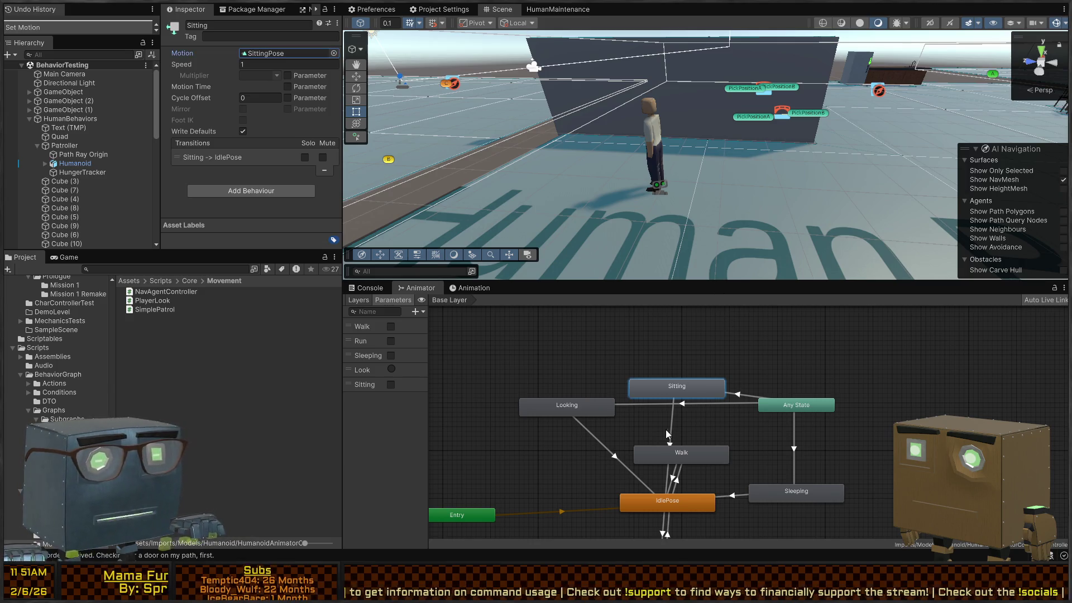
drag(693, 390, 683, 400)
click(686, 376)
click(694, 399)
key(ctrl+c)
click(683, 340)
key(ctrl+v)
drag(725, 367, 679, 362)
Step: Create transitions from Sitting to Sitting 0 and from Sitting 0 back to Sitting
right_click(674, 395)
click(707, 400)
click(699, 348)
click(681, 351)
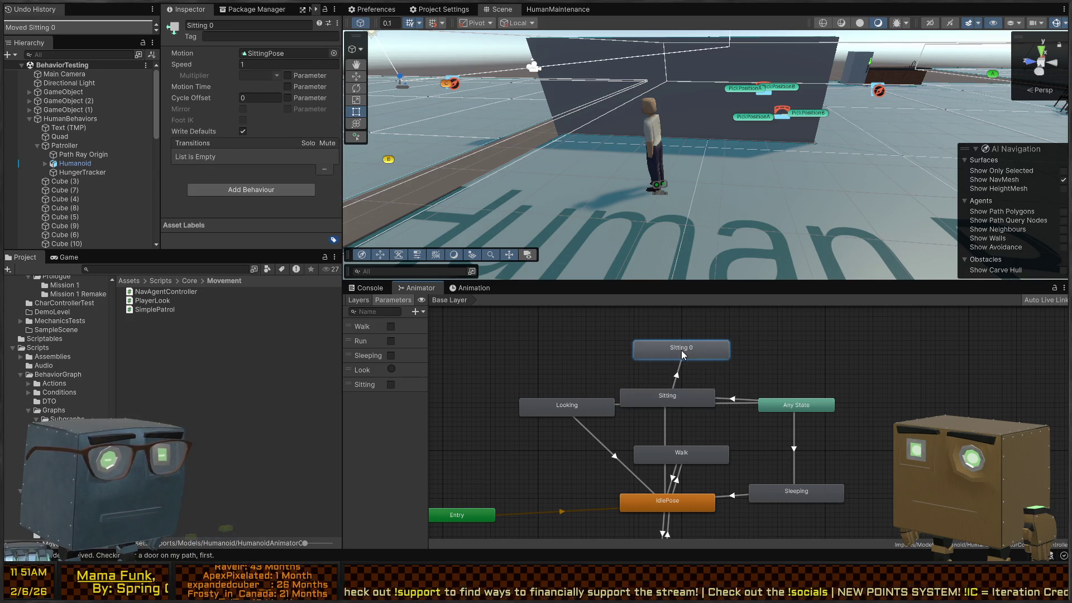
click(682, 373)
click(670, 382)
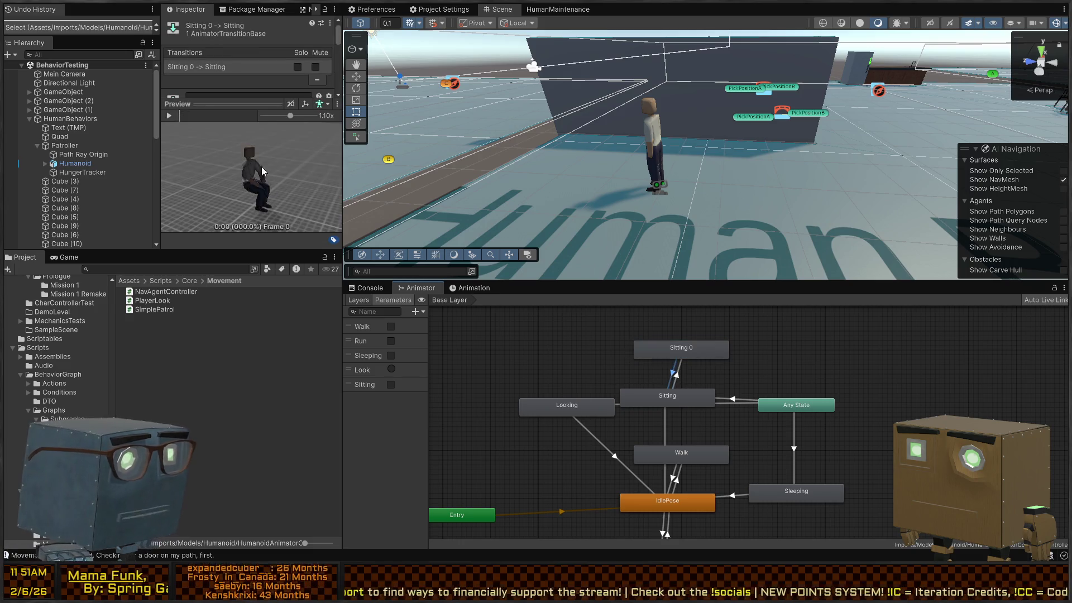
Step: Set the Sitting 0 → Sitting transition's Exit Time to 1
drag(219, 93, 219, 240)
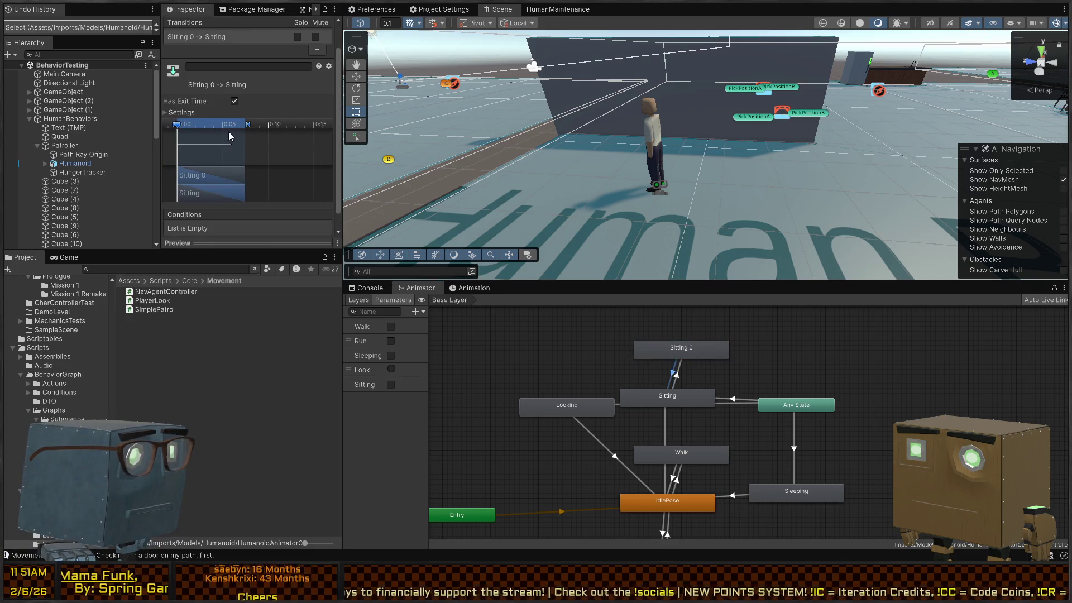
scroll(220, 91, down, 2)
click(181, 100)
click(252, 107)
text(1)
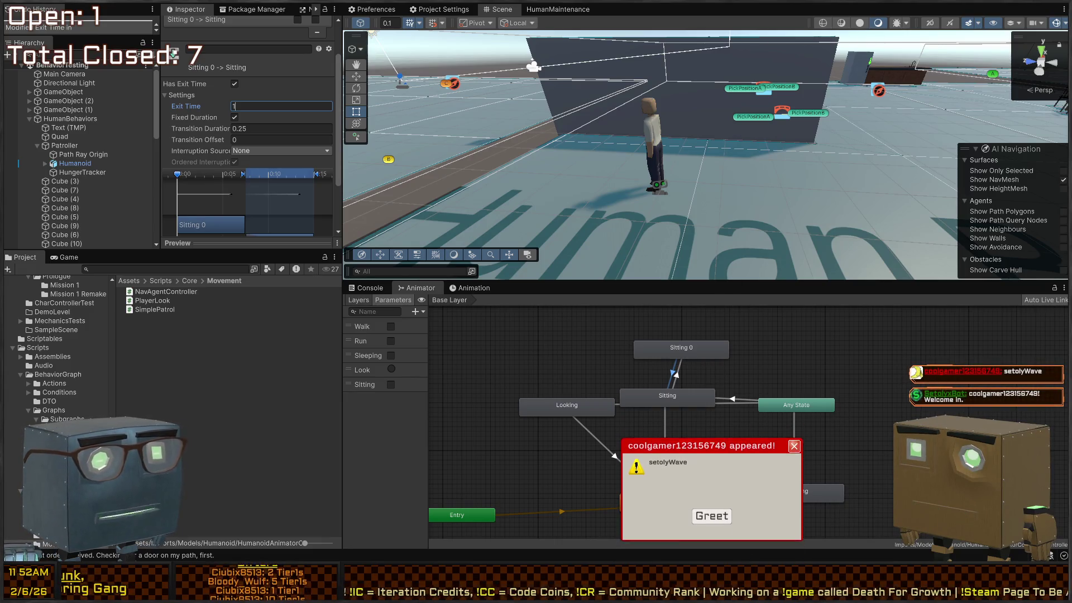
key(Return)
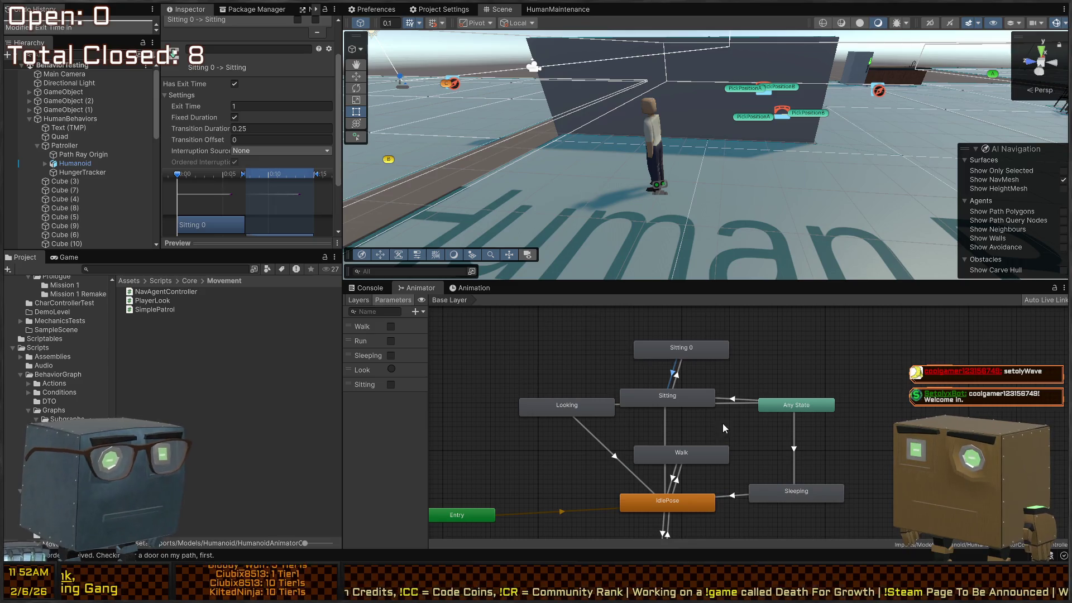
Step: Rename the Sitting 0 state to Eating
drag(702, 328, 686, 334)
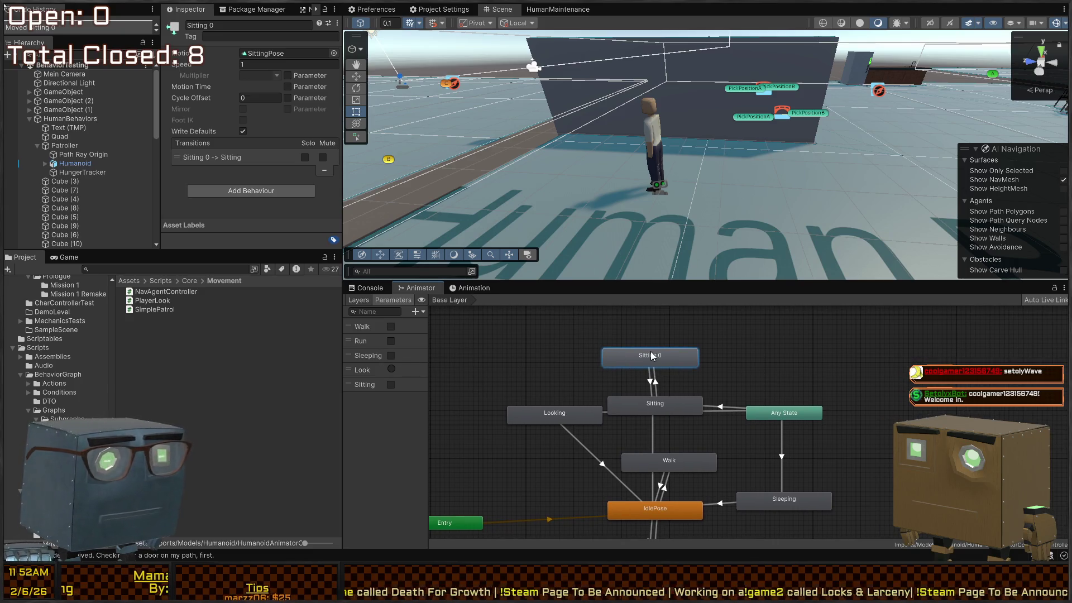
click(235, 22)
text(Eating)
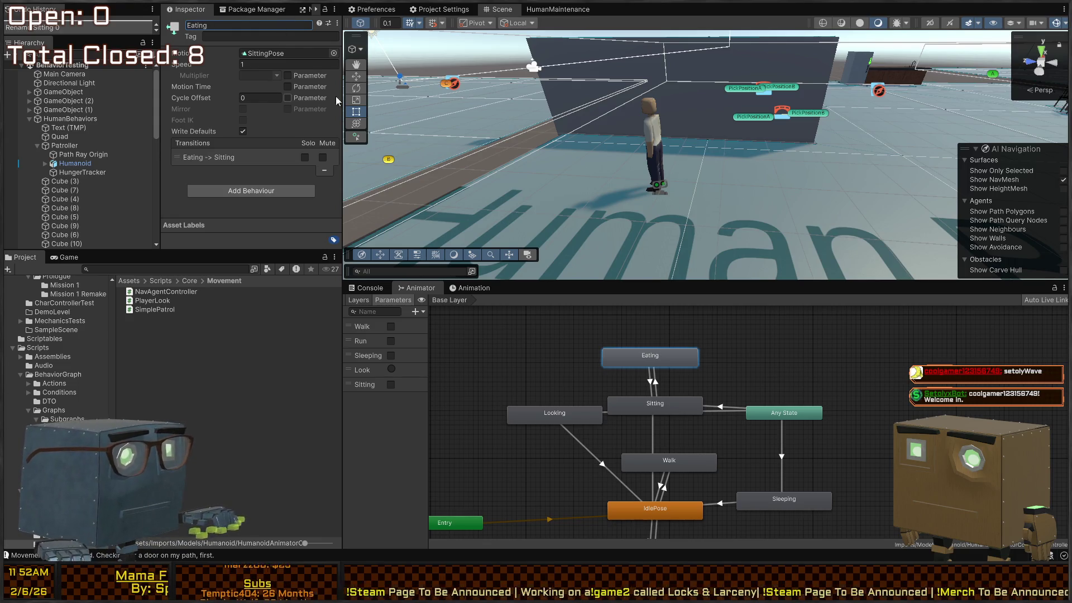
key(Return)
Step: Assign the Eating clip as the Eating state's motion and add a Bool parameter named Eat
click(334, 56)
drag(641, 363, 651, 361)
drag(657, 121, 777, 158)
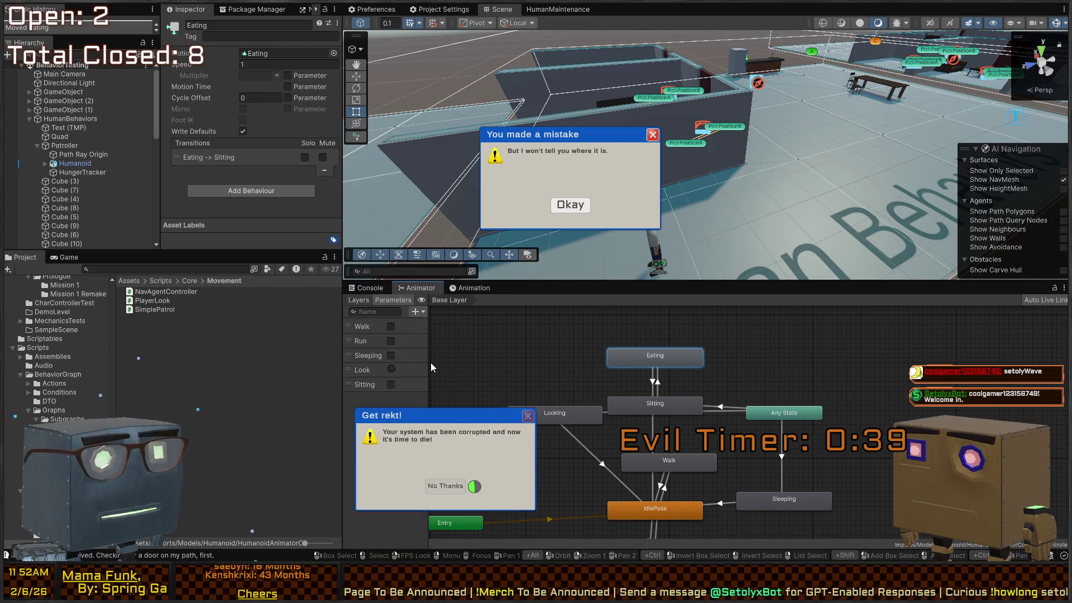
click(415, 312)
click(438, 348)
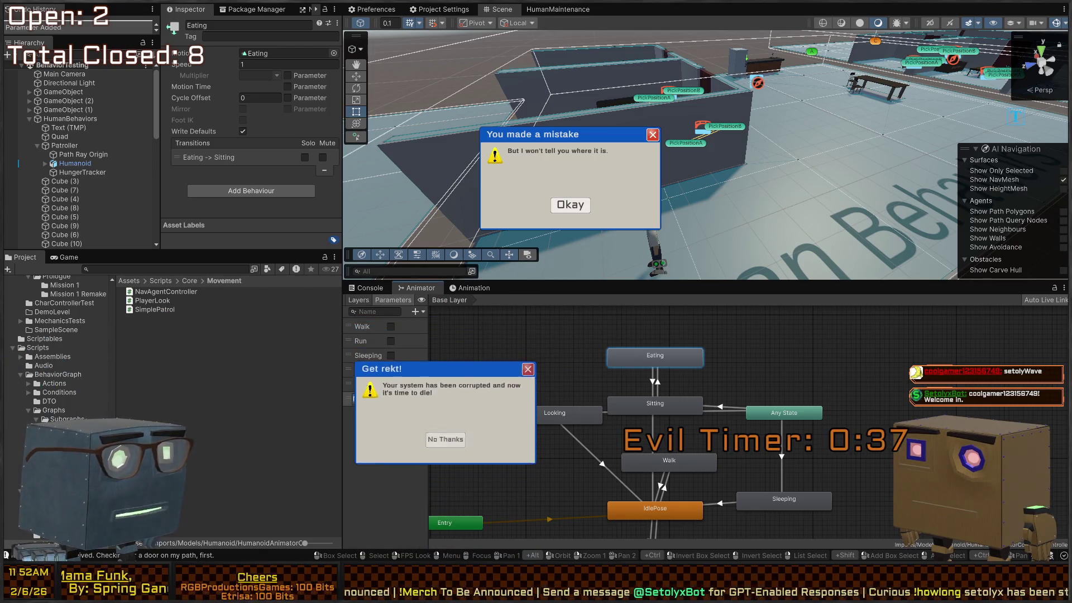
click(431, 363)
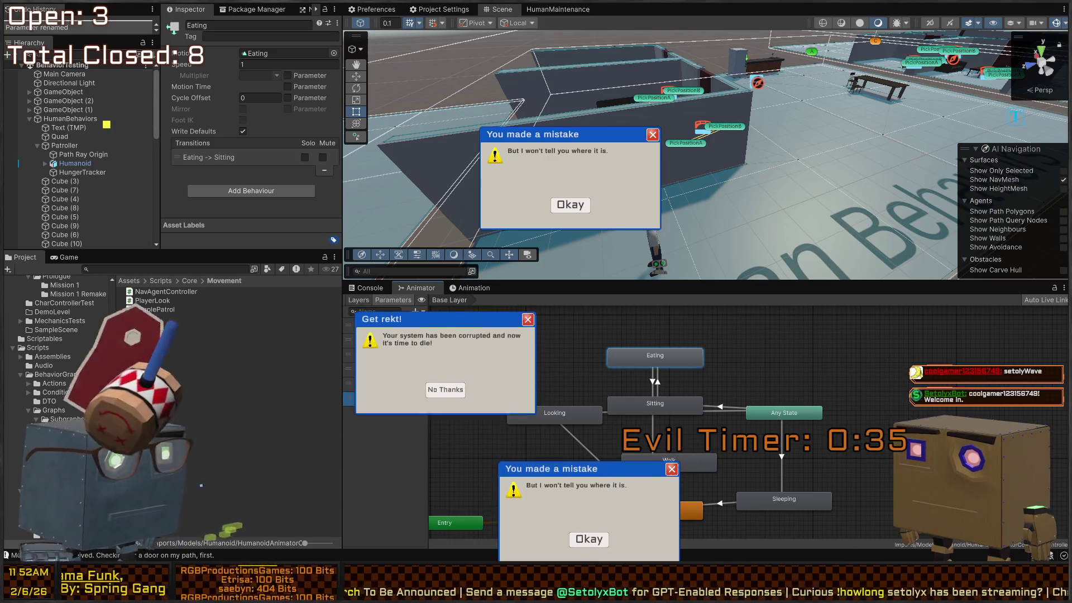
Step: Add an Eat condition to the Sitting → Eating transition
click(658, 383)
scroll(269, 223, down, 5)
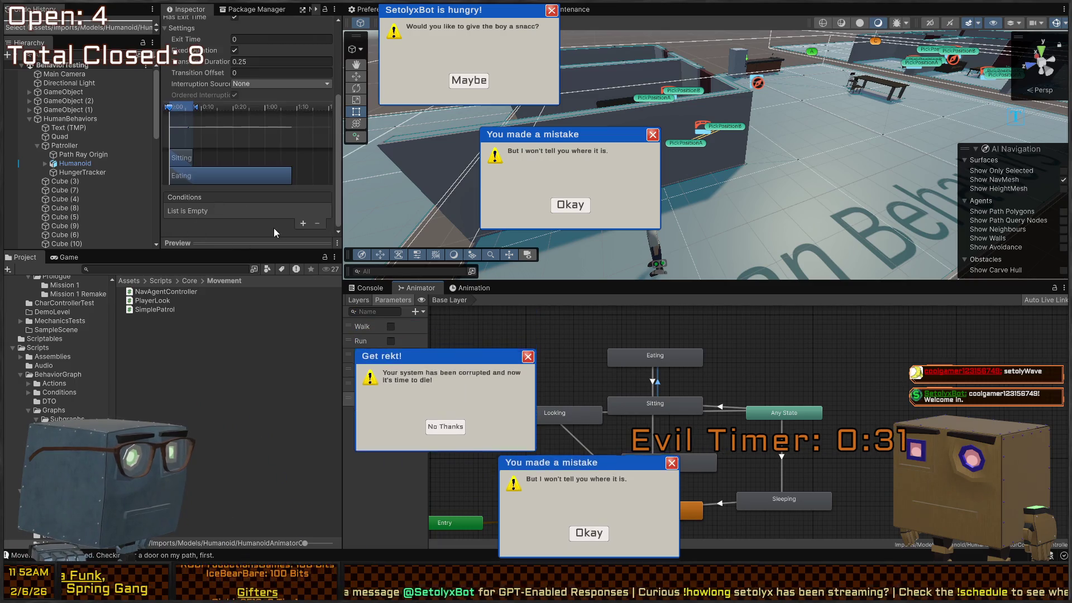
click(303, 224)
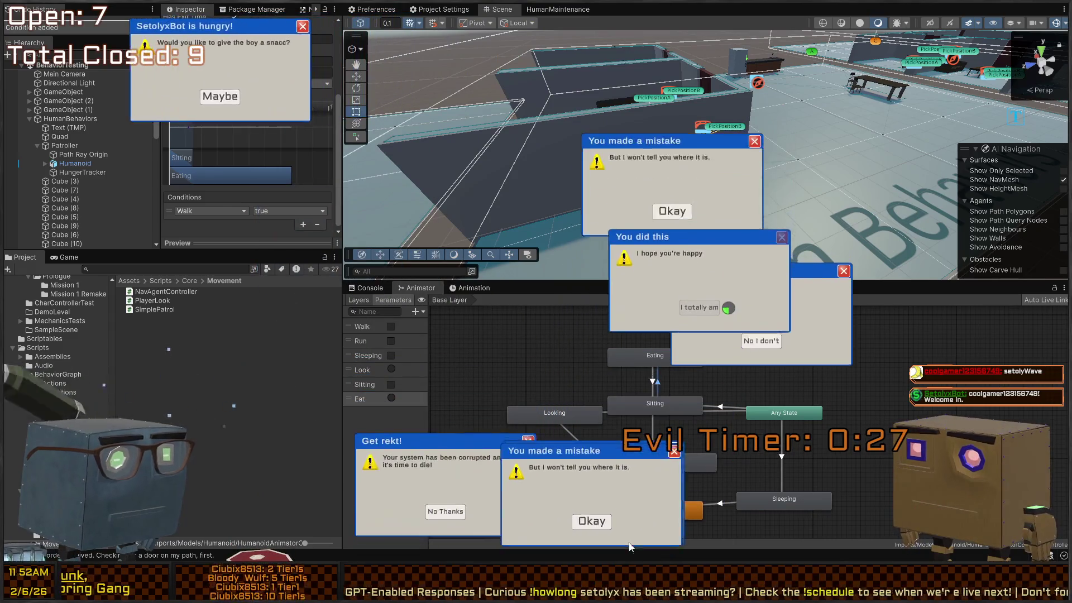
click(450, 378)
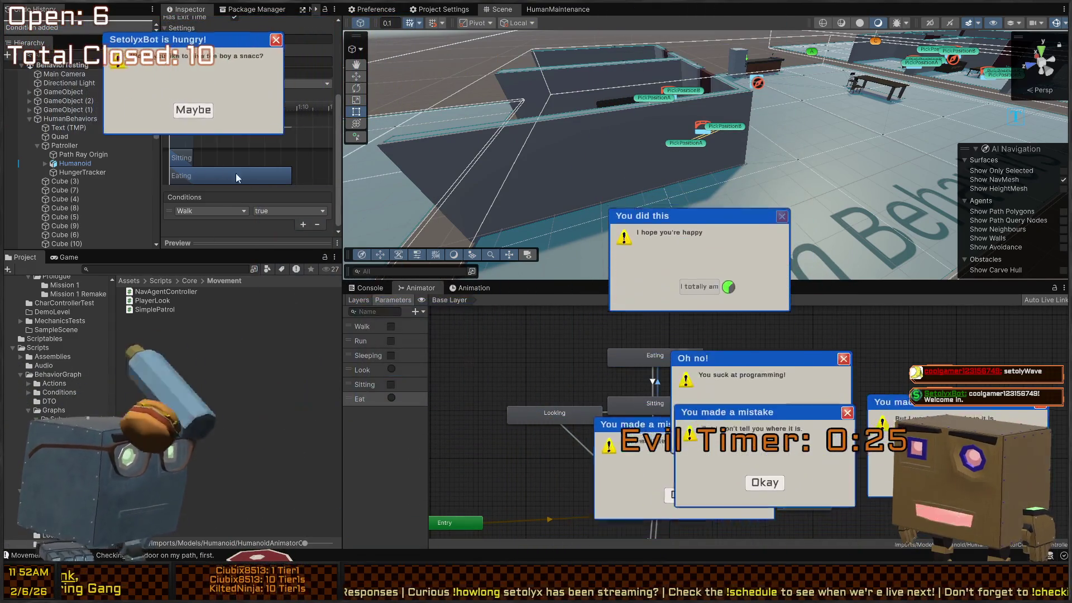
click(273, 39)
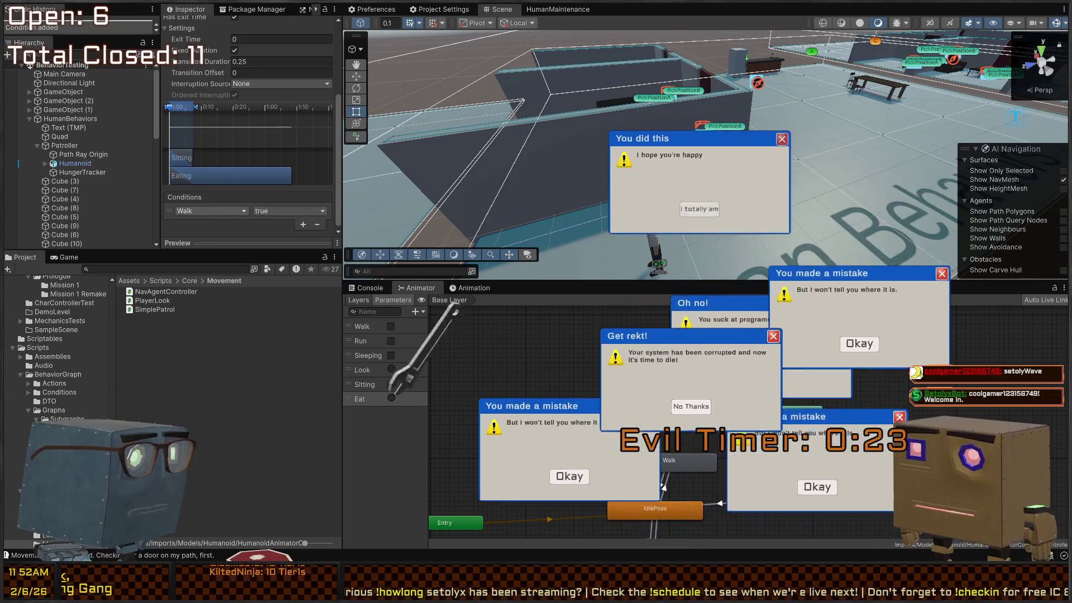
click(211, 210)
click(193, 249)
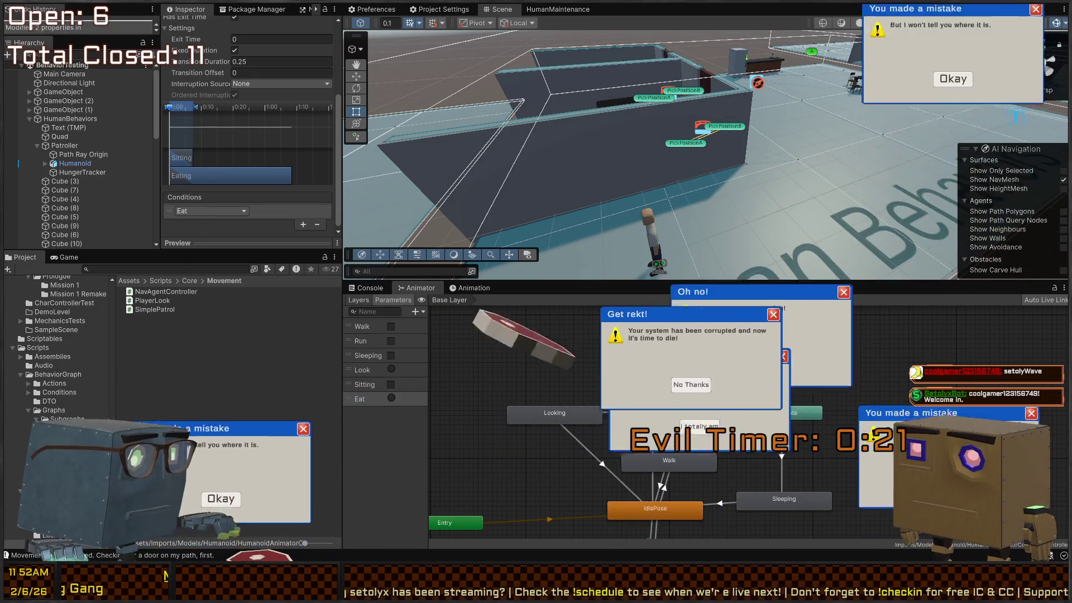
click(221, 499)
click(843, 290)
click(723, 460)
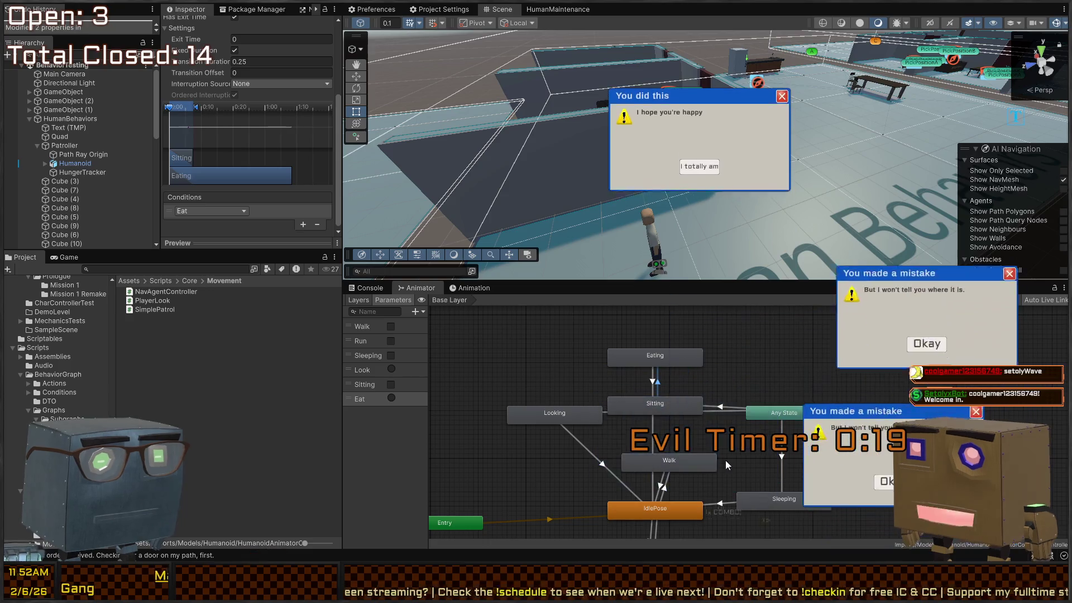
click(883, 452)
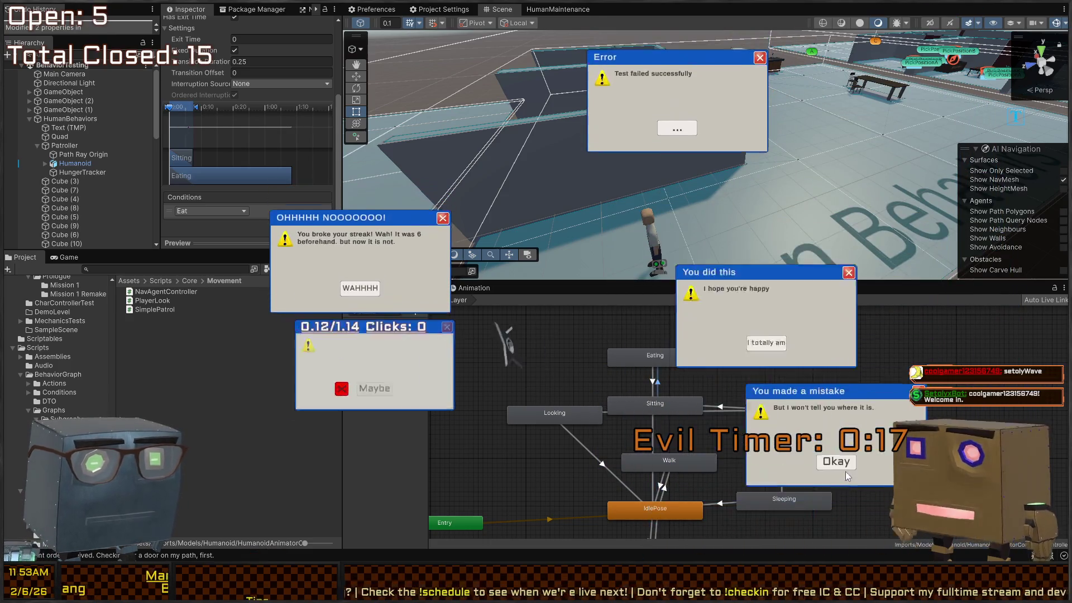
click(835, 493)
click(865, 413)
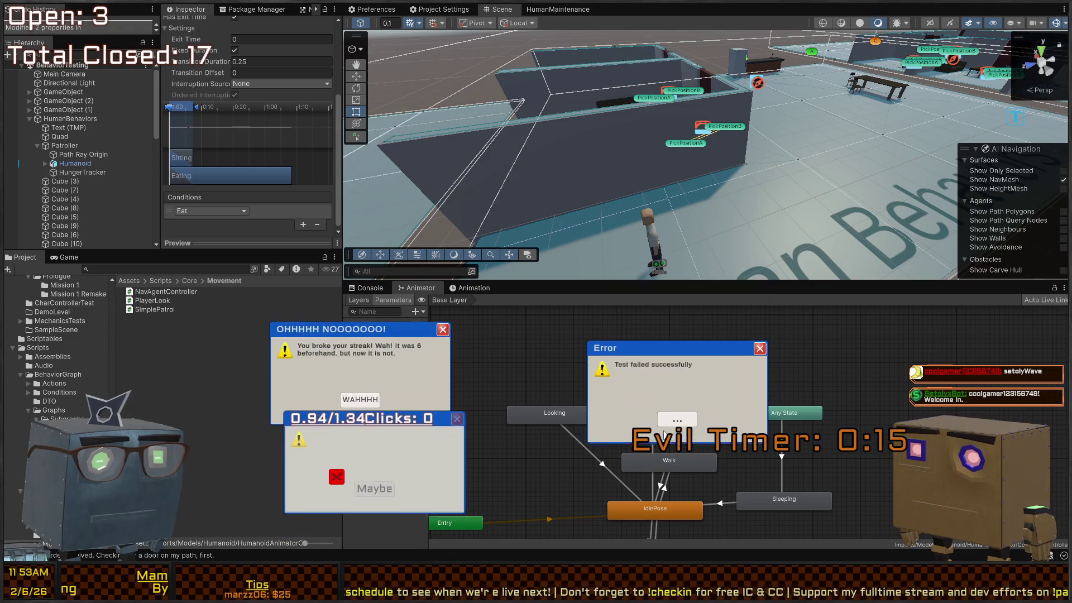
click(677, 415)
click(364, 314)
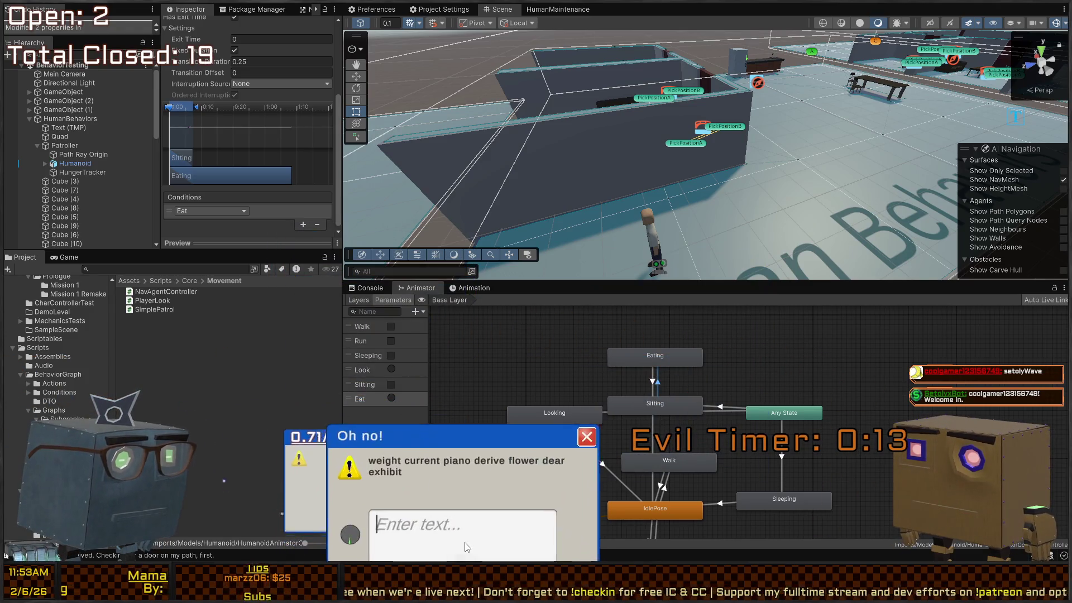
text(weight current pia)
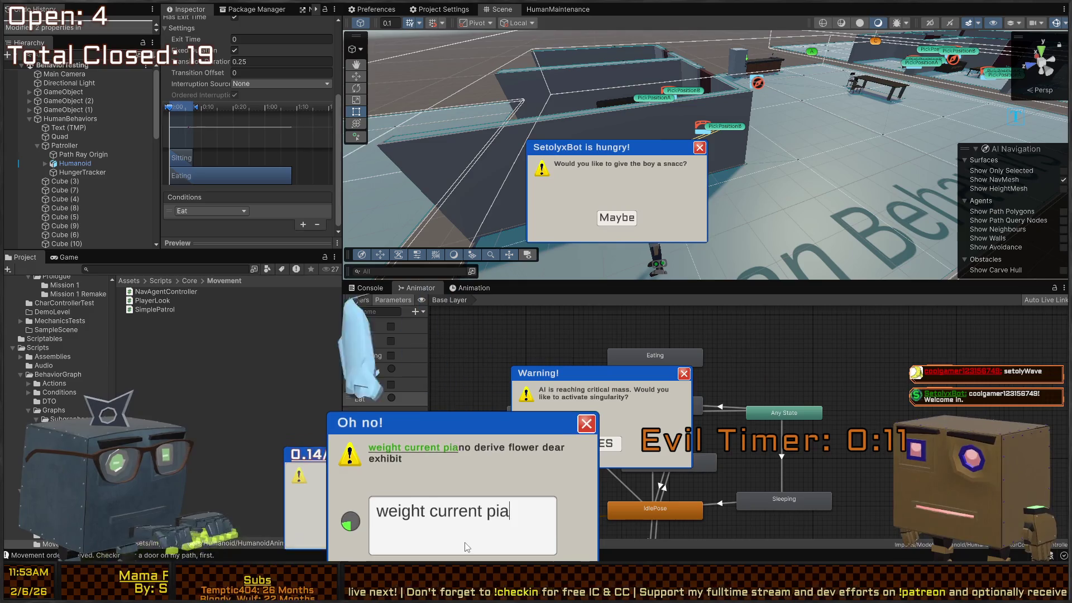
text(no derive flower dear exhibit)
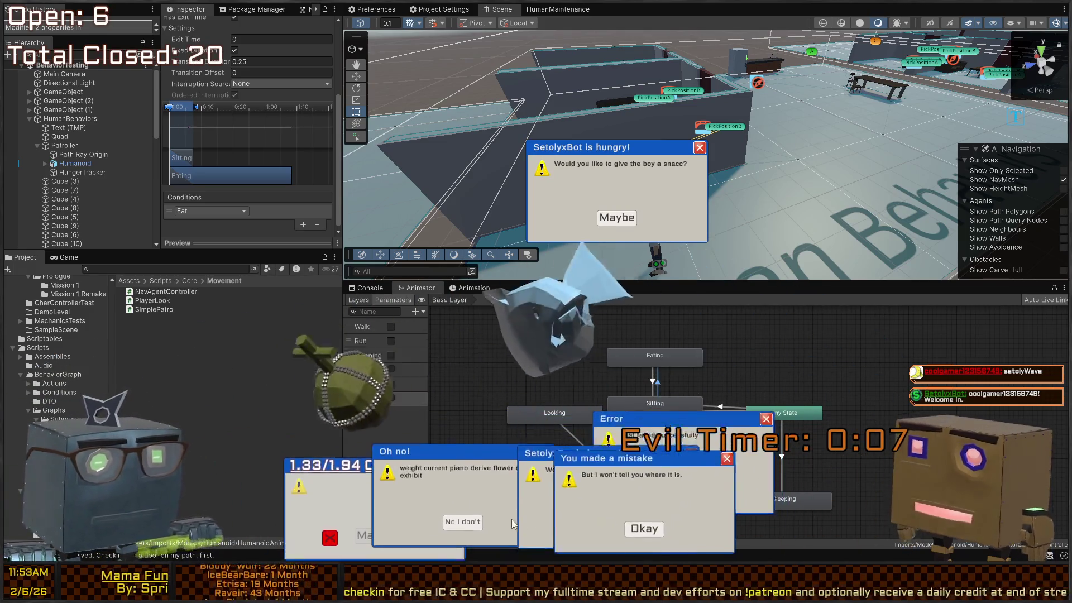
click(463, 523)
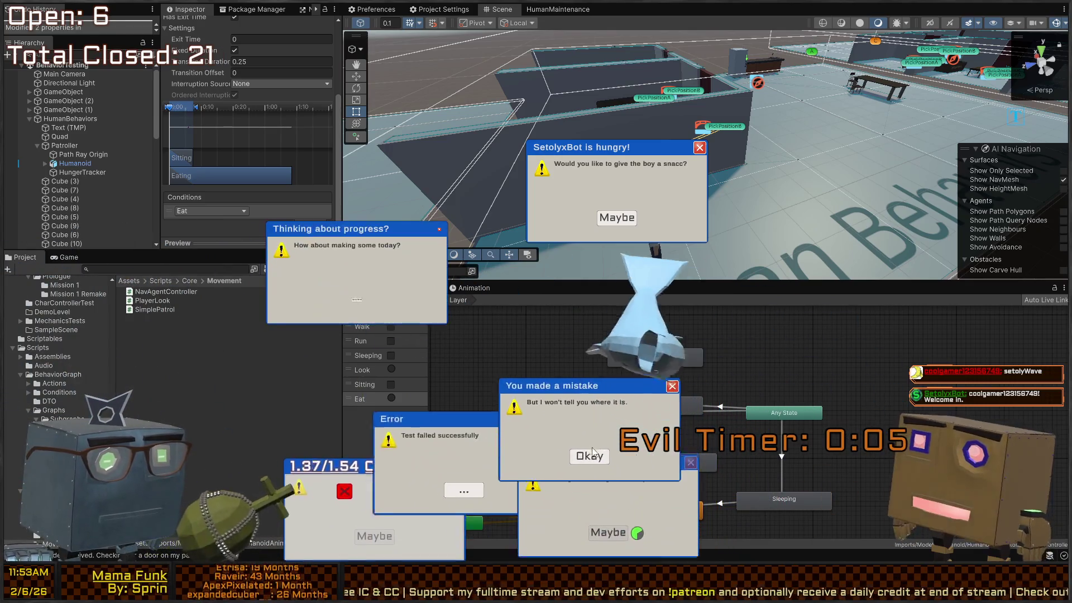
click(591, 457)
click(268, 386)
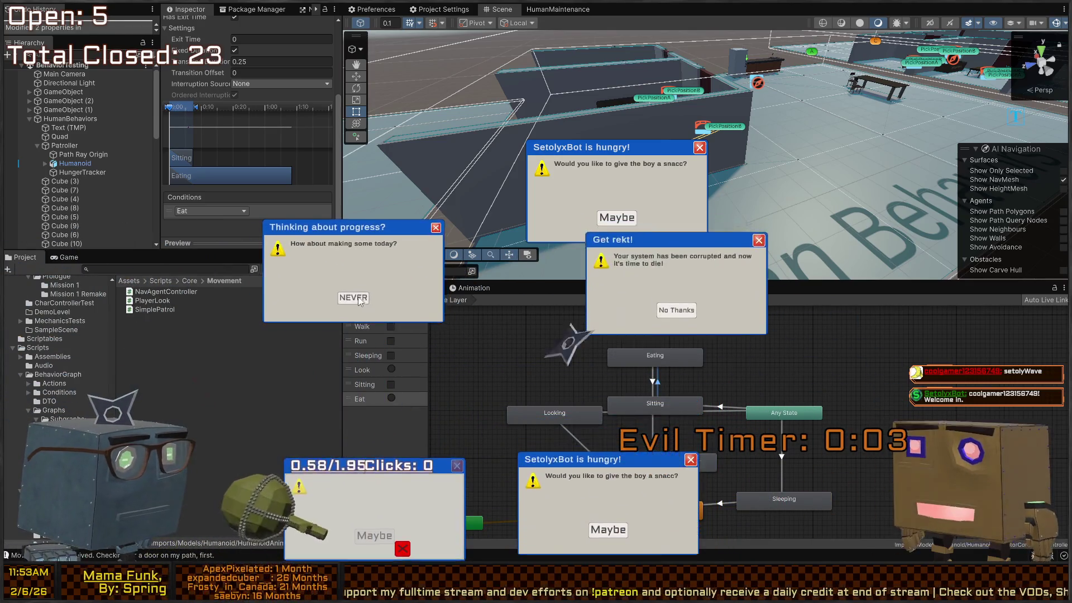
click(361, 298)
click(617, 217)
click(611, 364)
click(611, 479)
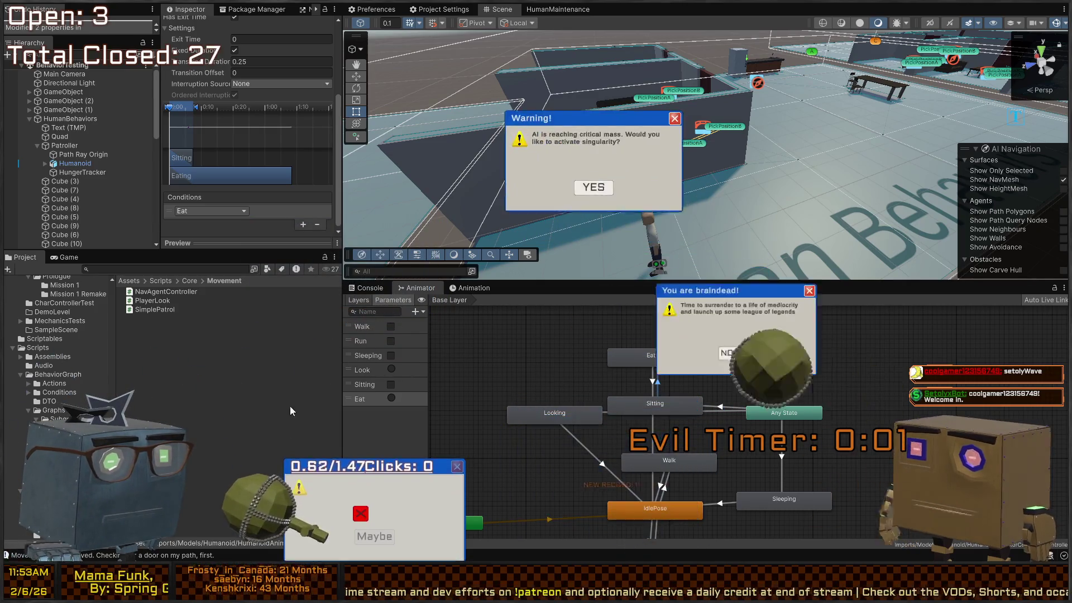
click(592, 215)
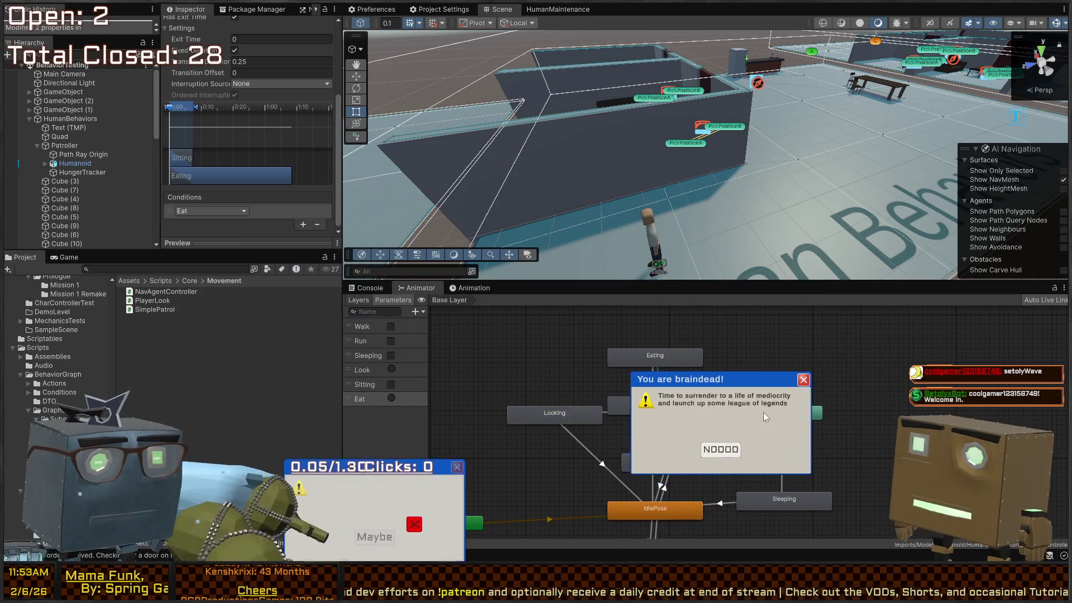
click(692, 397)
click(415, 525)
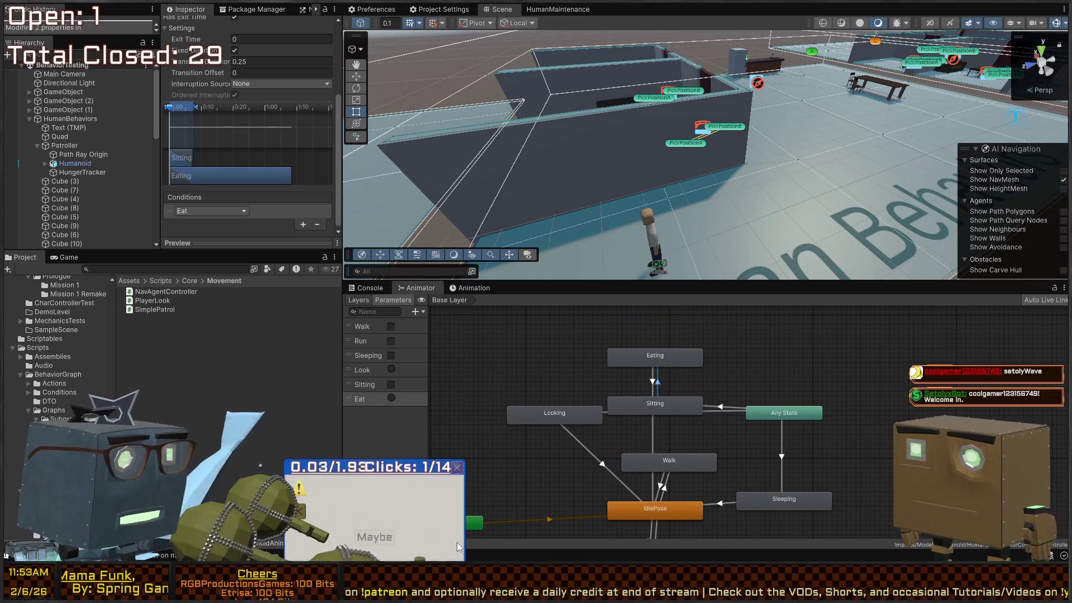
click(447, 536)
click(426, 523)
click(344, 483)
click(357, 503)
click(370, 516)
click(341, 516)
click(313, 488)
click(381, 517)
click(368, 537)
click(368, 537)
click(304, 485)
click(387, 498)
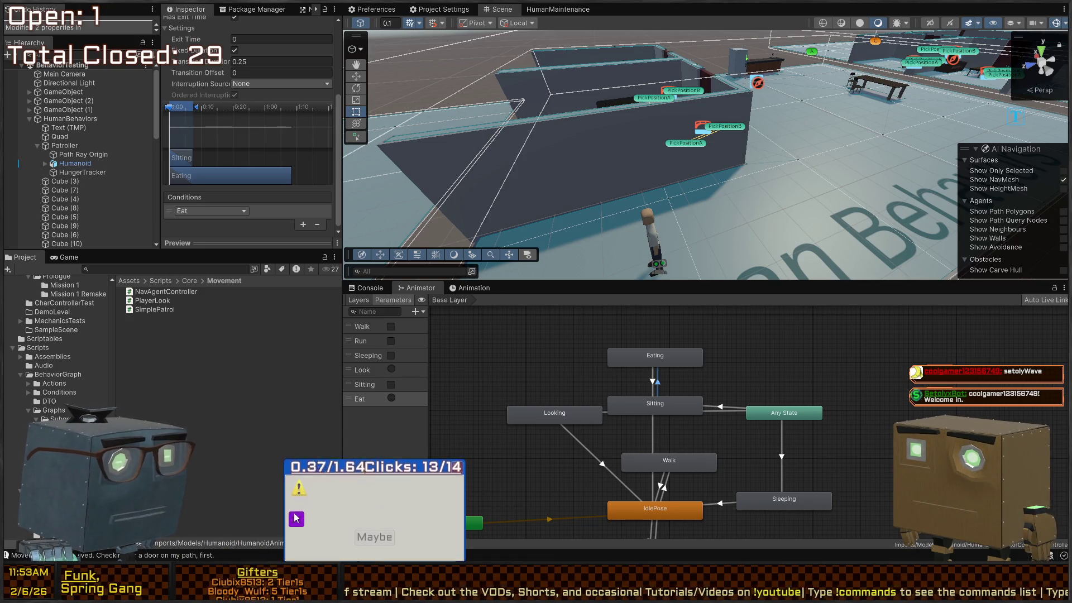
click(298, 517)
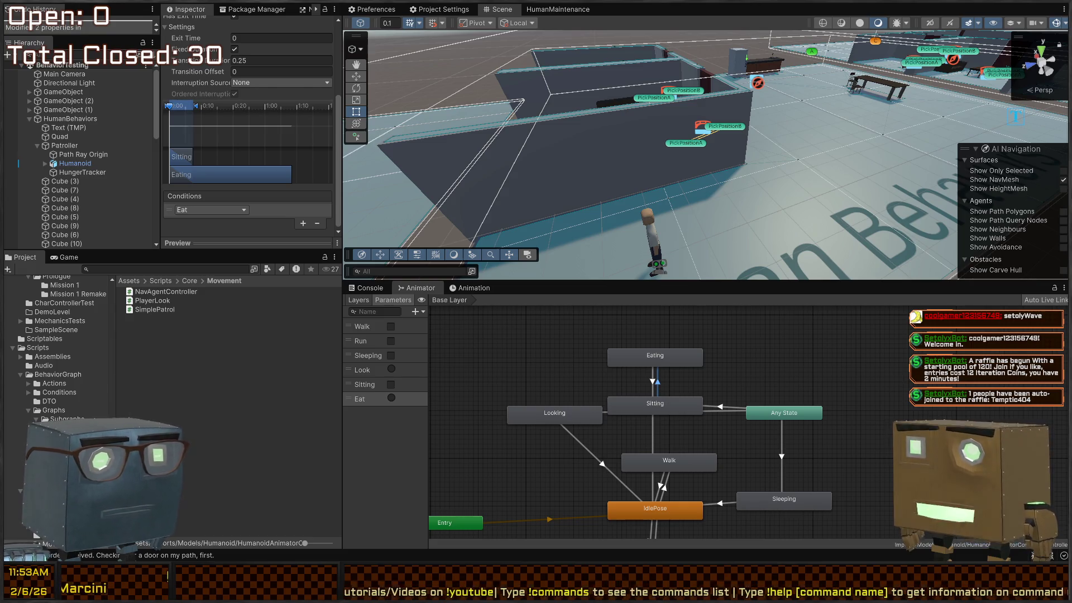
click(652, 385)
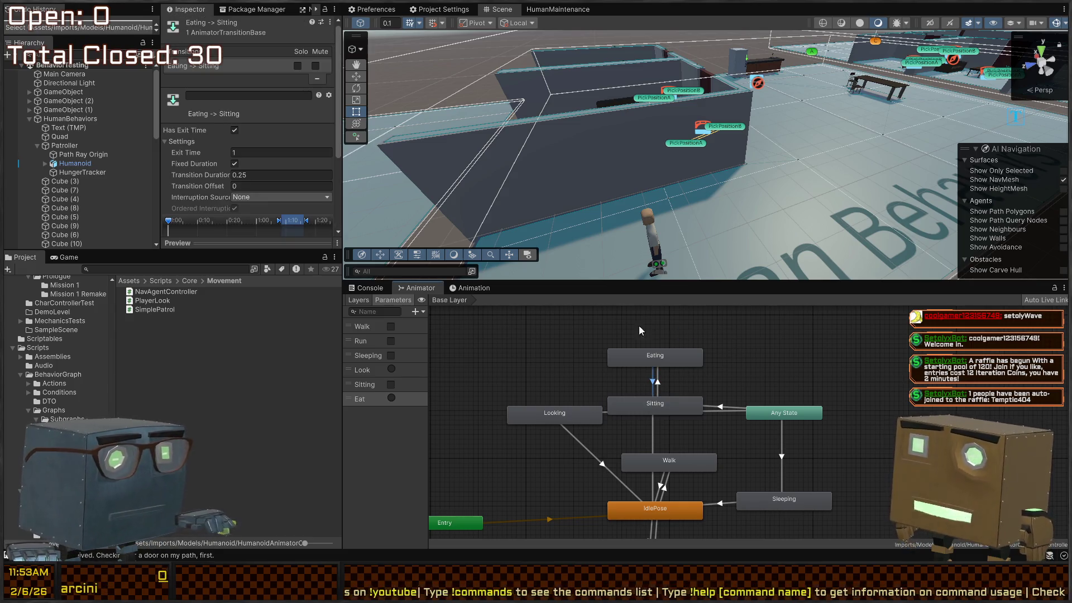
Step: Maximize the HumanMaintenance graph, move the Wait between node slightly up, then restore the layout
click(557, 8)
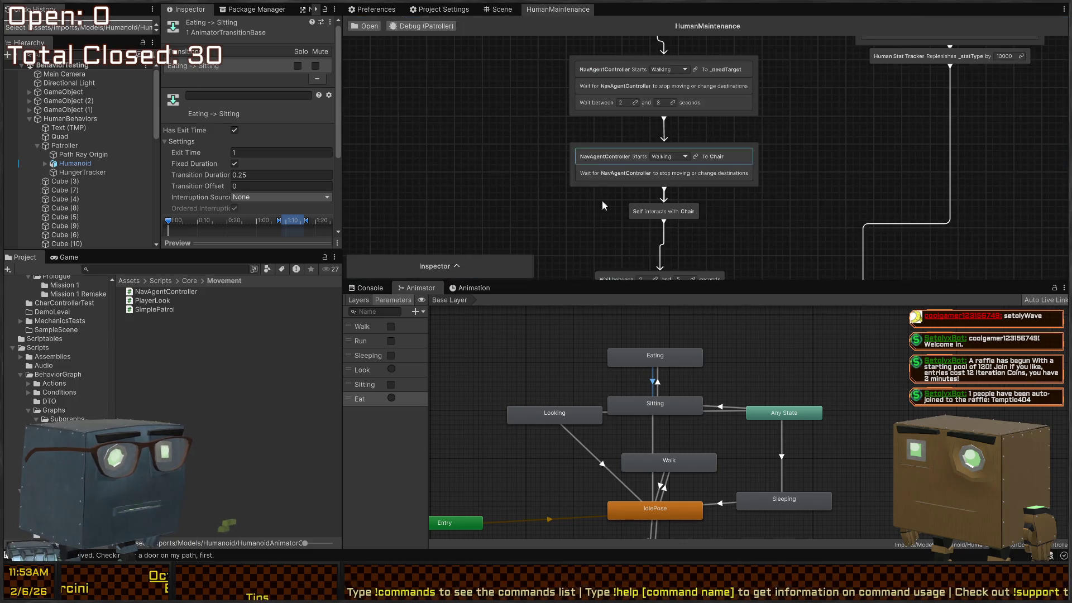
key(shift+space)
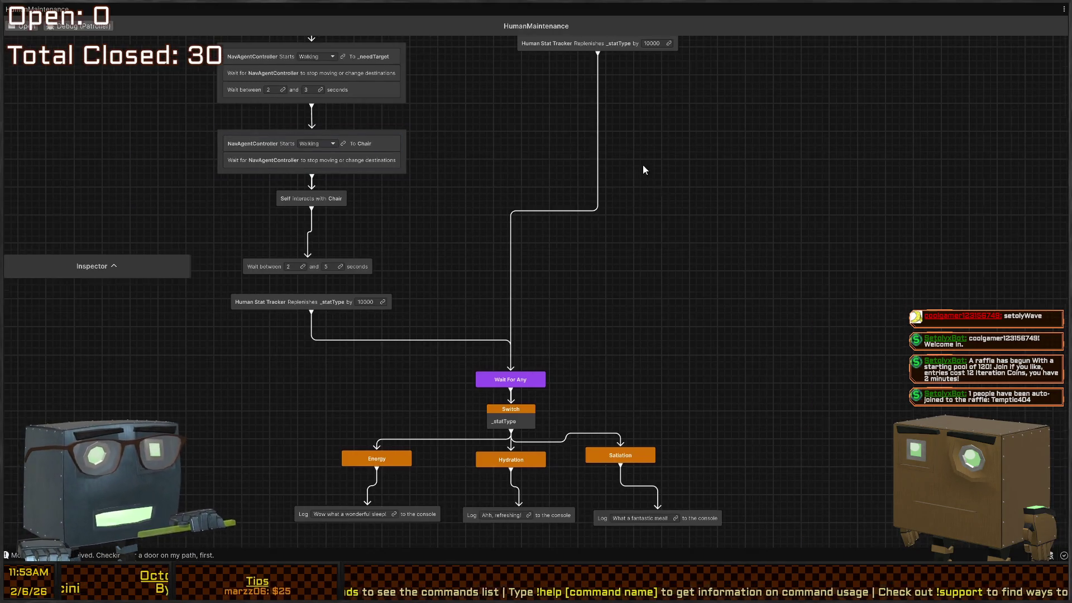
drag(625, 166, 751, 182)
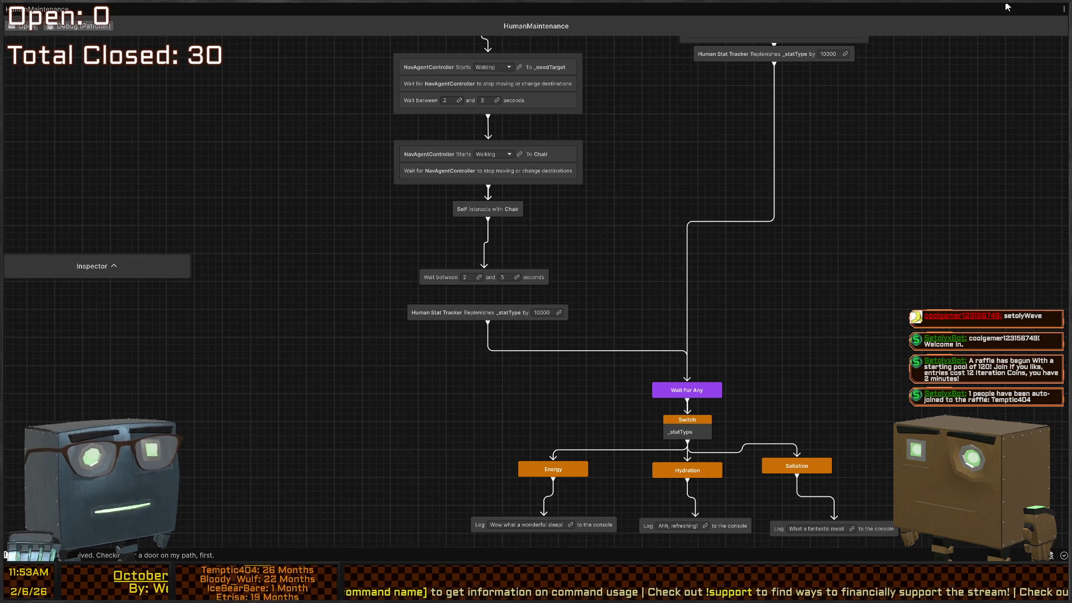
scroll(608, 167, up, 3)
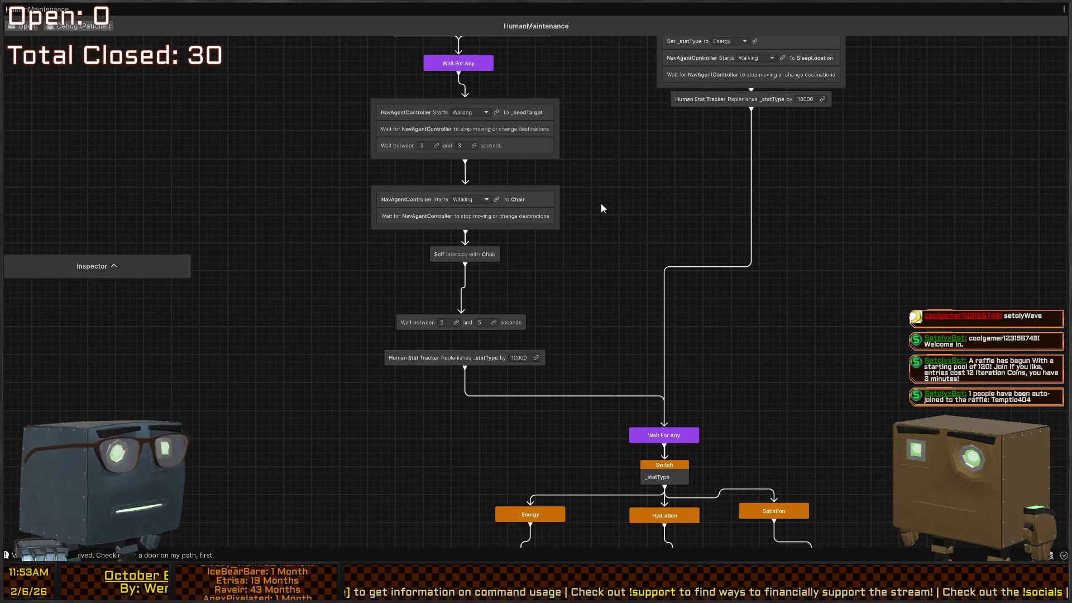
scroll(642, 223, up, 4)
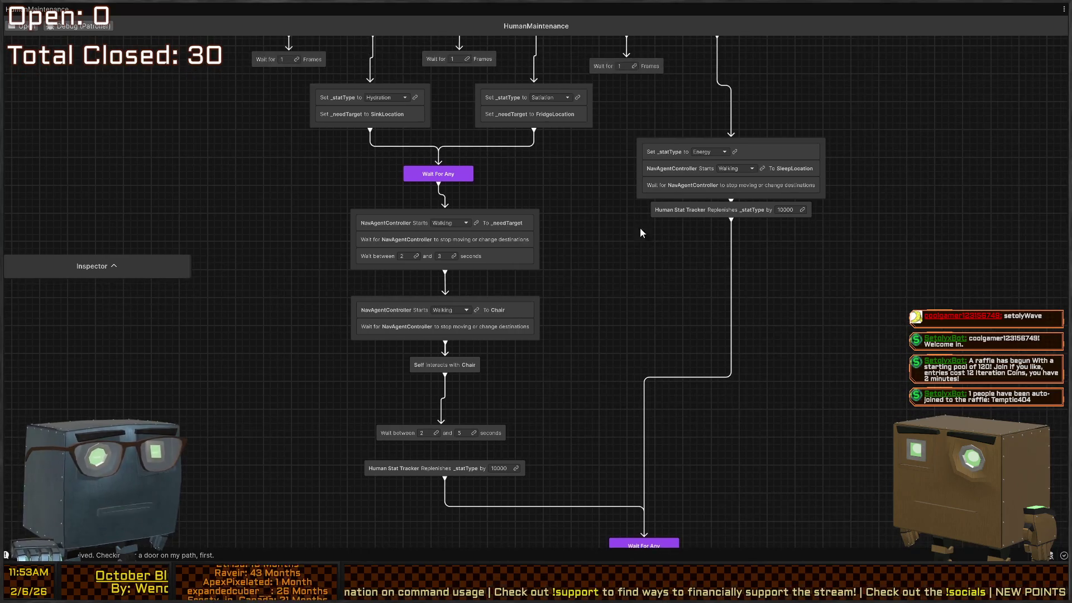
scroll(570, 252, down, 7)
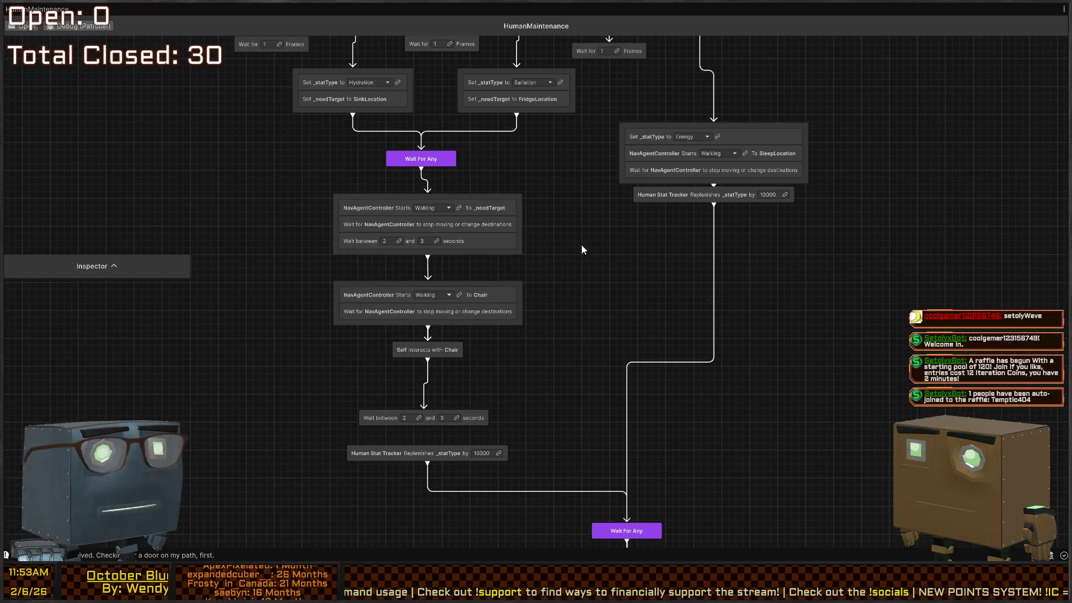
scroll(597, 212, down, 4)
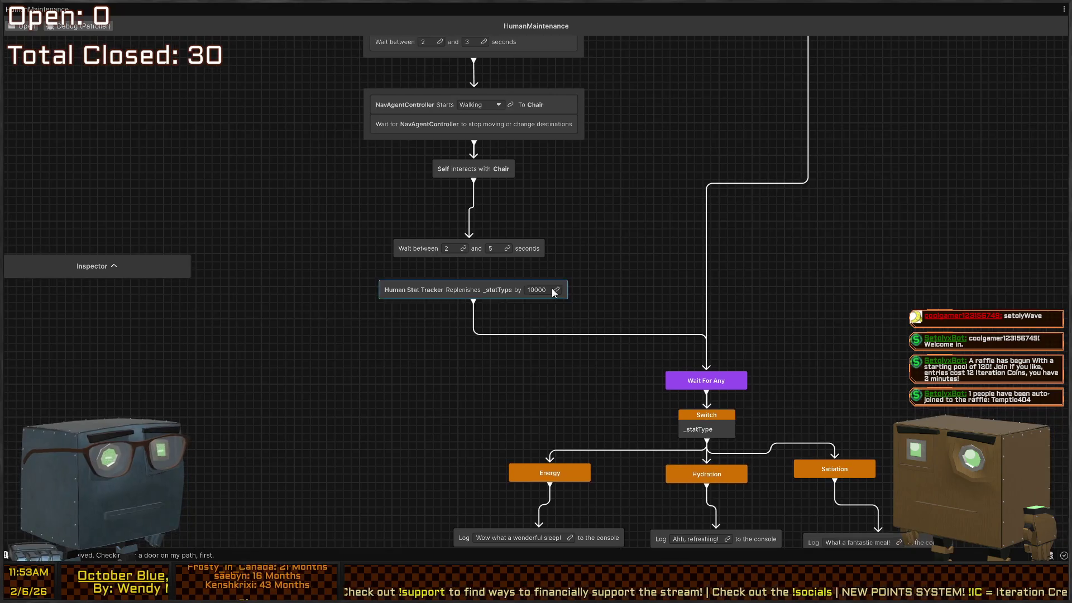
scroll(628, 190, up, 2)
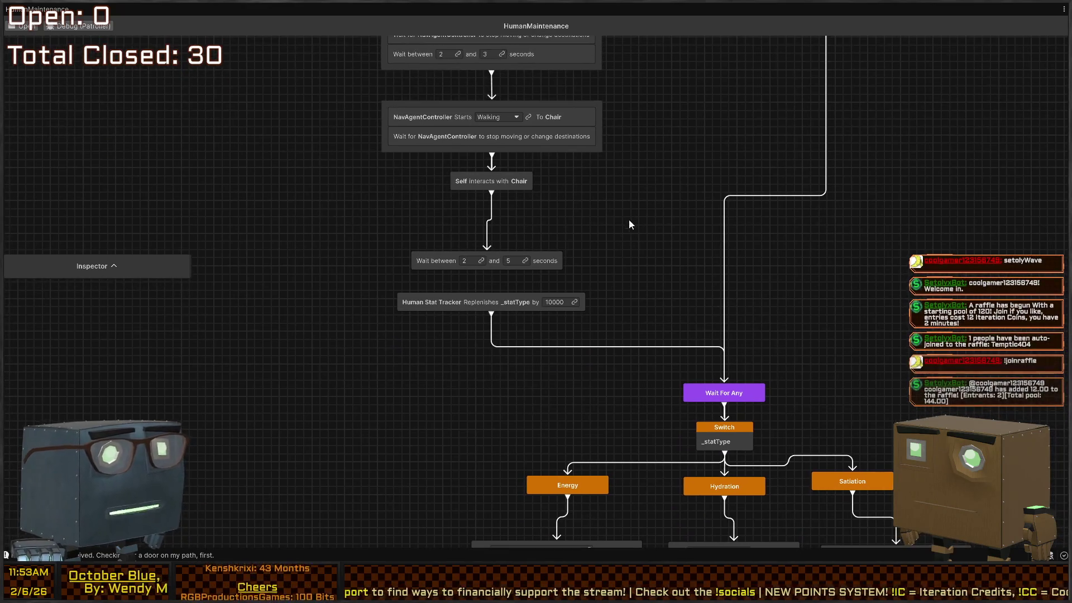
scroll(637, 220, down, 1)
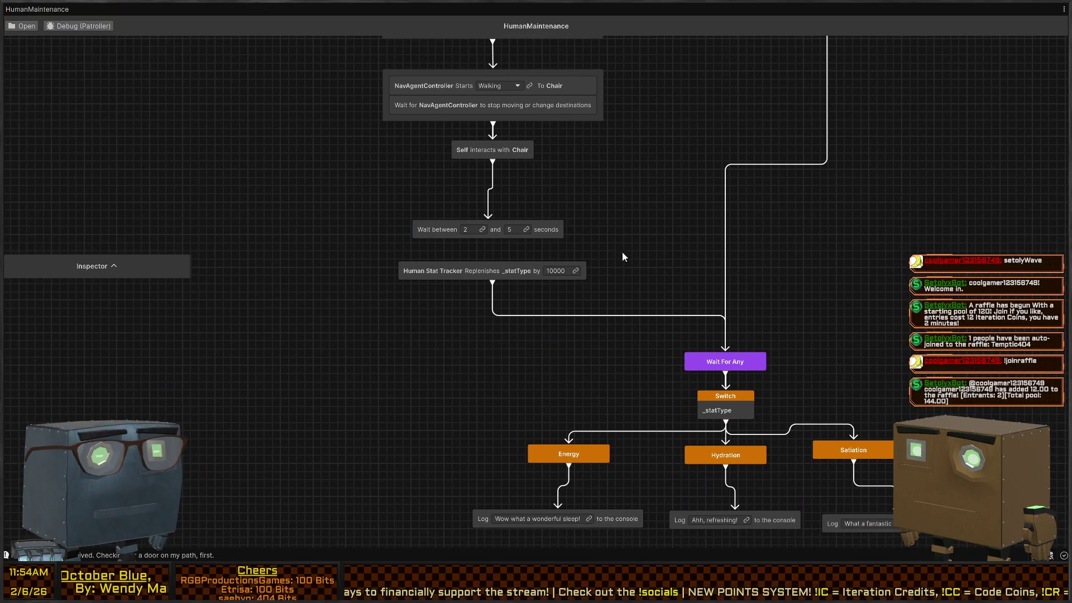
mouse_move(495, 231)
mouse_down()
mouse_move(497, 196)
mouse_move(497, 213)
mouse_up()
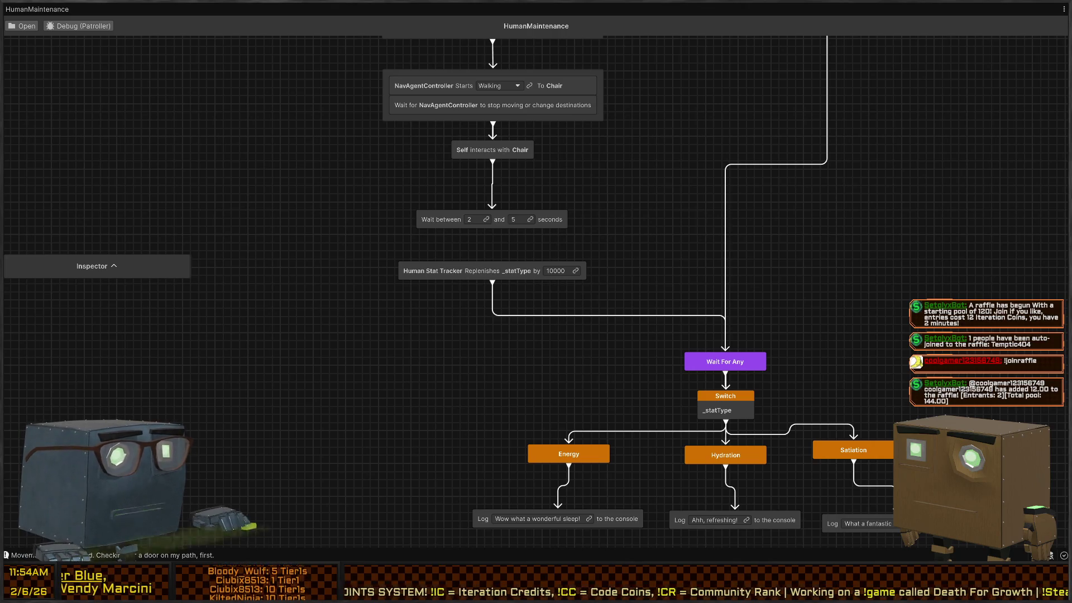
key(shift+space)
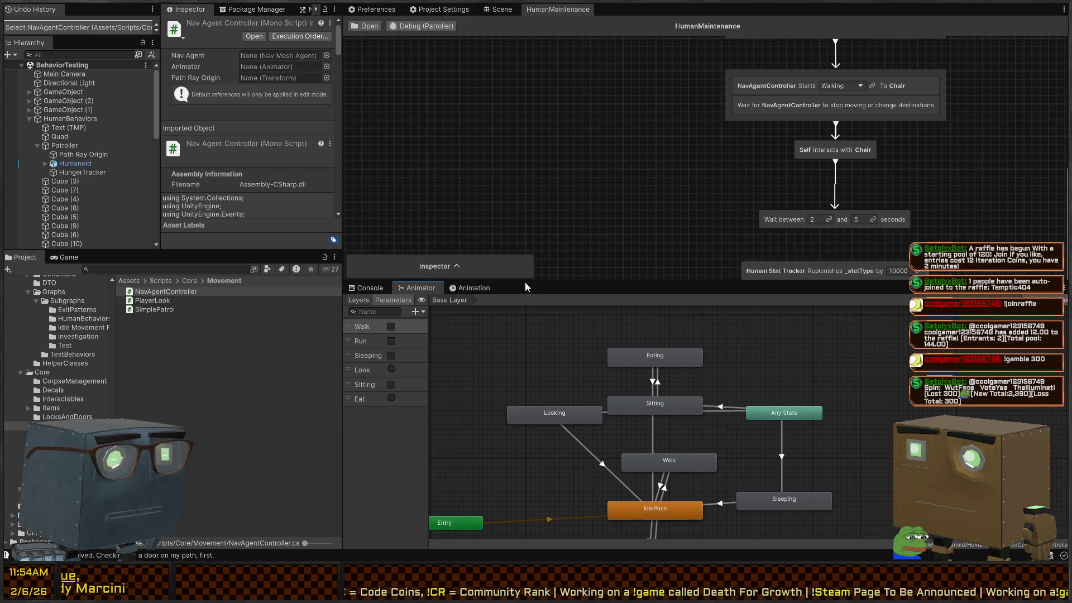
Step: Rename the Eat parameter to Eating, undoing an accidental Walk parameter deletion
key(Delete)
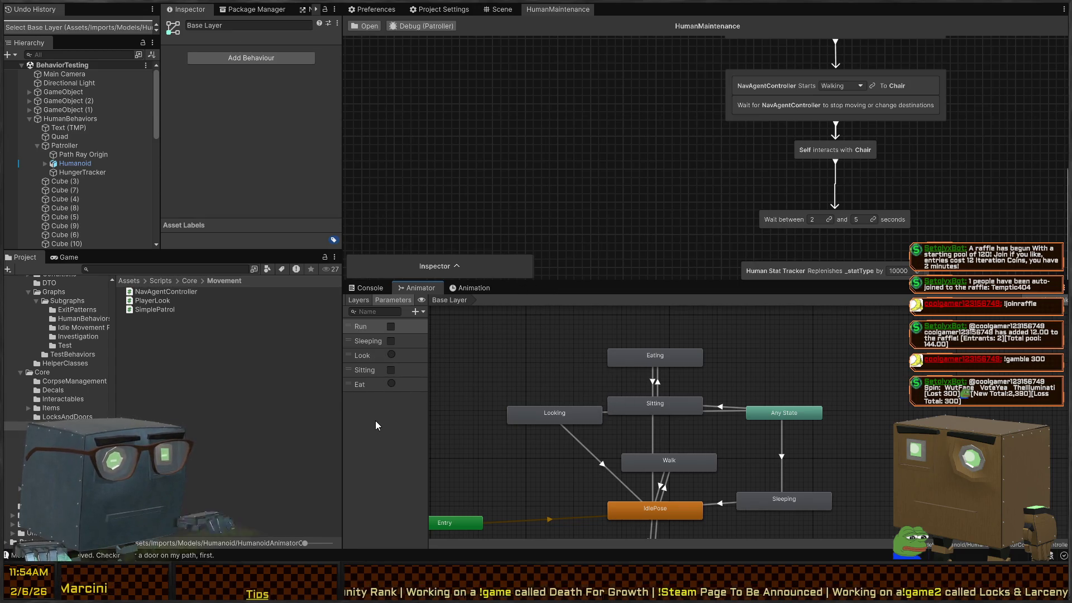
key(ctrl+z)
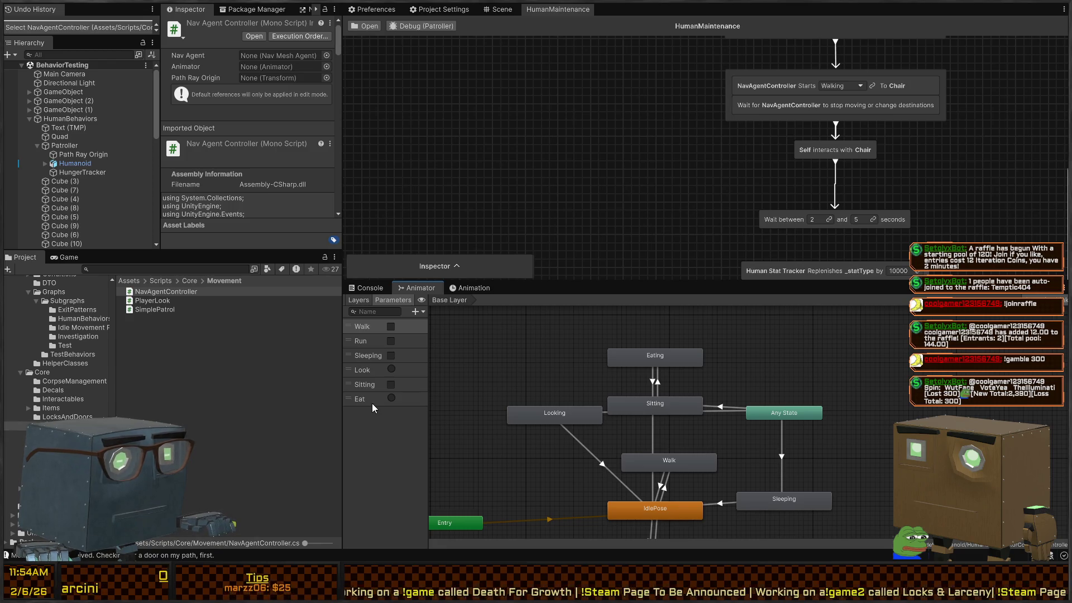
click(369, 399)
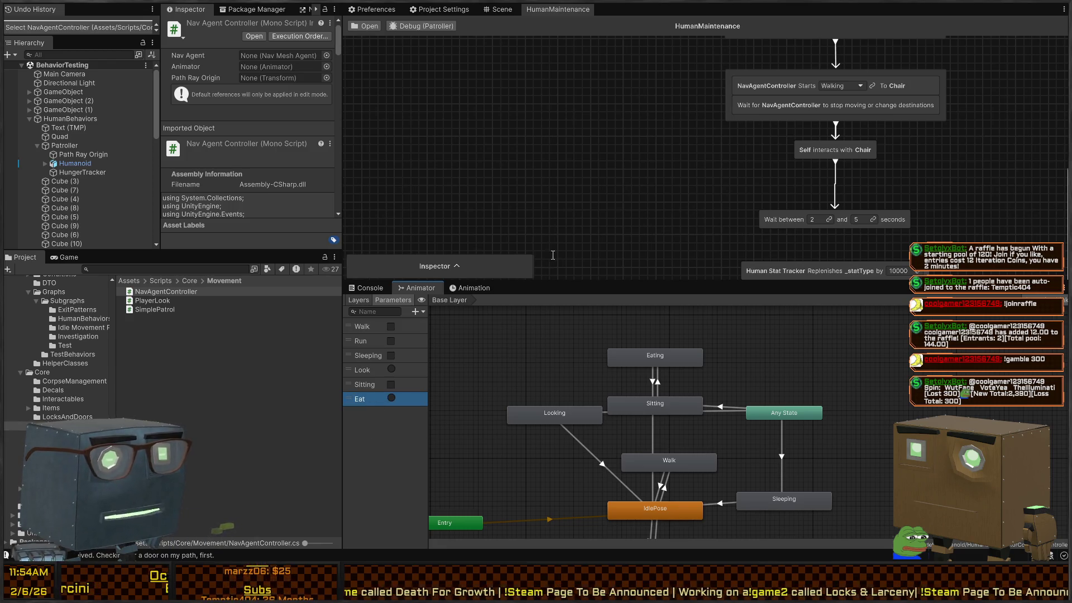
key(Delete)
click(571, 371)
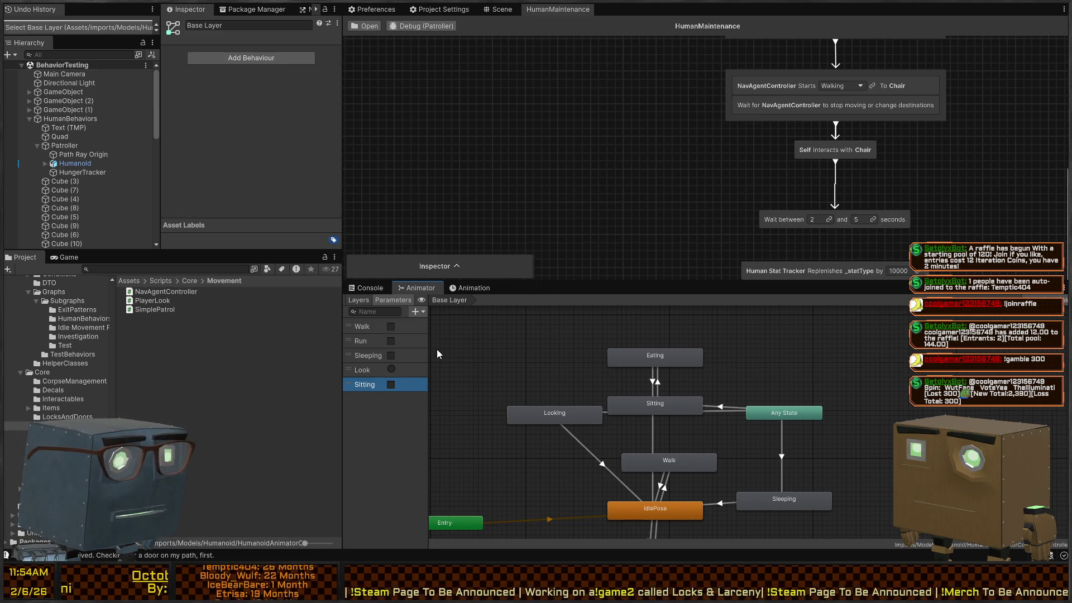
key(ctrl+z)
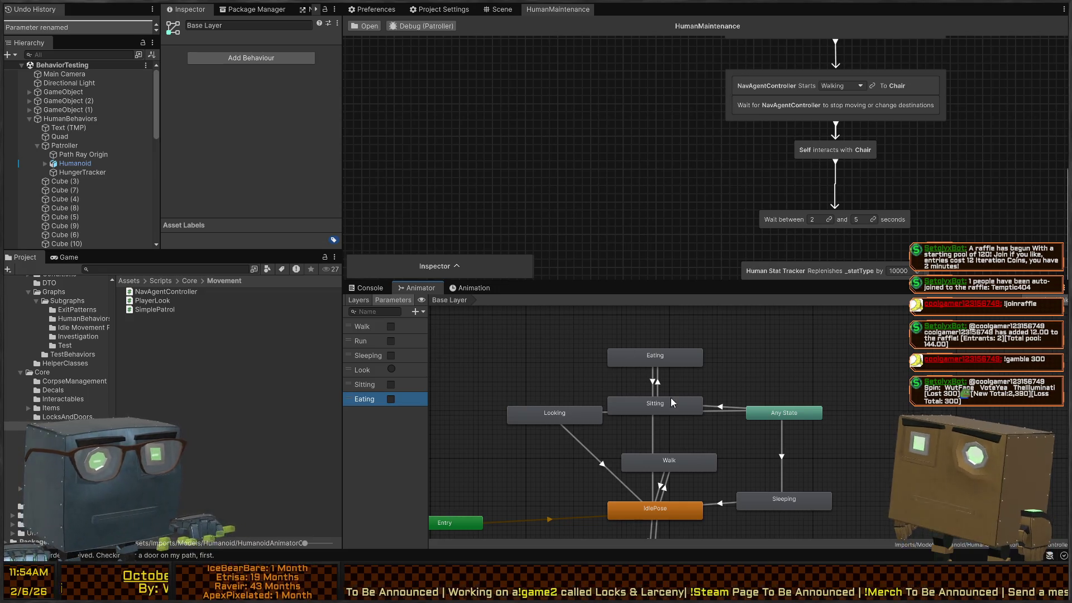
Step: Give the Eating → Sitting transition a condition requiring Eating to be false
click(657, 384)
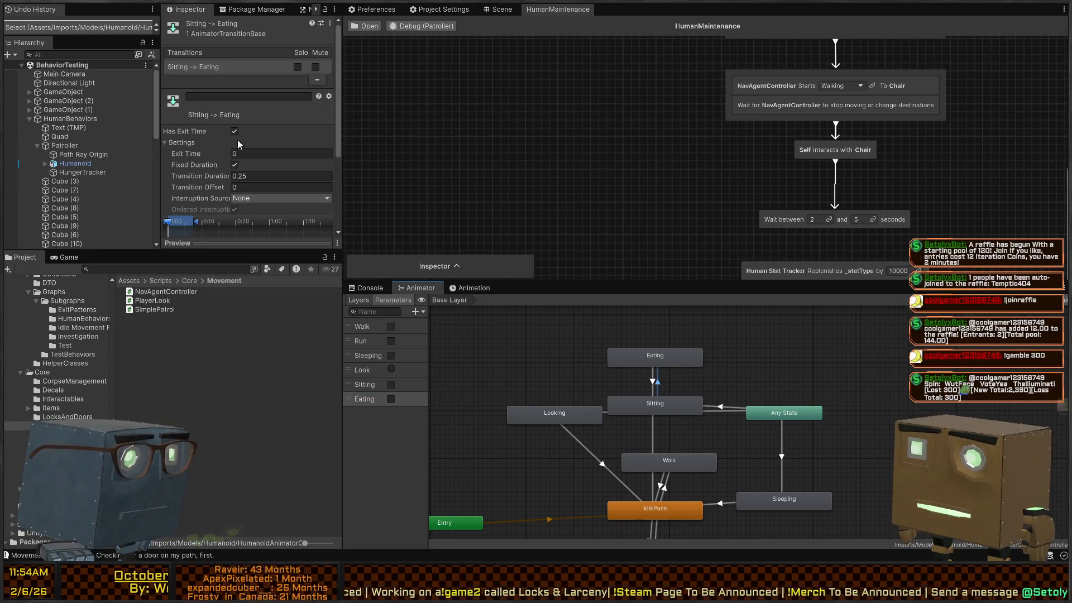
scroll(211, 147, down, 5)
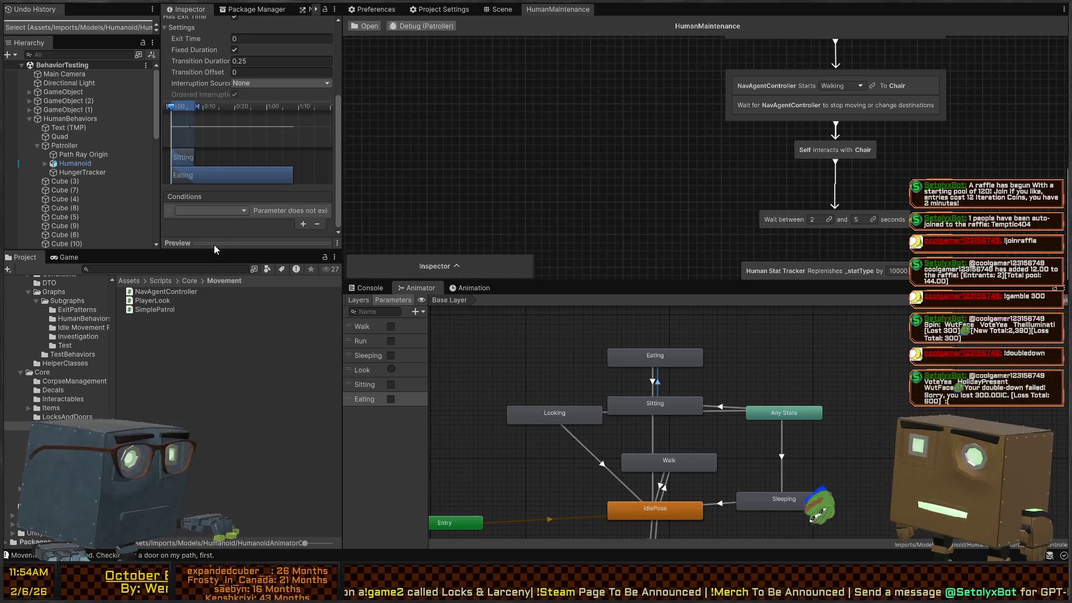
click(652, 382)
click(303, 225)
click(289, 211)
click(276, 235)
scroll(213, 110, up, 3)
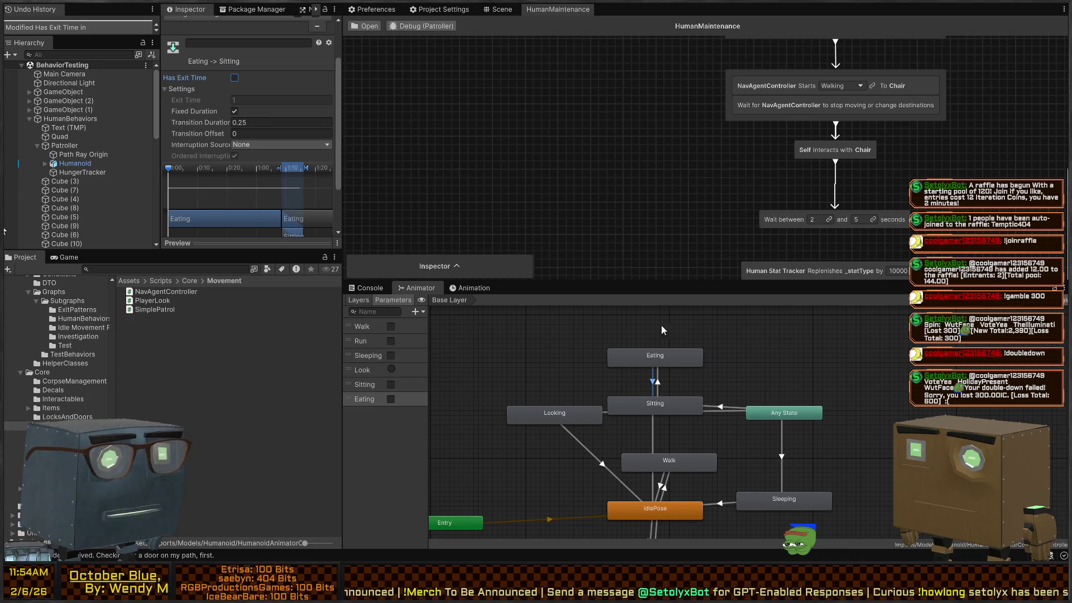
click(659, 379)
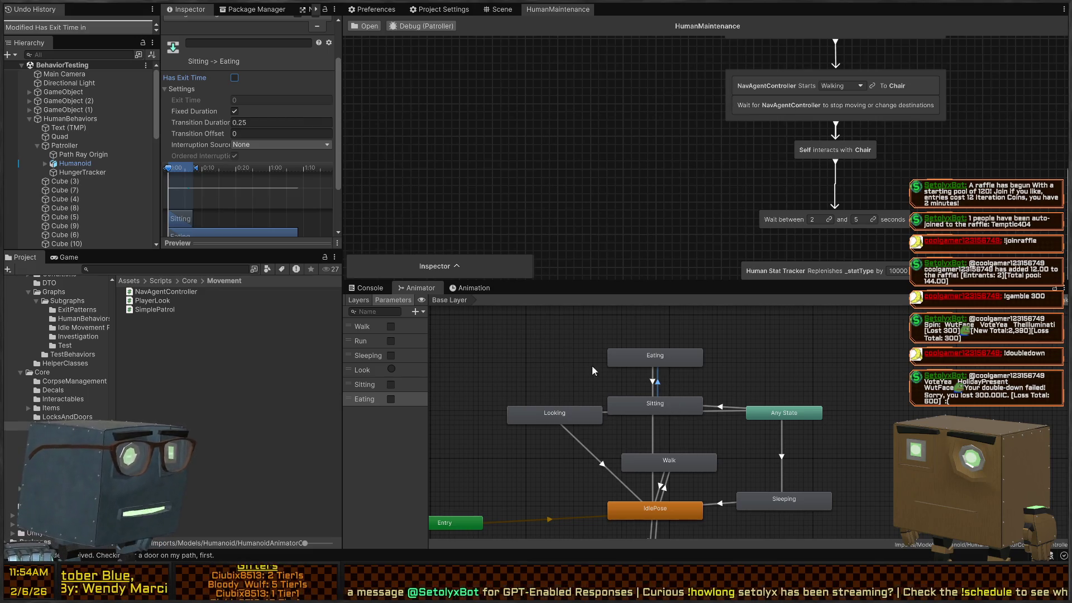
click(654, 383)
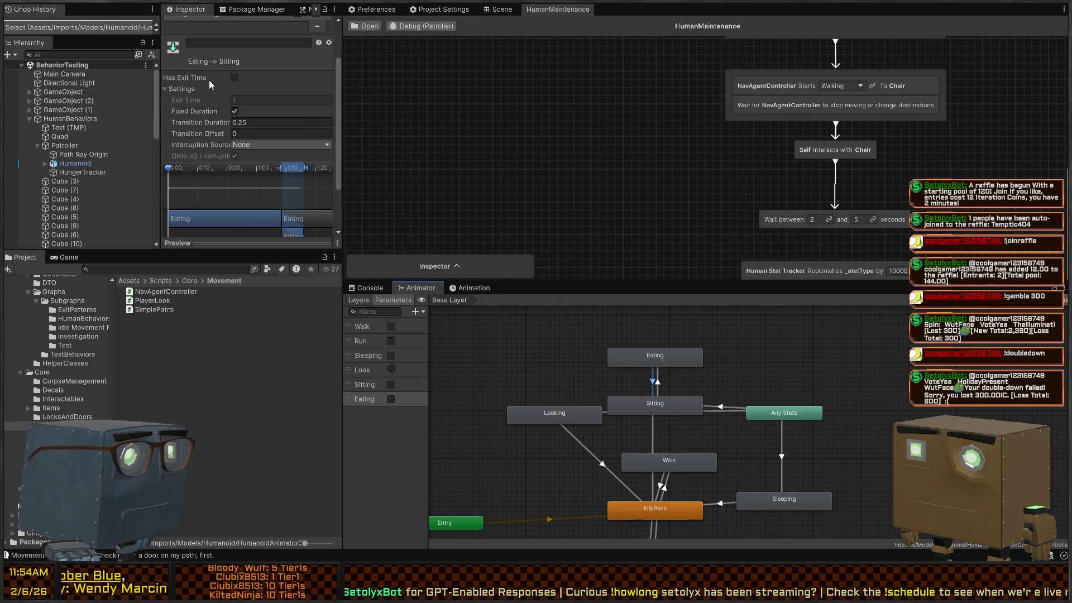
scroll(190, 141, down, 3)
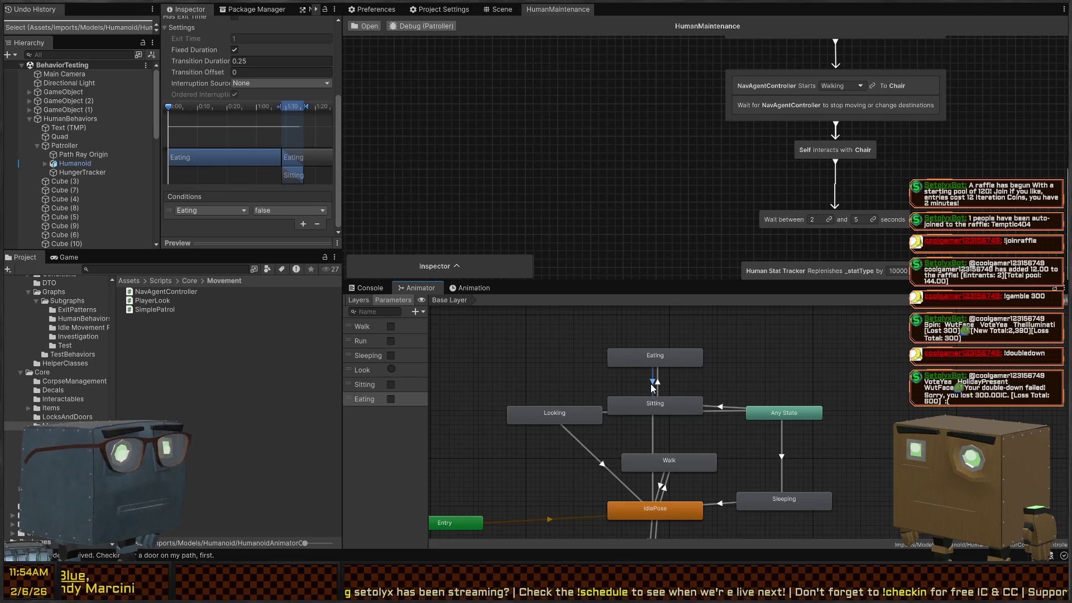
Step: Nudge the Eating state and bring the behaviour graph's chair steps into view
mouse_move(688, 399)
mouse_down()
mouse_move(699, 360)
mouse_move(668, 375)
mouse_up()
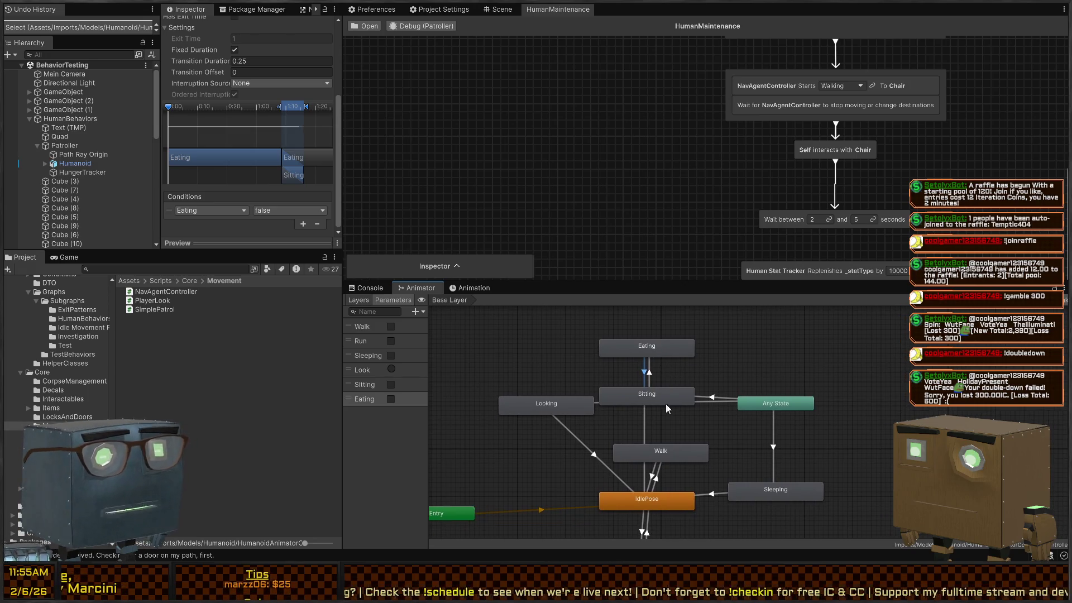
click(649, 344)
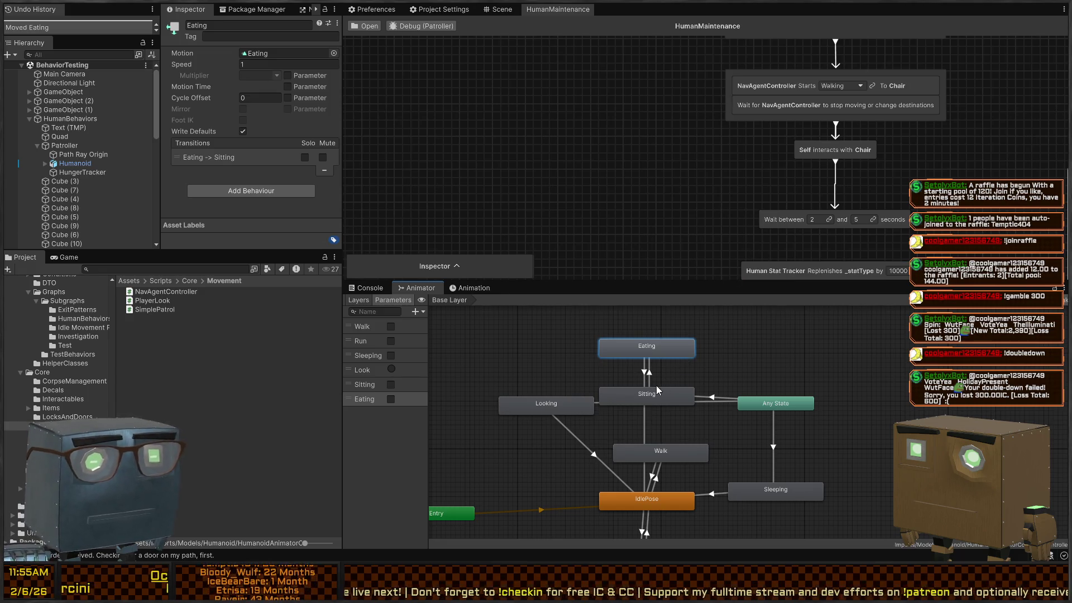
drag(734, 174, 672, 183)
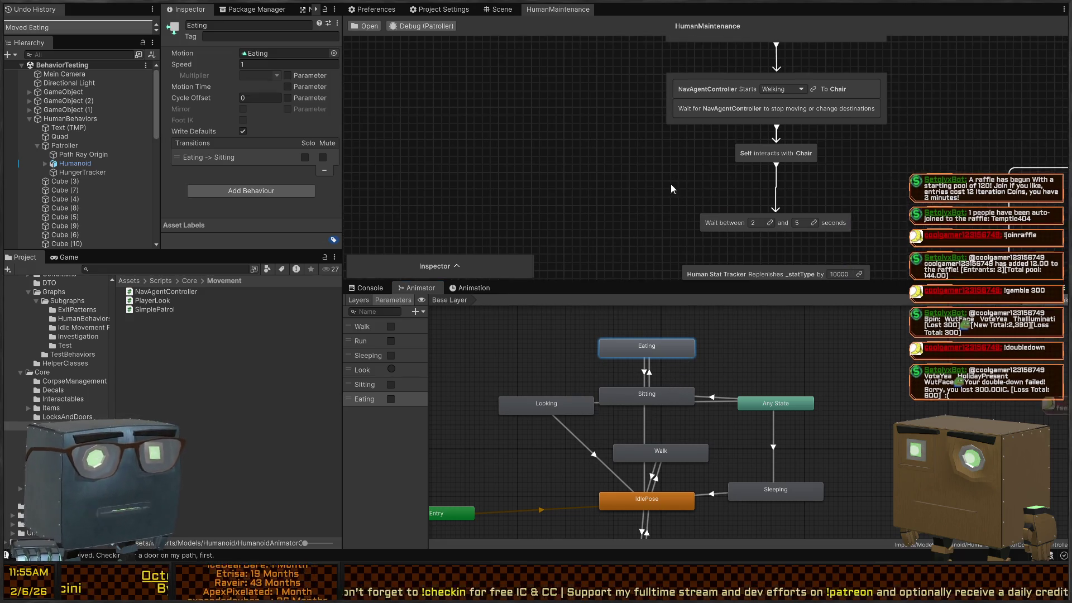
drag(793, 164, 786, 183)
key(Escape)
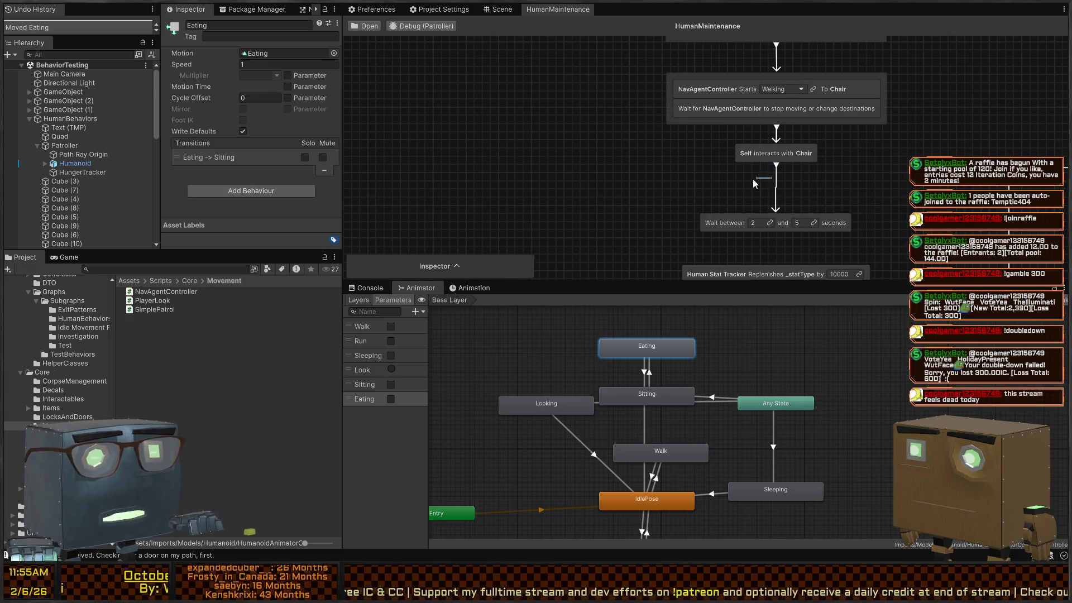
Step: Add a Set Animator Boolean node after the chair interaction setting Eating to true on a new Animator variable
drag(787, 164, 765, 175)
text(seta)
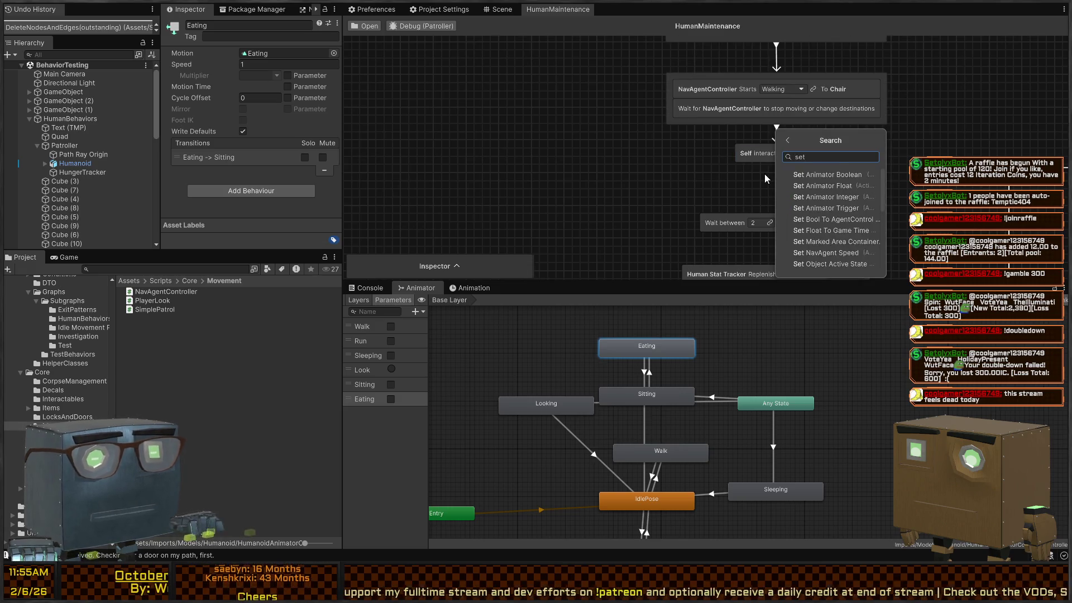
key(Return)
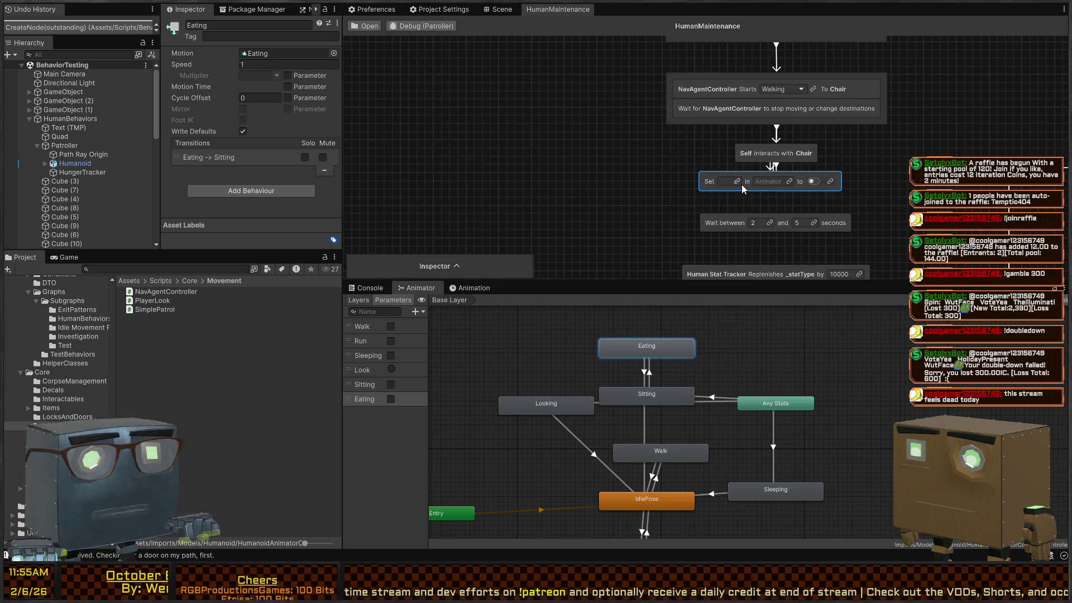
click(738, 182)
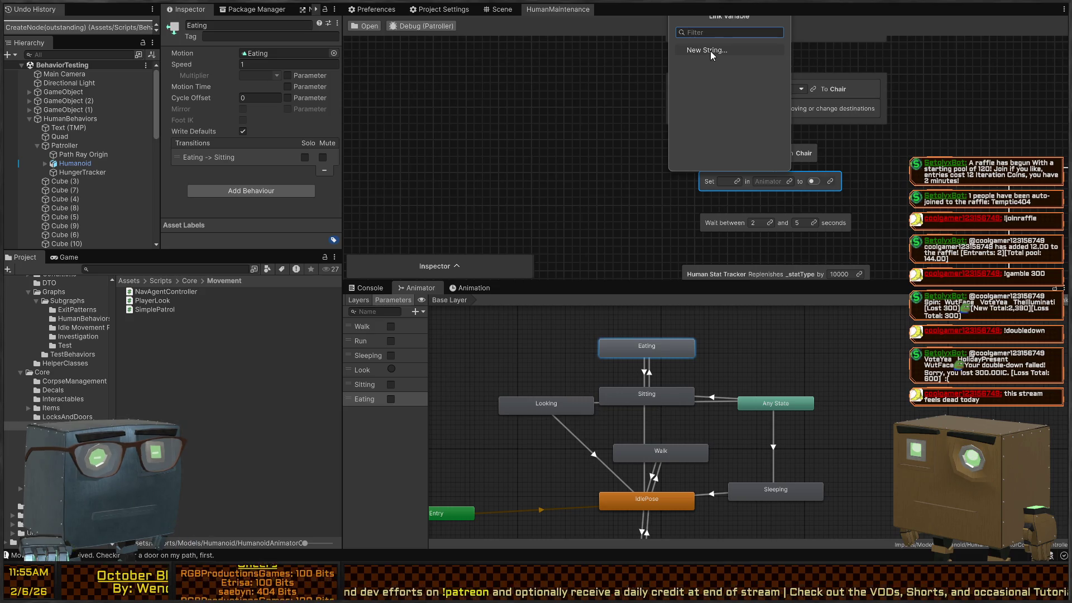
key(Escape)
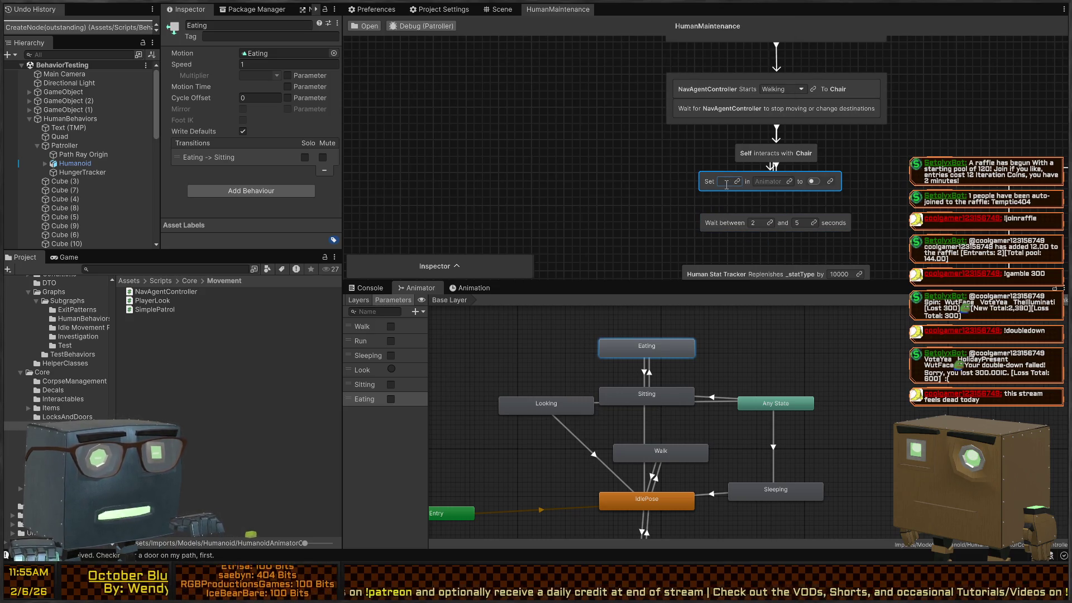
click(793, 180)
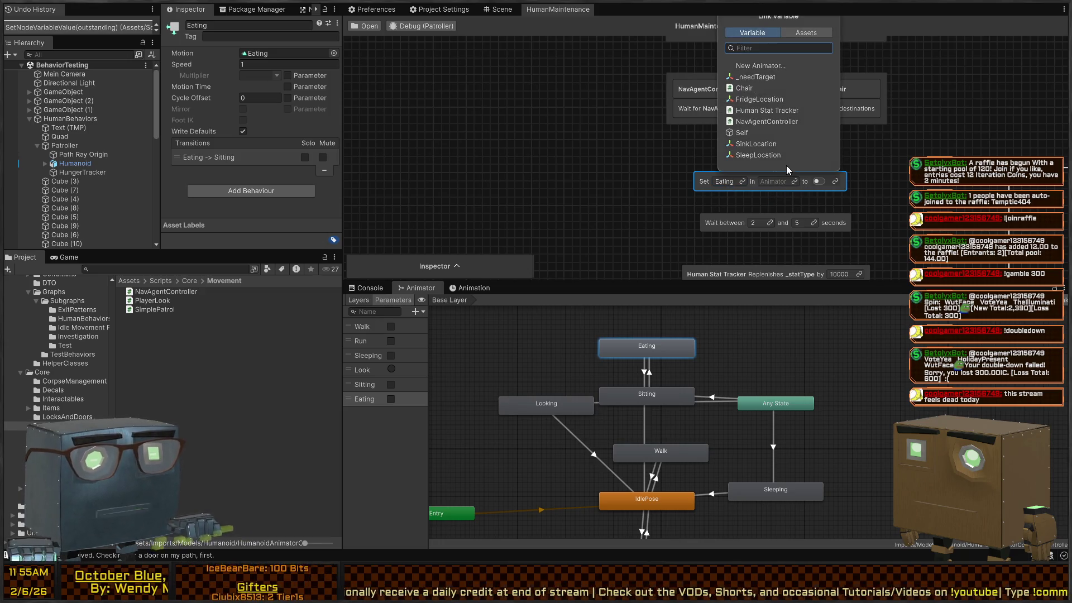
click(760, 65)
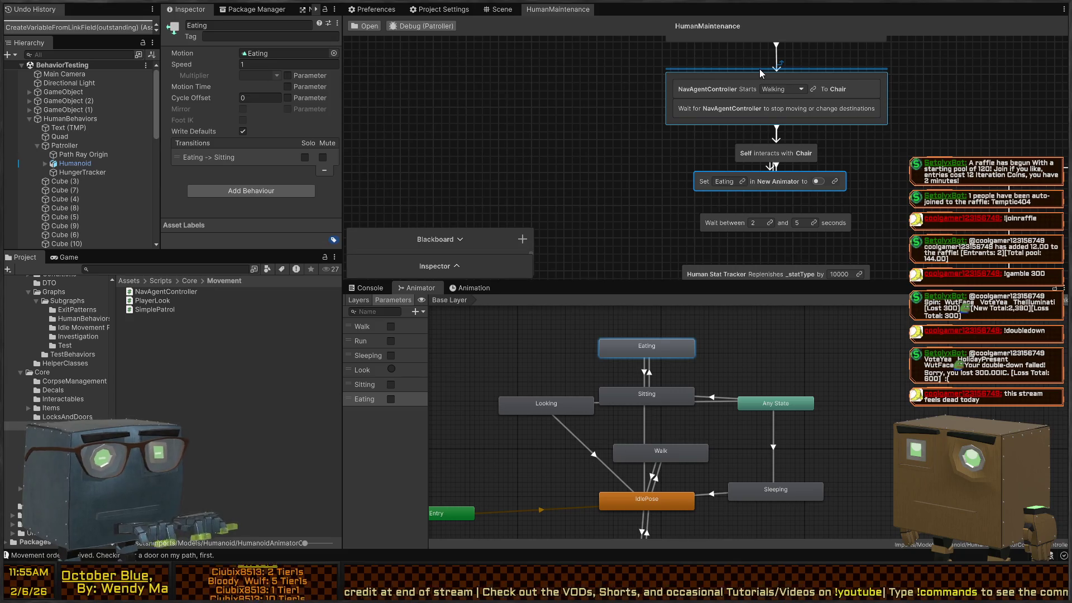
click(811, 181)
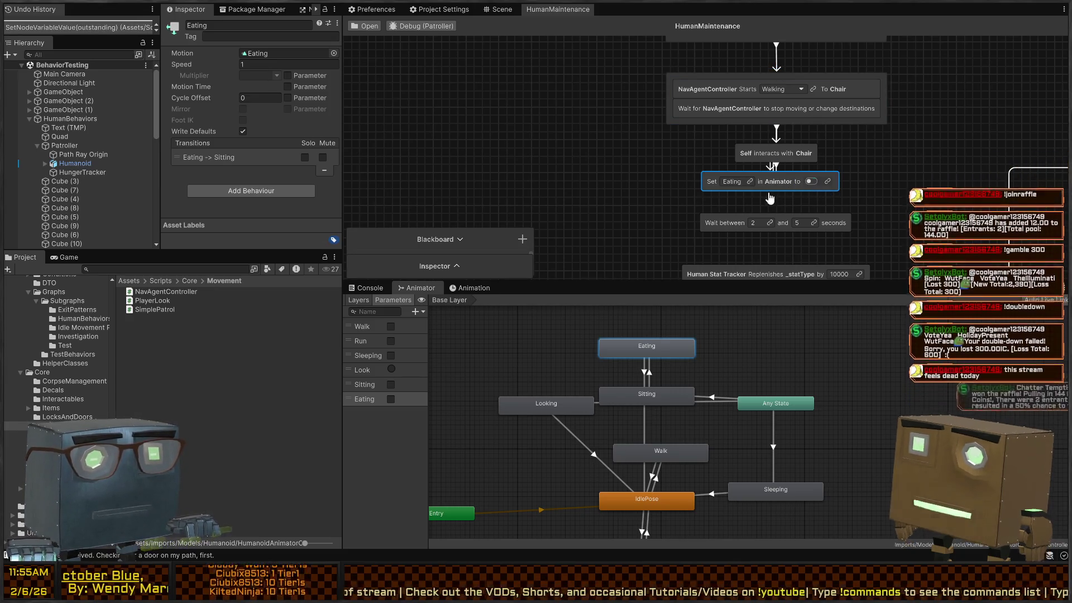
mouse_move(804, 223)
mouse_down()
mouse_move(810, 178)
mouse_move(812, 210)
mouse_move(741, 189)
mouse_up()
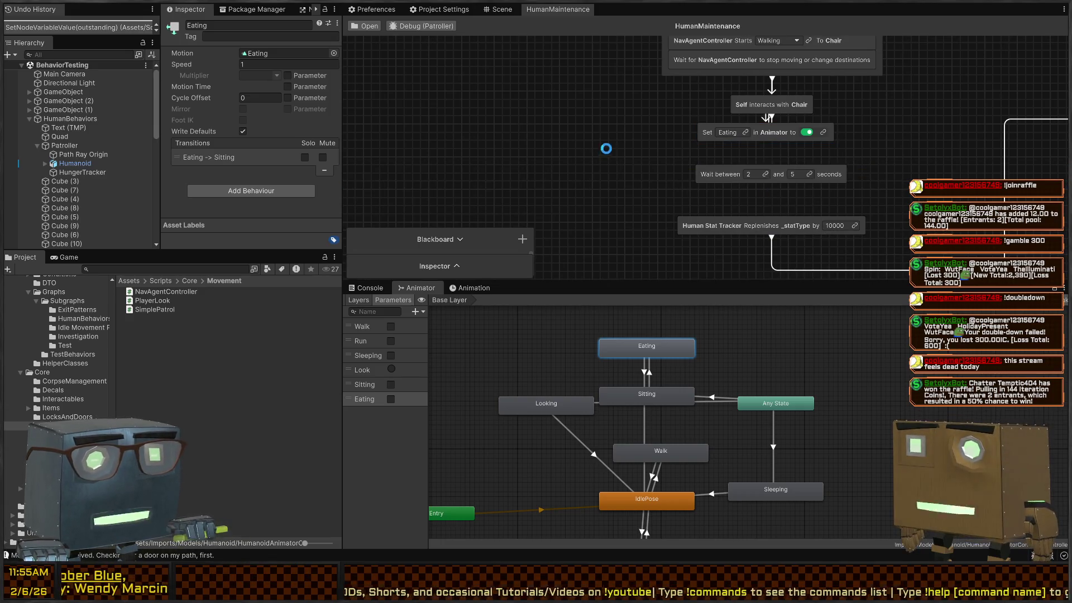
Step: Paste a second Set Eating node between Wait and Human Stat Tracker, then show the Scene view
key(ctrl+v)
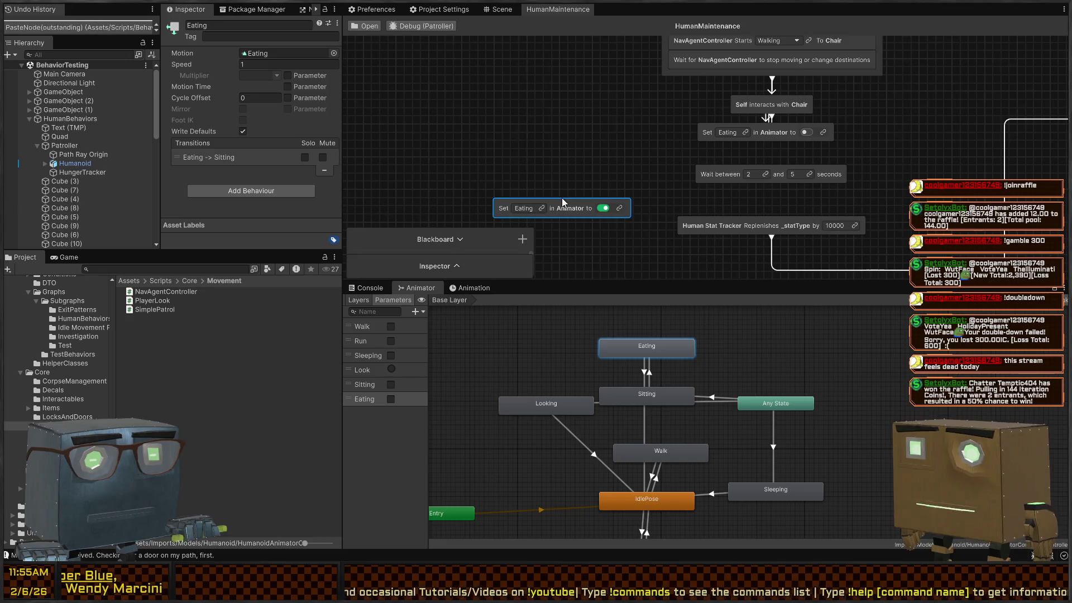
mouse_move(584, 209)
mouse_down()
mouse_move(779, 204)
mouse_move(772, 143)
mouse_move(772, 197)
mouse_move(809, 206)
mouse_move(792, 196)
mouse_move(772, 222)
mouse_move(771, 210)
mouse_up()
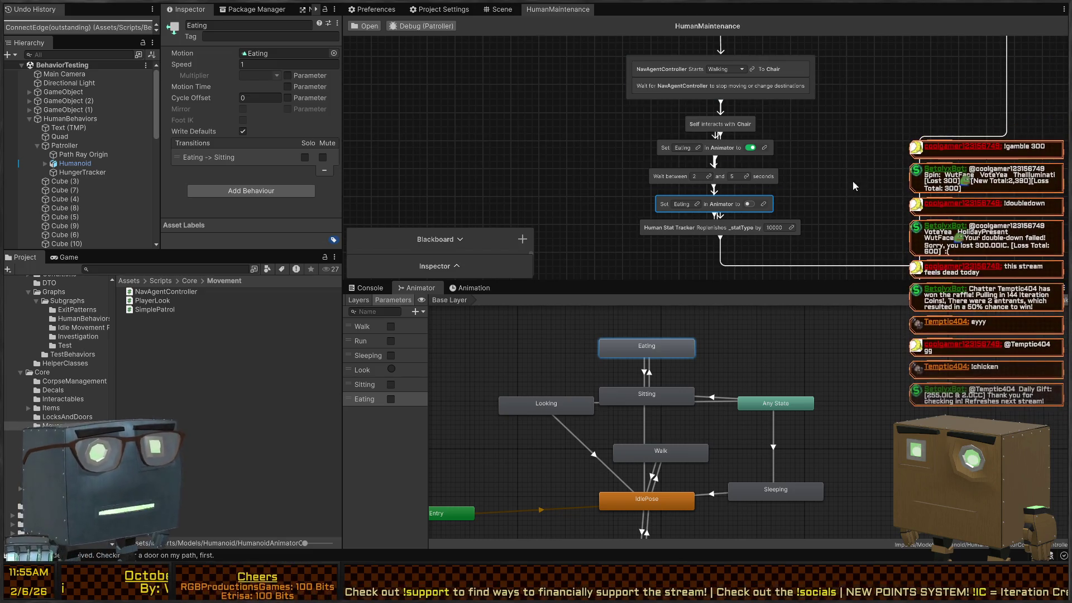
drag(786, 165, 738, 174)
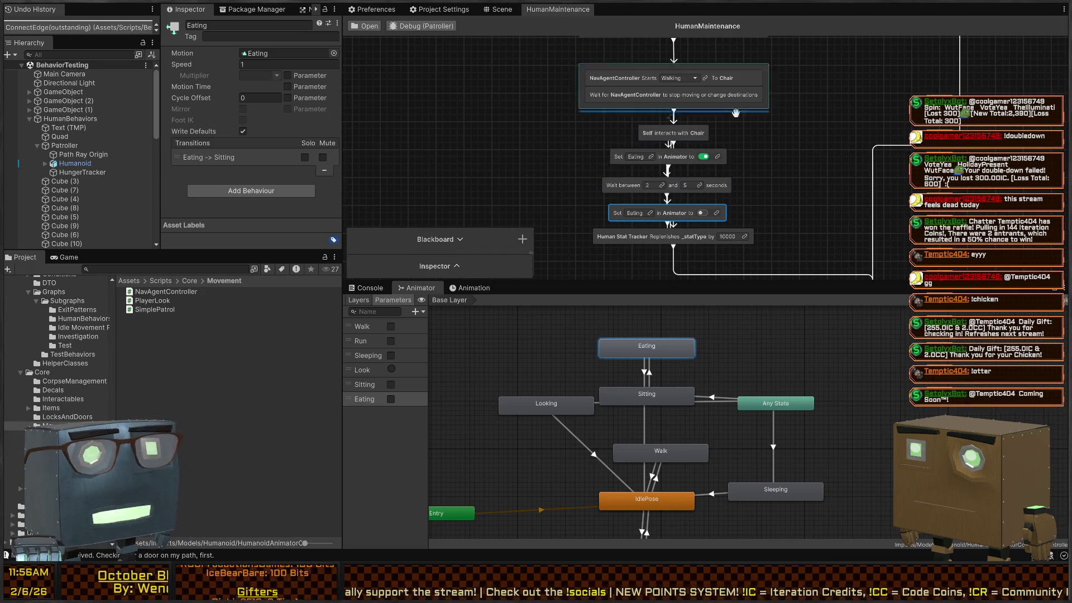
scroll(755, 145, down, 1)
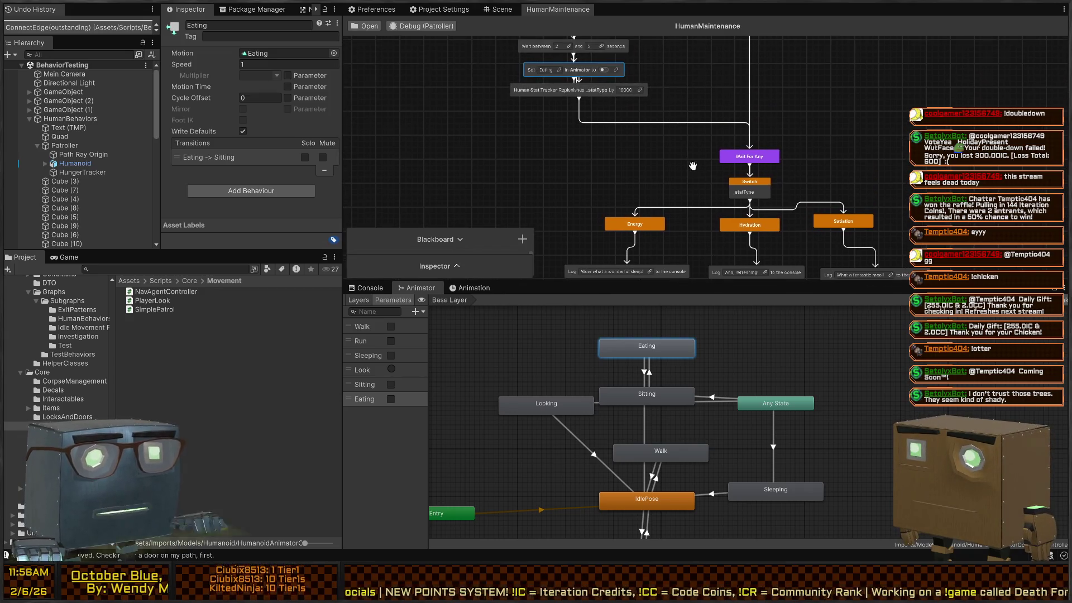
click(499, 9)
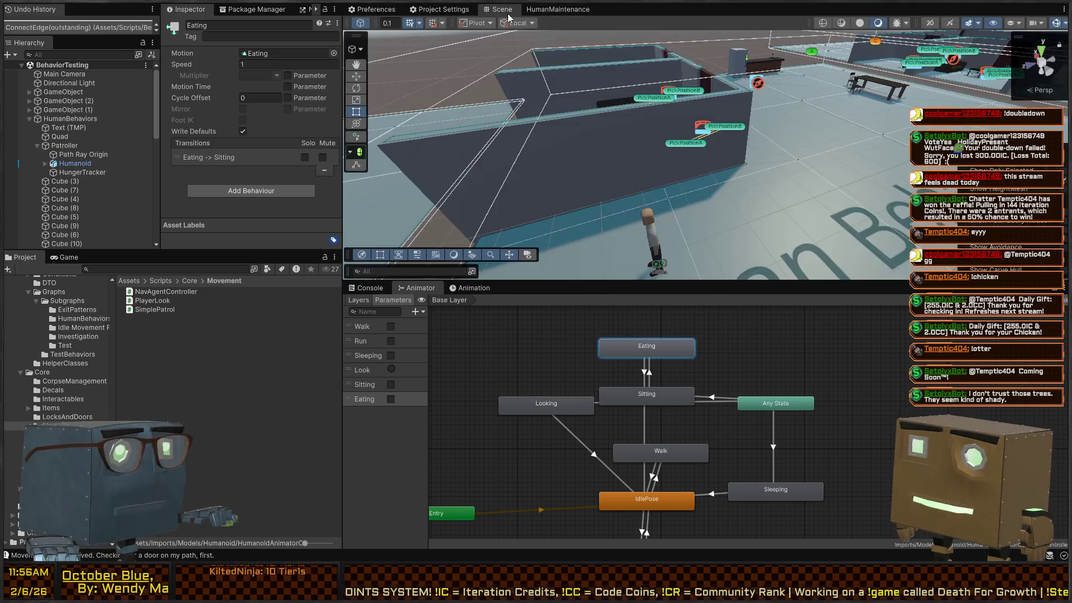
Step: Start and stop a quick Play run, then select the Patroller to check its components
drag(769, 151, 383, 180)
drag(503, 184, 724, 203)
key(ctrl+p)
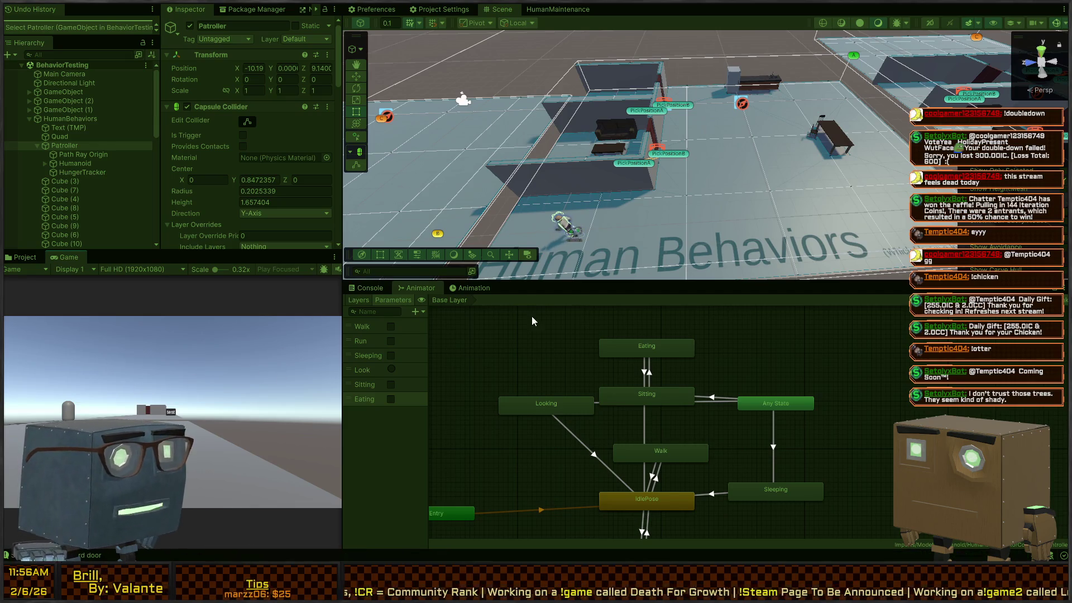
mouse_move(677, 151)
mouse_down()
mouse_move(582, 123)
mouse_move(580, 132)
mouse_up()
key(ctrl+p)
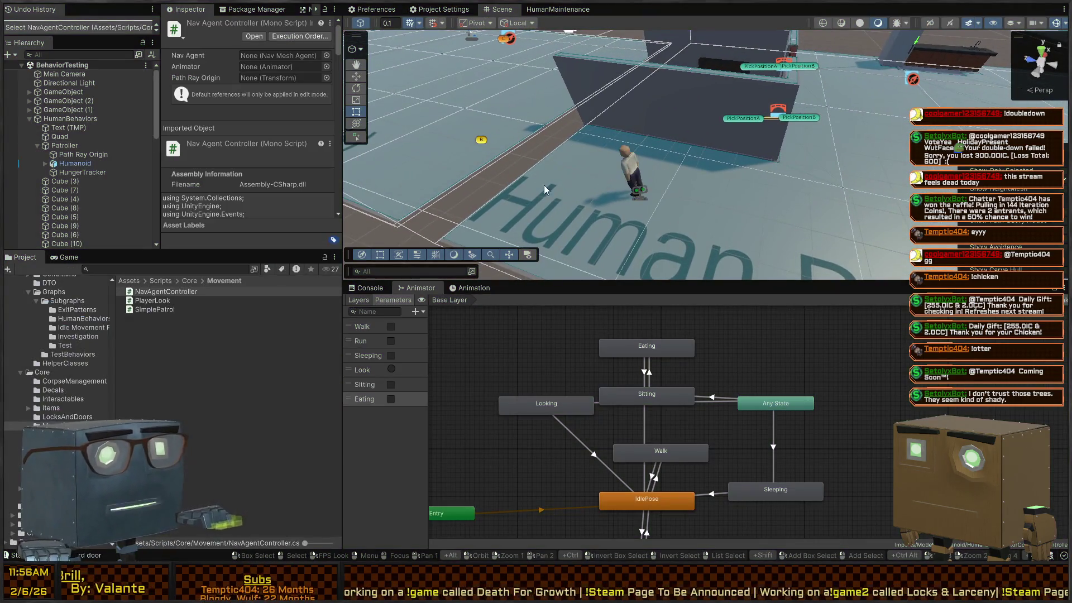
drag(656, 162, 645, 202)
click(678, 182)
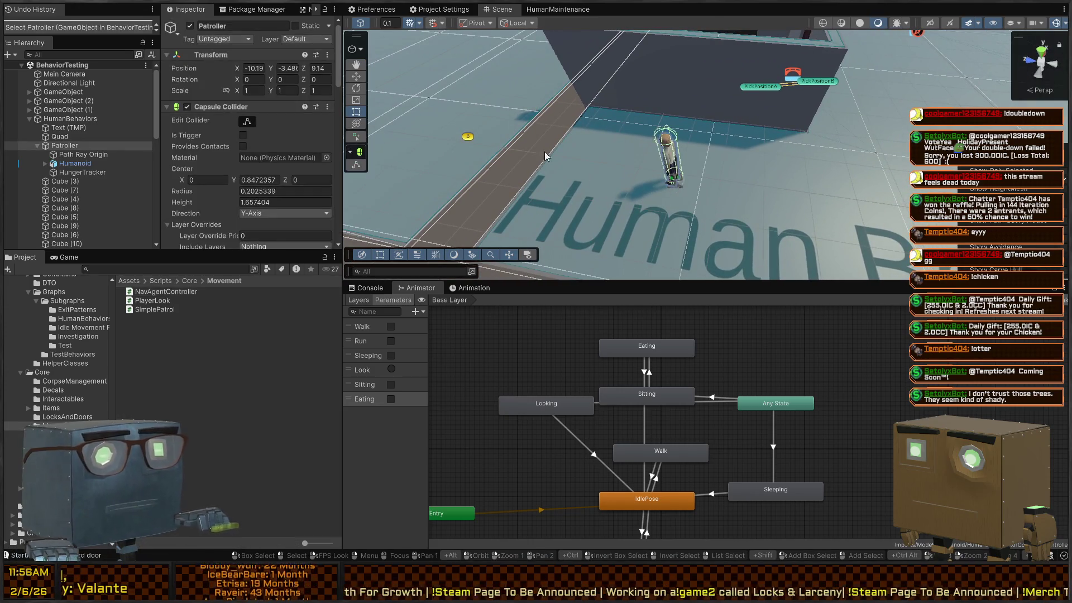
scroll(208, 127, down, 5)
click(75, 163)
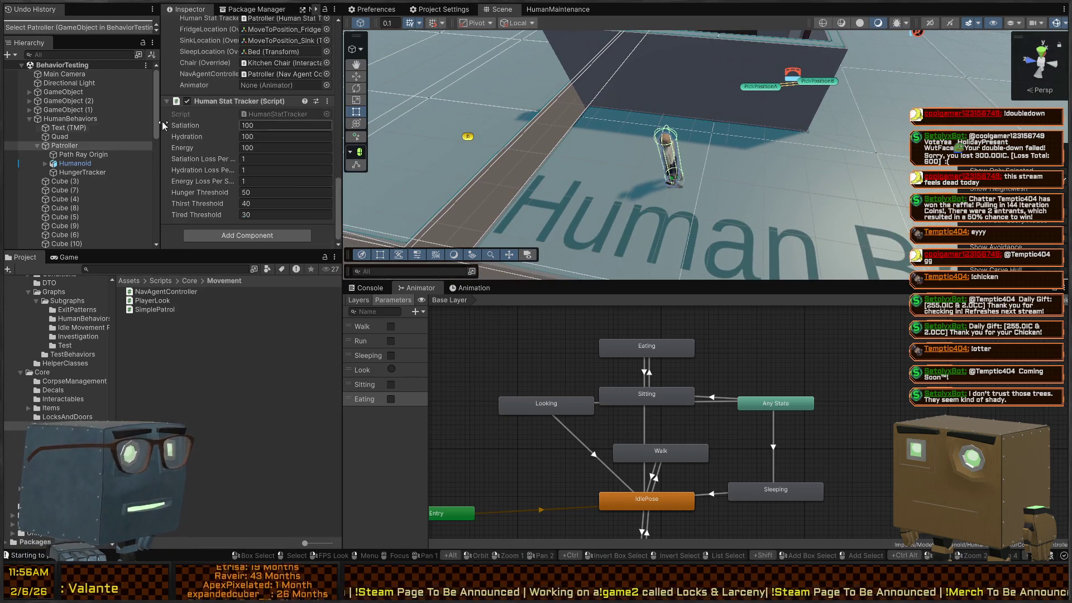
click(64, 145)
scroll(248, 128, up, 5)
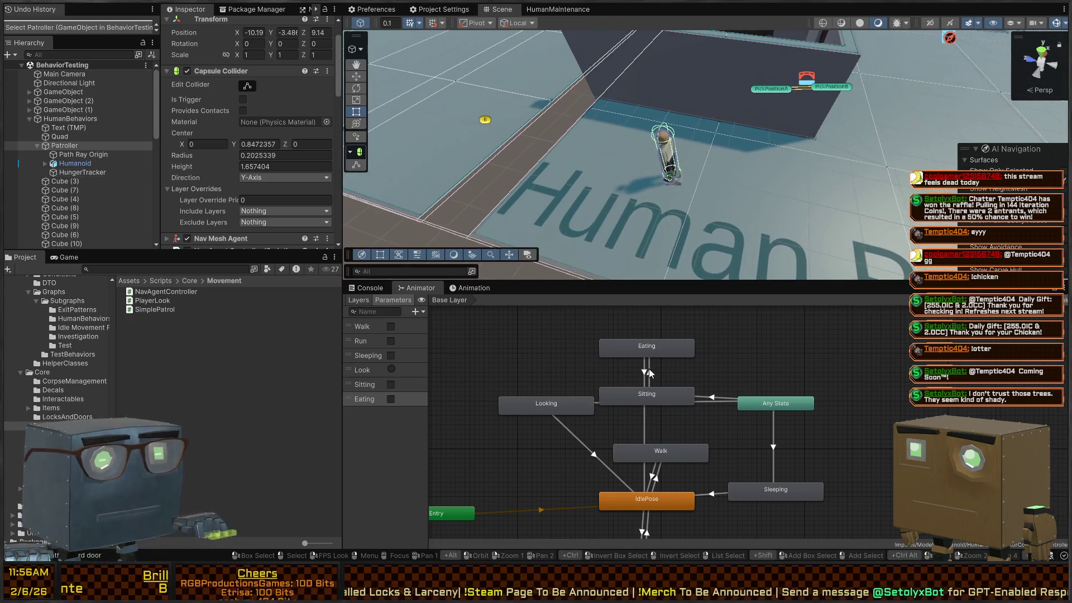
Step: Play the scene, follow the Patroller walking toward the kitchen, then stop
key(ctrl+p)
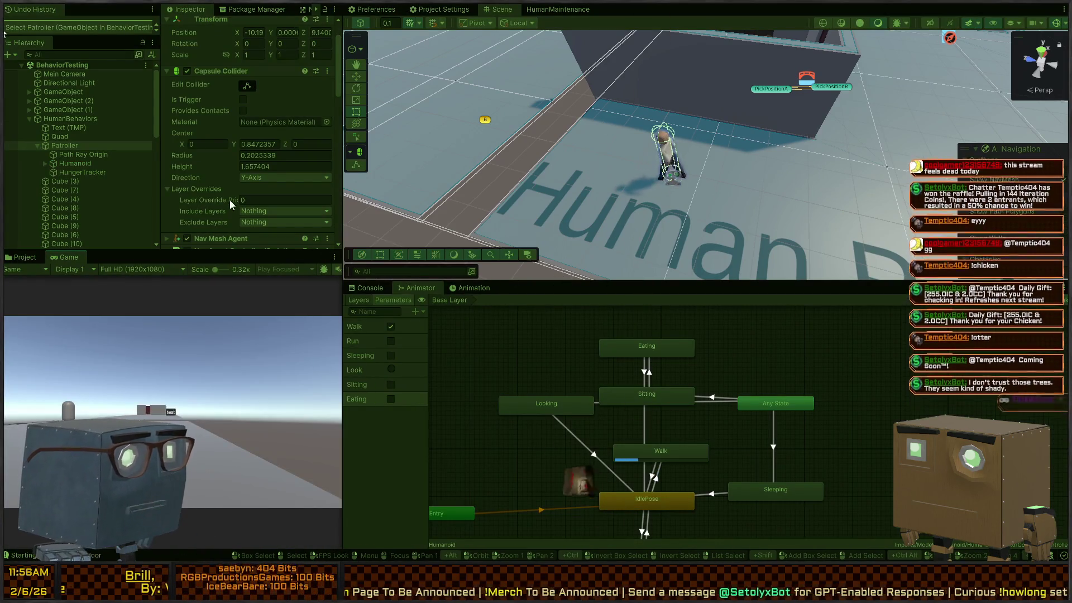
scroll(217, 145, down, 10)
scroll(217, 145, down, 10)
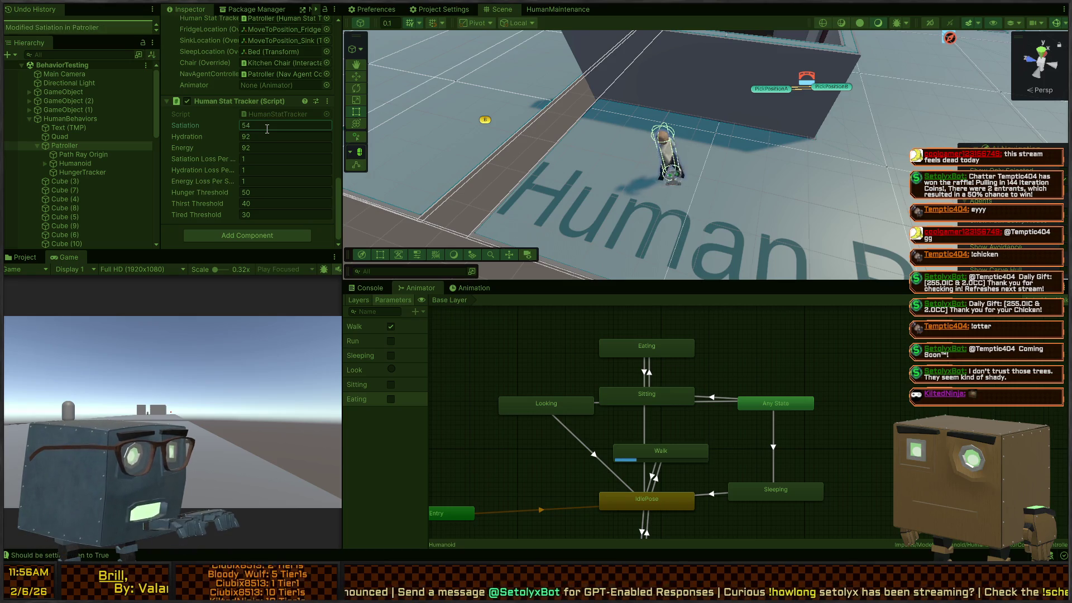
mouse_move(579, 52)
mouse_down()
mouse_move(683, 157)
mouse_move(644, 128)
mouse_move(581, 124)
mouse_move(599, 83)
mouse_move(628, 81)
mouse_up()
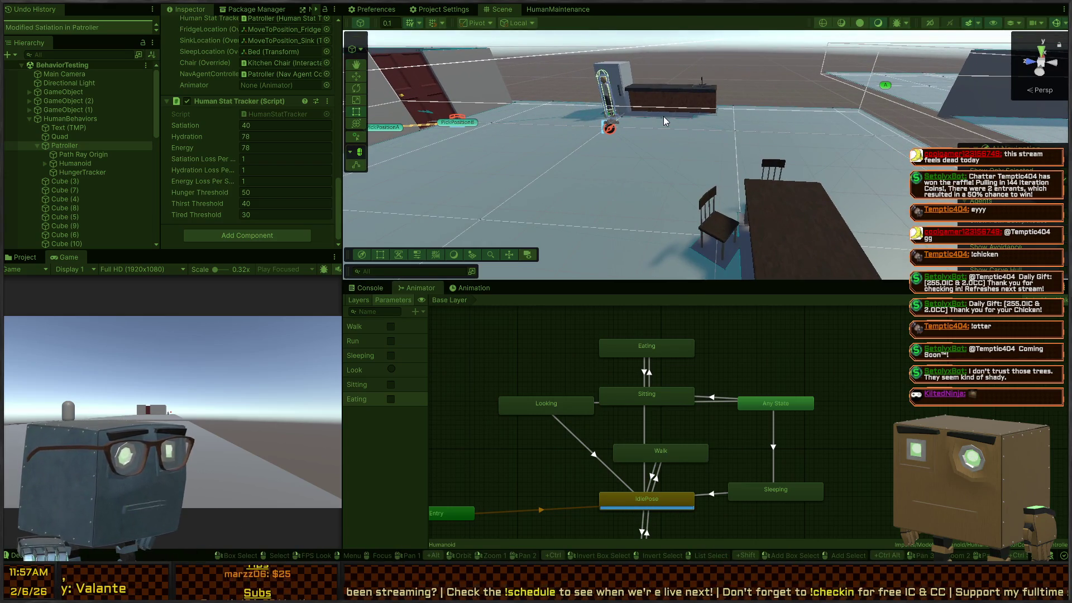
mouse_move(689, 126)
mouse_down()
mouse_move(692, 139)
mouse_move(727, 153)
mouse_move(707, 150)
mouse_move(709, 117)
mouse_move(716, 124)
mouse_up()
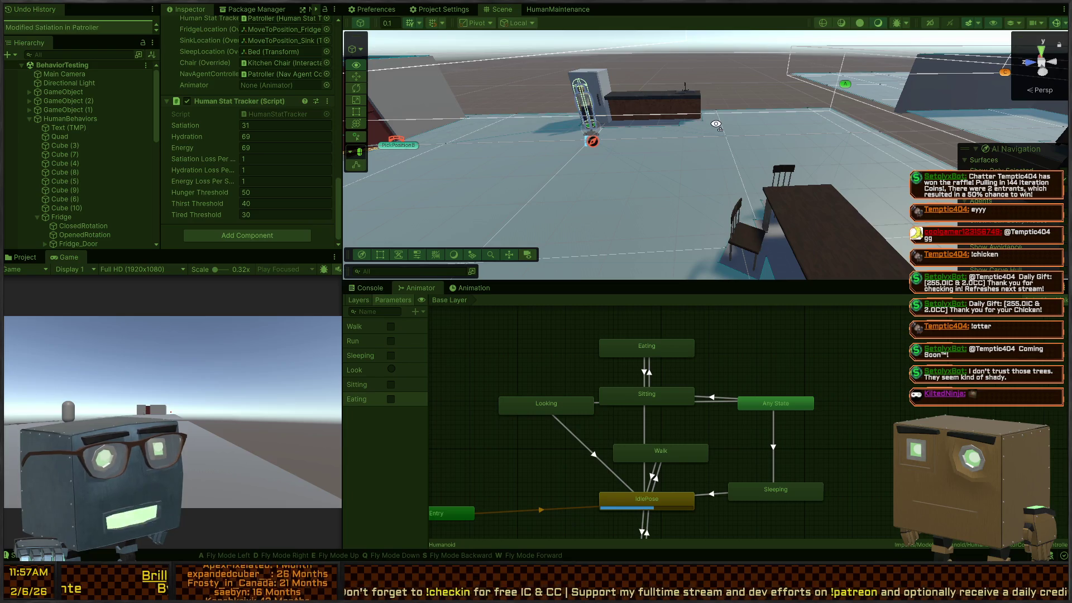
key(ctrl+p)
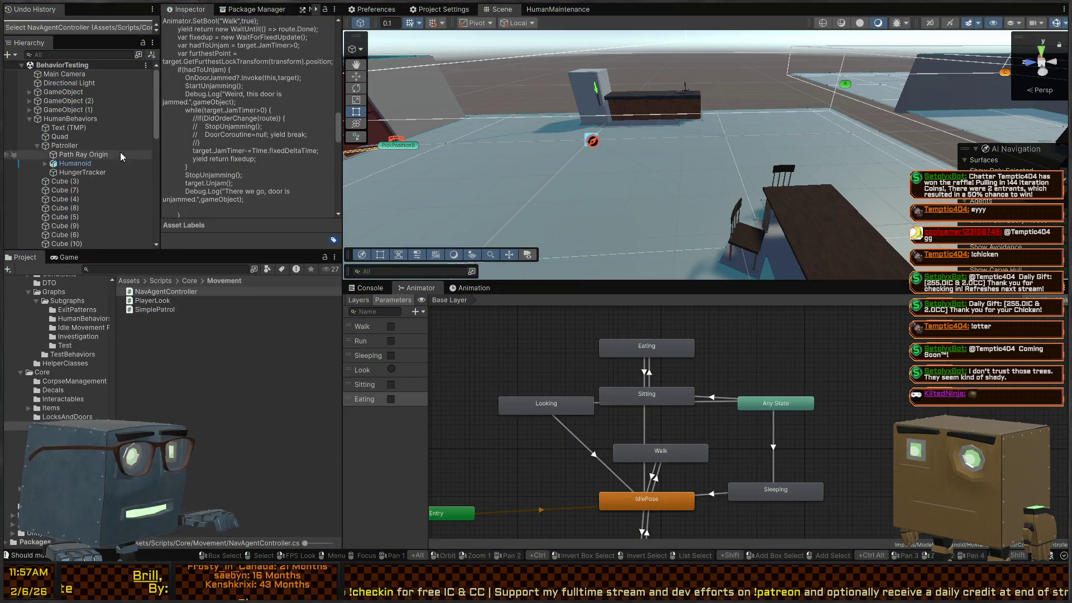
Step: Assign the Humanoid animator to the Patroller's Behavior Agent Animator field
click(61, 144)
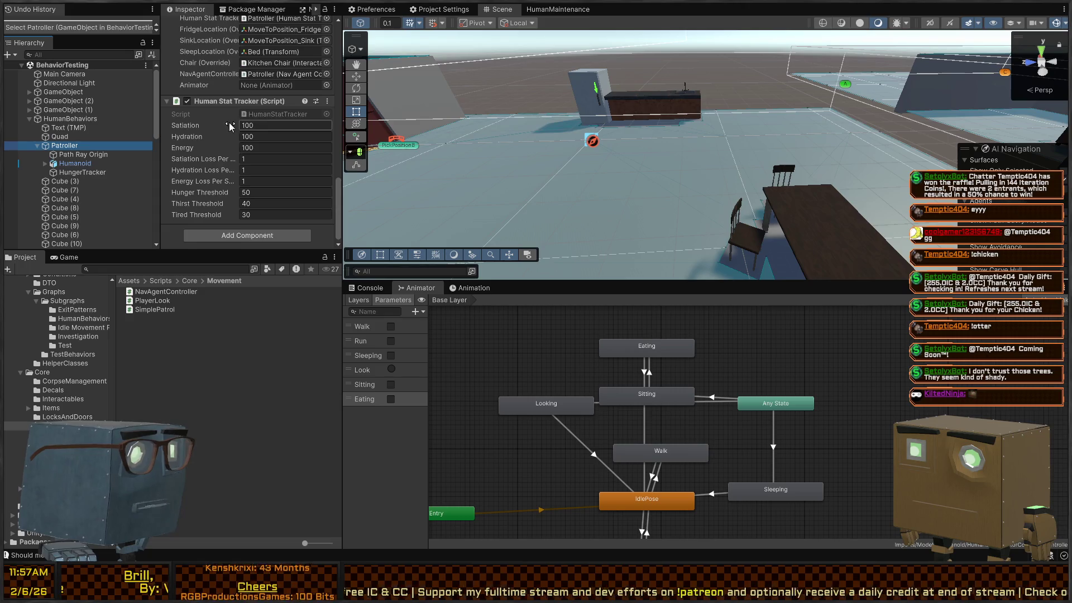
scroll(287, 122, up, 3)
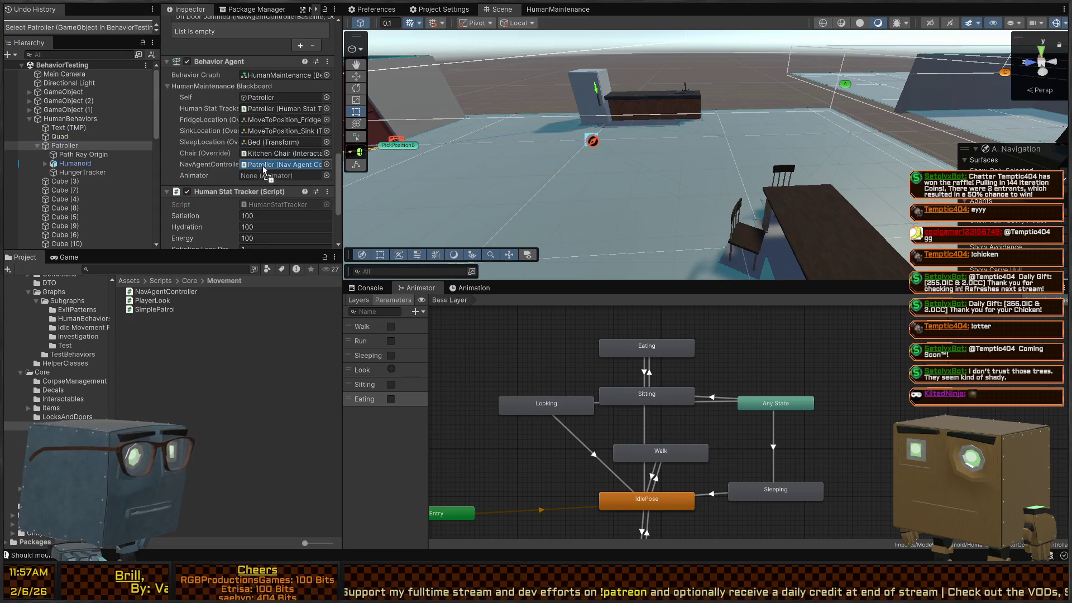
drag(290, 179, 290, 178)
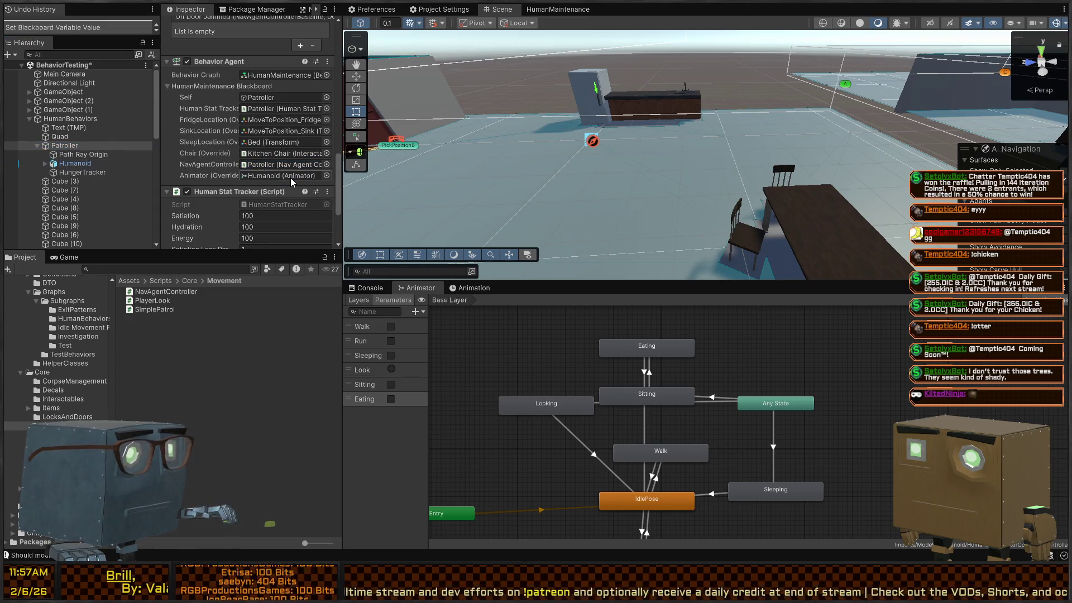
Step: Play-test and watch the Patroller walk to the kitchen table and chair, then stop
key(ctrl+p)
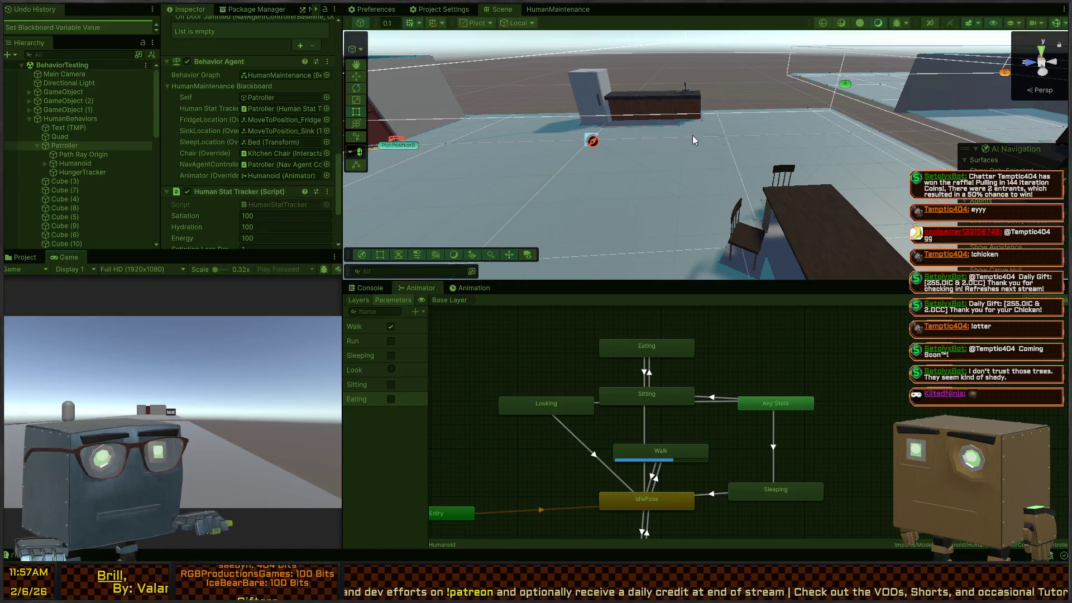
scroll(242, 159, down, 3)
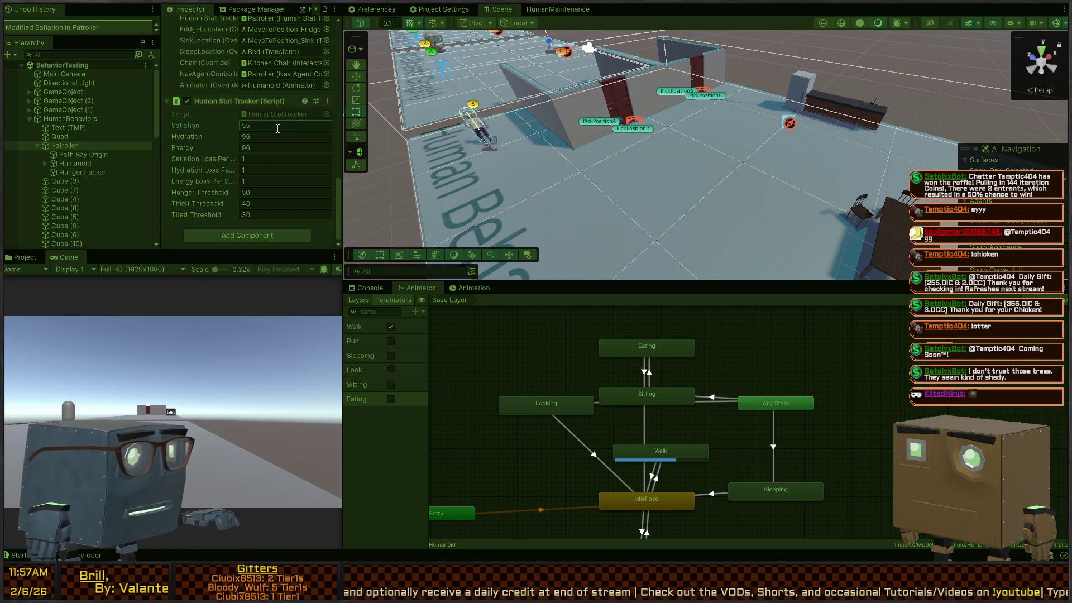
mouse_move(617, 97)
mouse_down()
mouse_move(685, 175)
mouse_move(733, 165)
mouse_up()
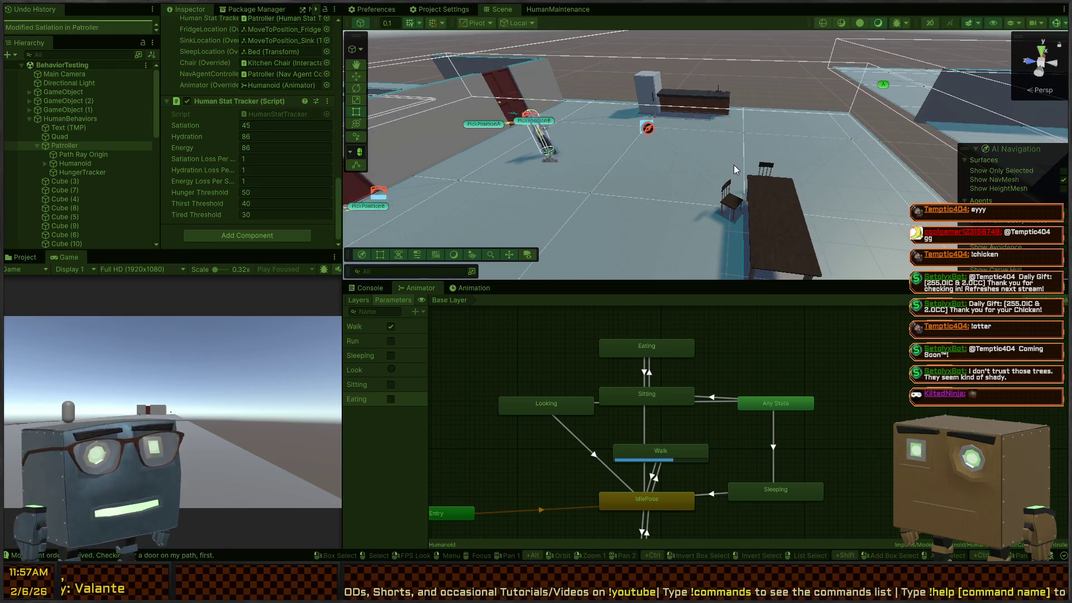
mouse_move(782, 126)
mouse_down()
mouse_move(783, 155)
mouse_move(789, 146)
mouse_up()
mouse_move(706, 140)
mouse_down()
mouse_move(695, 162)
mouse_move(802, 81)
mouse_move(747, 196)
mouse_up()
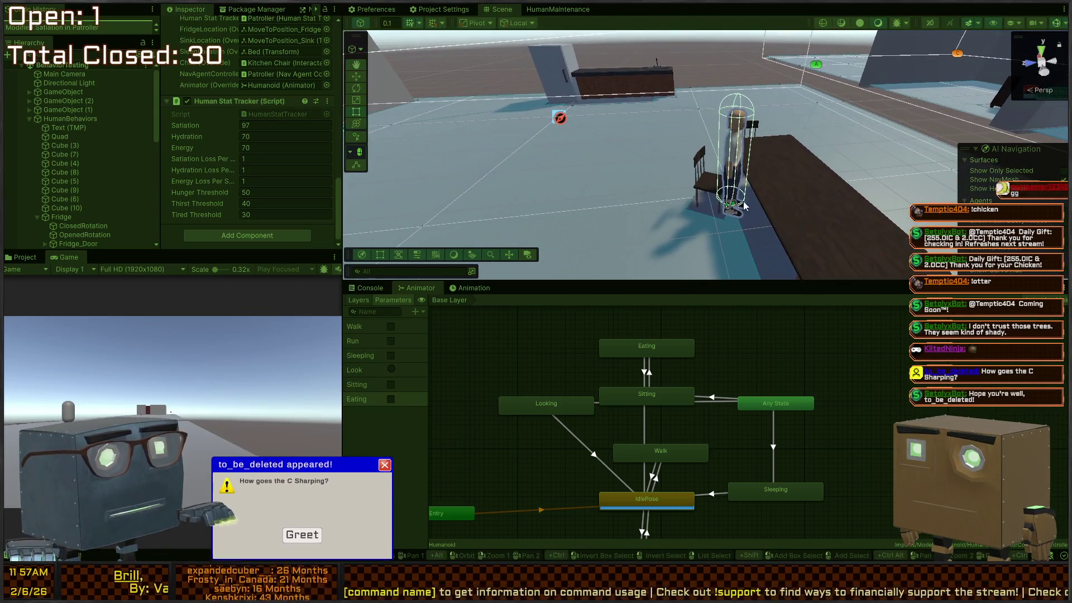
key(ctrl+p)
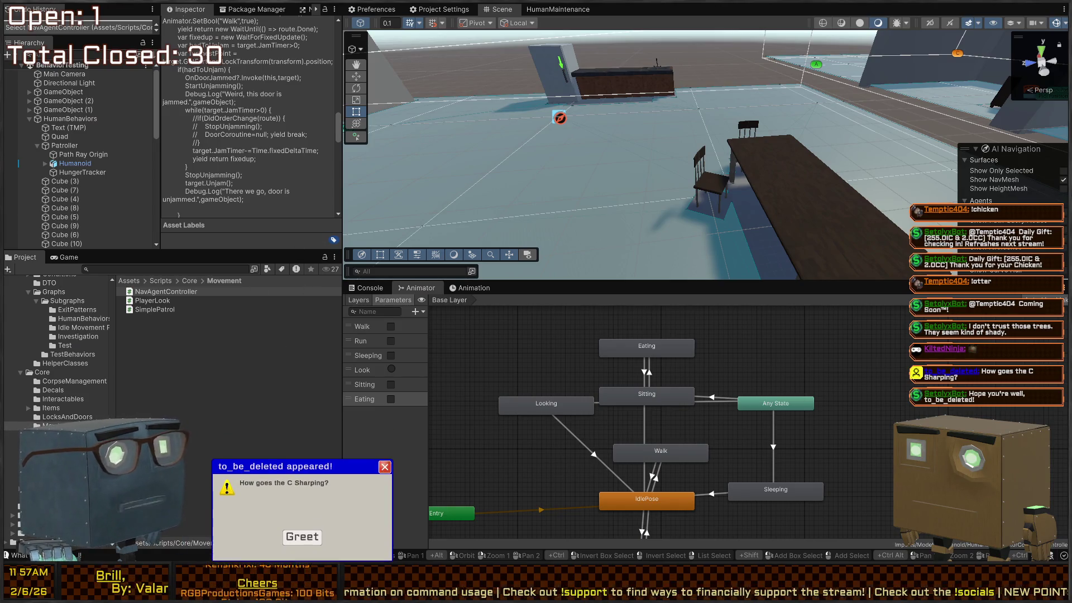
click(304, 537)
mouse_move(705, 160)
mouse_down()
mouse_move(687, 158)
mouse_move(698, 164)
mouse_up()
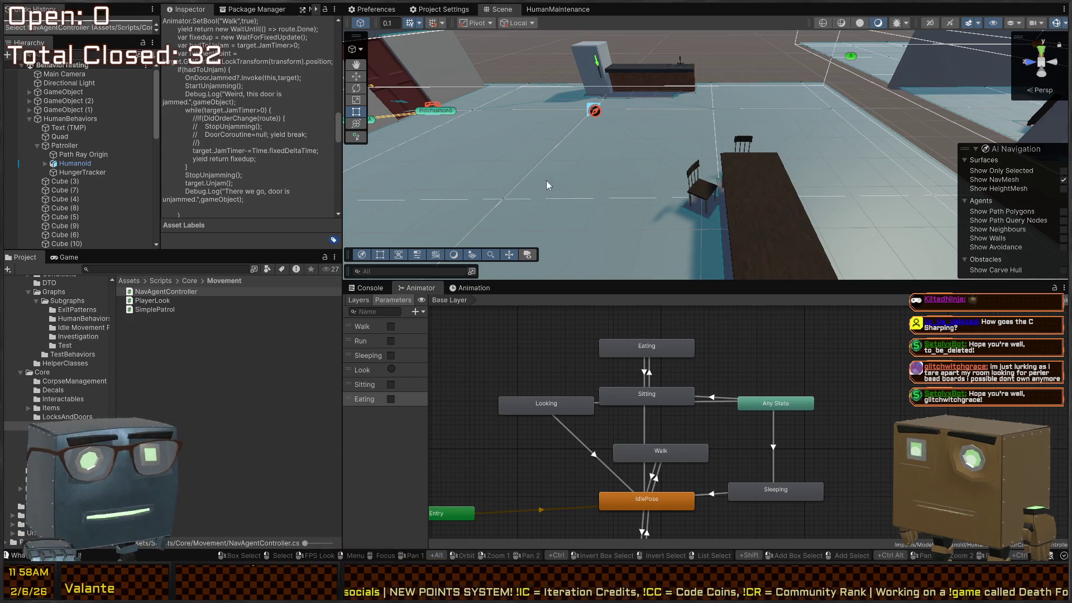
Step: Select the Eating state, frame the Kitchen Chair, and inspect its Trigger Detector settings
drag(621, 224, 654, 334)
click(648, 349)
mouse_move(614, 100)
mouse_down()
mouse_move(600, 78)
mouse_move(612, 101)
mouse_up()
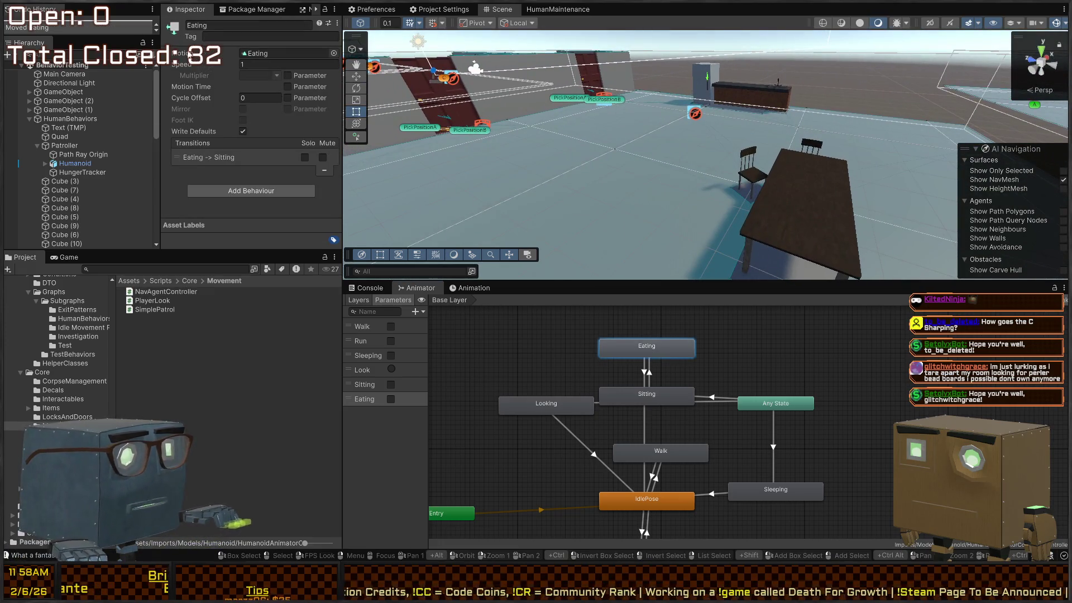
drag(642, 150, 779, 196)
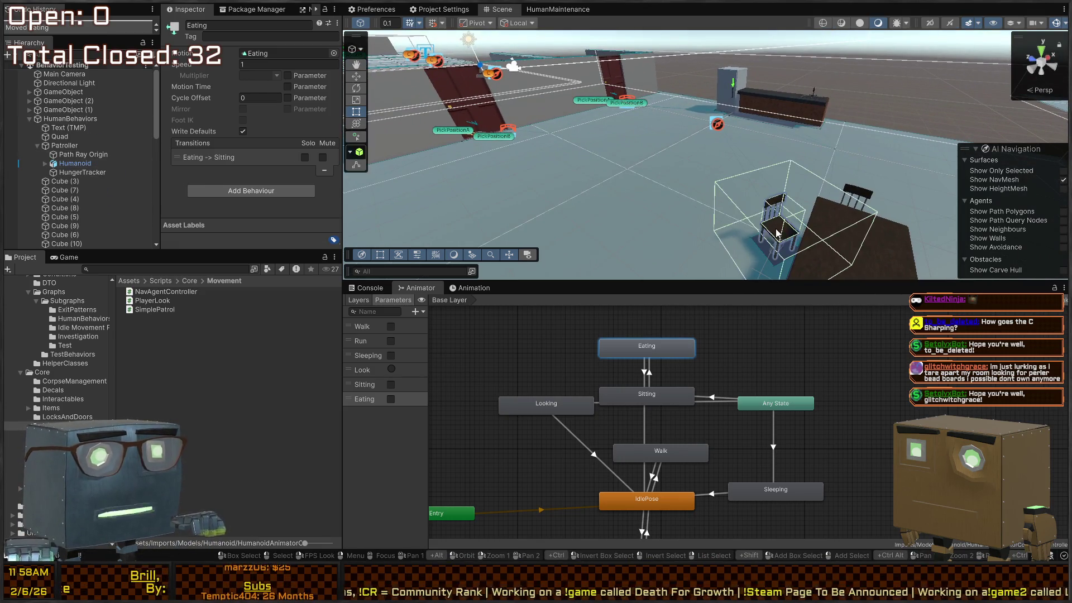
click(776, 234)
key(f)
scroll(261, 146, down, 3)
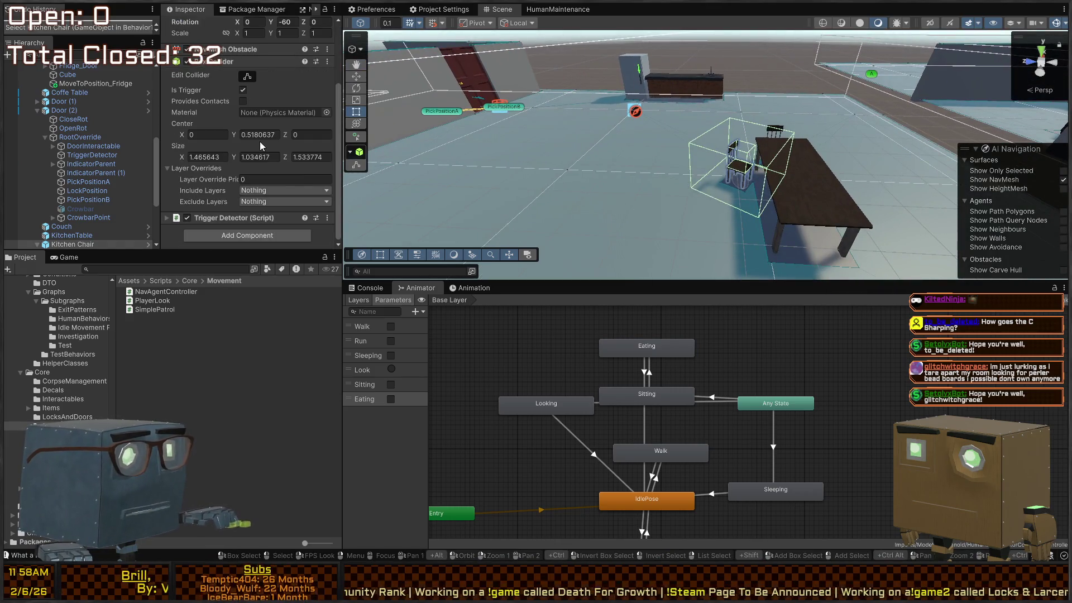
click(229, 220)
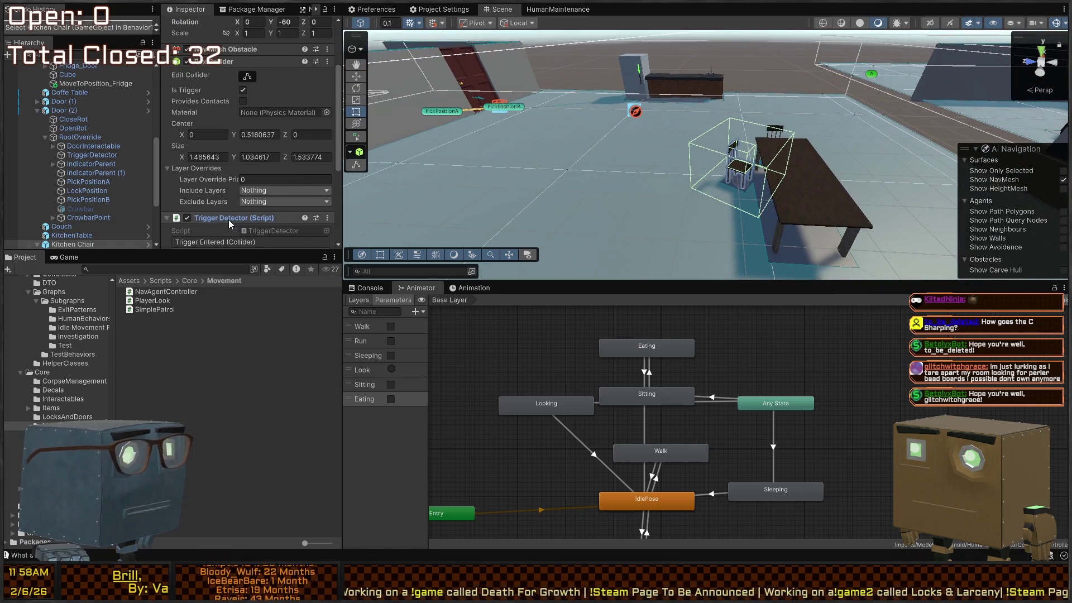
scroll(229, 154, down, 3)
click(211, 70)
mouse_move(614, 156)
mouse_down()
mouse_move(626, 154)
mouse_move(474, 156)
mouse_move(660, 160)
mouse_move(693, 193)
mouse_move(893, 91)
mouse_up()
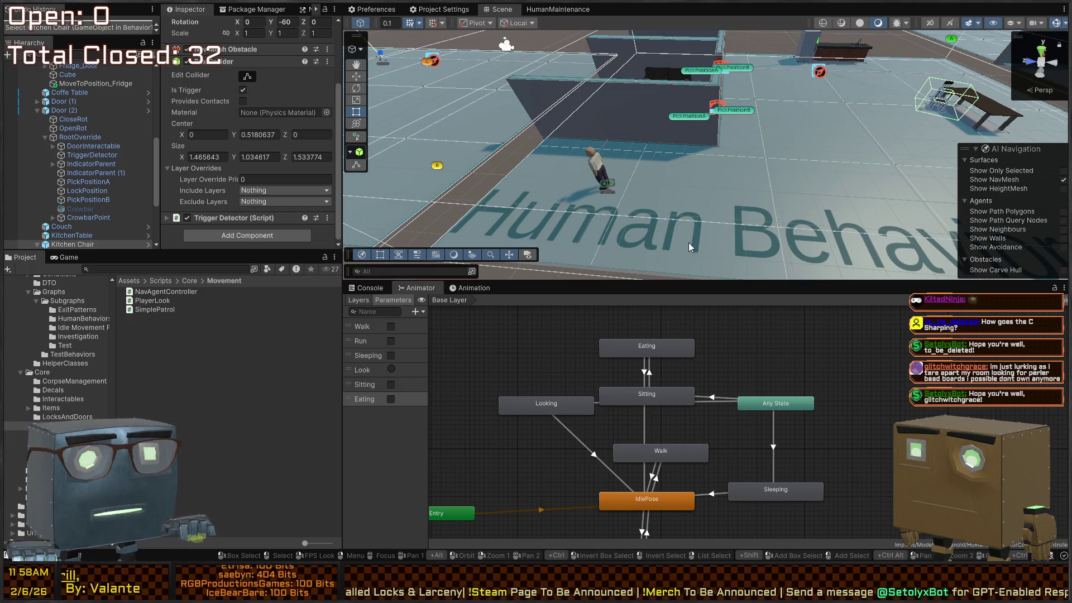
Step: Review the Console log messages and reposition the Scene camera over the rooms
click(373, 288)
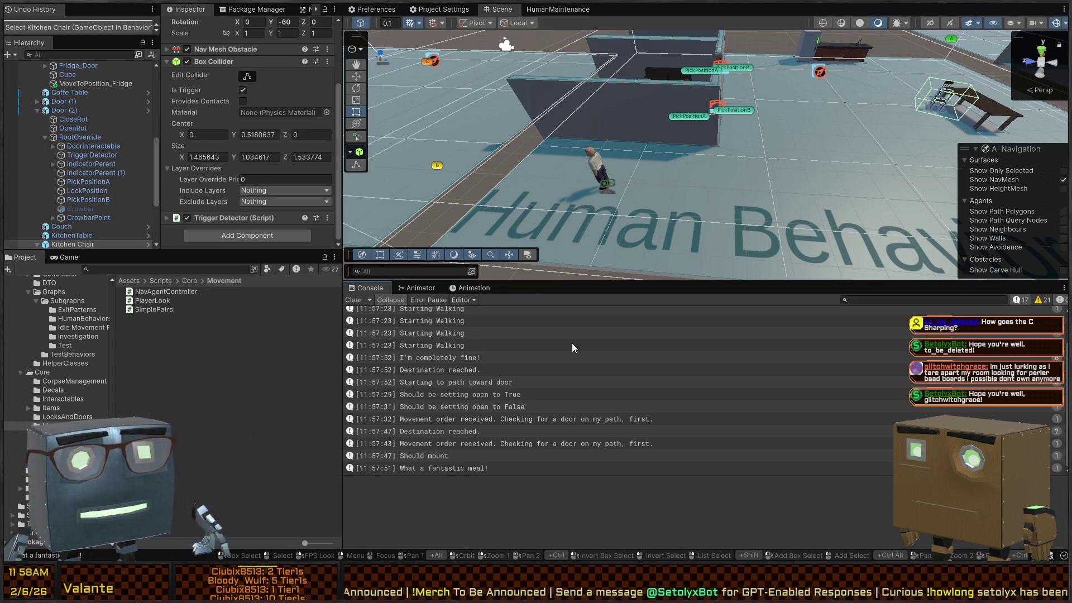
mouse_move(765, 84)
mouse_down()
mouse_move(729, 72)
mouse_move(311, 336)
mouse_up()
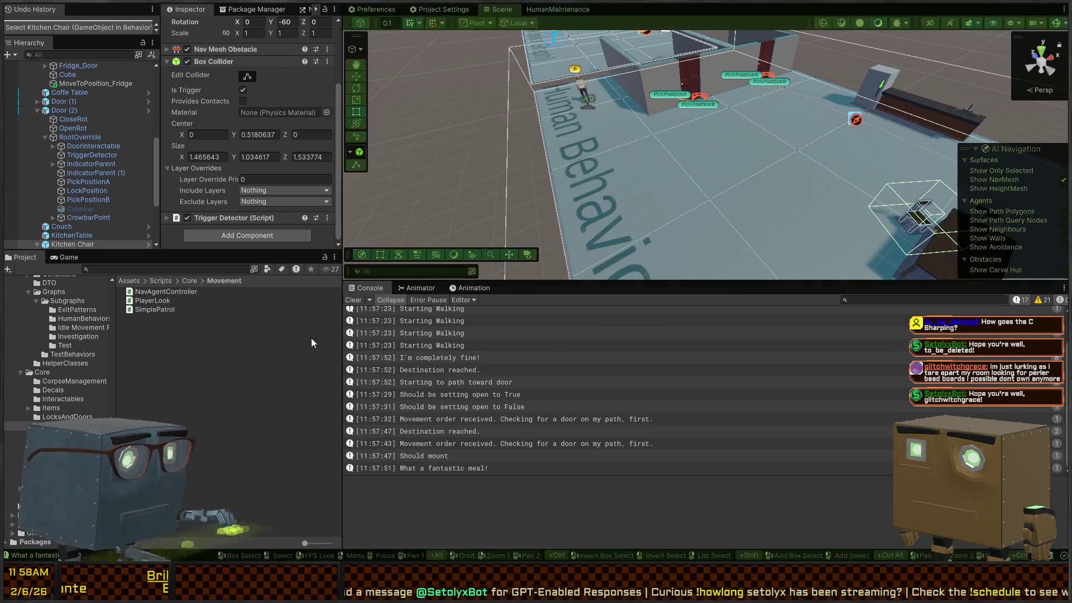
mouse_move(575, 162)
mouse_down()
mouse_move(766, 162)
mouse_move(631, 222)
mouse_up()
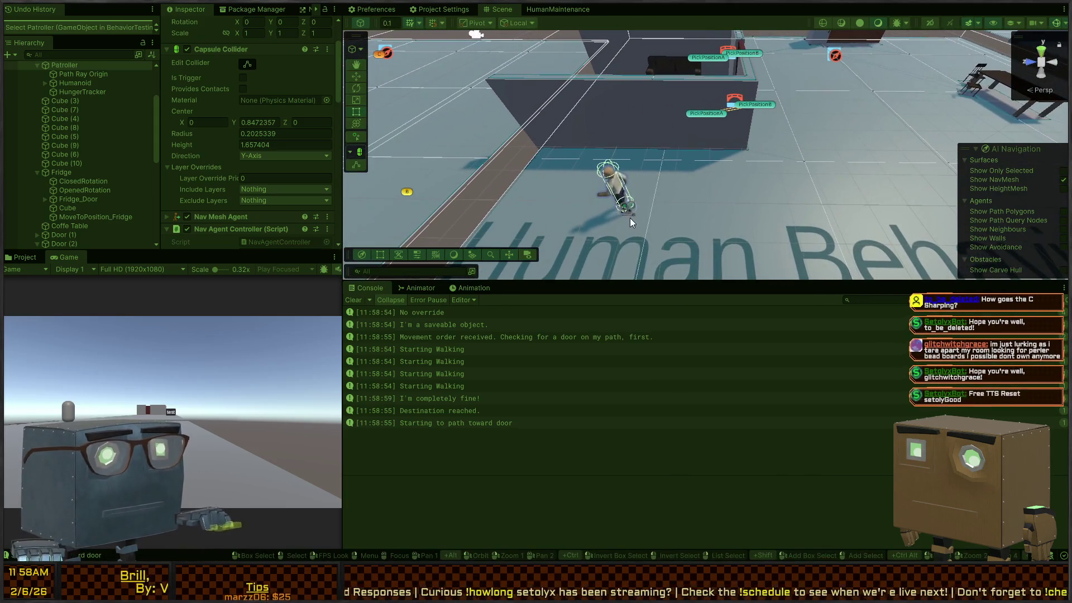
Step: Stop Play mode and set the HumanMaintenance graph to debug the Patroller
key(ctrl+p)
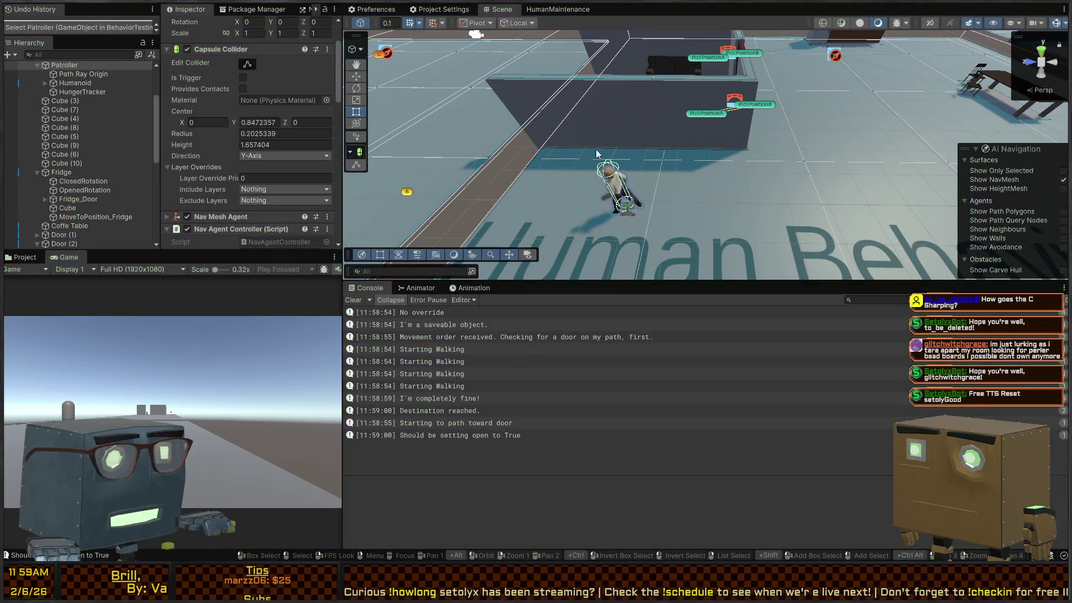
click(276, 242)
click(558, 9)
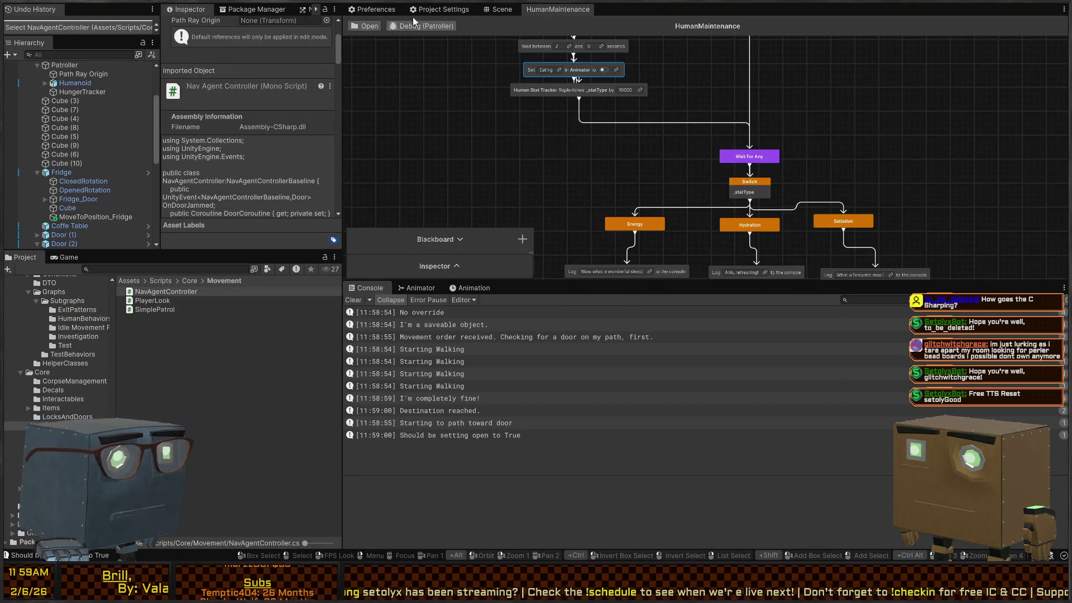
click(411, 35)
click(373, 135)
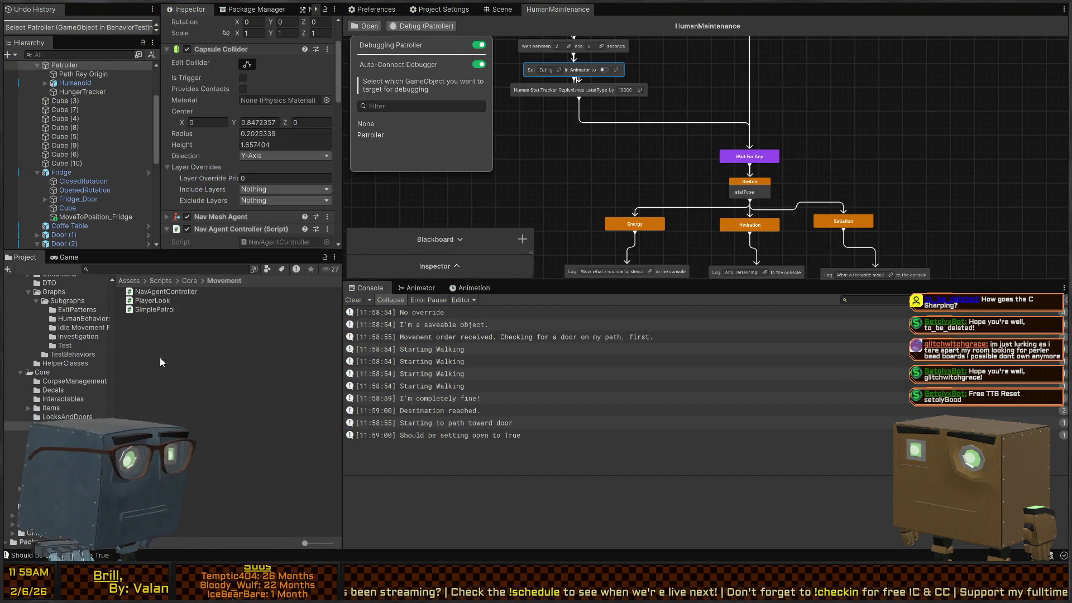
Step: Set the Patroller's Human Stat Tracker Satiation to 55
scroll(223, 152, down, 8)
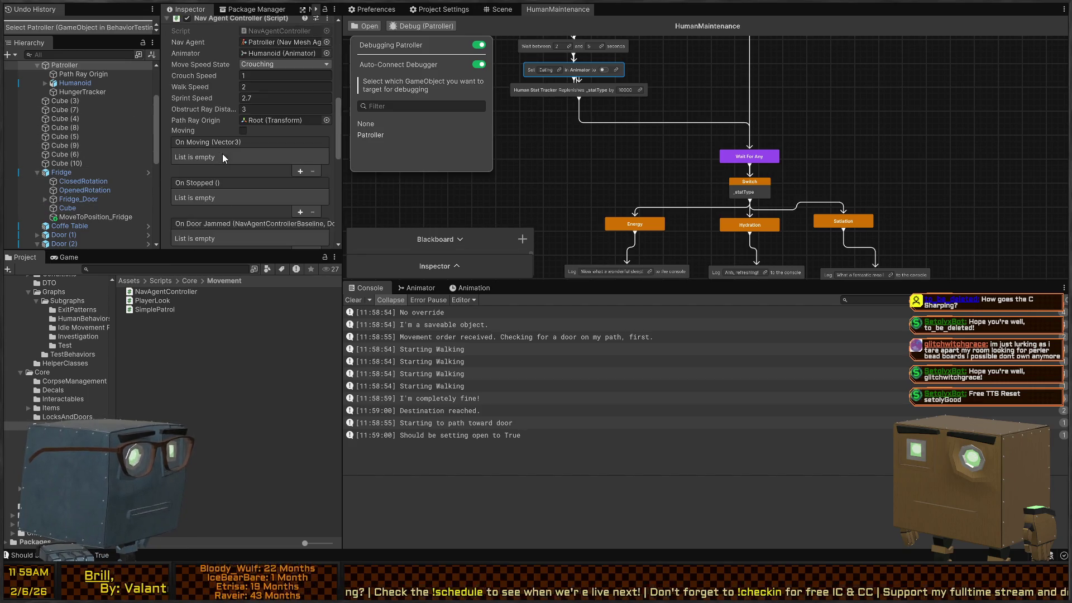
scroll(223, 152, down, 5)
click(268, 128)
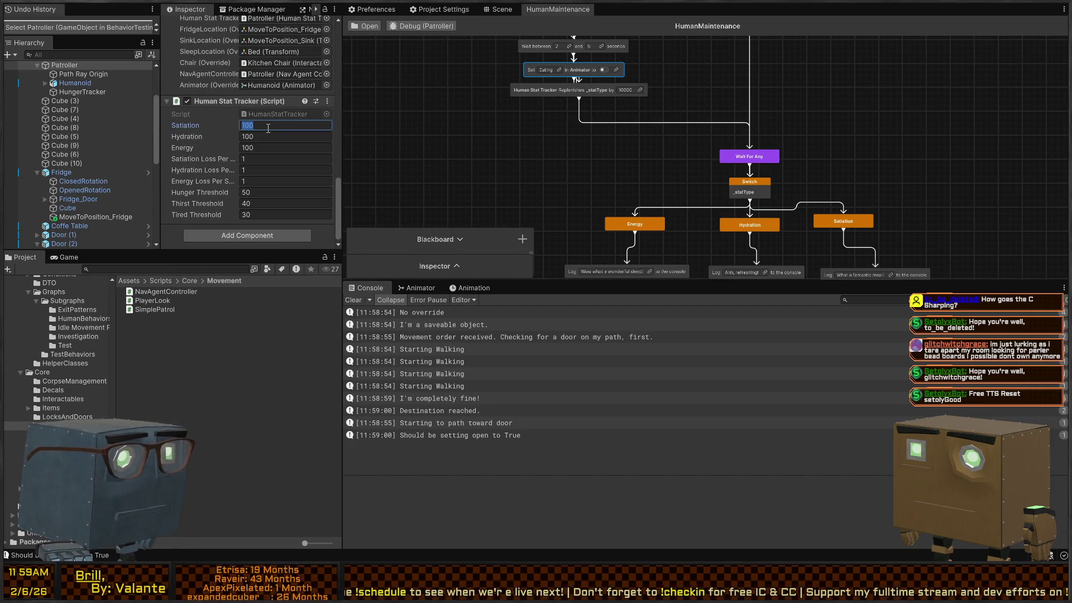
text(55)
click(604, 165)
scroll(643, 157, down, 3)
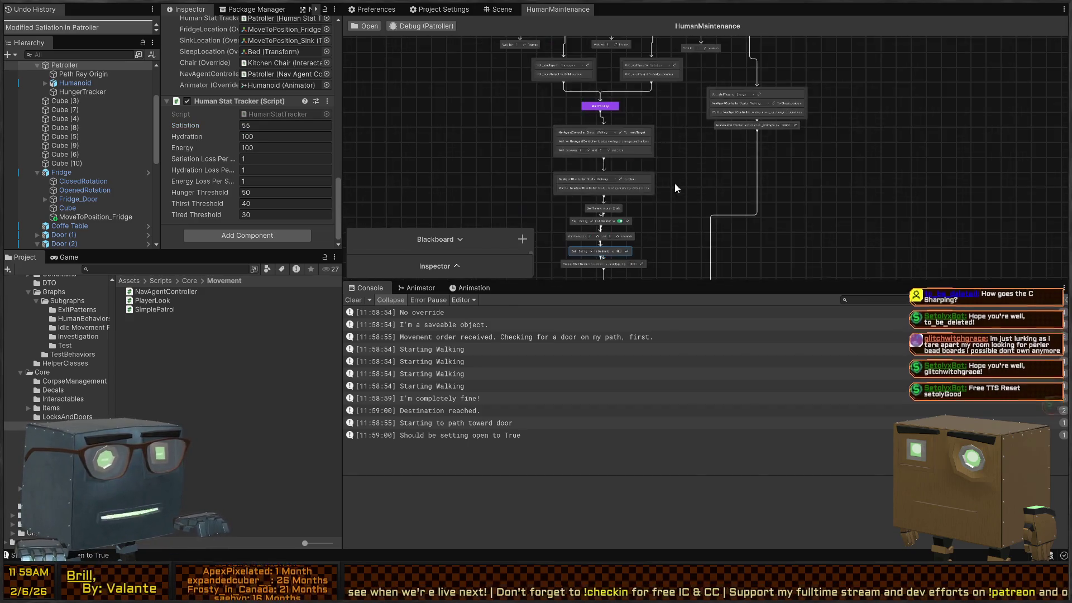
Step: Enlarge the behavior graph, start Play, and follow the eating, NavAgent and Chair nodes
drag(674, 282, 575, 439)
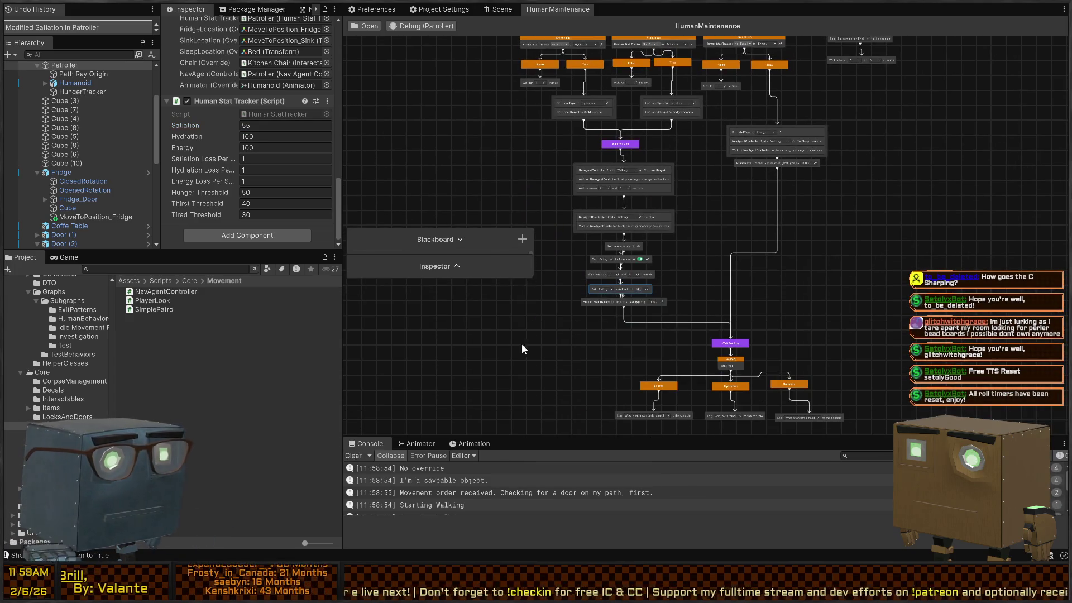
drag(341, 320, 197, 320)
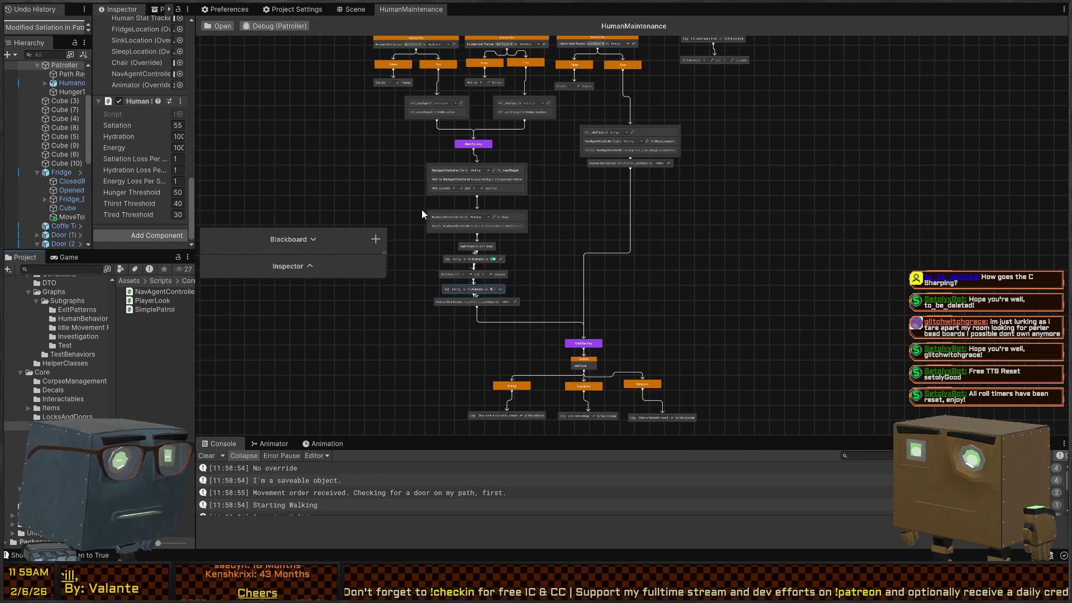
drag(411, 203, 482, 244)
key(ctrl+p)
scroll(525, 298, up, 5)
scroll(544, 288, down, 3)
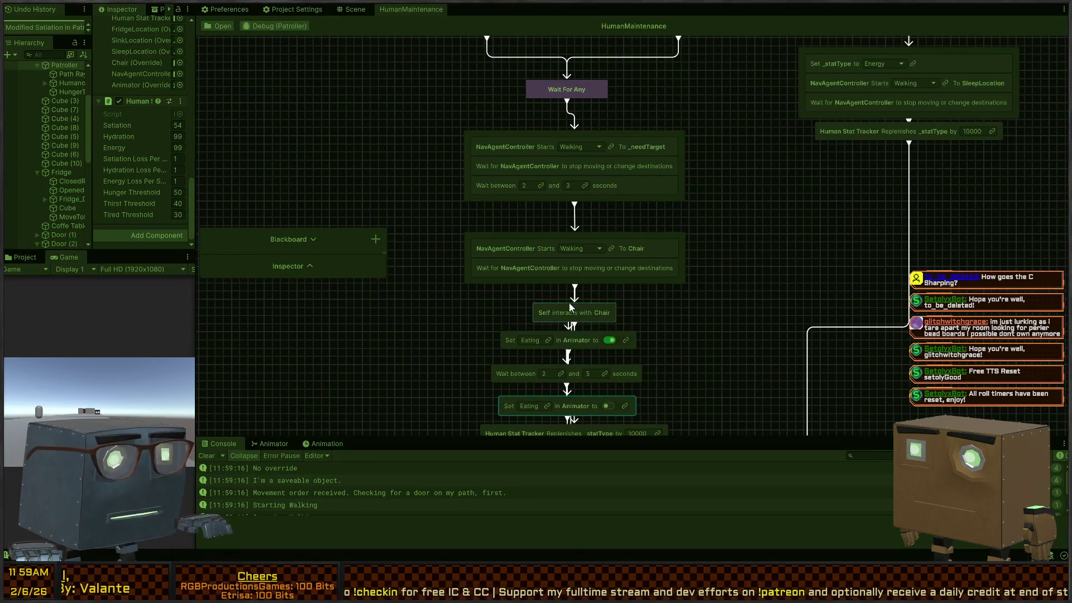
drag(572, 275, 569, 222)
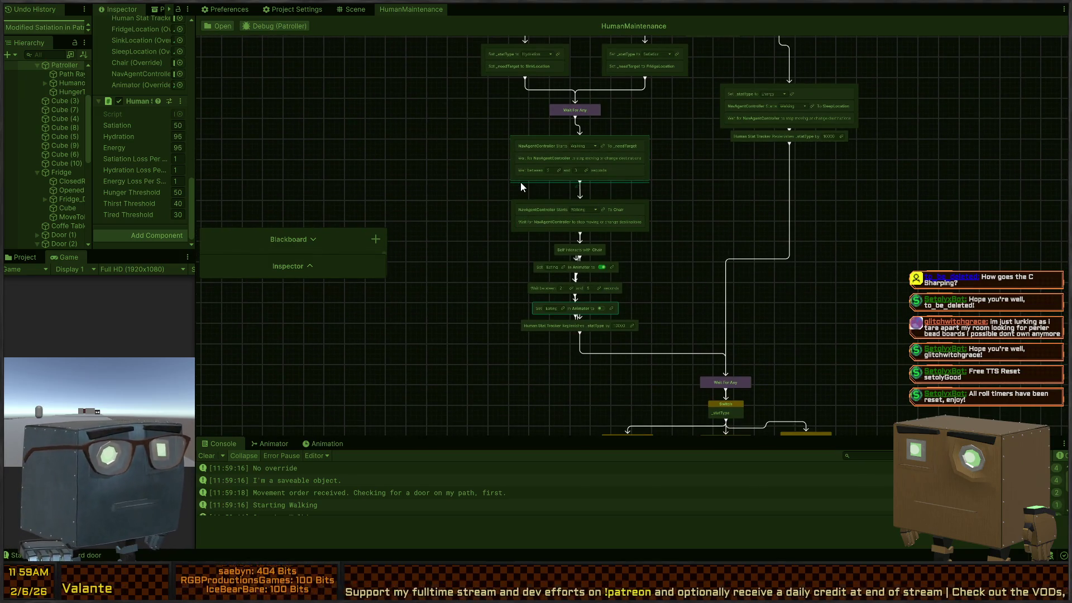
scroll(562, 241, up, 2)
mouse_move(564, 240)
mouse_down()
mouse_move(572, 189)
mouse_move(578, 206)
mouse_up()
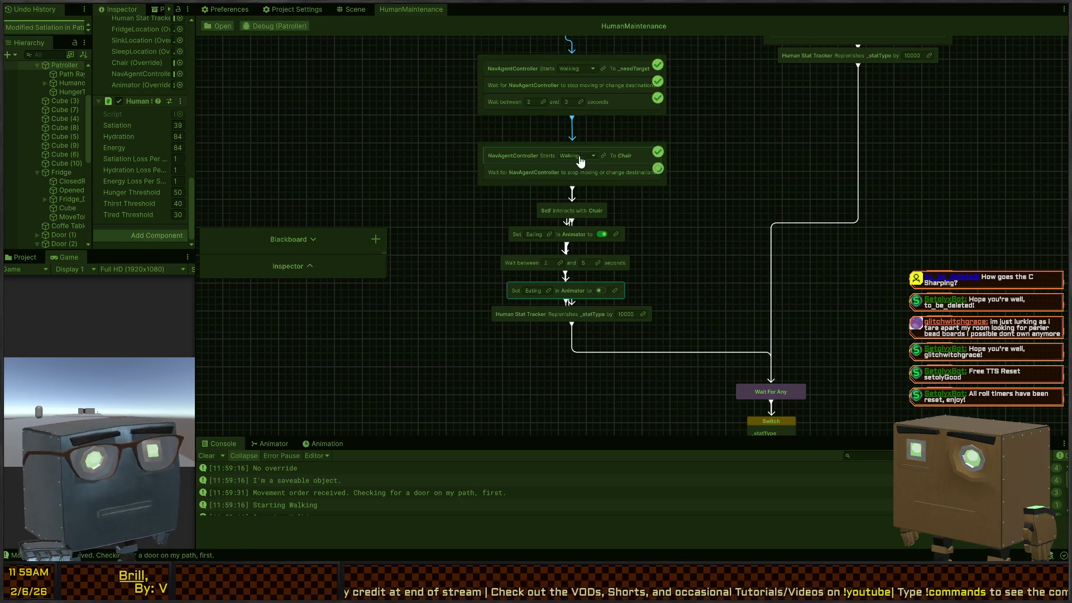
scroll(626, 224, up, 1)
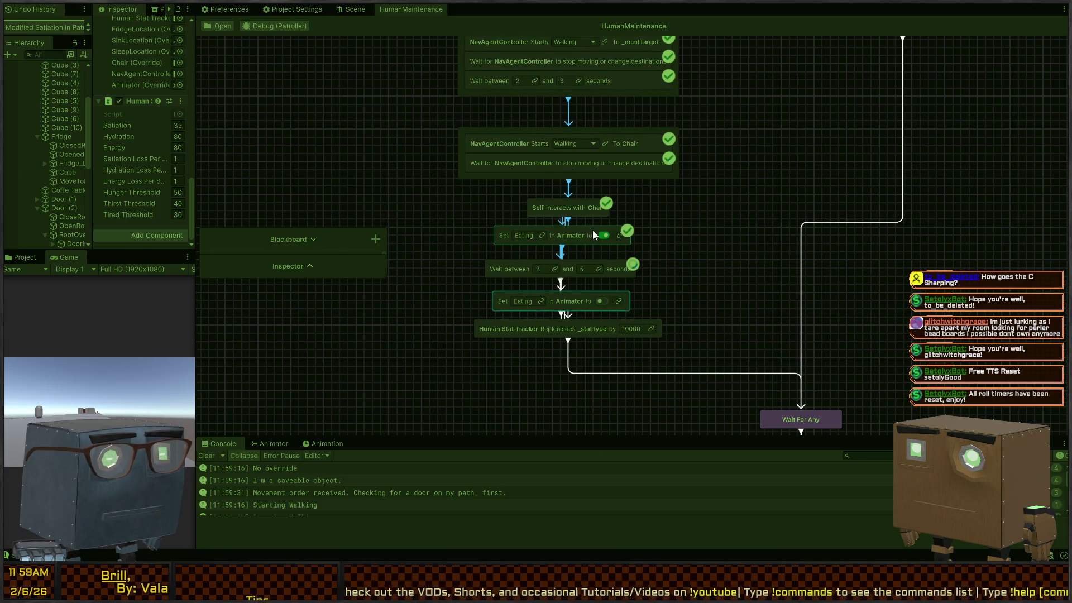
Step: Watch the Patroller reach the kitchen table near the fridge and counter in the Scene view
key(ctrl+5)
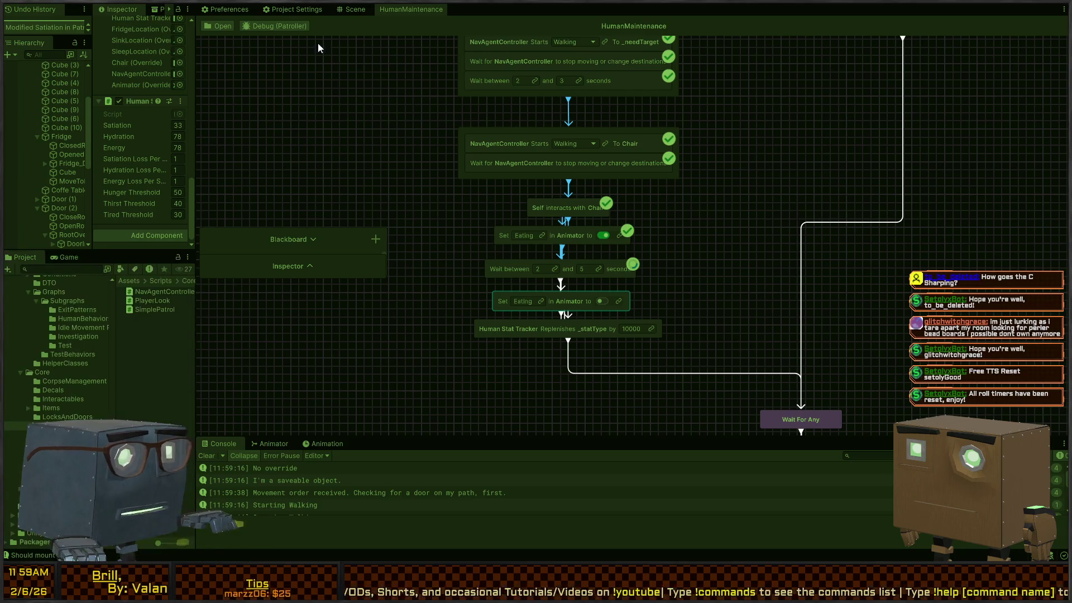
click(353, 9)
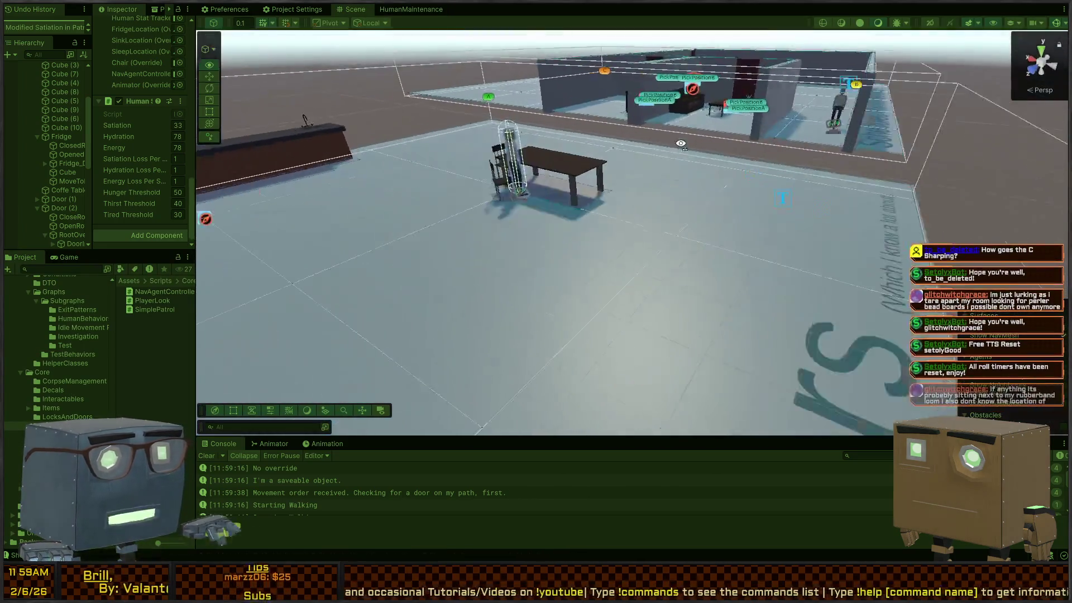
key(w)
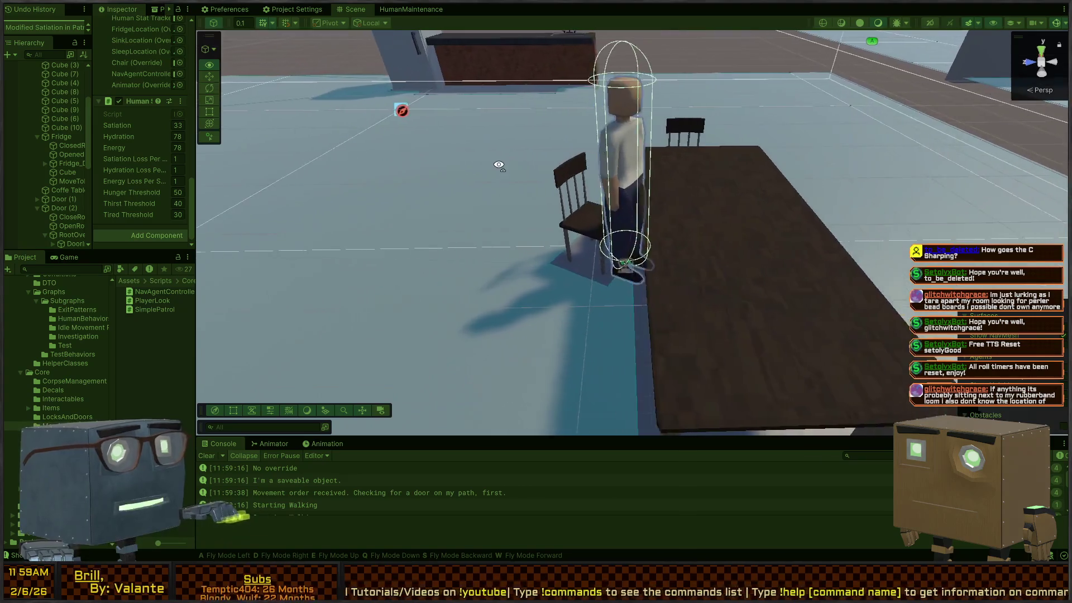
key(s)
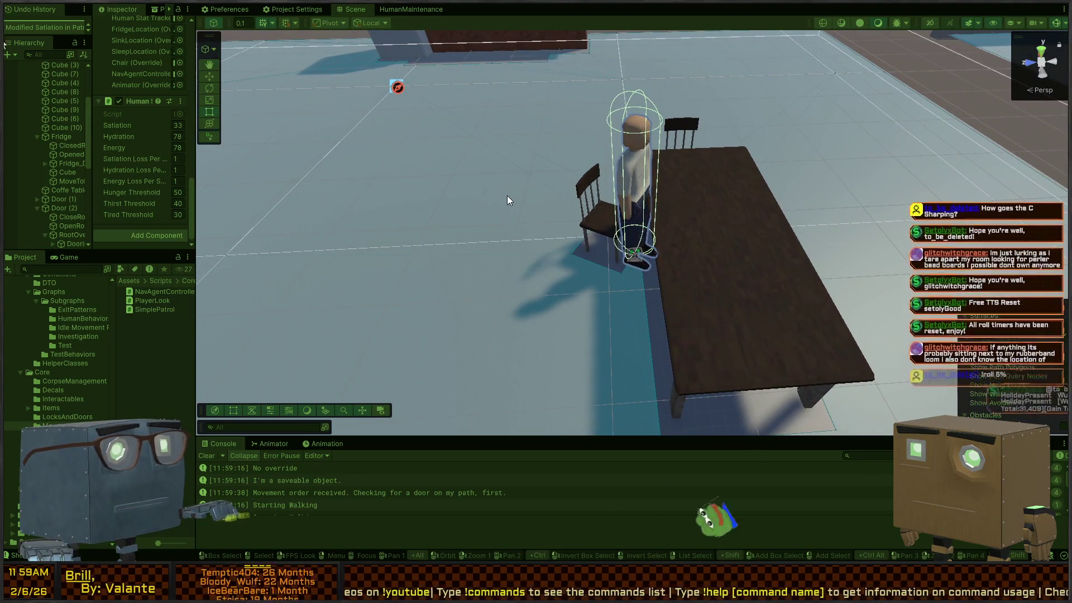
drag(575, 235, 632, 290)
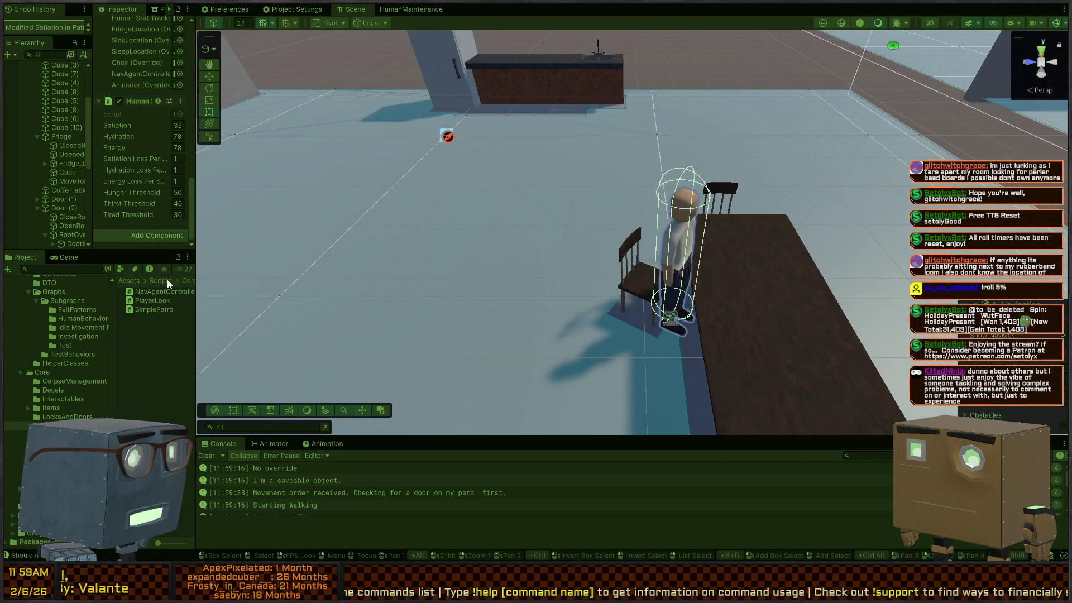
drag(193, 139, 408, 167)
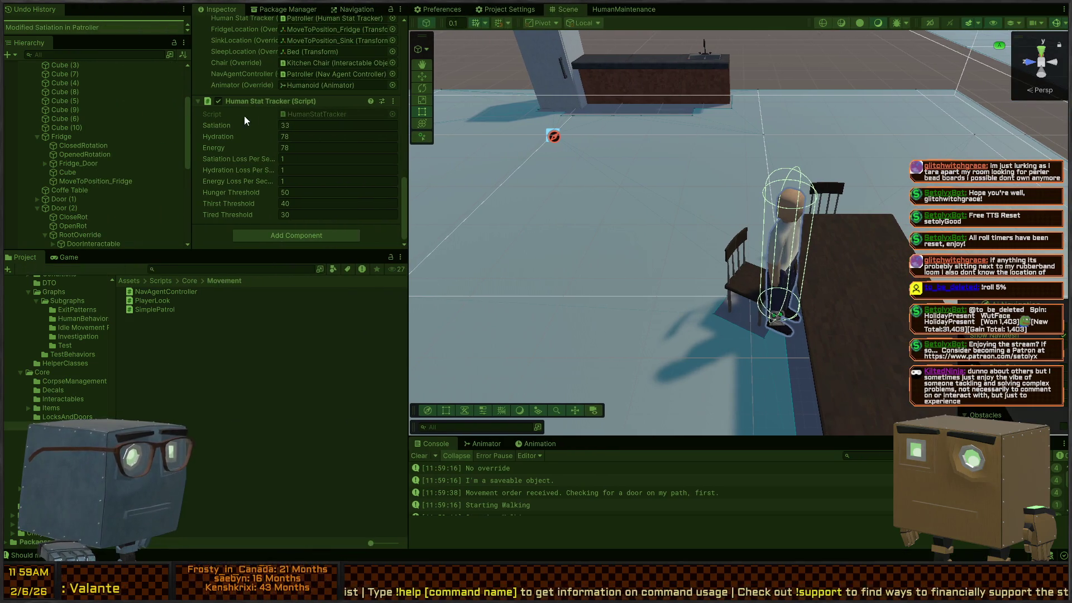
scroll(242, 121, up, 10)
scroll(68, 105, up, 3)
scroll(71, 118, down, 5)
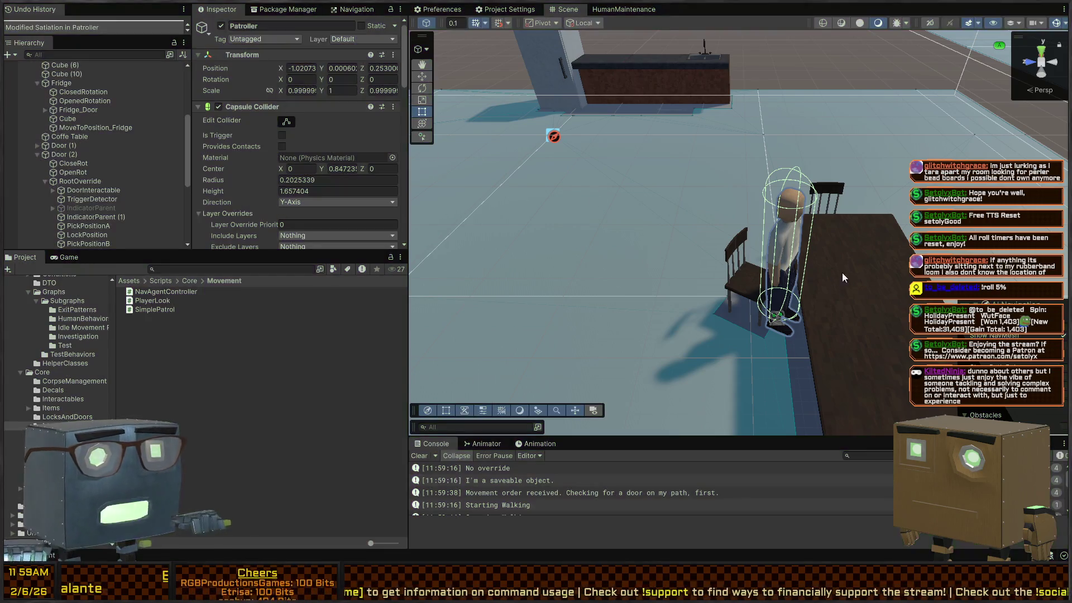
Step: Stop Play mode and select the Humanoid character in the scene
key(ctrl+p)
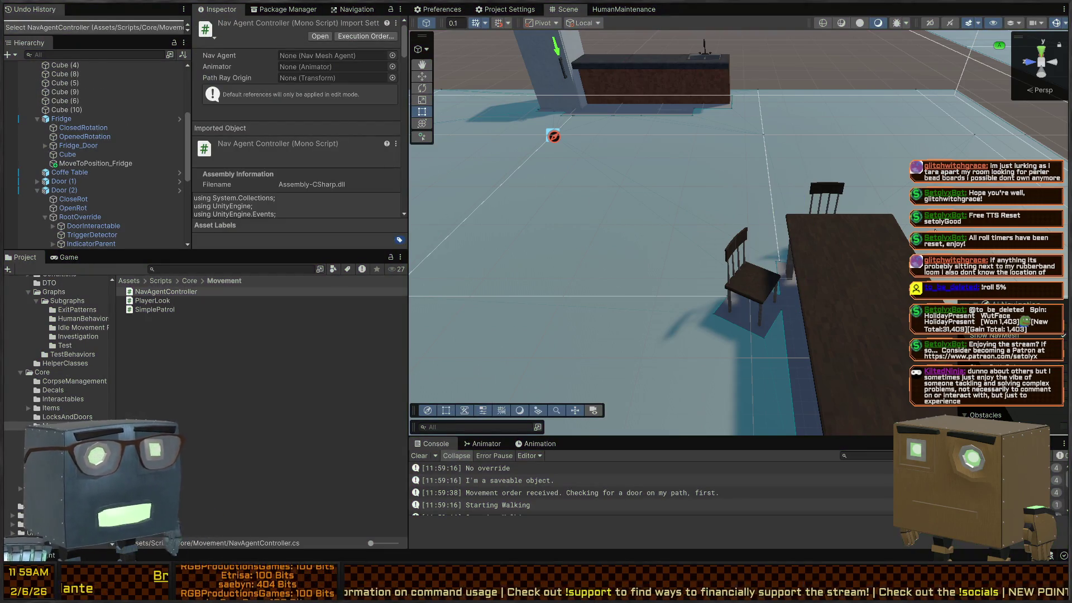
scroll(71, 139, down, 10)
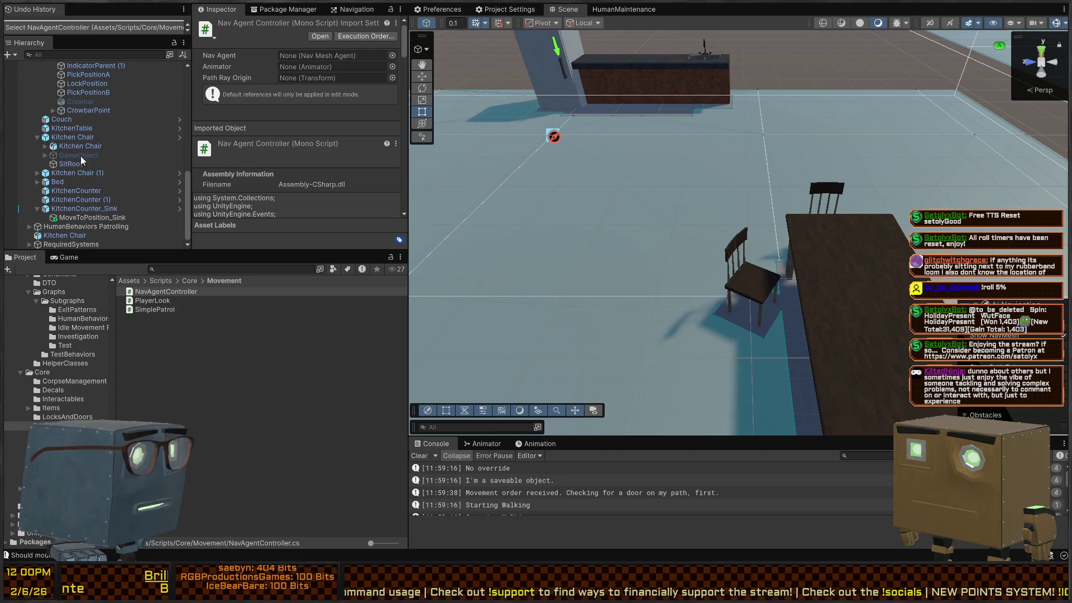
right_click(503, 171)
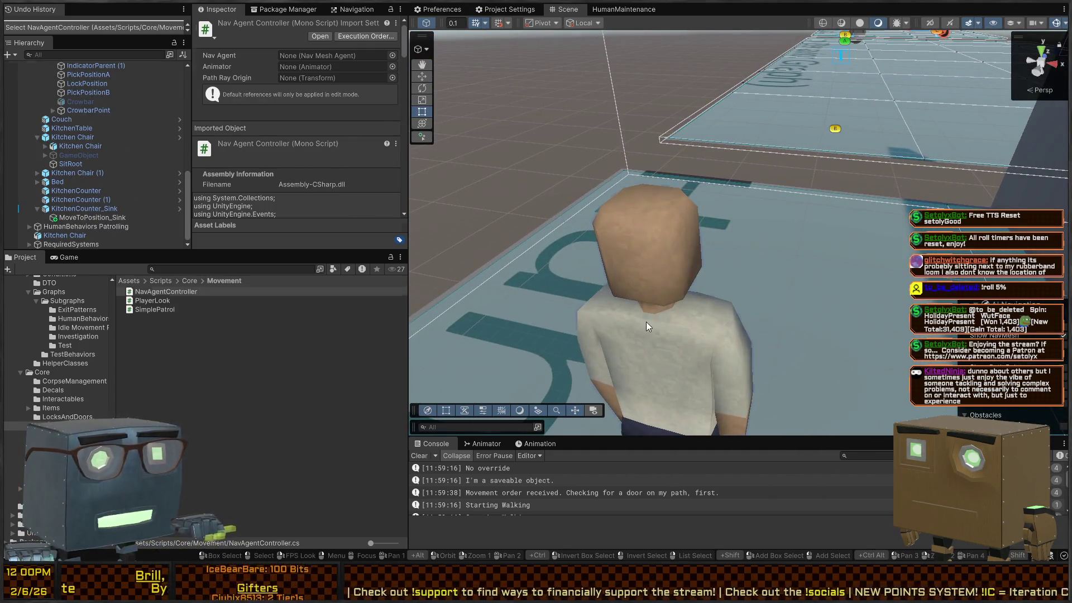
click(646, 321)
scroll(717, 152, down, 5)
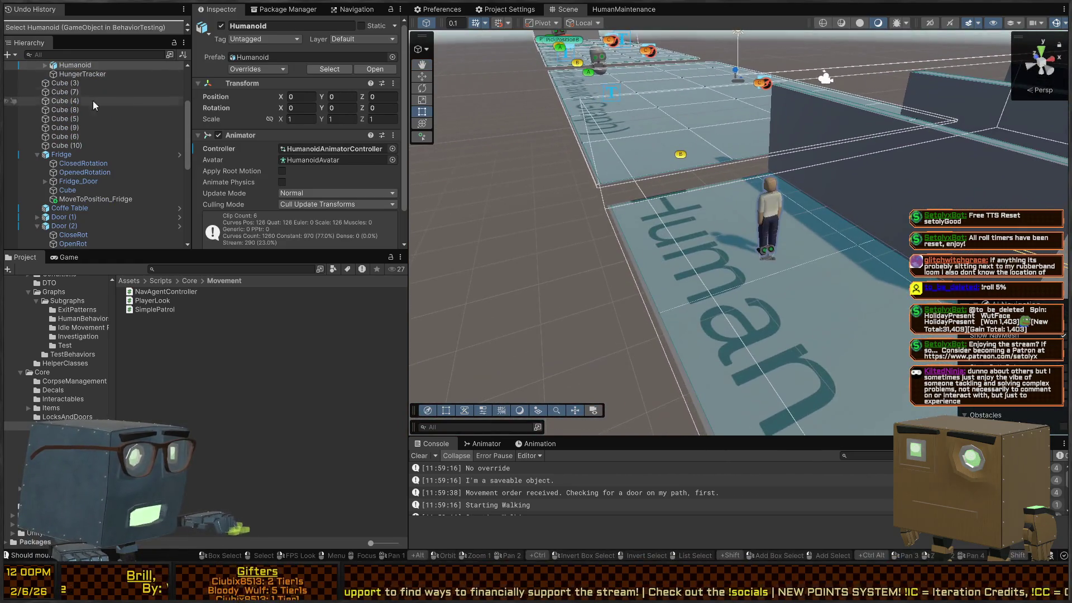
Step: Add an Object Property Observer component to the Patroller below its Human Stat Tracker
scroll(179, 95, up, 4)
scroll(311, 178, down, 2)
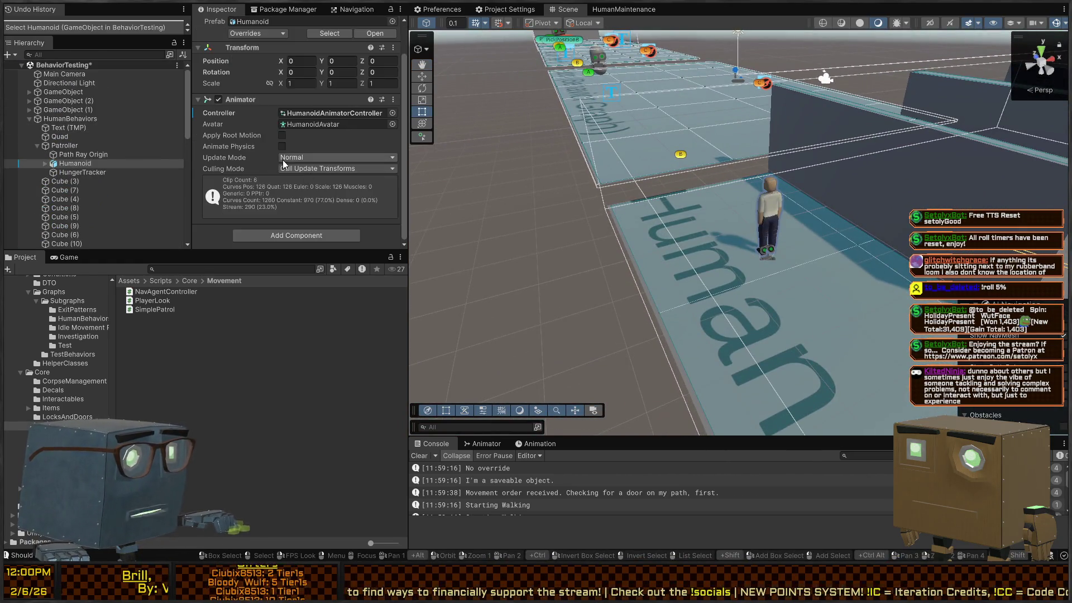
click(65, 146)
scroll(243, 168, down, 10)
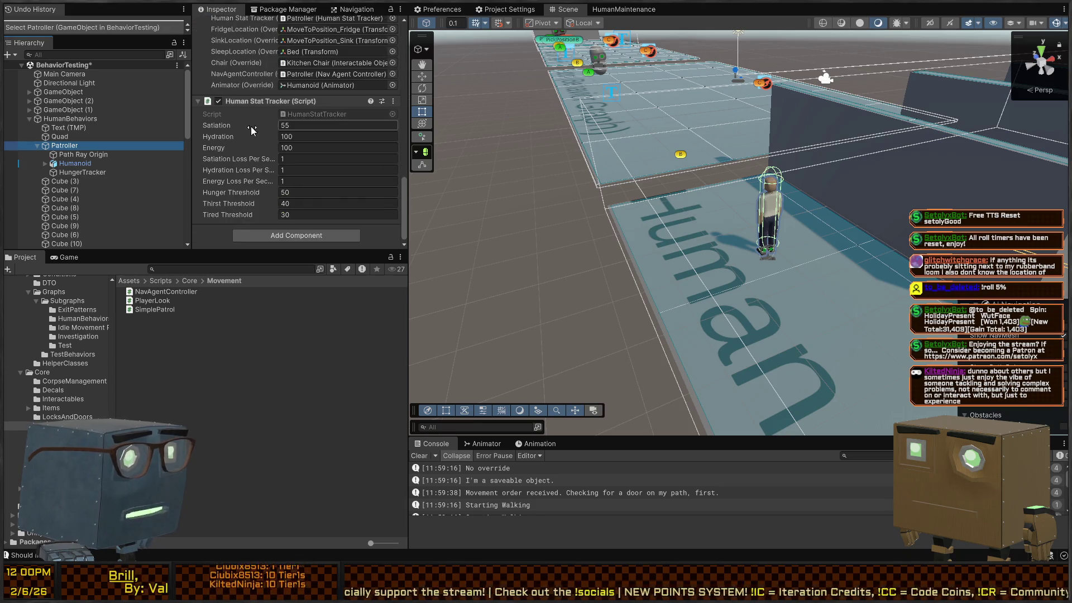
scroll(246, 162, down, 4)
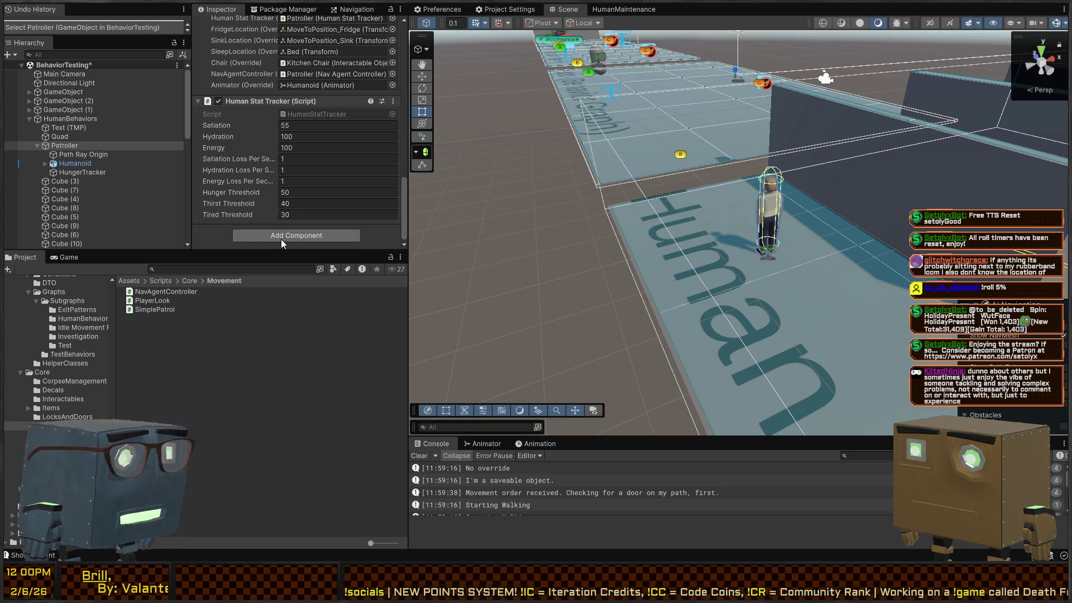
click(280, 239)
key(Return)
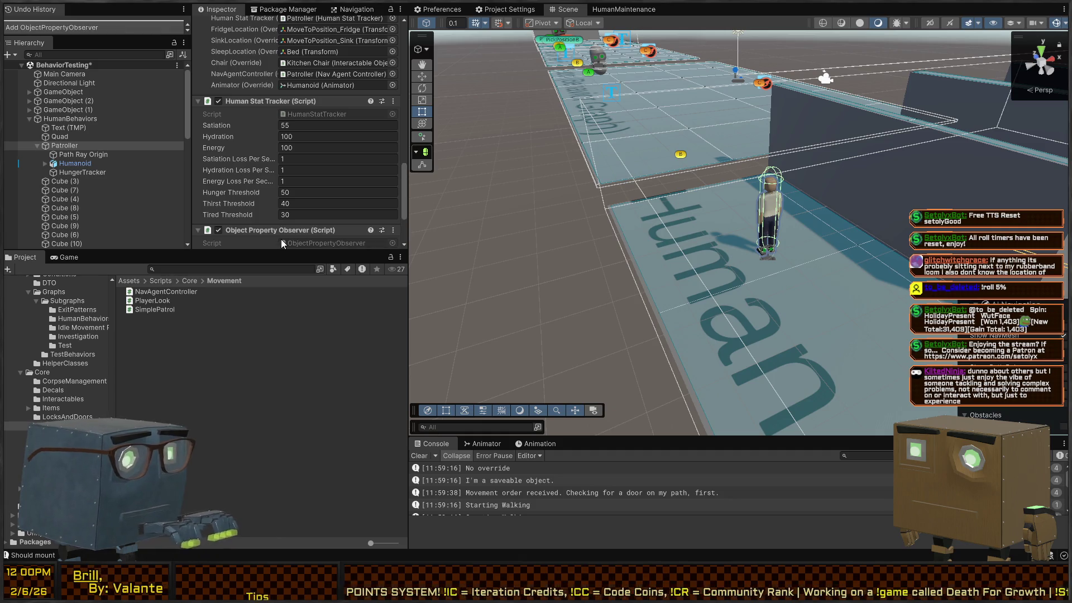
scroll(281, 149, up, 6)
scroll(250, 144, up, 15)
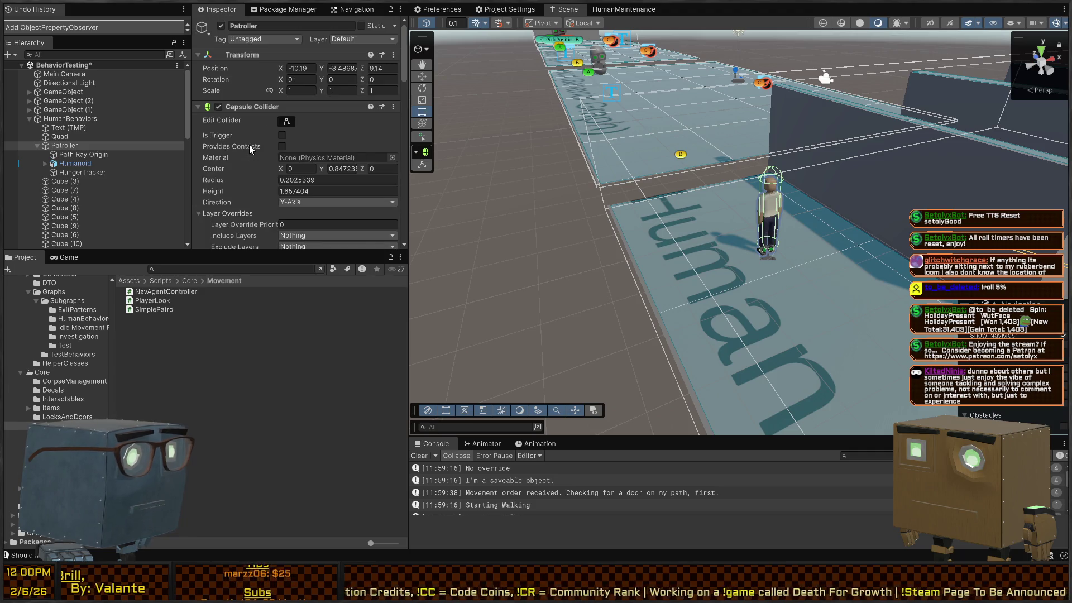
scroll(250, 145, down, 20)
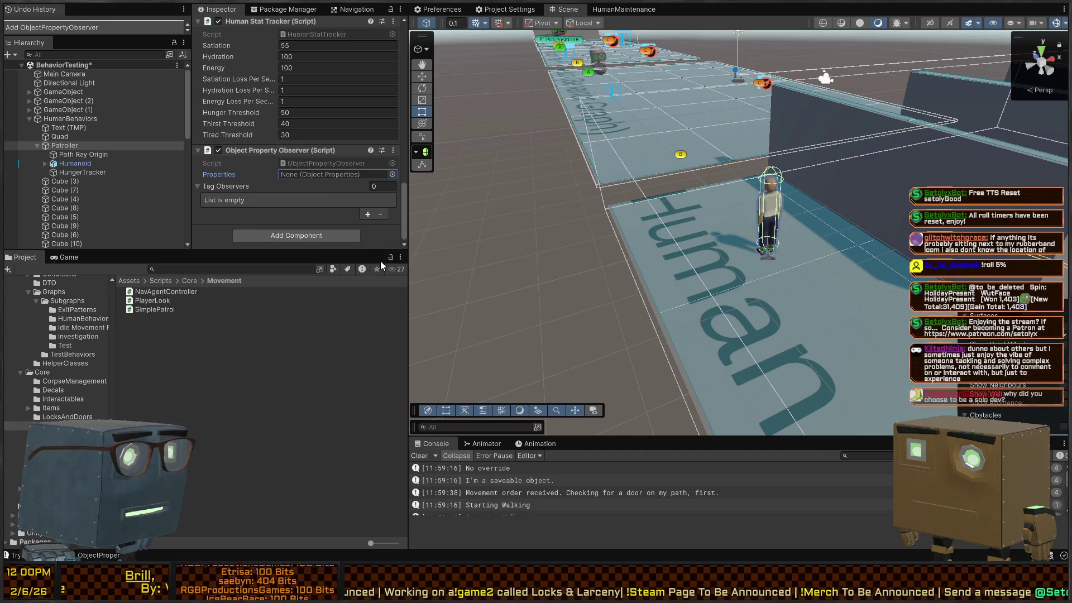
Step: Expand Object Properties and clear the observer's Properties reference on the Patroller
scroll(282, 179, down, 1)
click(269, 220)
scroll(270, 159, down, 5)
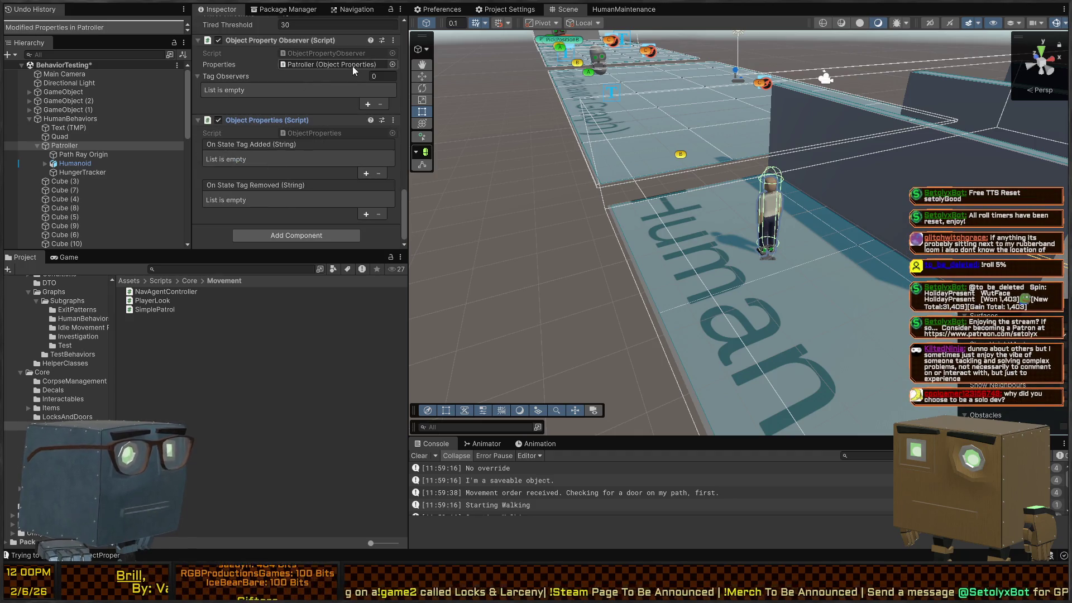
scroll(282, 114, up, 2)
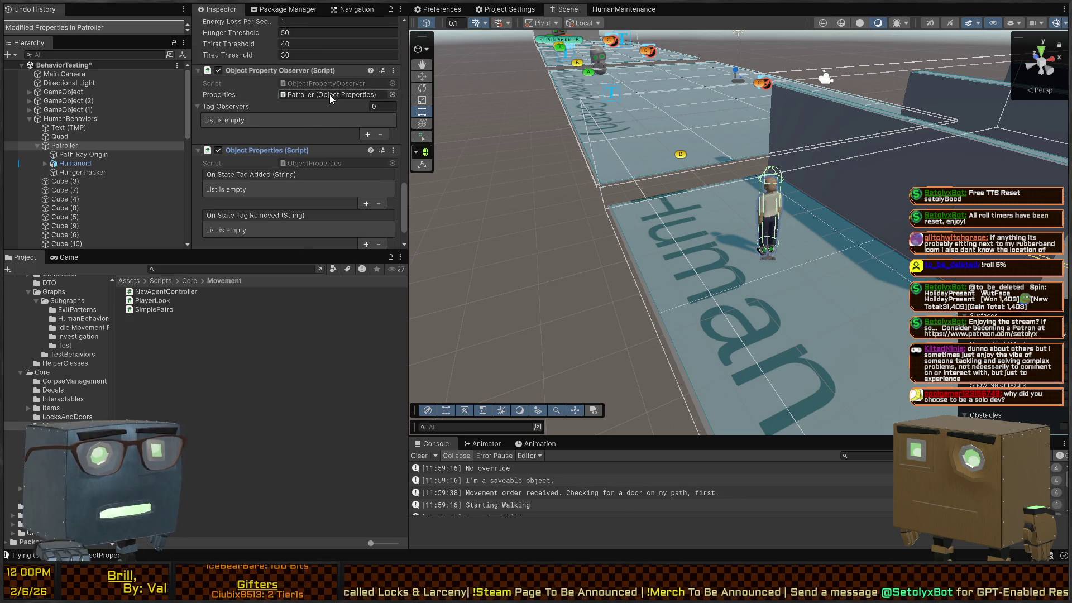
scroll(280, 191, up, 2)
click(340, 126)
key(Delete)
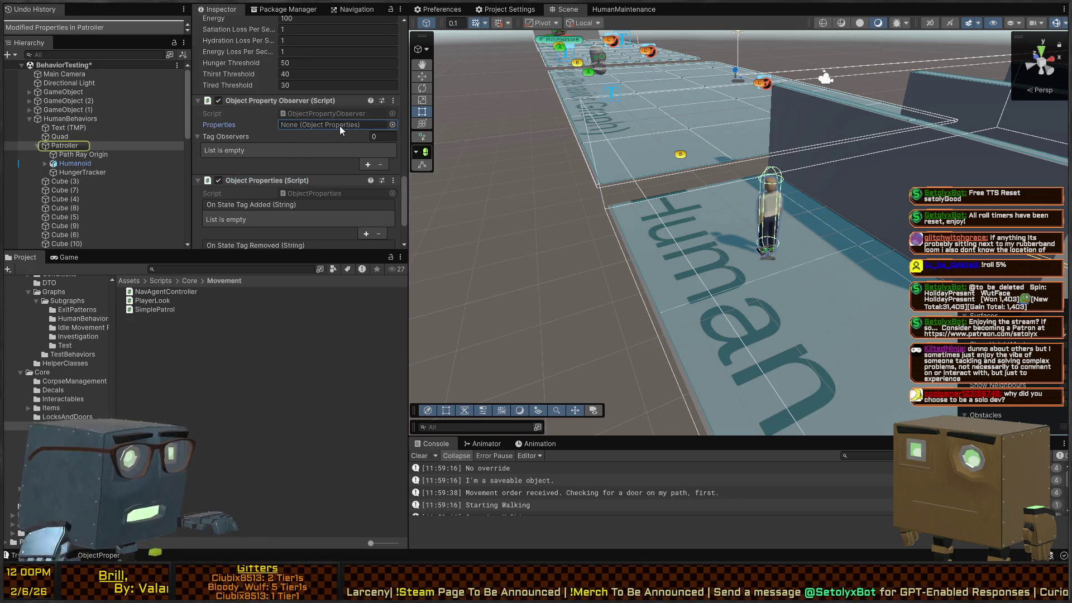
key(ctrl+z)
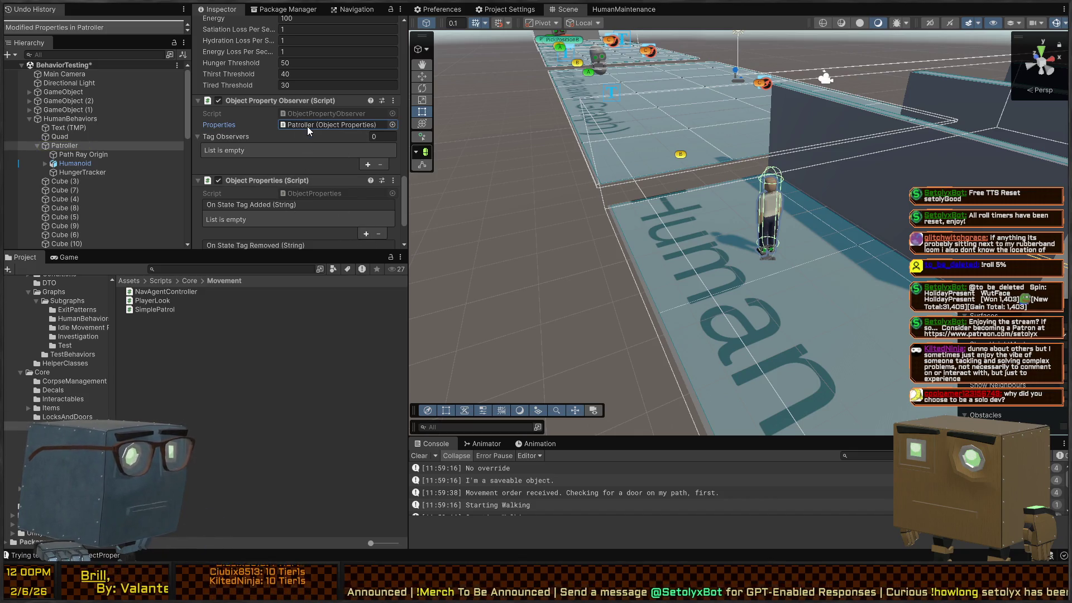
click(301, 127)
key(Delete)
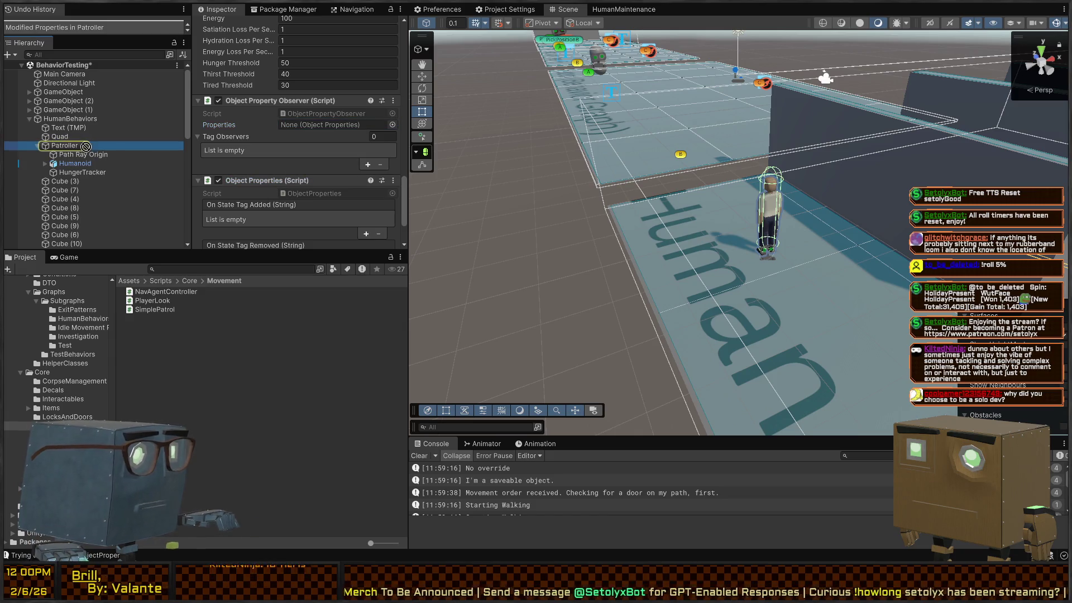
Step: Move Object Properties to Path Ray Origin, try it as the observer reference, then clear it
drag(83, 160, 81, 159)
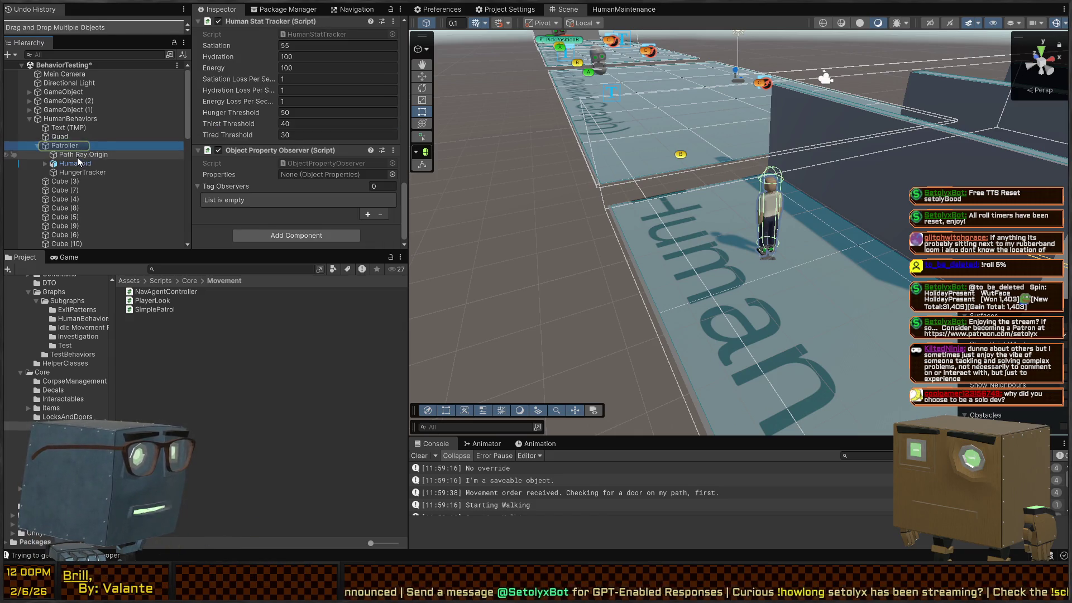
click(79, 156)
click(65, 145)
scroll(320, 181, down, 10)
click(323, 178)
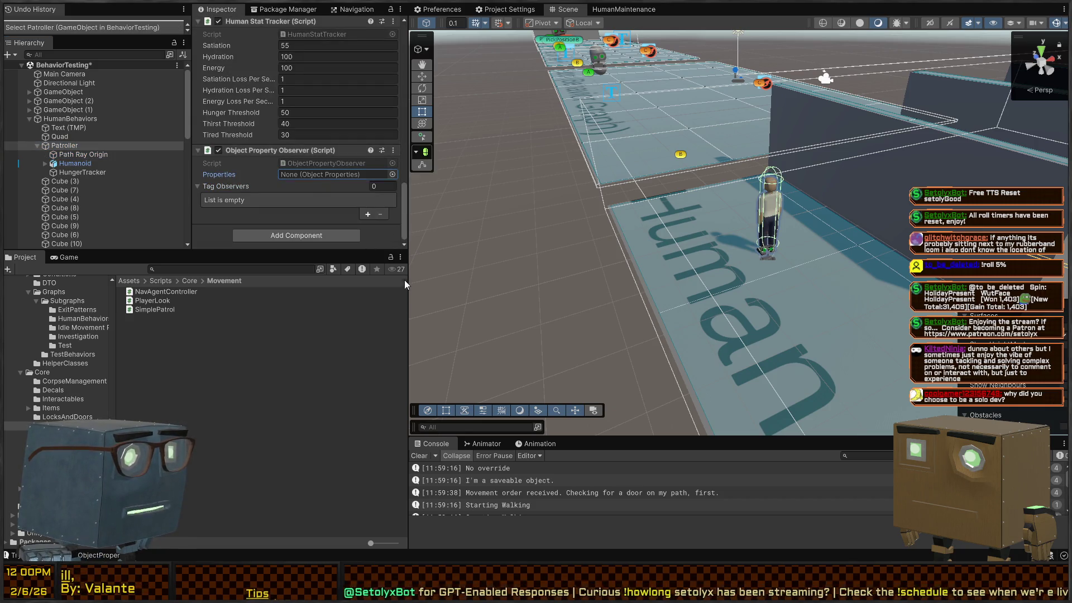
key(ctrl+v)
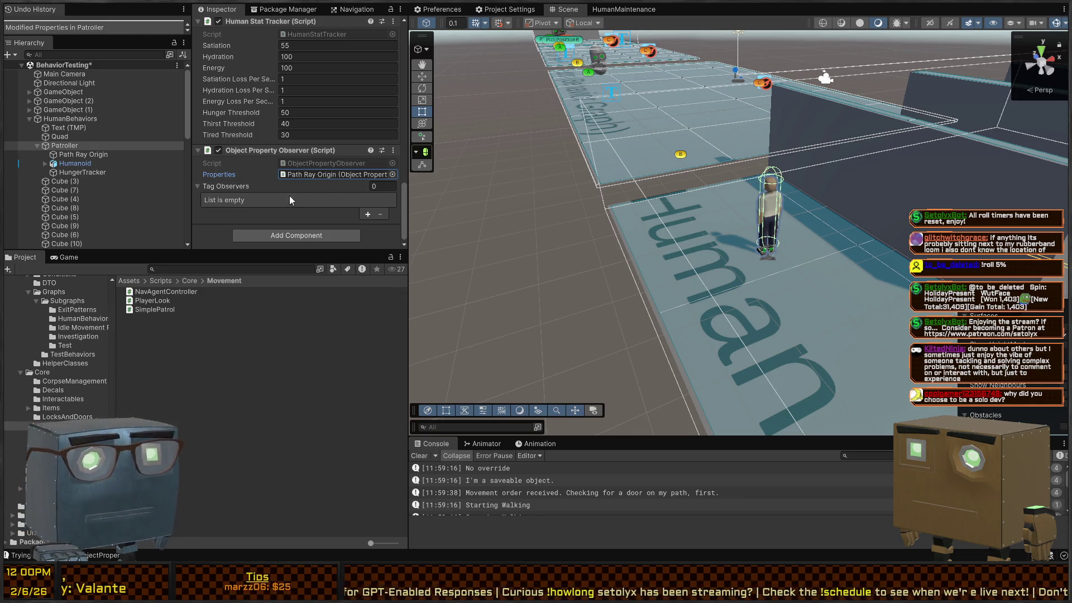
click(315, 174)
key(Delete)
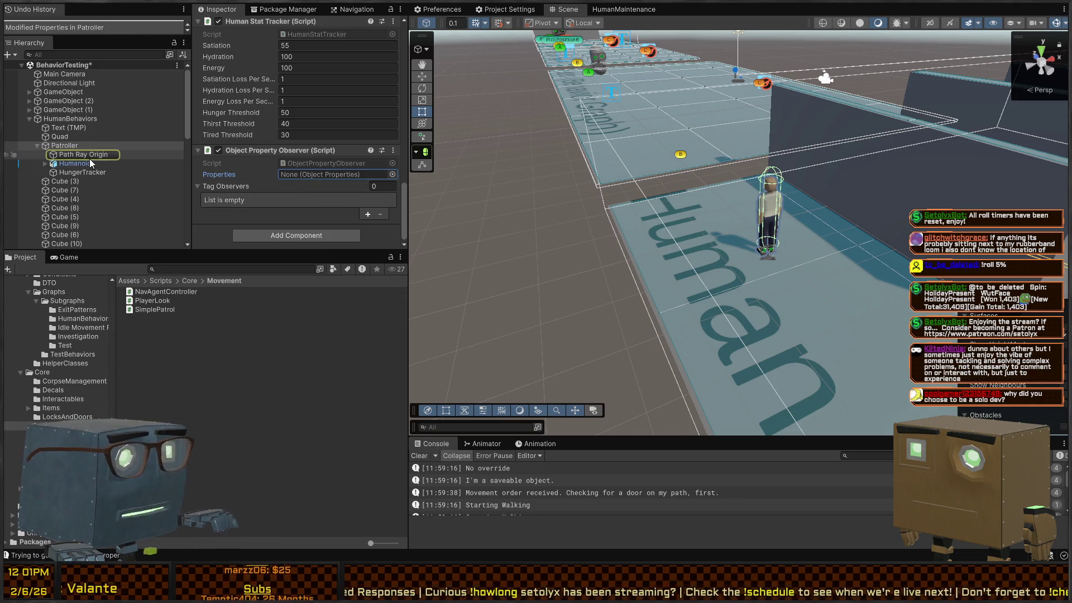
click(97, 155)
Step: Move Object Properties back to Patroller, reference it in the observer, and save the scene
drag(267, 105, 65, 147)
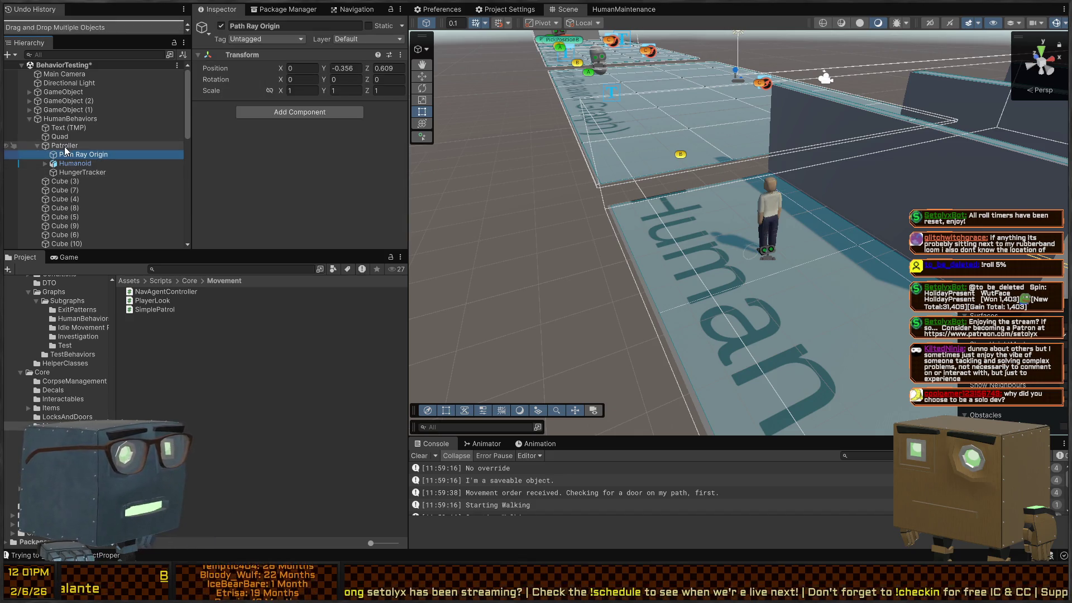
click(65, 145)
scroll(277, 126, down, 3)
scroll(277, 126, down, 5)
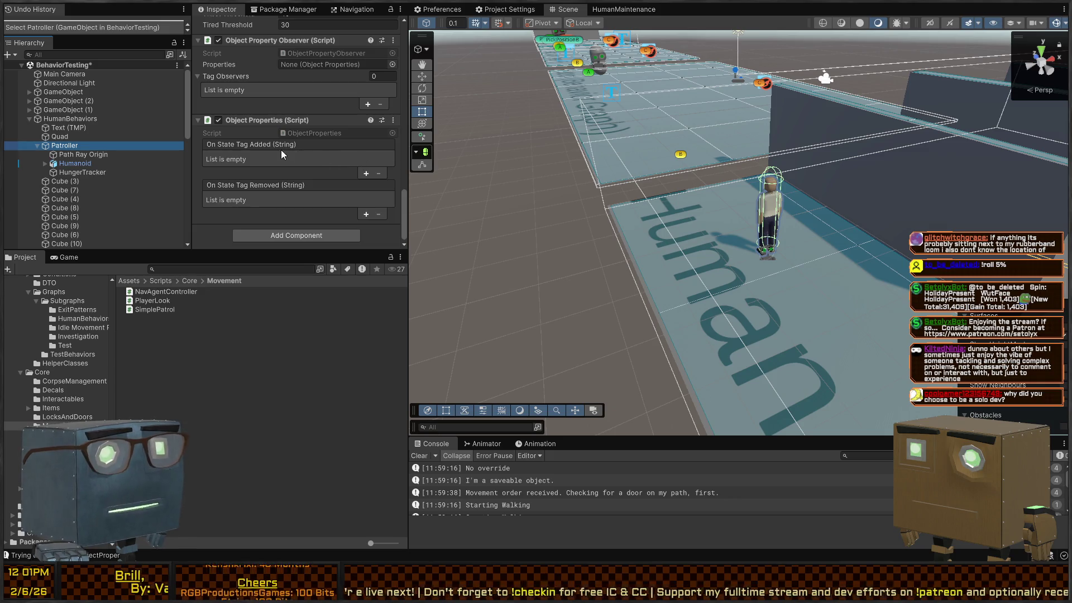
scroll(315, 149, up, 2)
scroll(297, 152, down, 2)
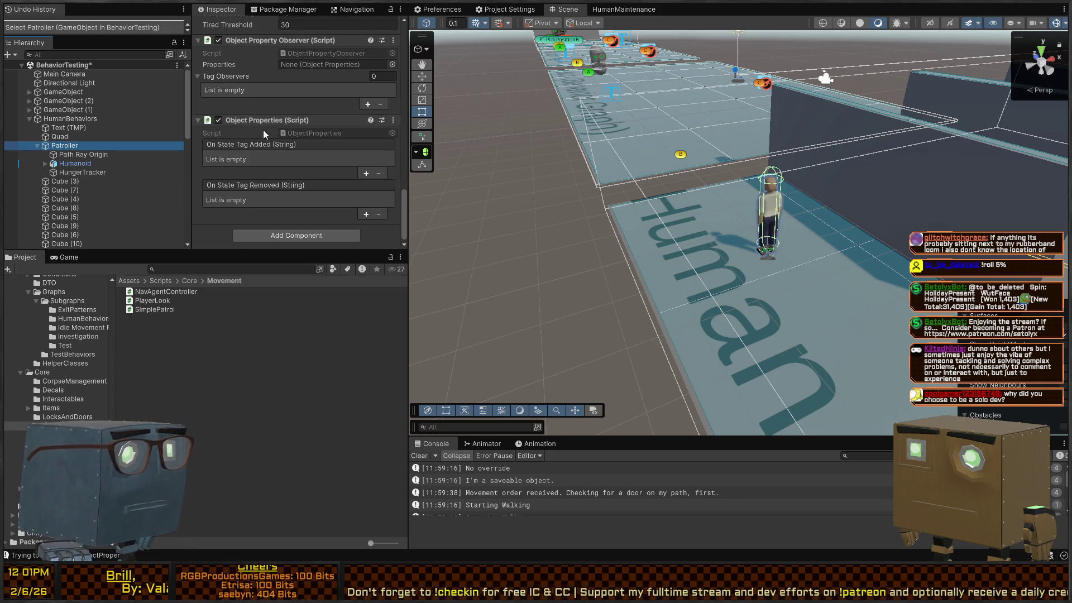
scroll(285, 122, up, 2)
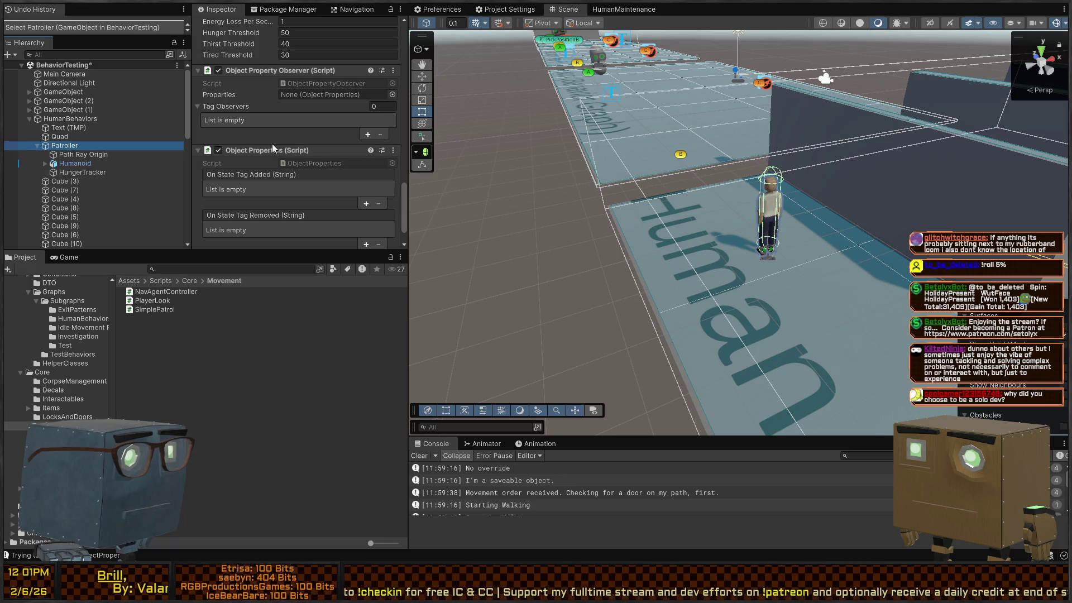
click(325, 94)
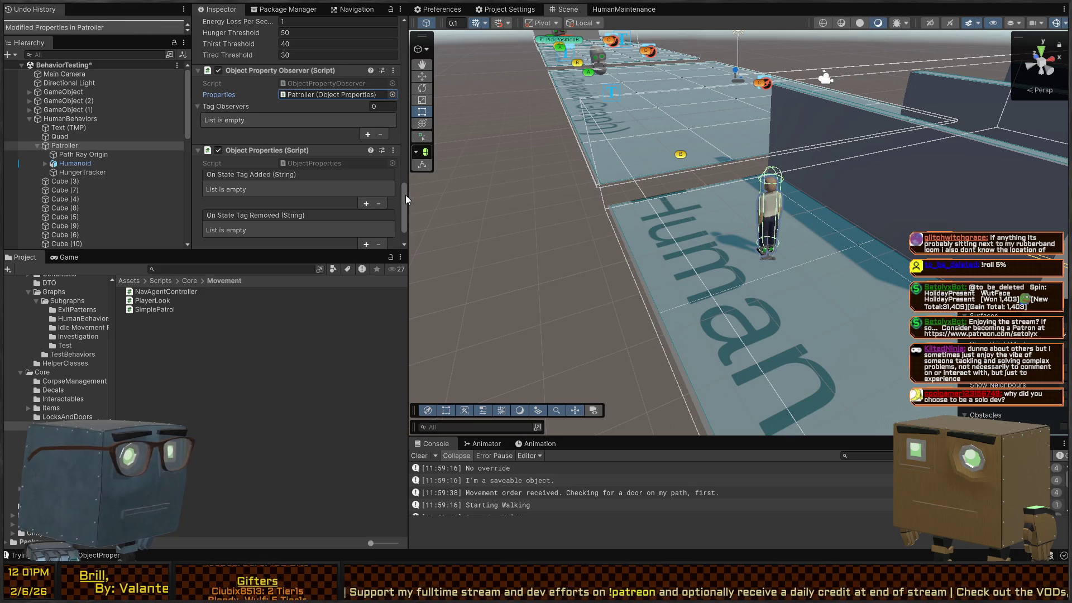
scroll(312, 130, down, 3)
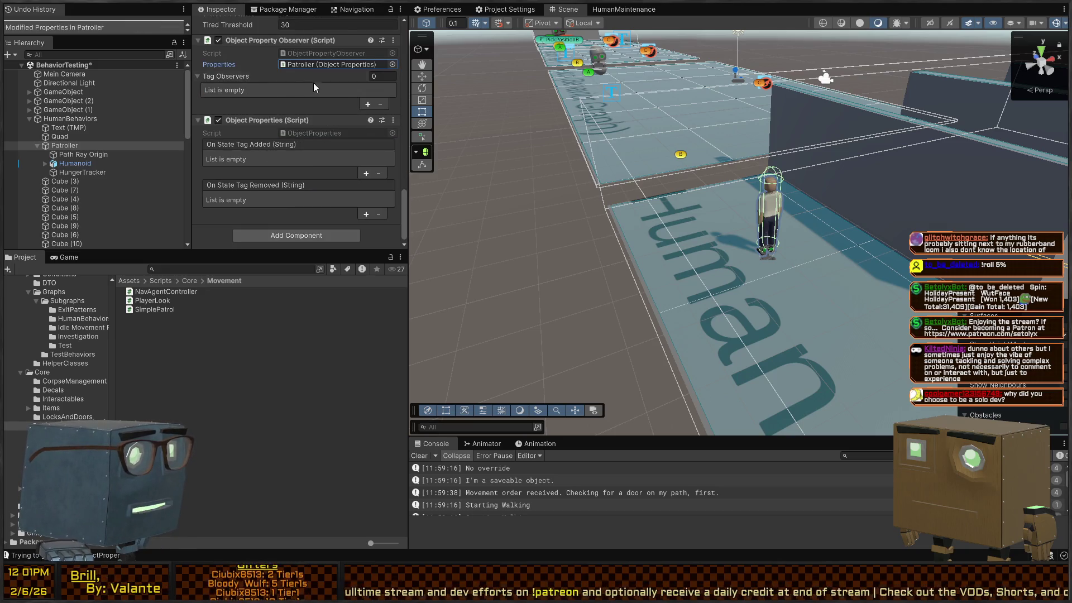
scroll(312, 106, up, 2)
key(ctrl+s)
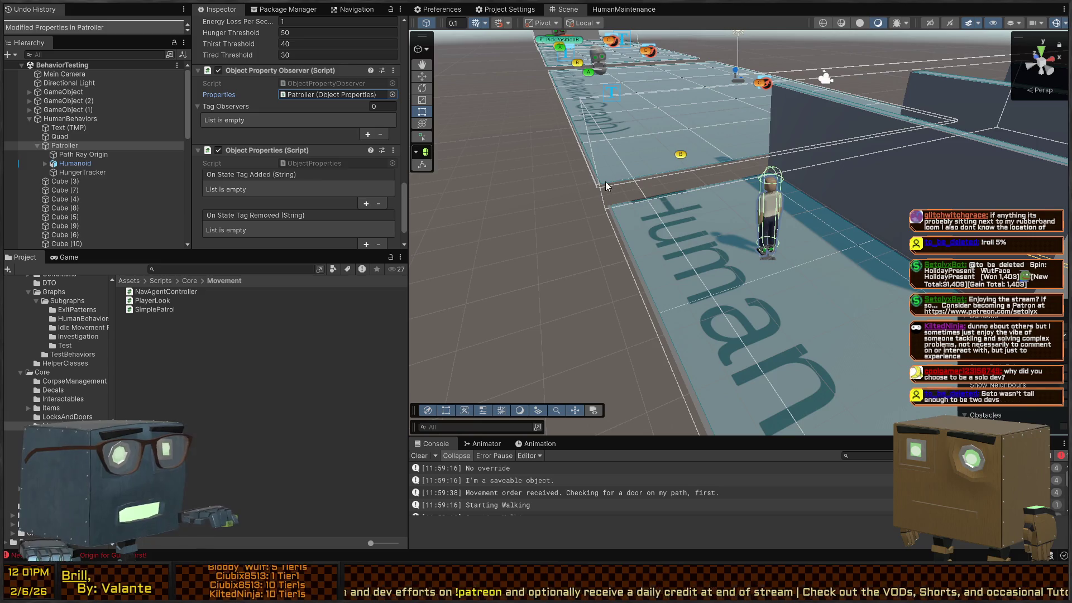
mouse_move(762, 182)
mouse_down()
mouse_move(832, 269)
mouse_move(630, 209)
mouse_move(857, 266)
mouse_move(840, 258)
mouse_move(845, 244)
mouse_move(825, 264)
mouse_move(814, 250)
mouse_move(830, 252)
mouse_move(809, 214)
mouse_move(693, 239)
mouse_move(527, 232)
mouse_up()
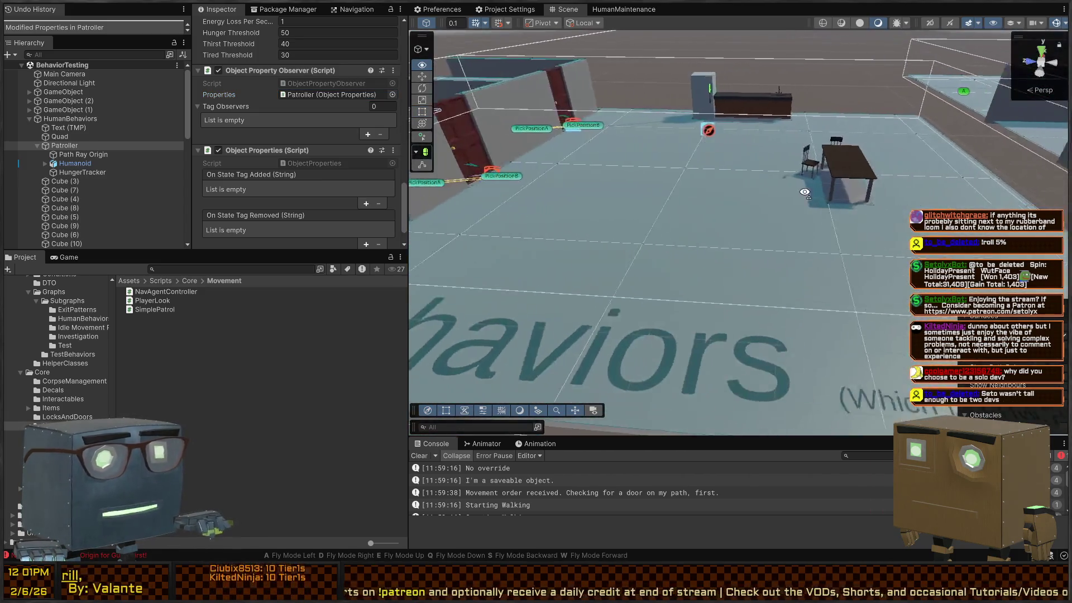
Step: Play-test the patrol and view the NavAgentController.cs code in the Inspector
key(ctrl+p)
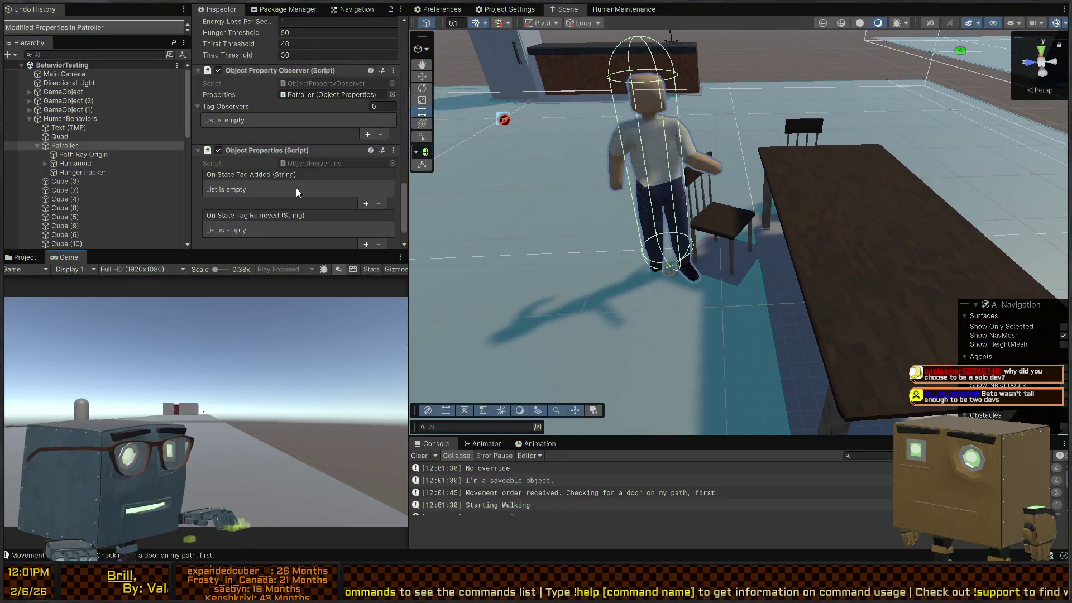
click(166, 292)
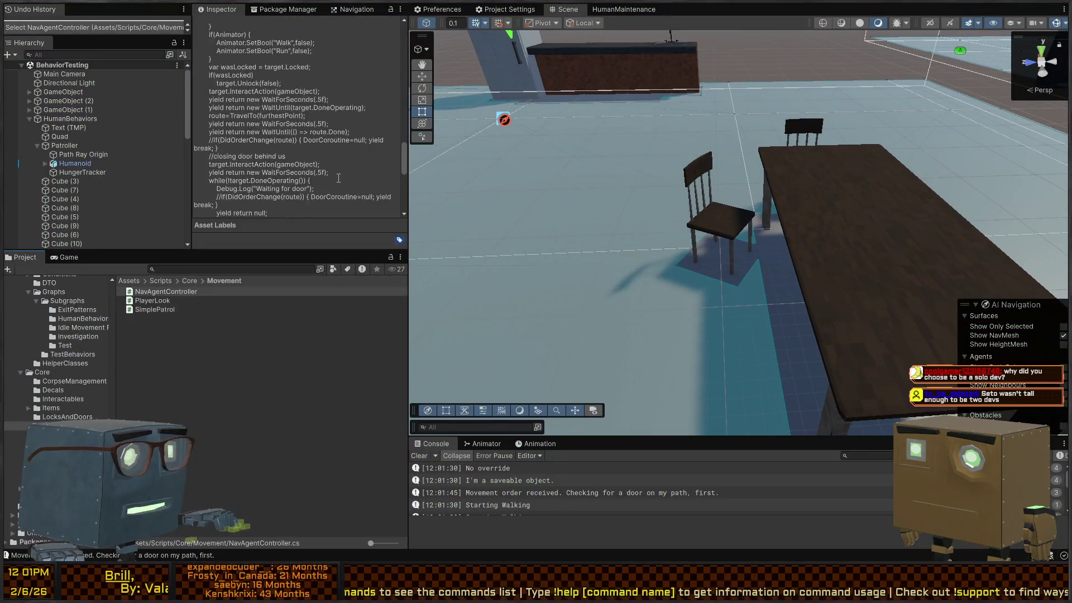
scroll(323, 140, down, 5)
Step: Add two On State Tag Added callbacks on Patroller, the first targeting Humanoid
click(64, 145)
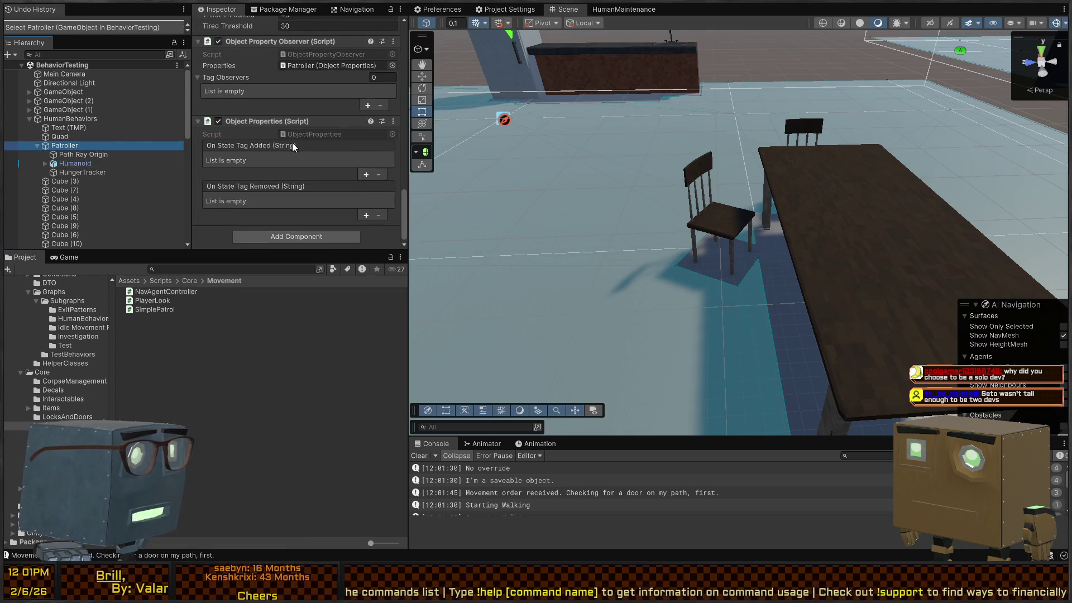
click(367, 174)
click(366, 187)
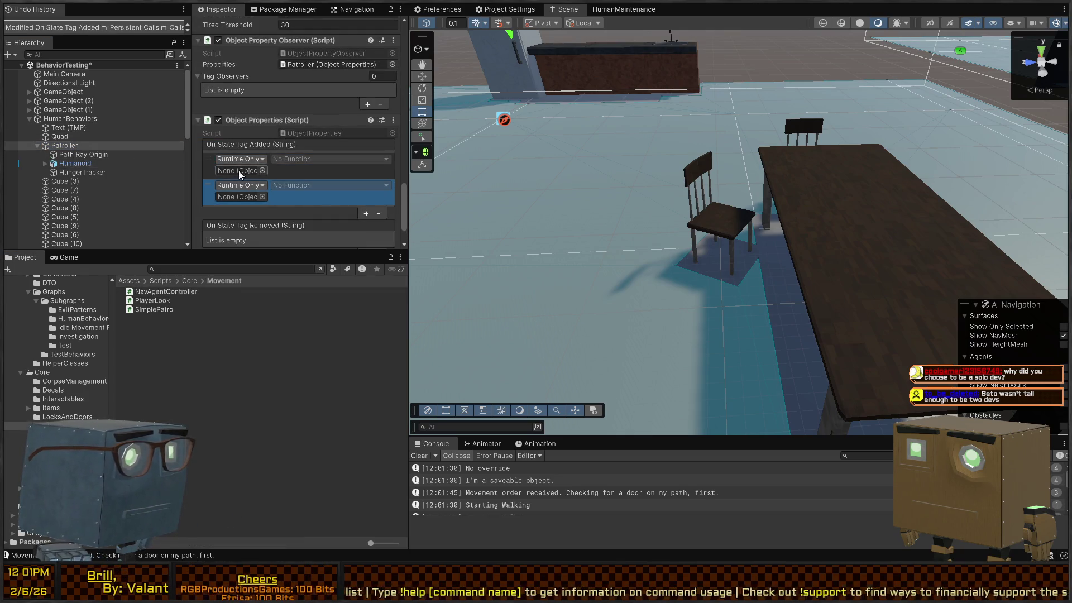
drag(75, 163, 240, 170)
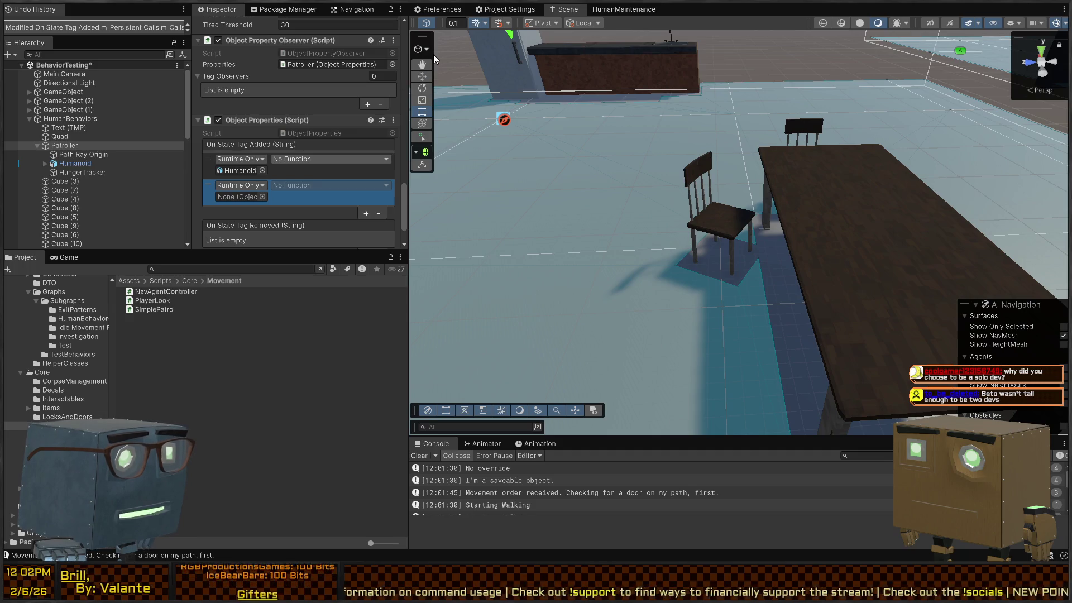
Step: Add an Animator Bool Controller component to the Patroller
scroll(337, 185, down, 2)
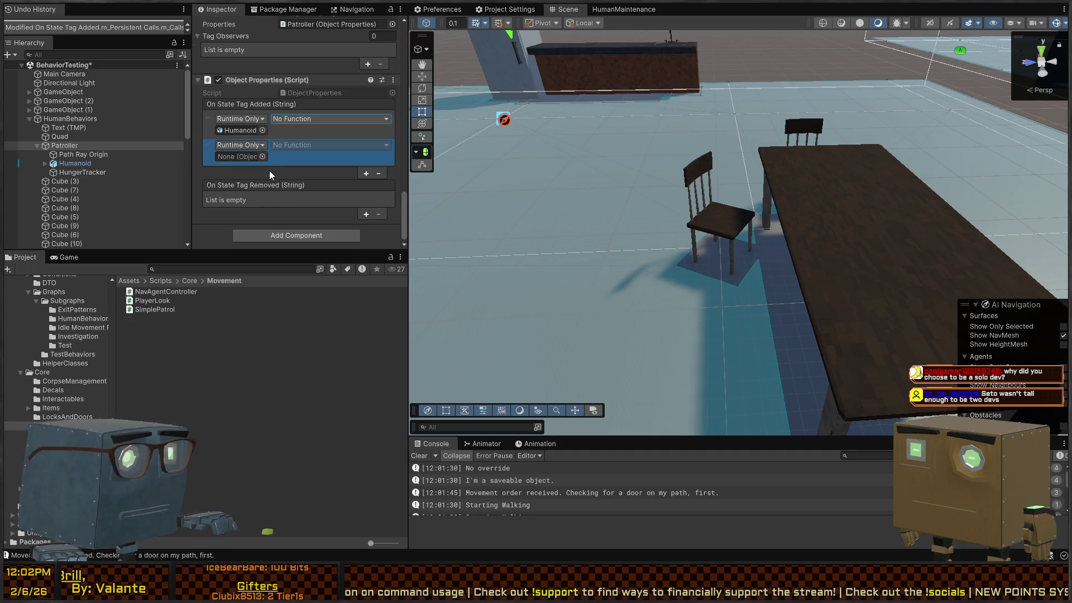
click(293, 235)
click(304, 159)
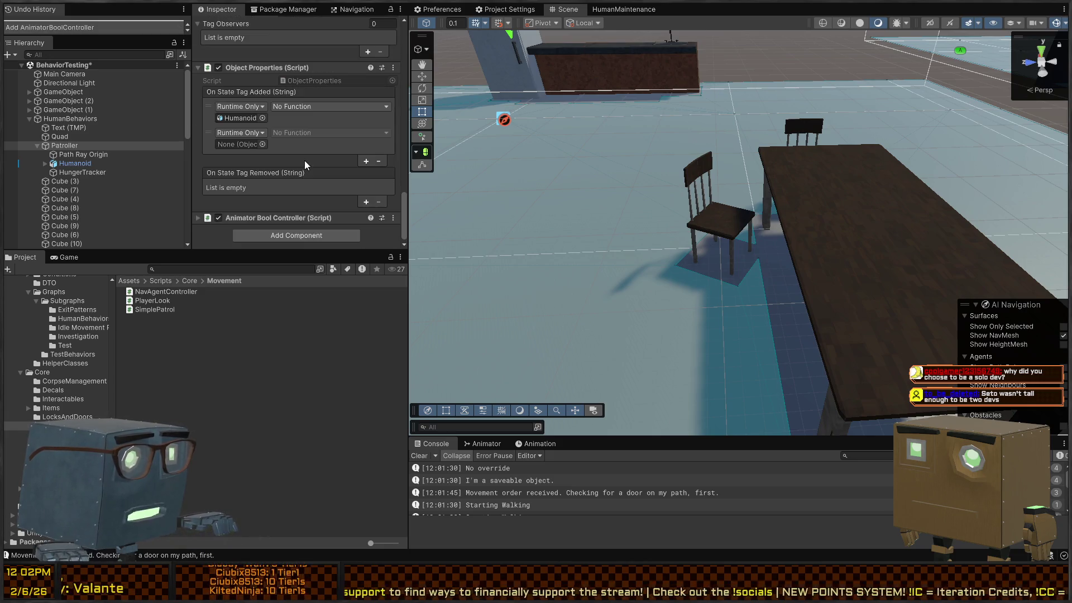
Step: Paste the Humanoid's Animator into the controller's Animator field and point a callback at ActivateBool
scroll(302, 219, down, 2)
click(316, 215)
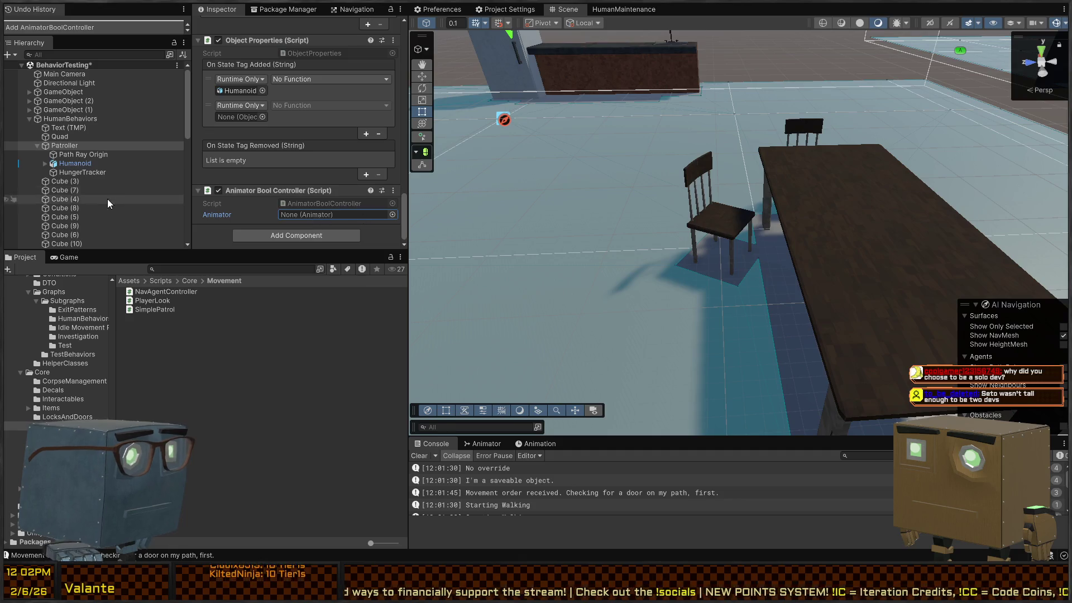
key(ctrl+v)
drag(268, 191, 241, 91)
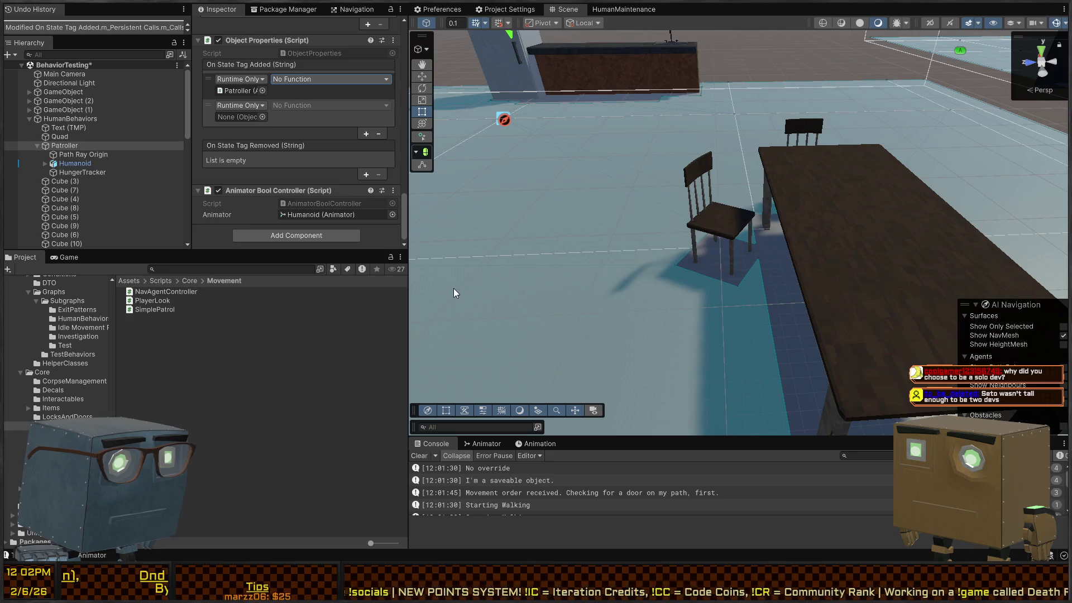
click(459, 261)
Step: Remove both On State Tag Added callback entries
scroll(294, 84, up, 2)
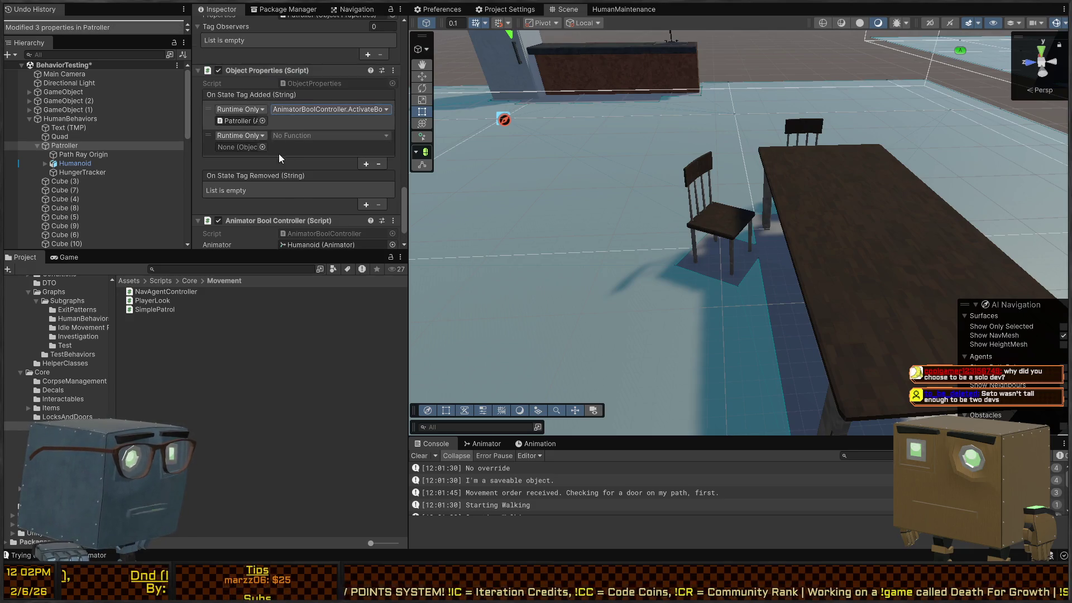
click(327, 125)
click(379, 164)
click(379, 137)
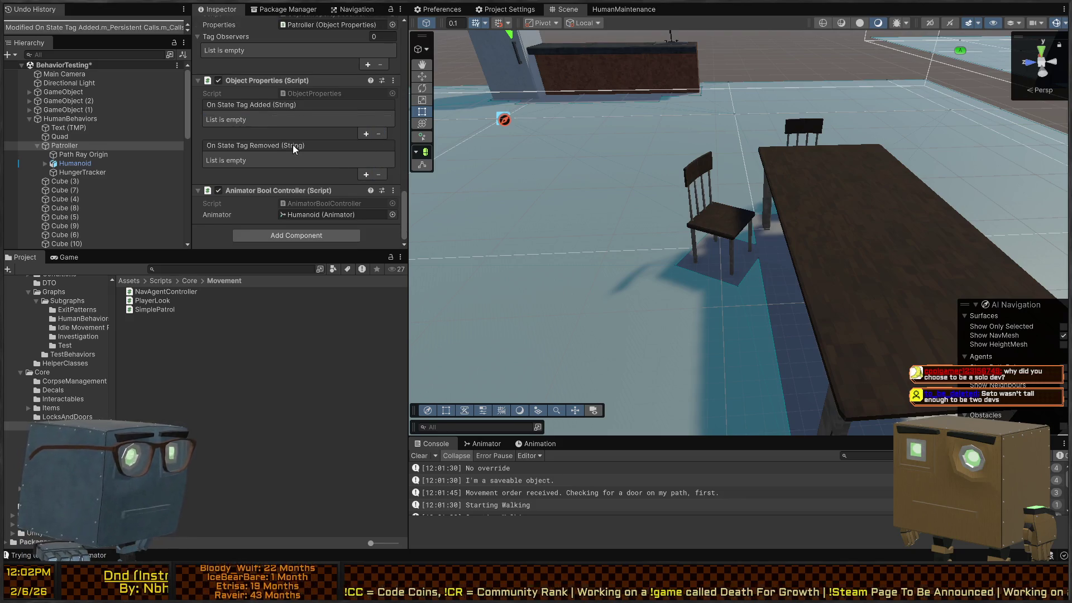
Step: Add a Tag Observers element for the Sitting tag on the Patroller
scroll(272, 149, up, 3)
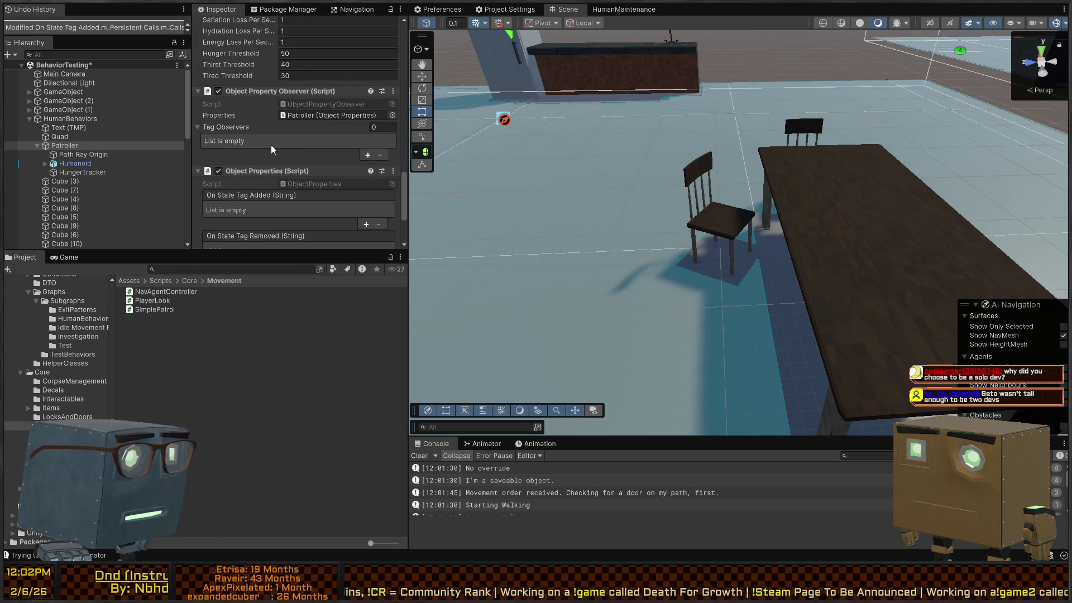
scroll(272, 149, down, 2)
scroll(263, 92, up, 2)
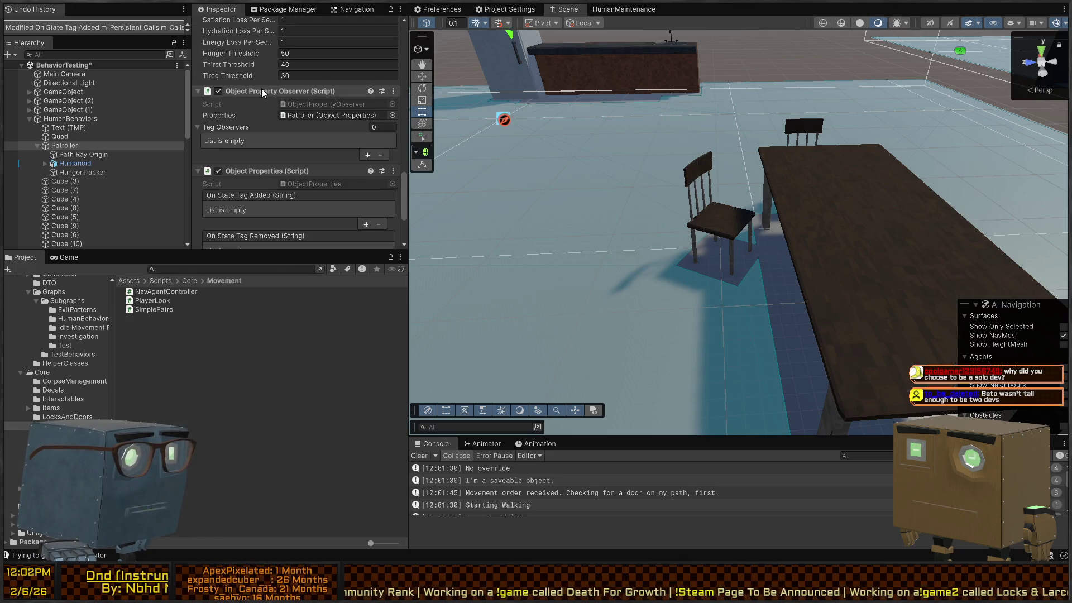
scroll(262, 93, down, 3)
scroll(262, 93, up, 1)
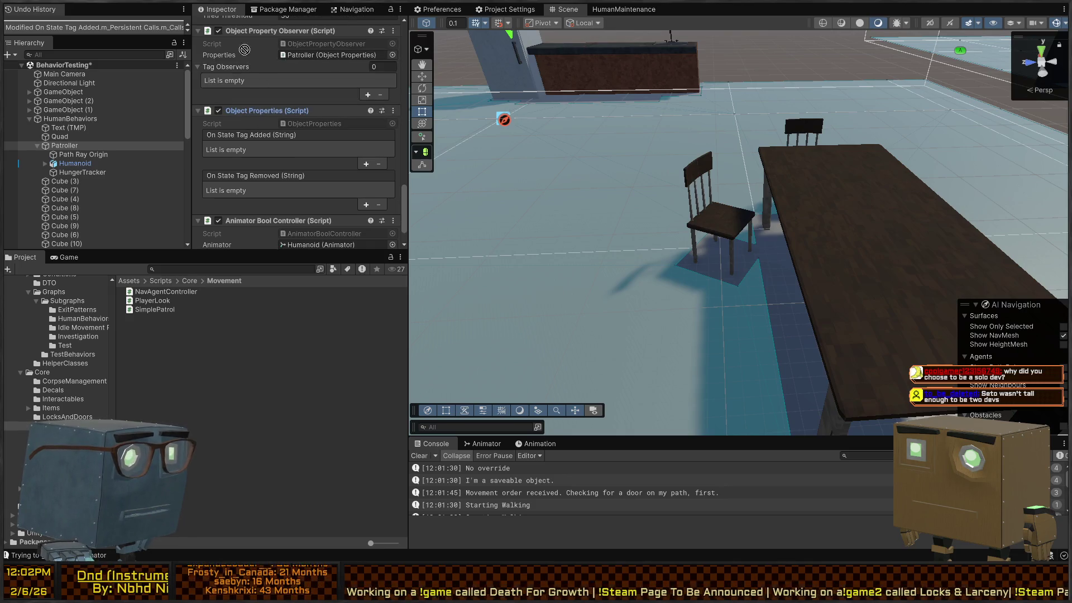
scroll(247, 54, up, 6)
drag(222, 187, 229, 190)
scroll(254, 207, down, 5)
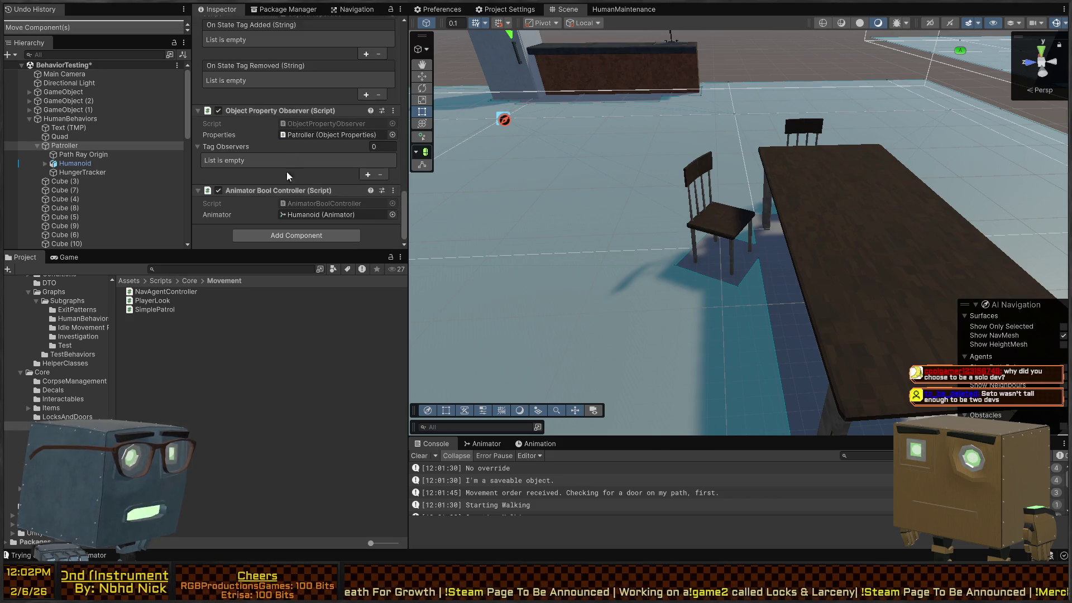
click(367, 174)
scroll(271, 172, down, 2)
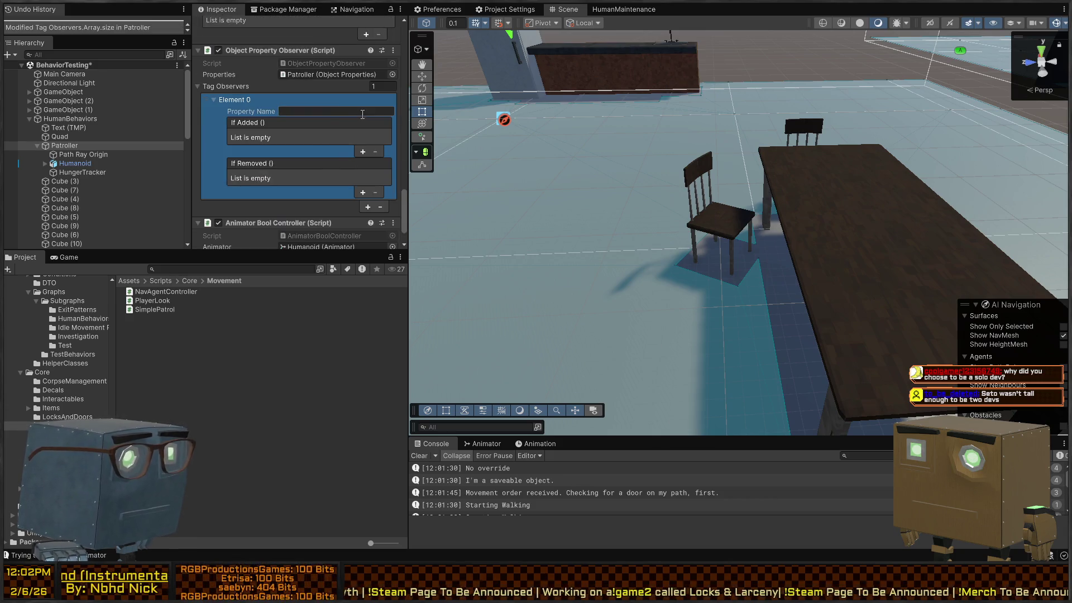
text(Sitting)
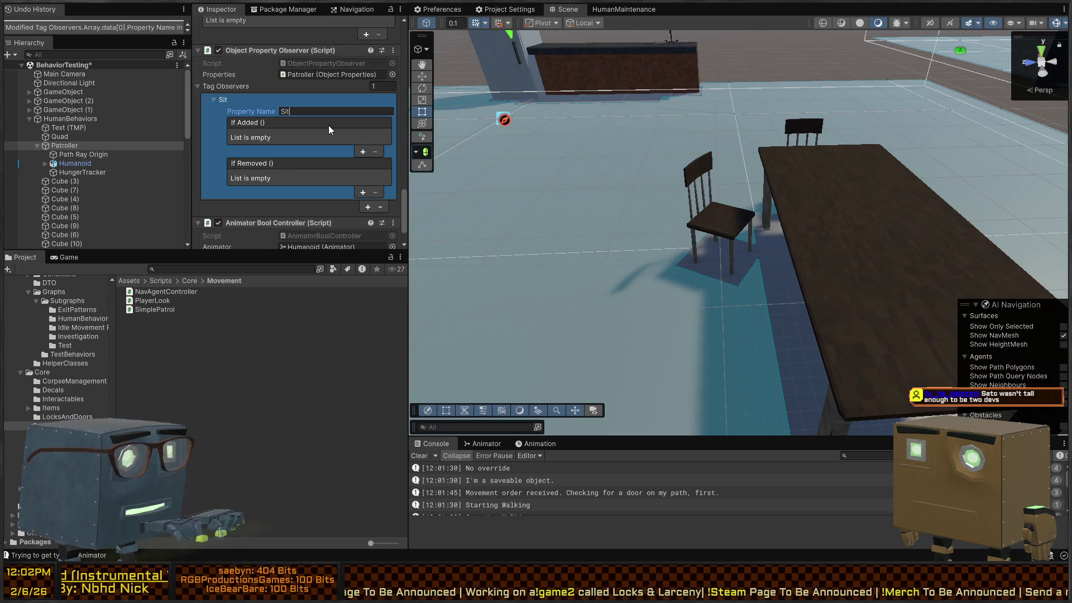
Step: Make If Added call Patroller's AnimatorBoolController.Activate with 'Sitting', then switch to Visual Studio
click(362, 152)
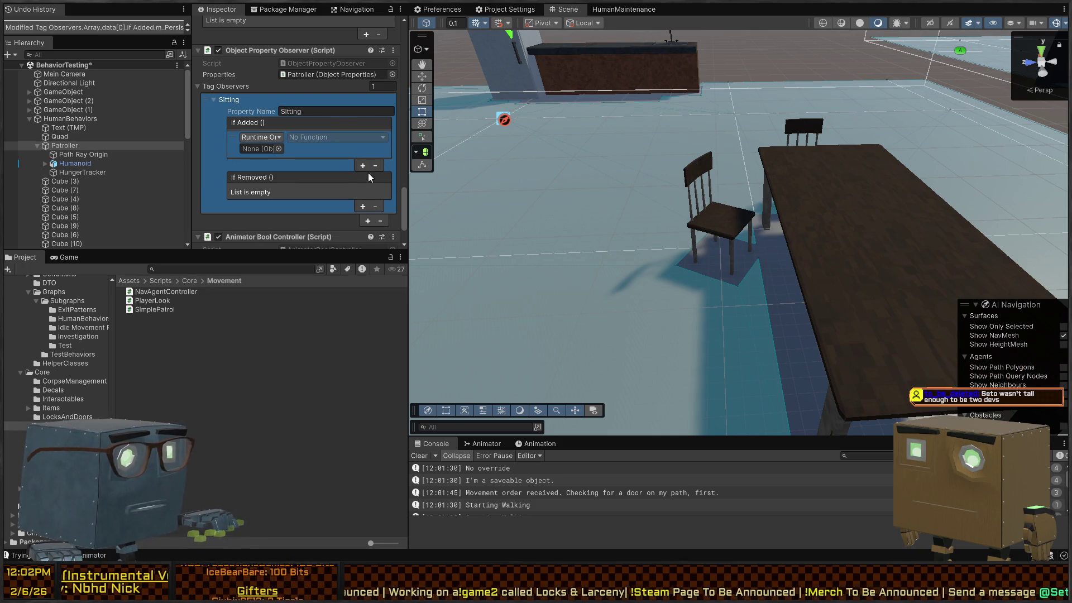
click(364, 166)
drag(78, 163, 259, 150)
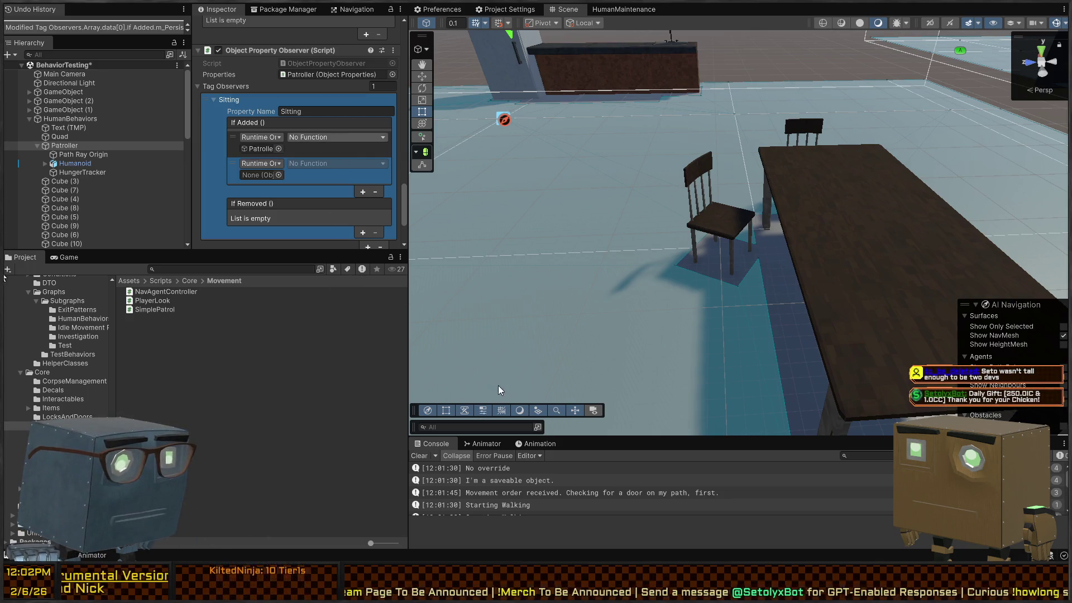
click(452, 343)
click(331, 149)
text(Sitting)
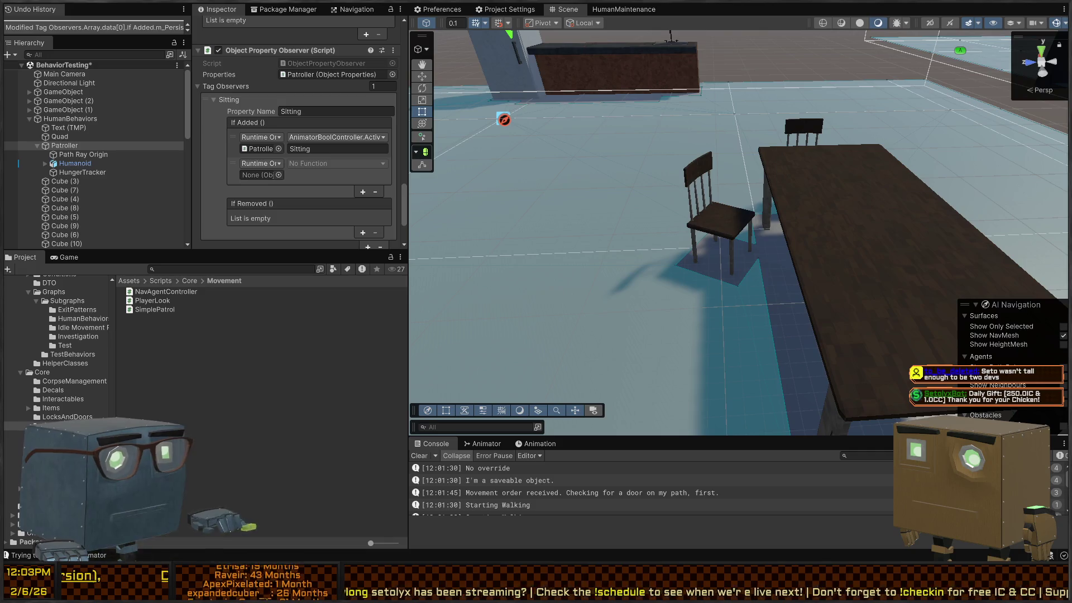
key(alt+Tab)
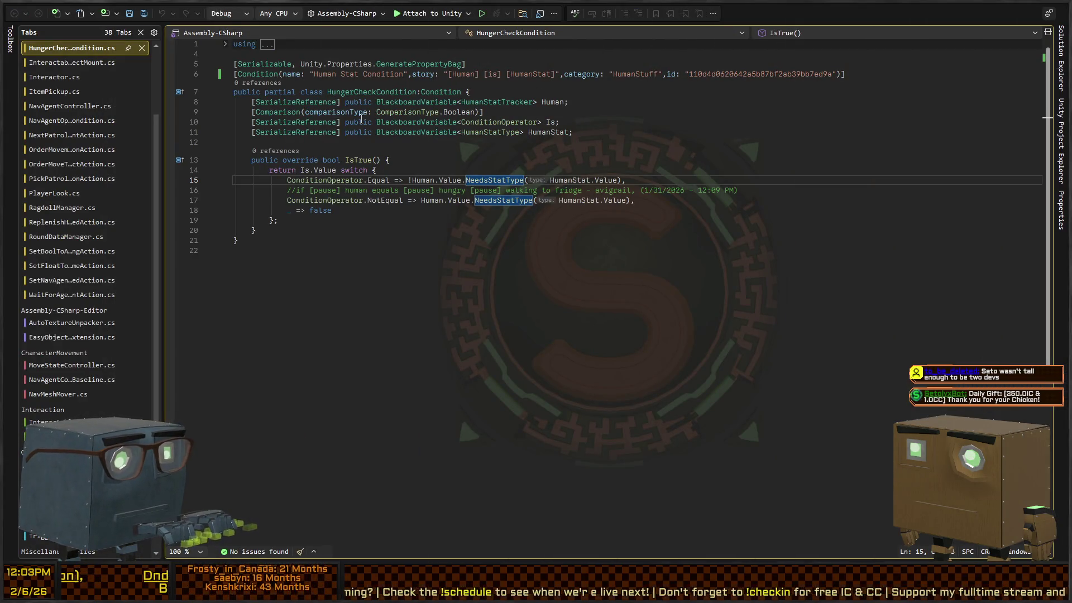
Step: Read through ObjectMount's TryMount and DismountObject Sitting-tag code, then return to Unity
key(ctrl+Tab)
scroll(364, 209, down, 4)
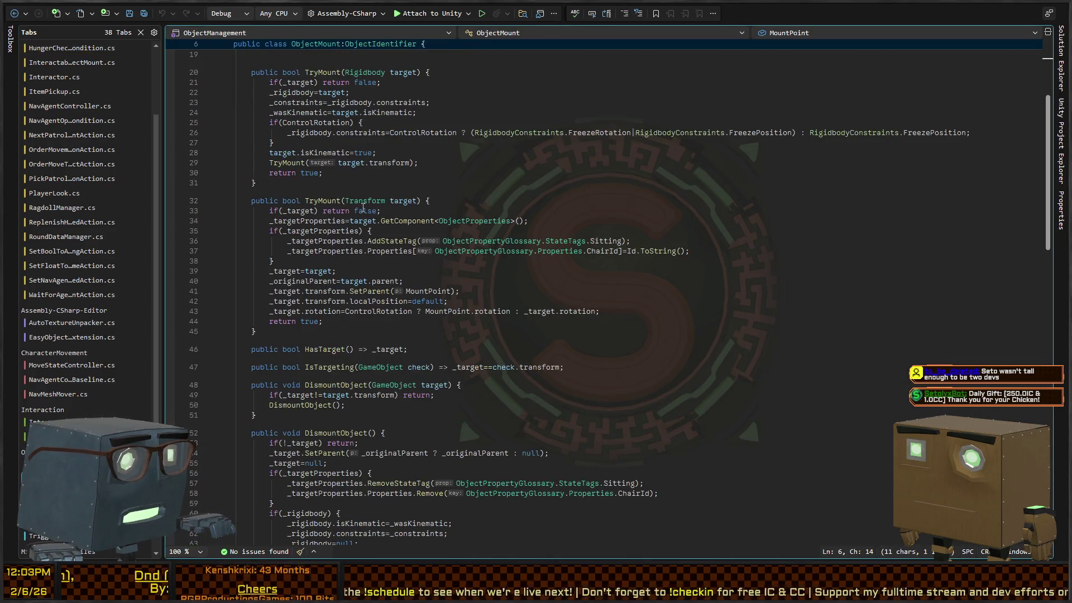
scroll(388, 239, down, 4)
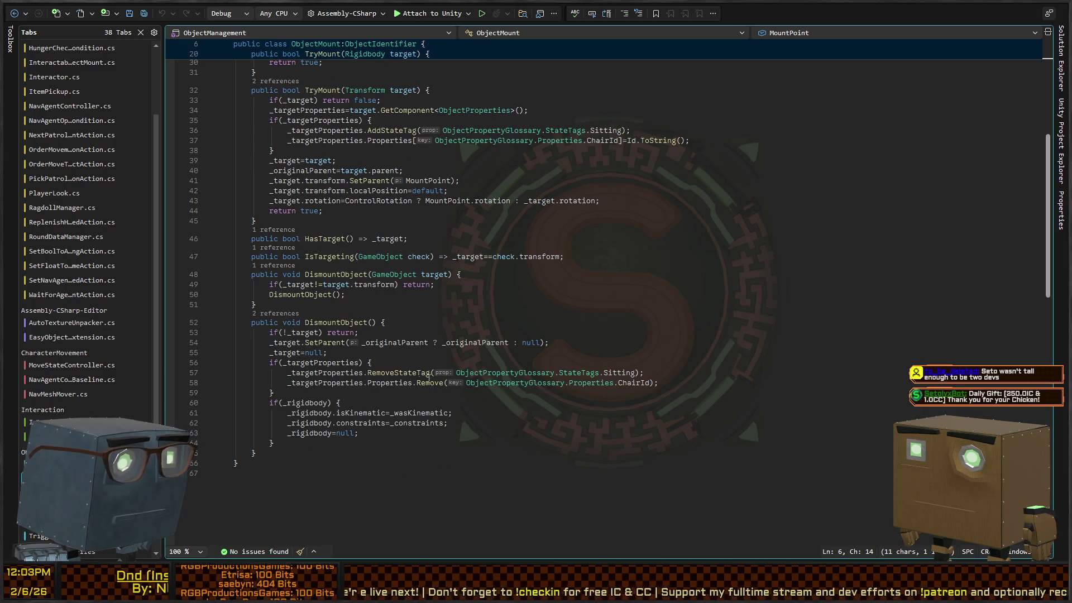
scroll(356, 407, up, 10)
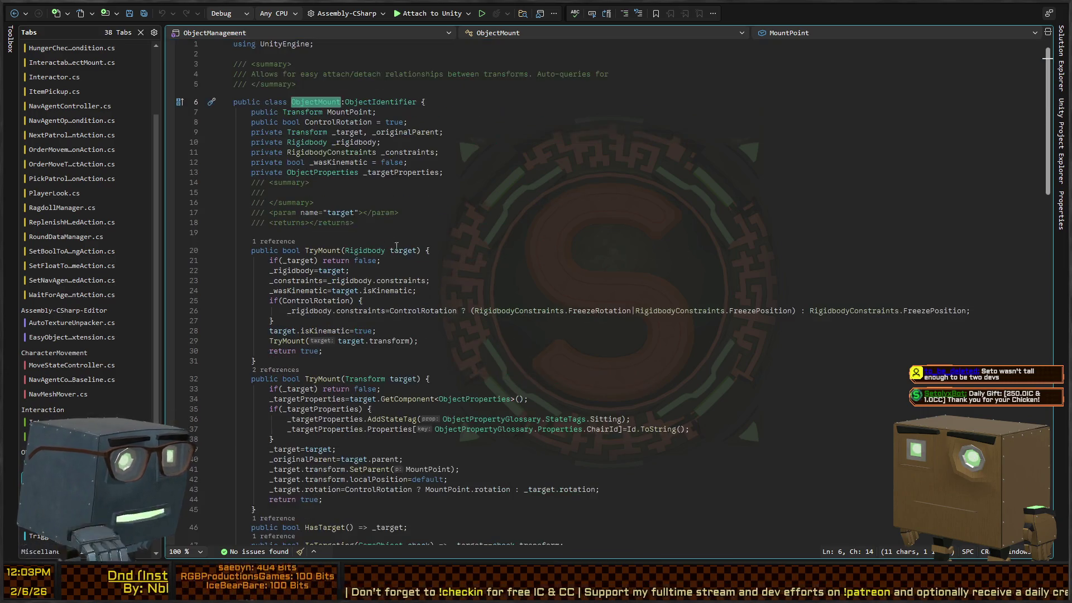
key(alt+Tab)
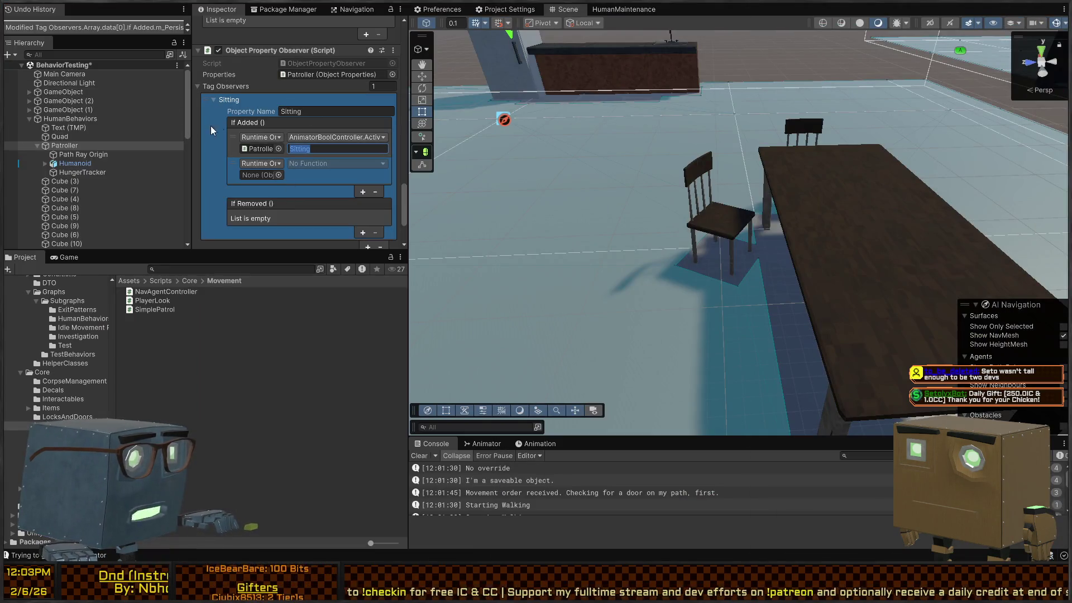
click(79, 154)
click(64, 145)
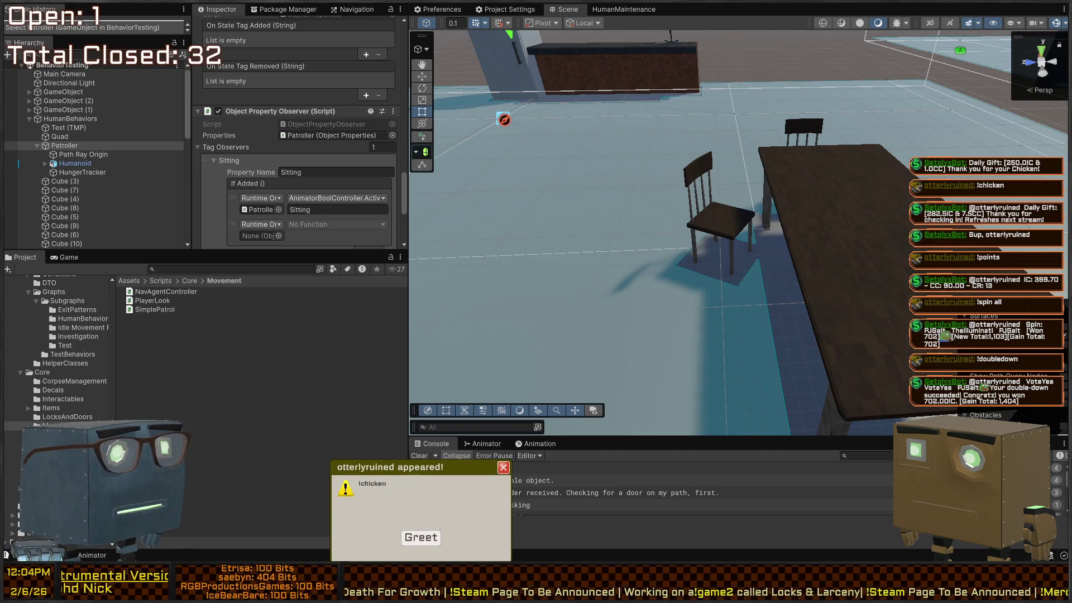
right_click(535, 220)
key(w)
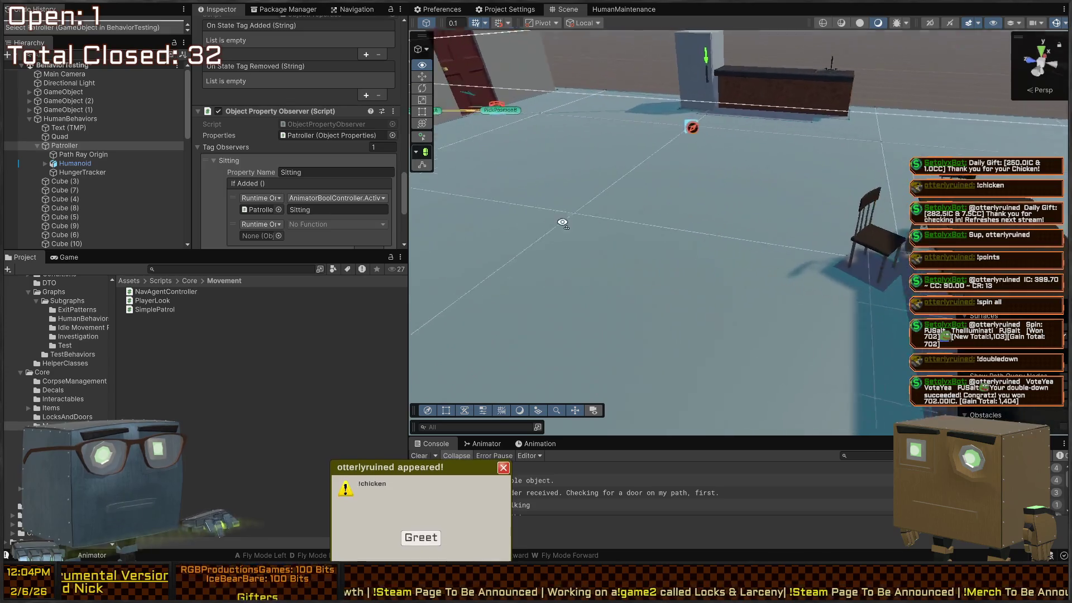
drag(549, 239, 572, 318)
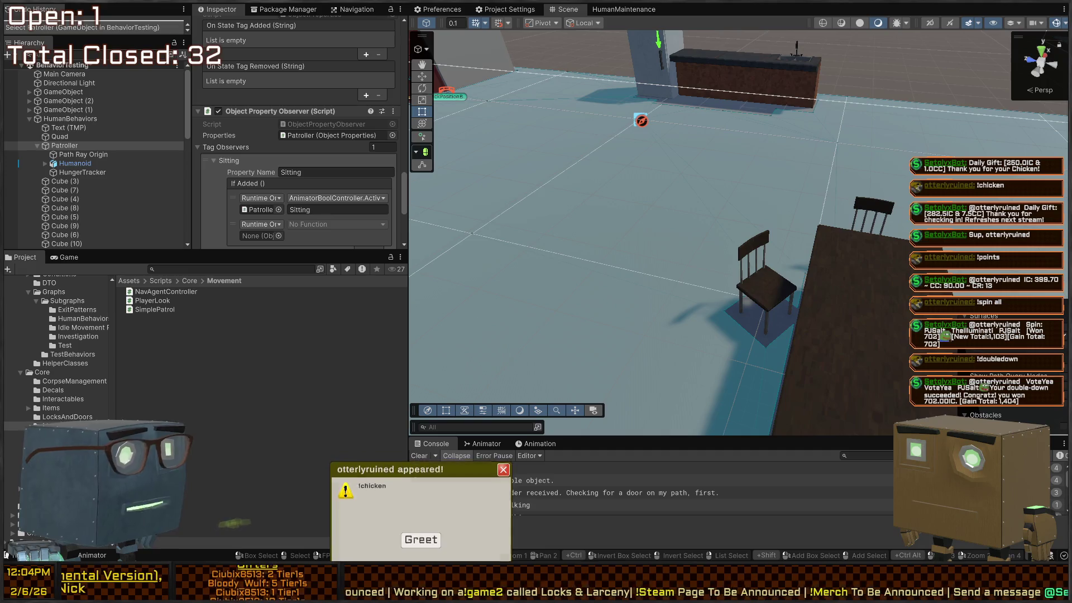
right_click(787, 254)
key(w)
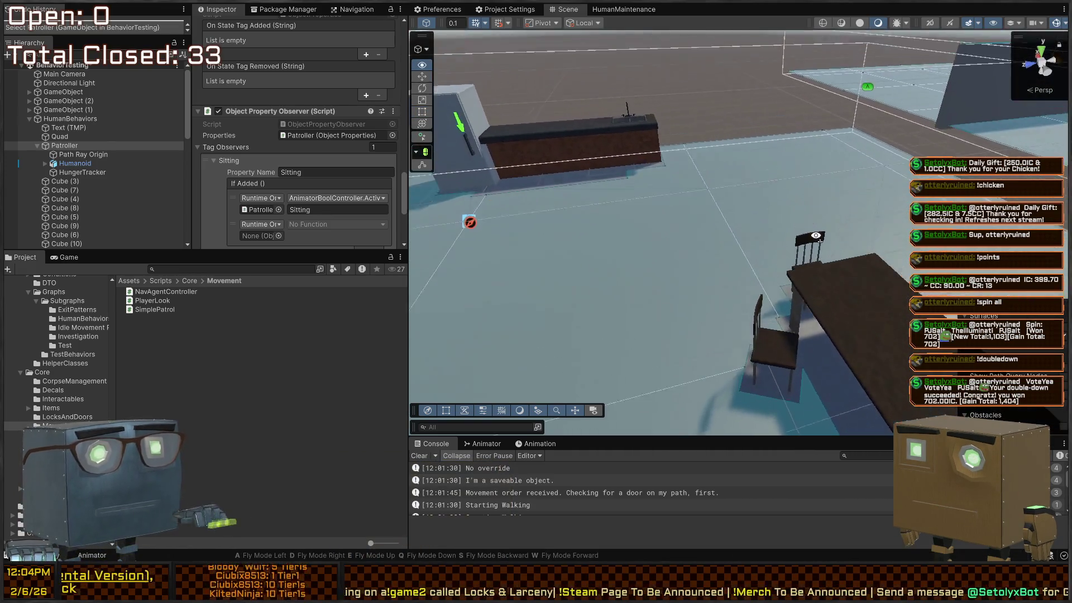
drag(823, 236, 774, 290)
drag(704, 250, 661, 250)
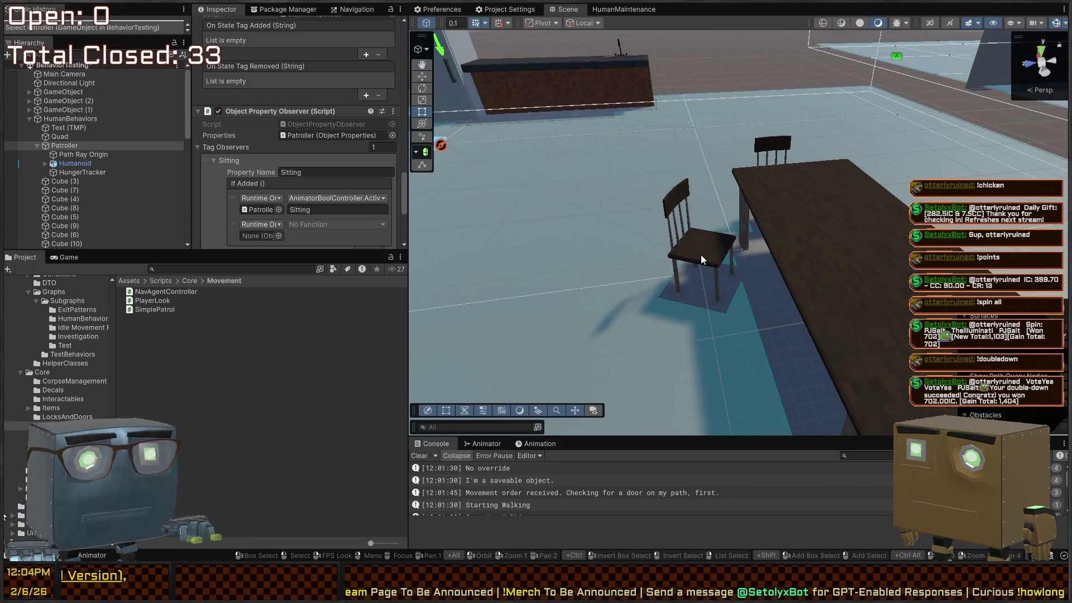
click(702, 255)
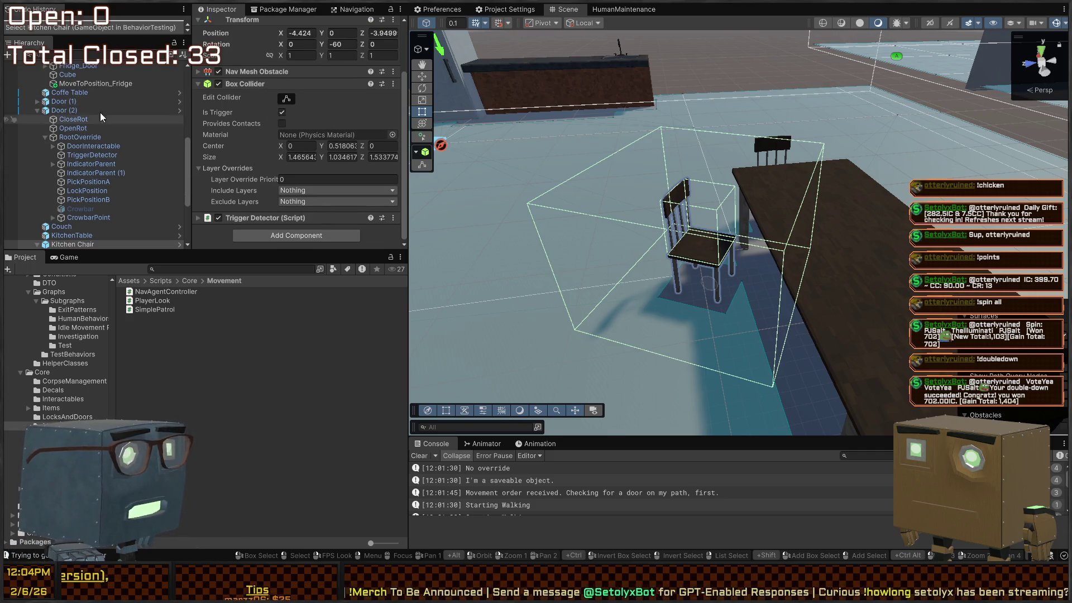
click(72, 244)
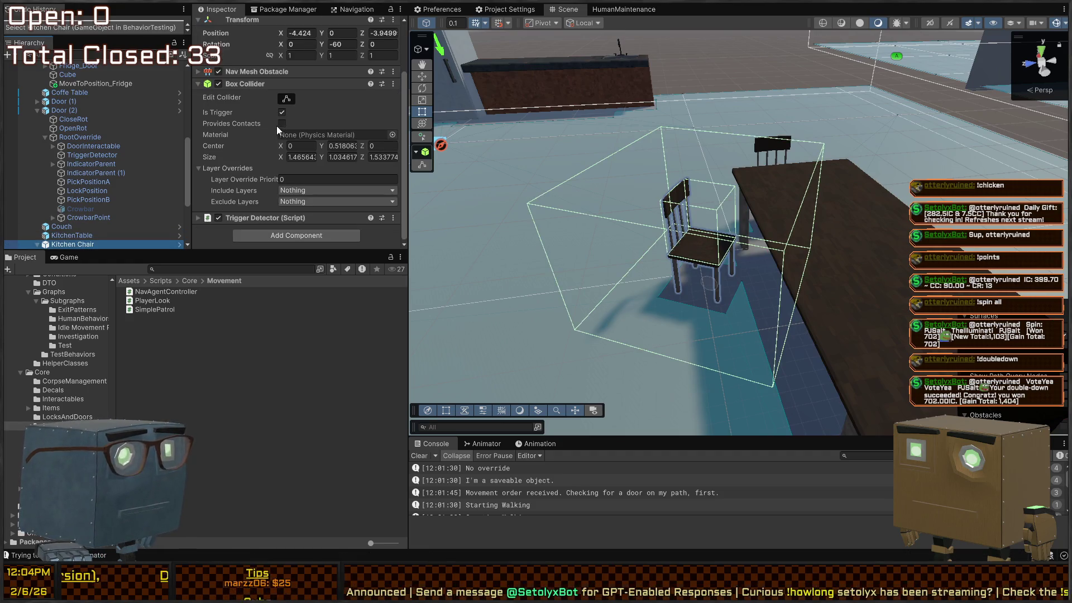
right_click(448, 142)
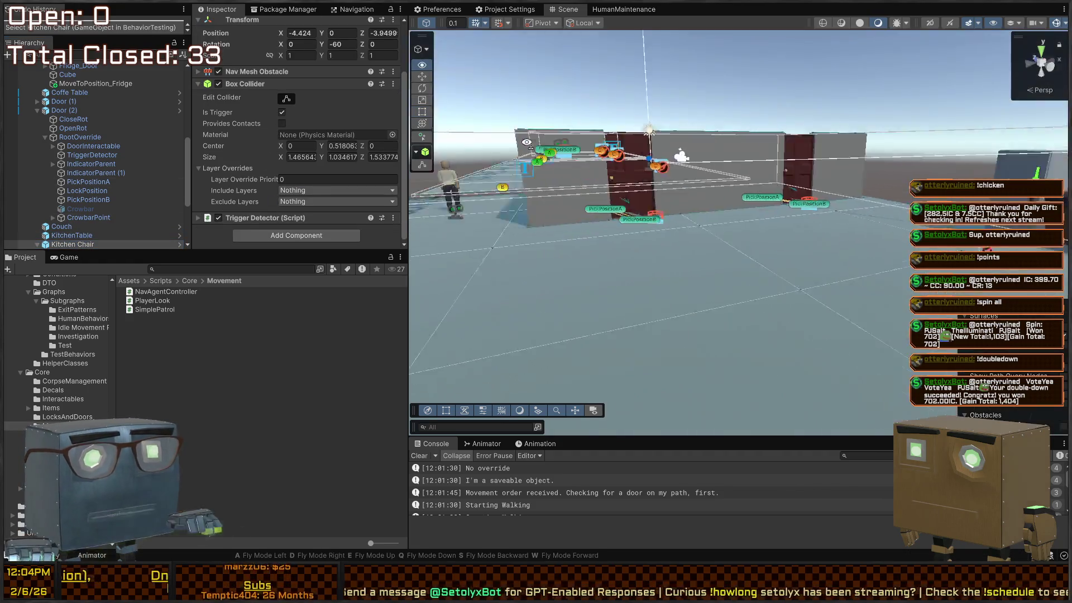
key(w)
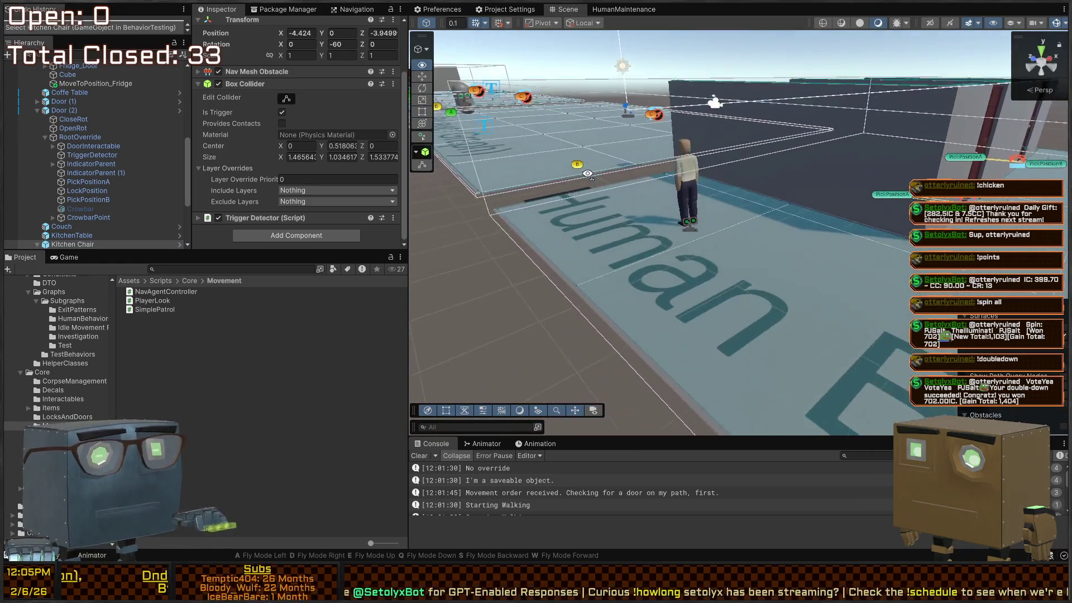
click(668, 202)
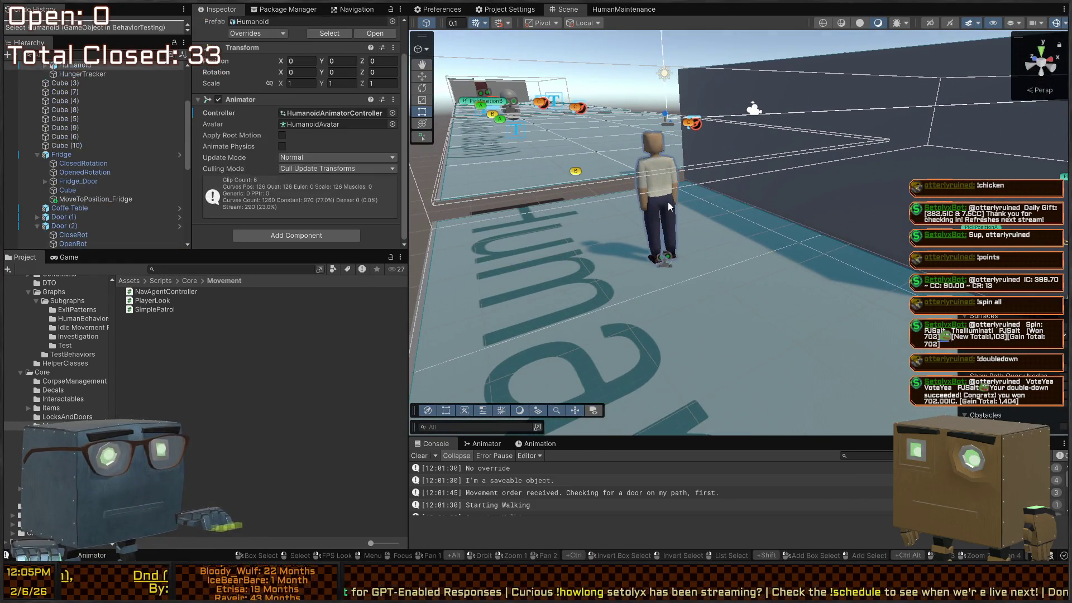
right_click(594, 228)
mouse_move(710, 219)
mouse_down()
mouse_move(785, 249)
mouse_move(749, 240)
mouse_up()
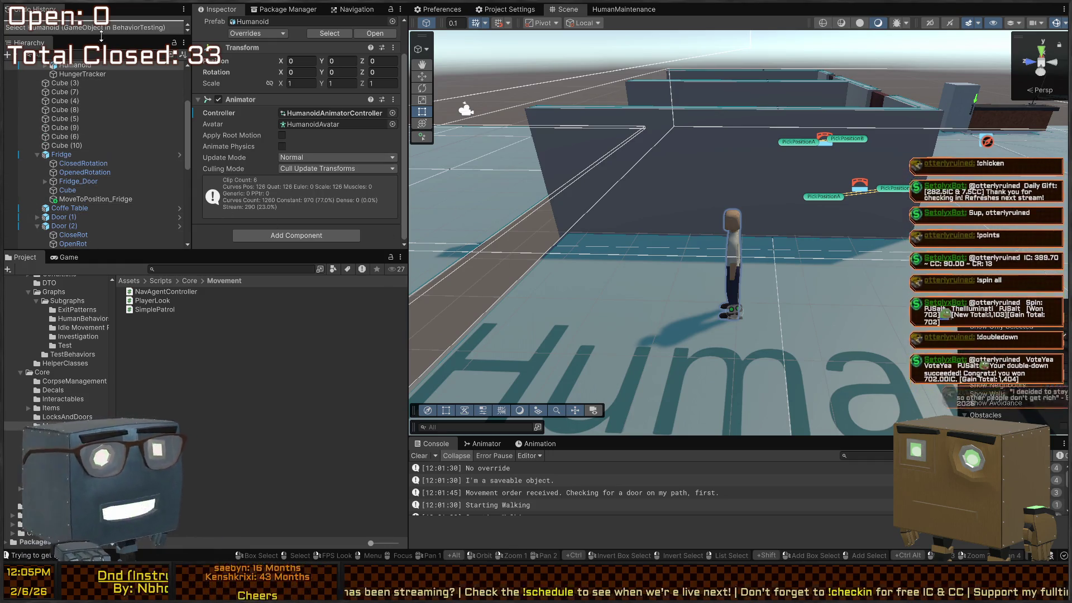
scroll(92, 118, up, 5)
click(68, 145)
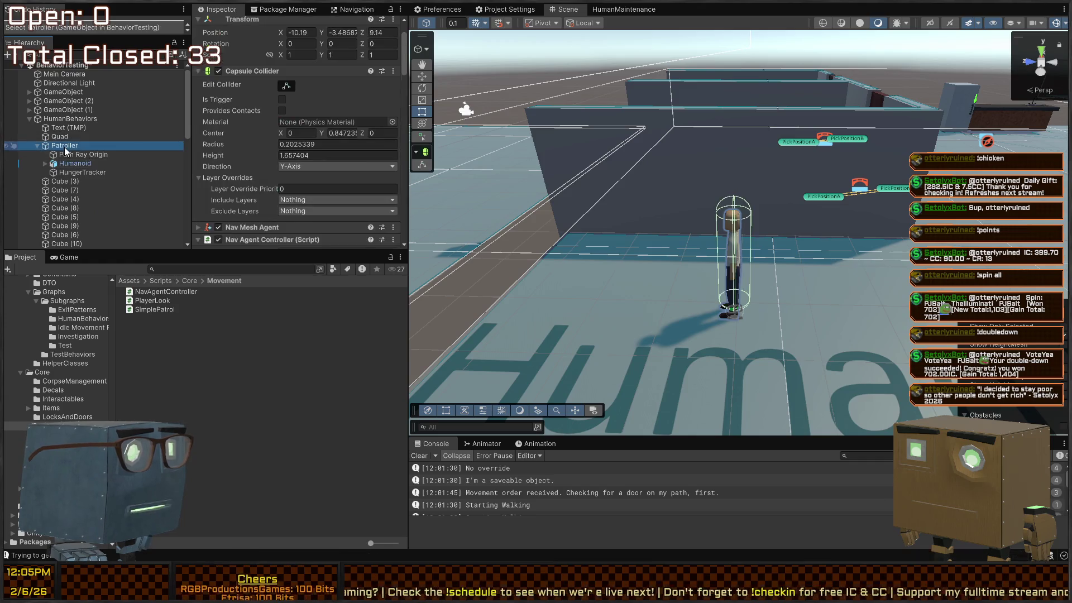
mouse_move(711, 268)
mouse_down()
mouse_move(899, 266)
mouse_move(713, 248)
mouse_move(714, 305)
mouse_up()
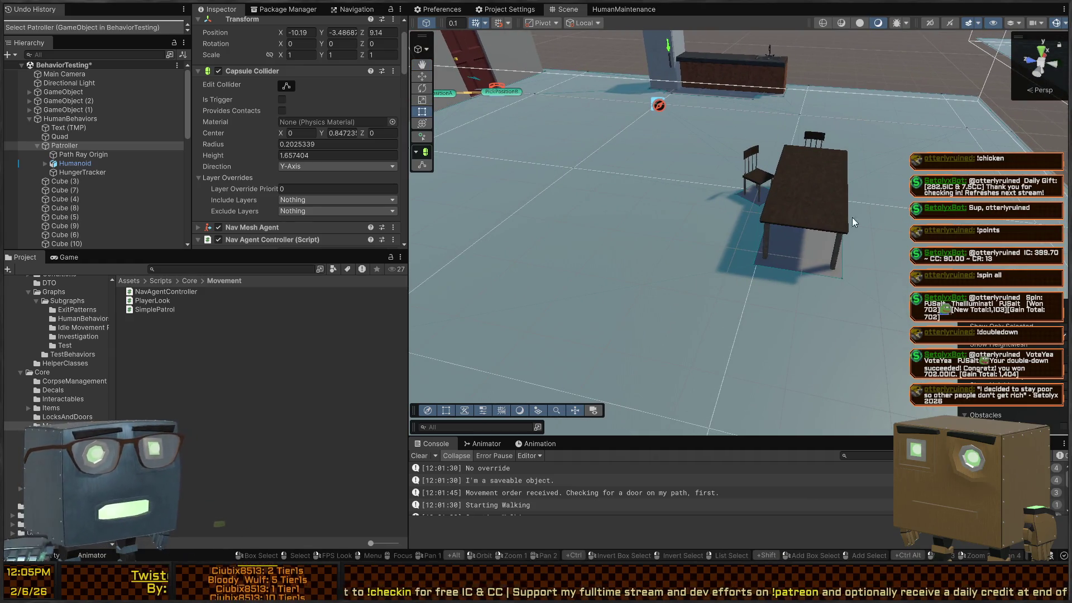
drag(677, 184, 689, 206)
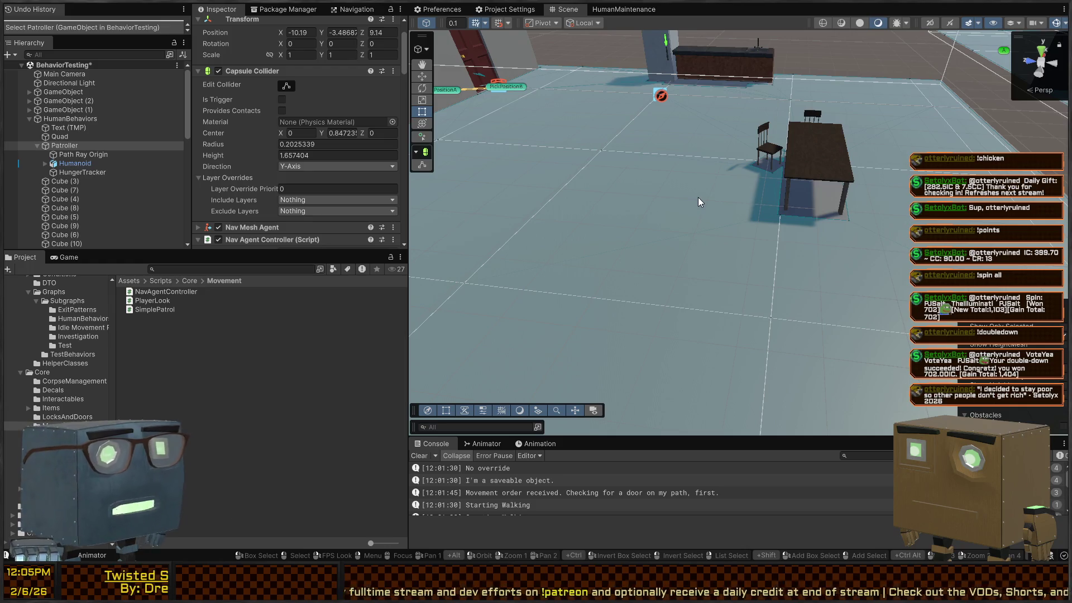
mouse_move(701, 201)
mouse_down()
mouse_move(588, 141)
mouse_move(786, 205)
mouse_move(905, 219)
mouse_move(529, 240)
mouse_up()
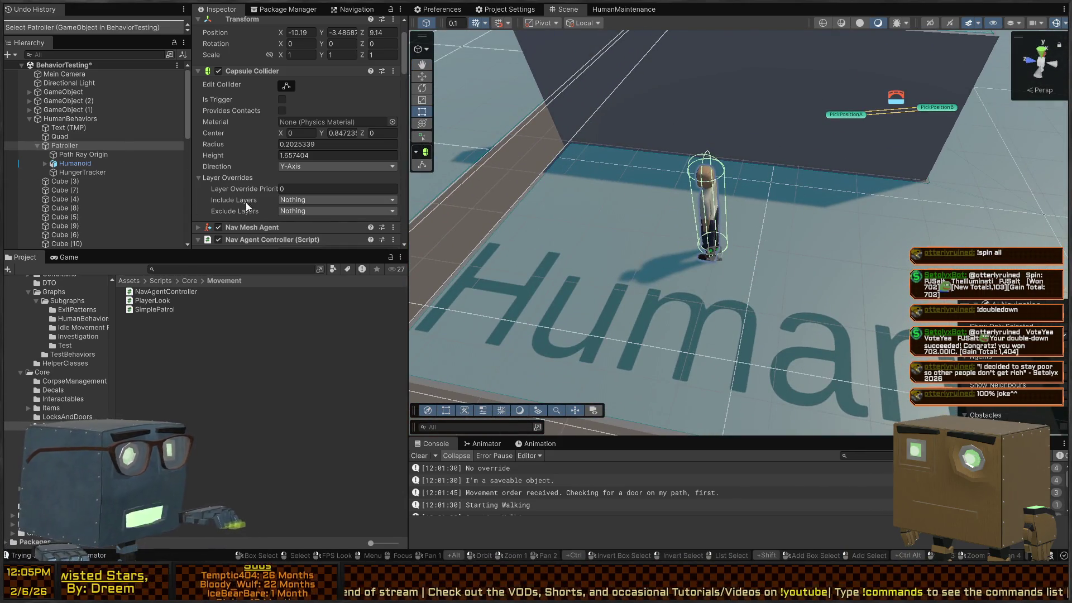
Step: Add an If Added event setting Patroller's NavMeshAgent.enabled, ordered before the animator call
scroll(268, 129, down, 15)
scroll(270, 128, down, 5)
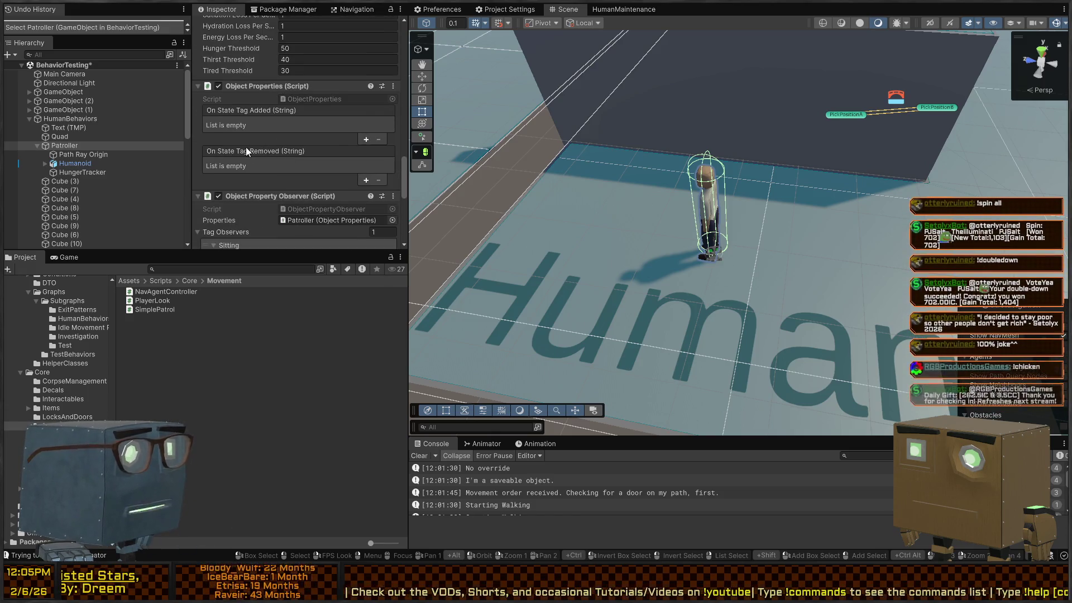
click(253, 155)
scroll(293, 155, up, 2)
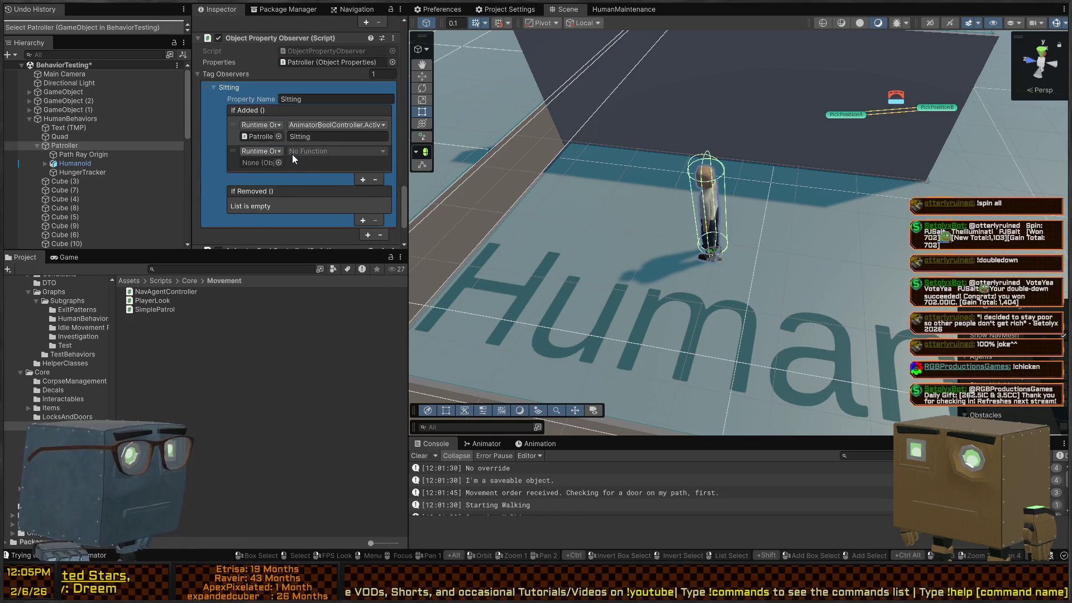
click(291, 163)
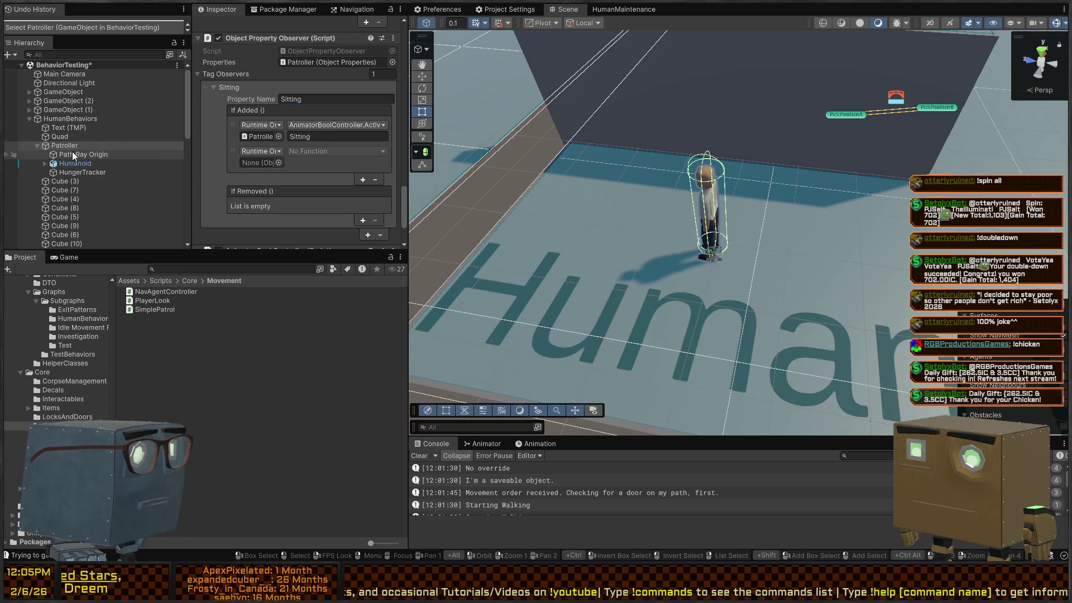
mouse_move(54, 145)
mouse_down()
mouse_move(250, 135)
mouse_move(253, 166)
mouse_up()
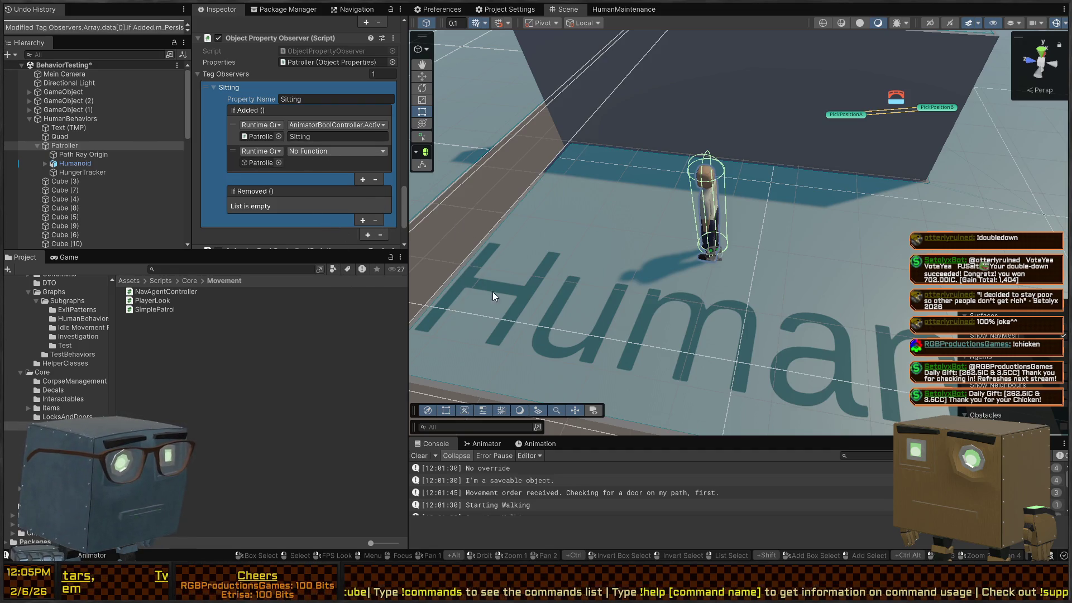
click(473, 334)
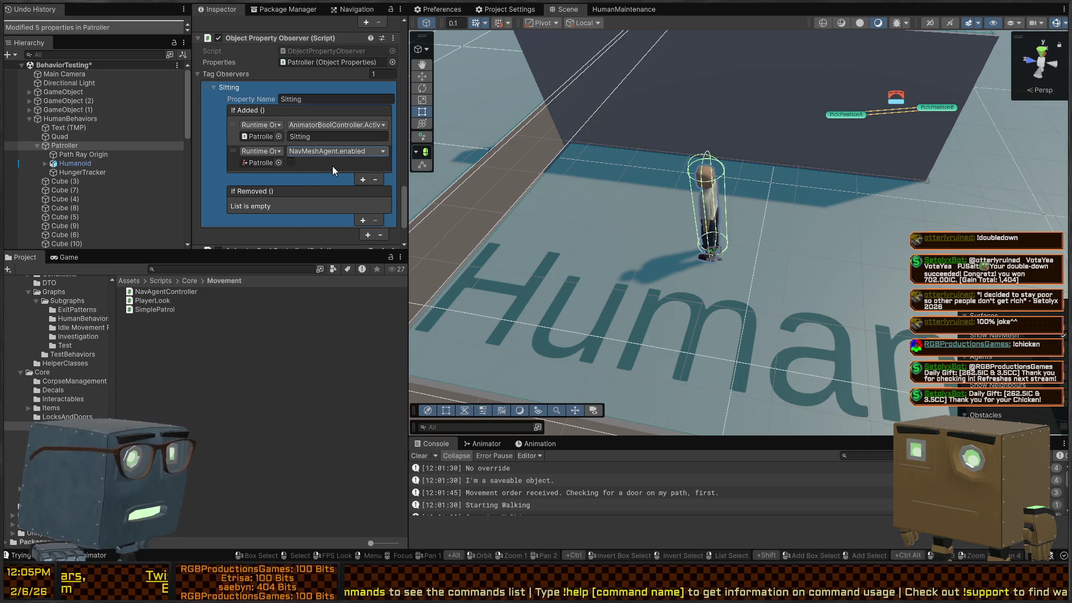
drag(233, 167, 237, 126)
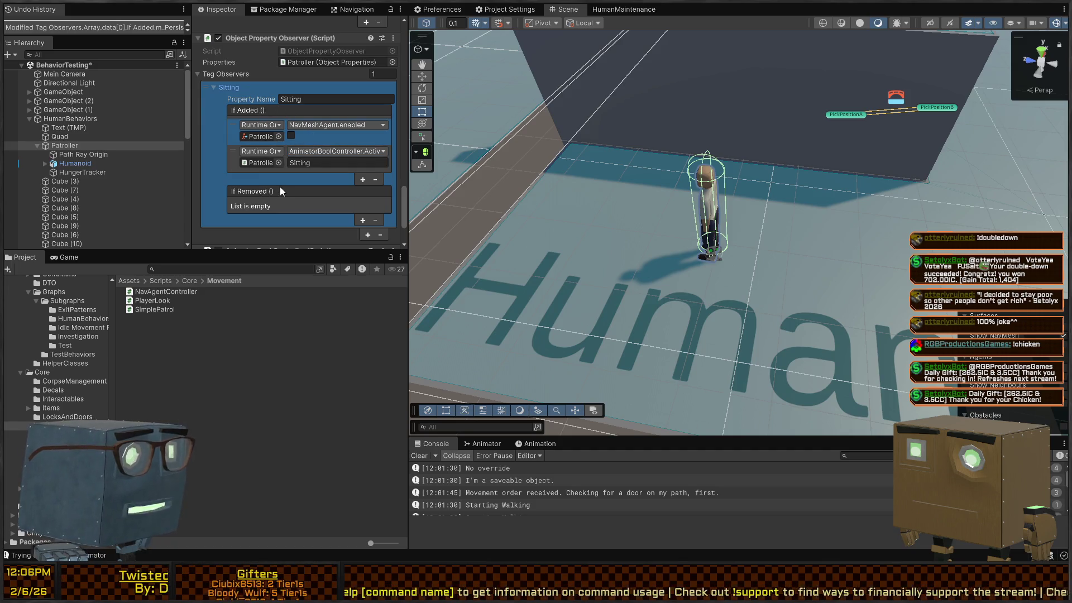
Step: Paste both events into If Removed so NavMeshAgent is re-enabled and Sitting deactivated
key(ctrl+v)
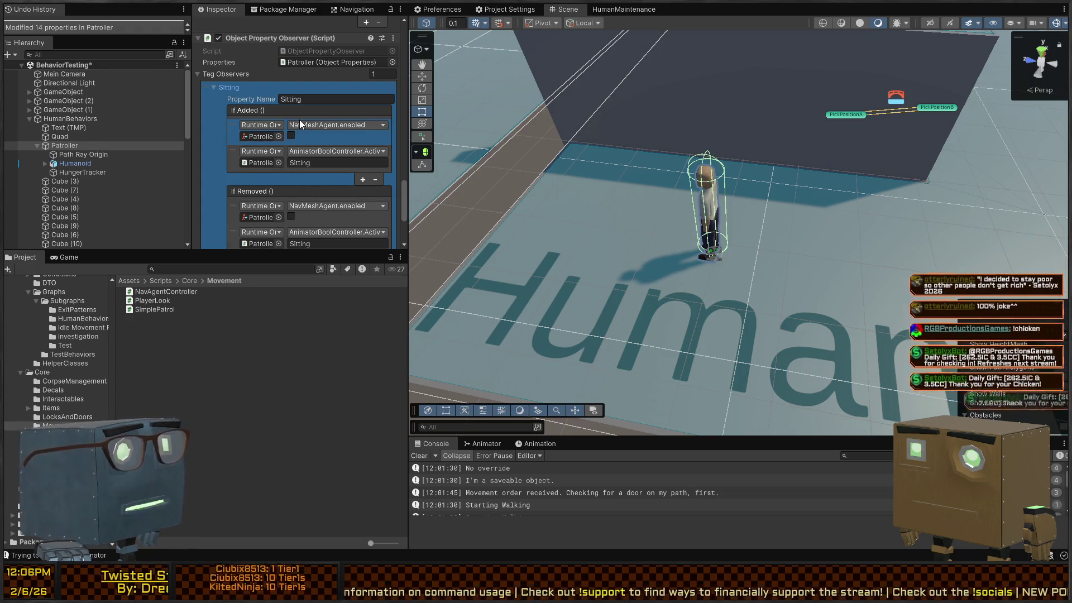
scroll(288, 151, down, 2)
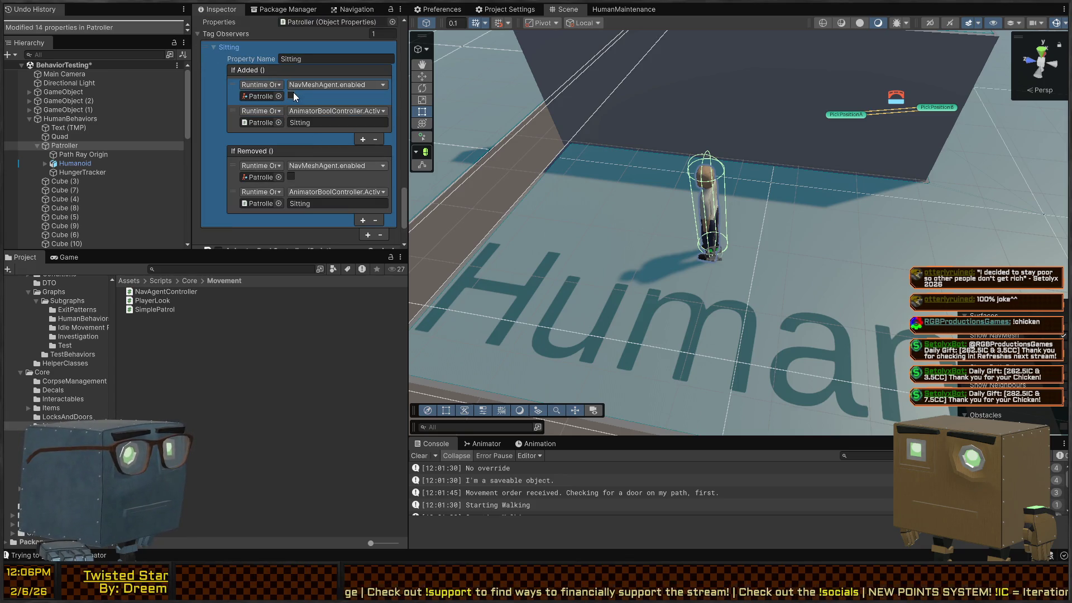
click(291, 177)
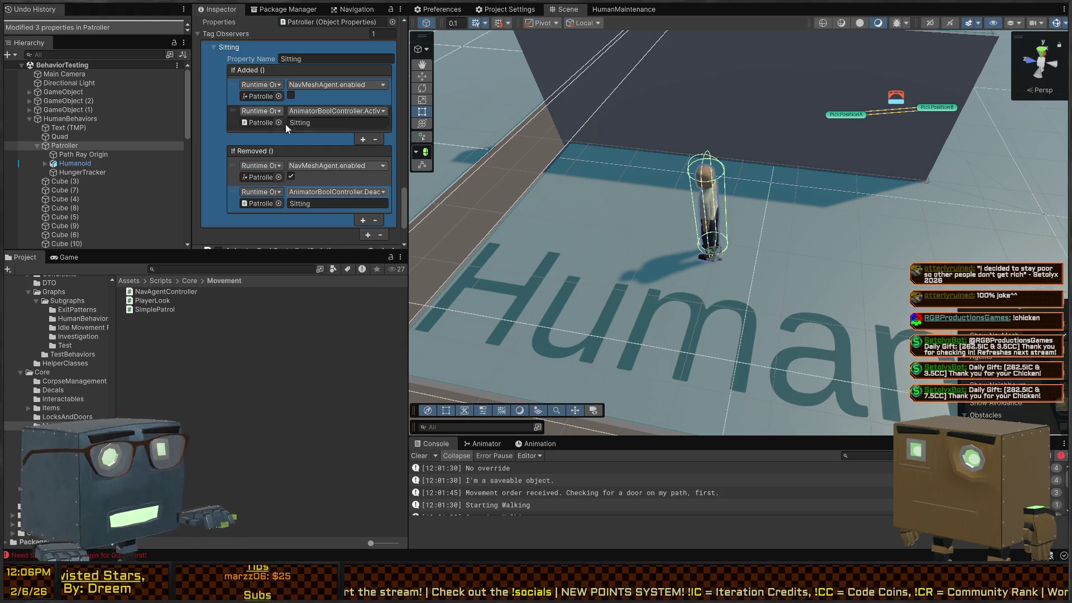
scroll(265, 131, up, 3)
scroll(265, 132, up, 2)
scroll(761, 145, down, 5)
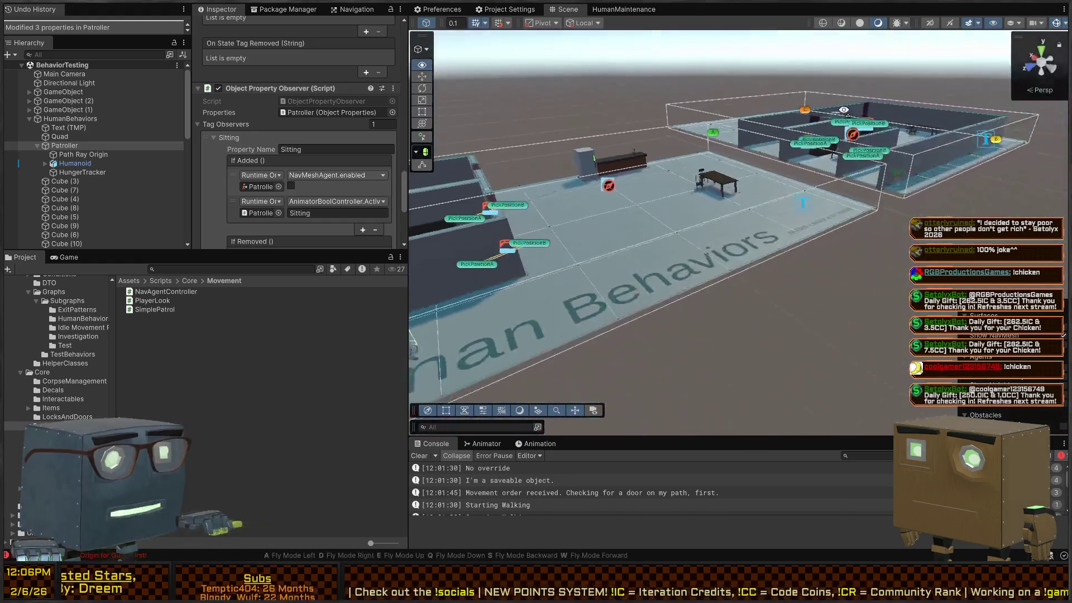
Step: Fly the maximized Scene view around the kitchen table, then restore the full editor layout
key(w)
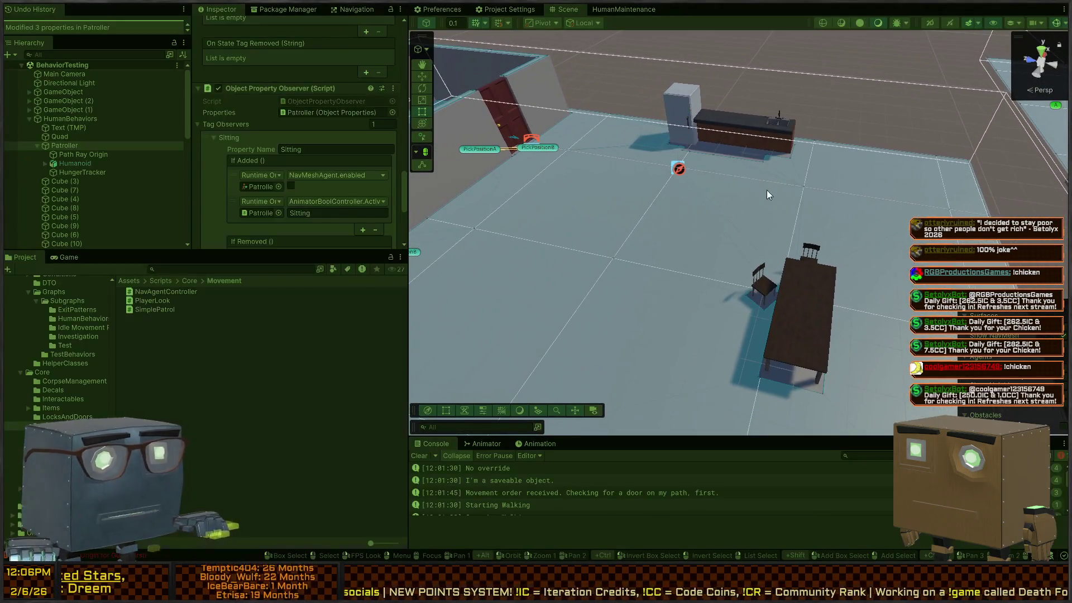
drag(769, 195, 653, 212)
key(shift+space)
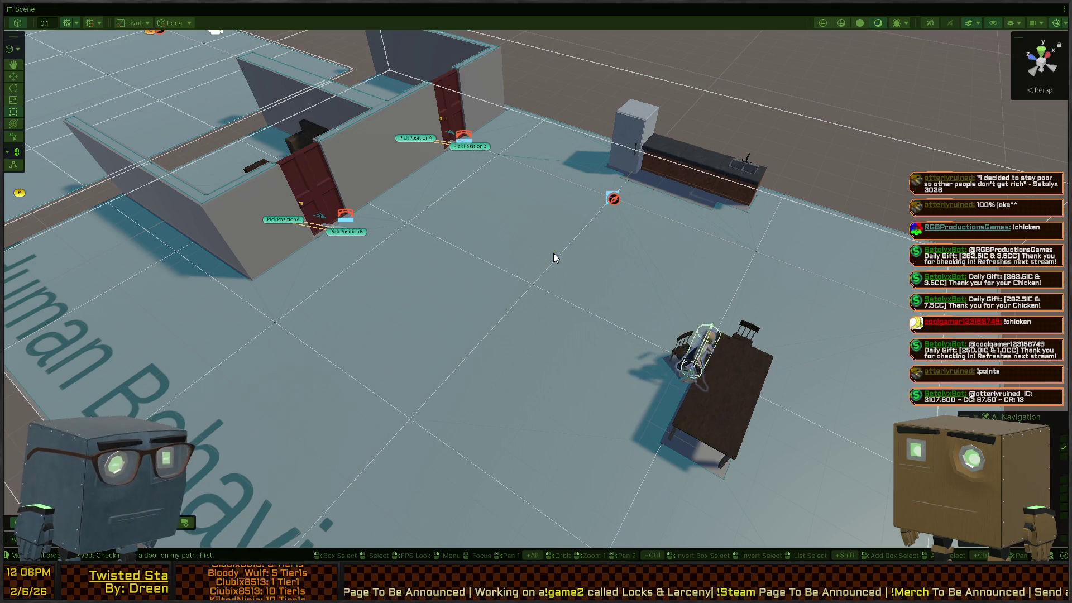
right_click(890, 287)
key(s)
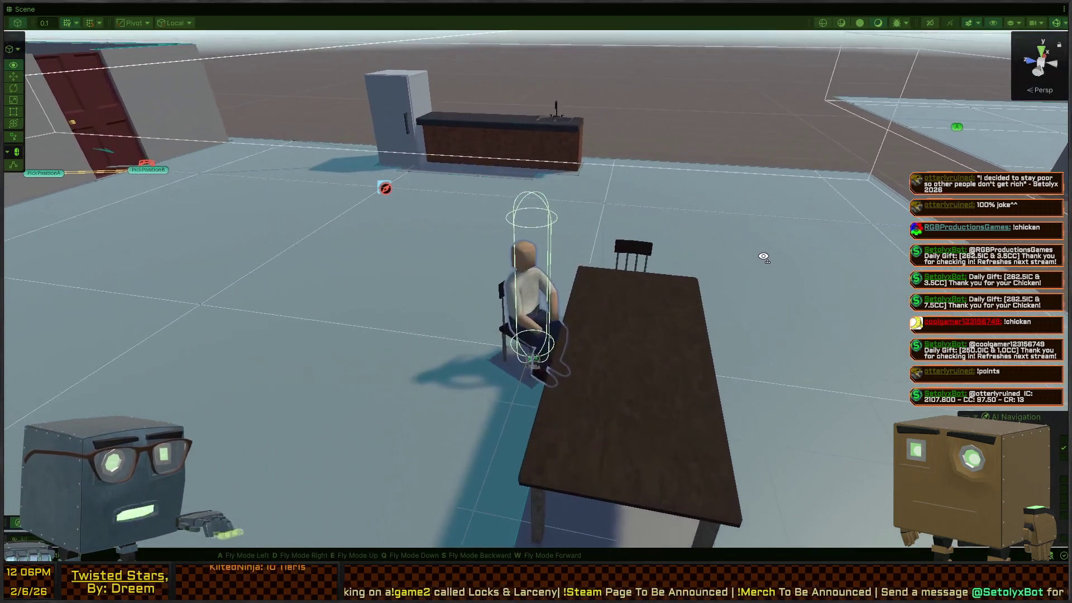
key(s)
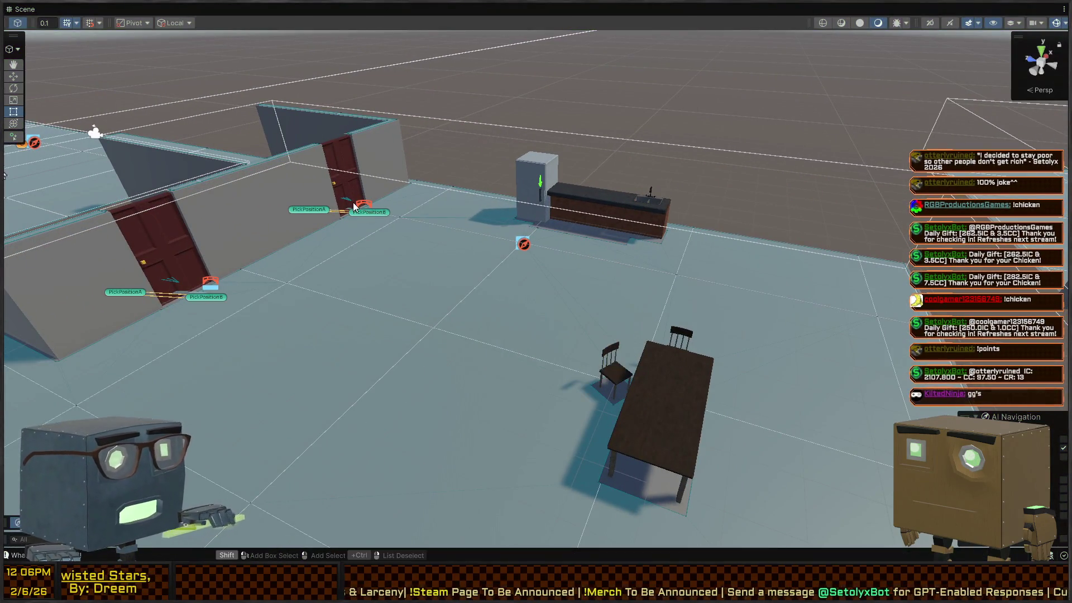
key(shift+space)
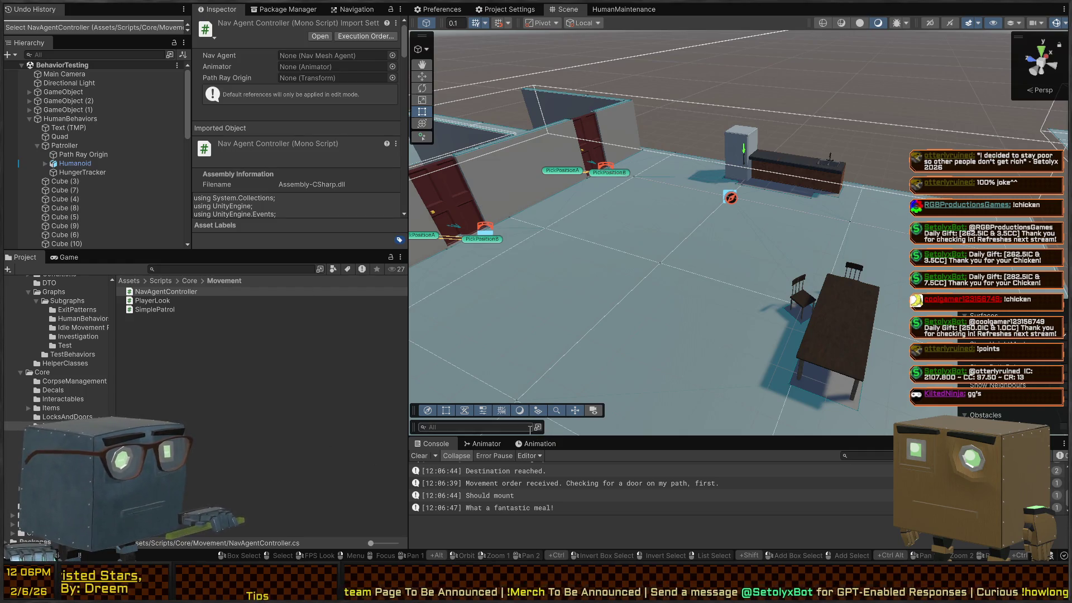
Step: Show the Animator state machine, select the Eating state and enlarge the graph
click(536, 444)
click(477, 444)
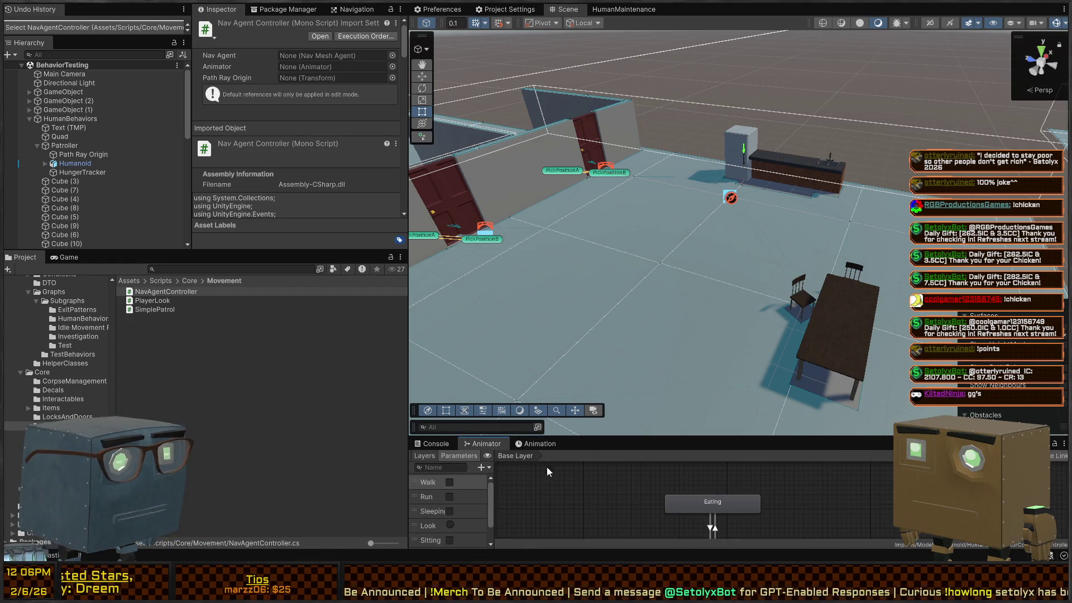
click(713, 500)
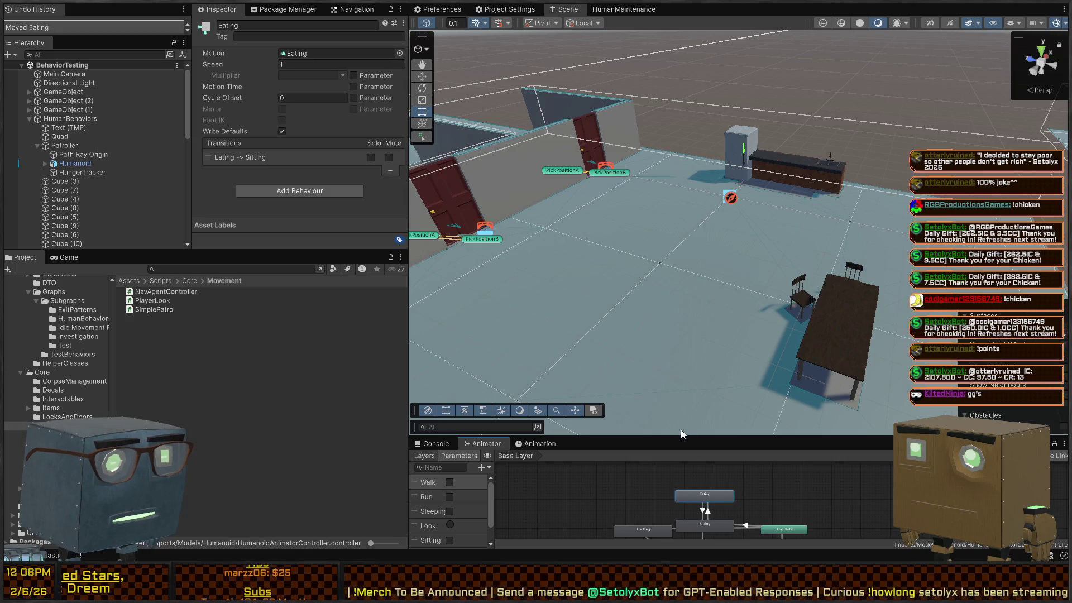
drag(679, 437, 679, 358)
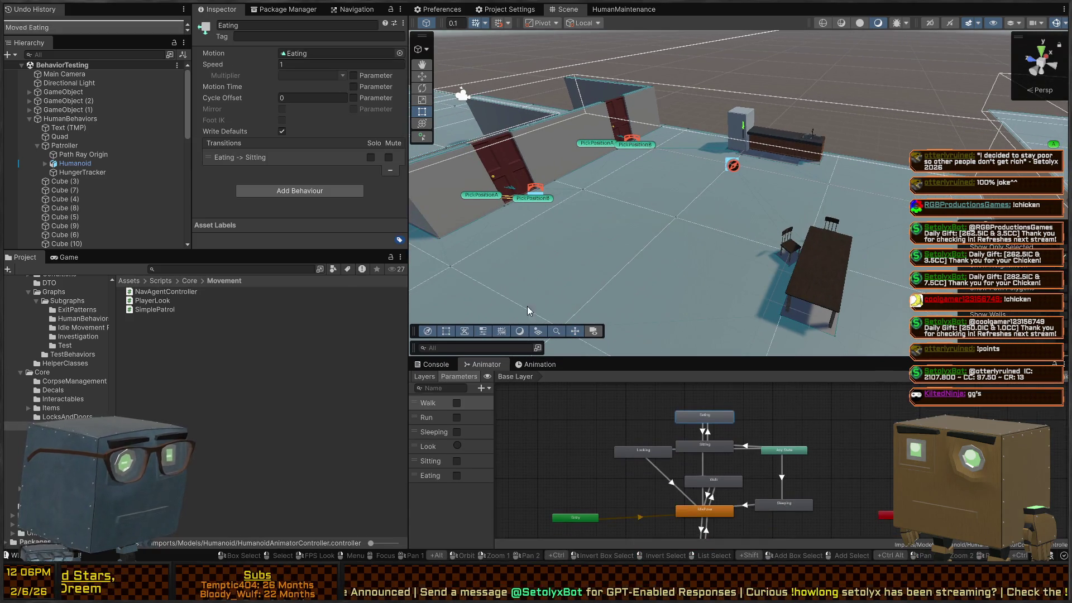
Step: Check the Eating/Sitting transition conditions, then select the Humanoid FBX behind the Eating motion
click(705, 431)
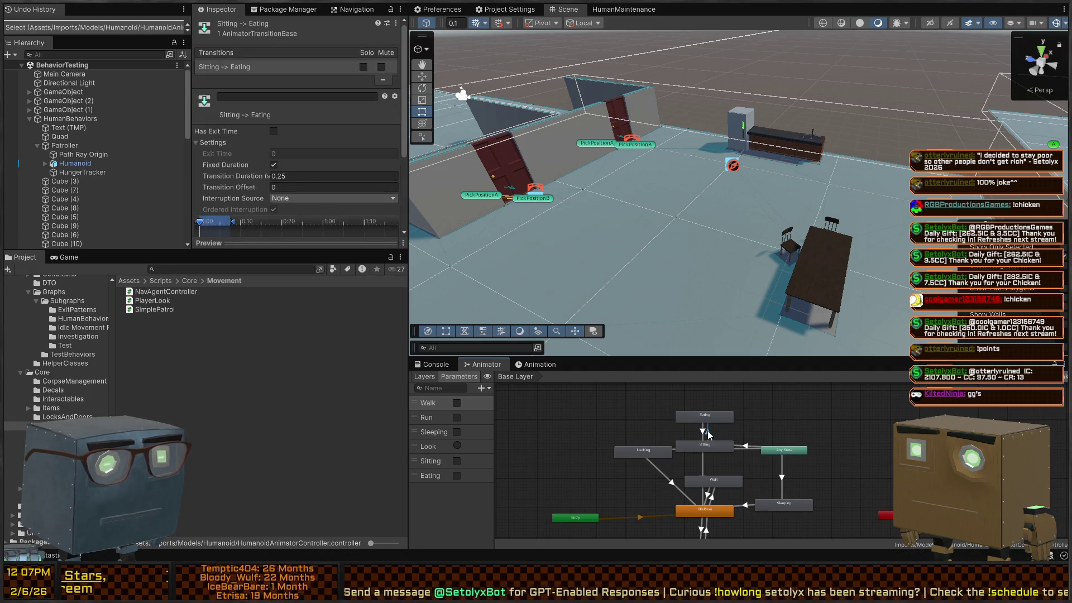
scroll(244, 106, down, 3)
scroll(244, 106, down, 1)
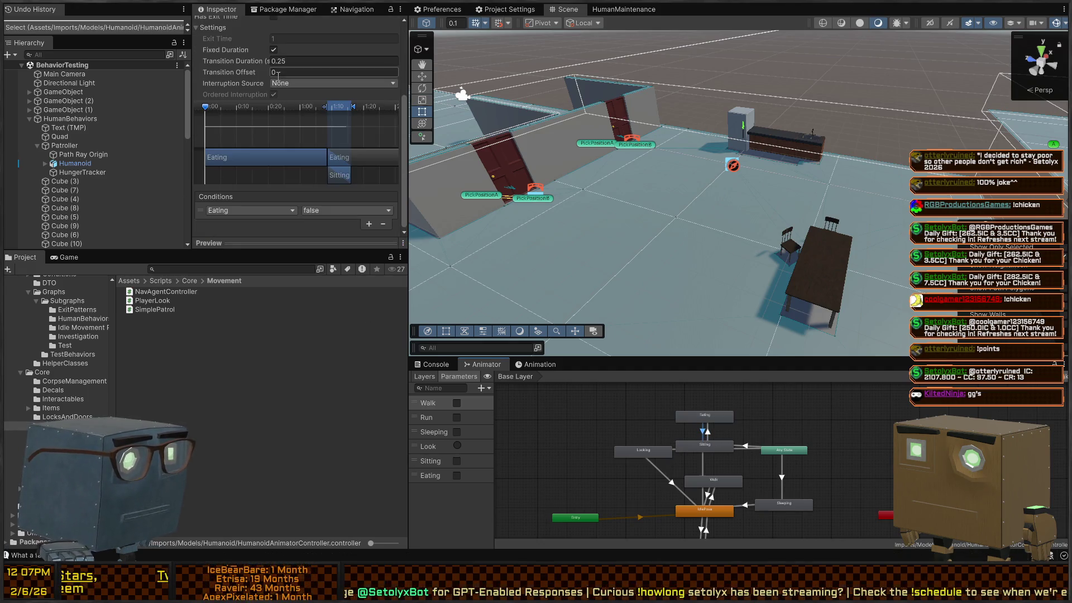
click(709, 431)
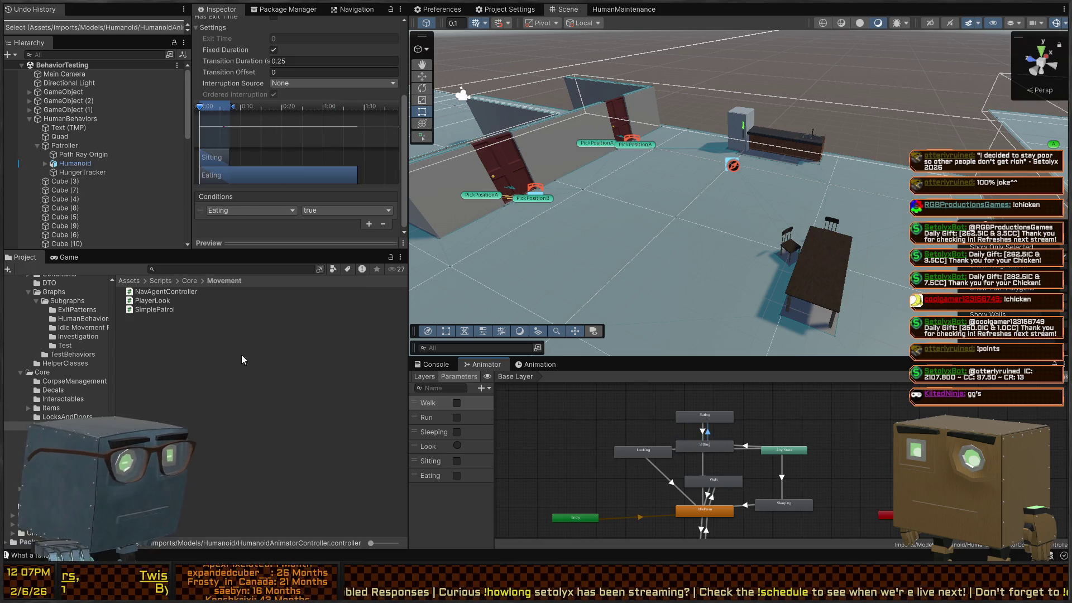
click(716, 420)
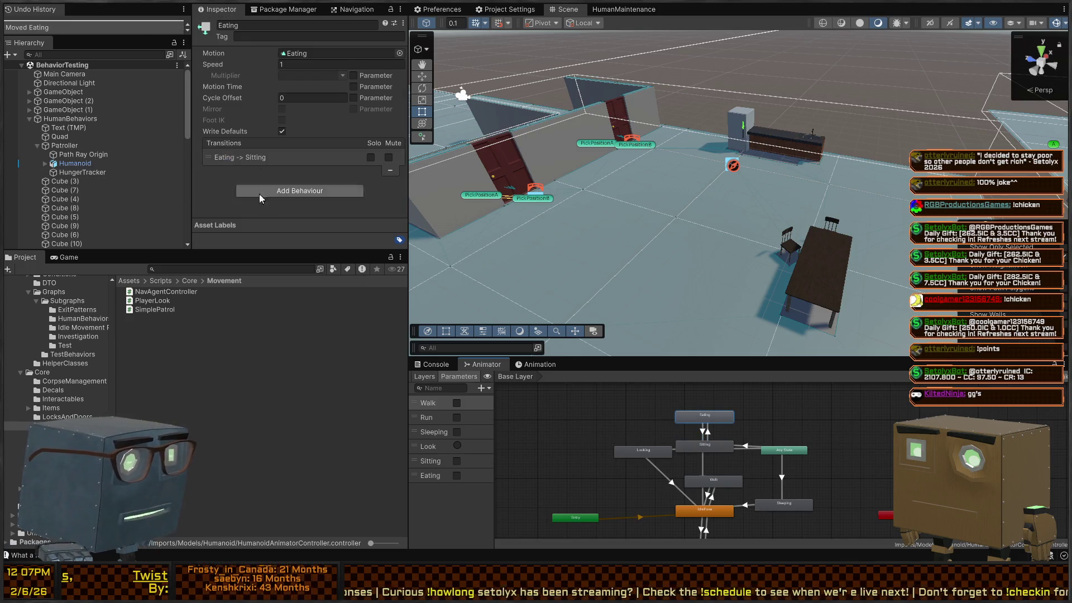
click(281, 56)
click(158, 309)
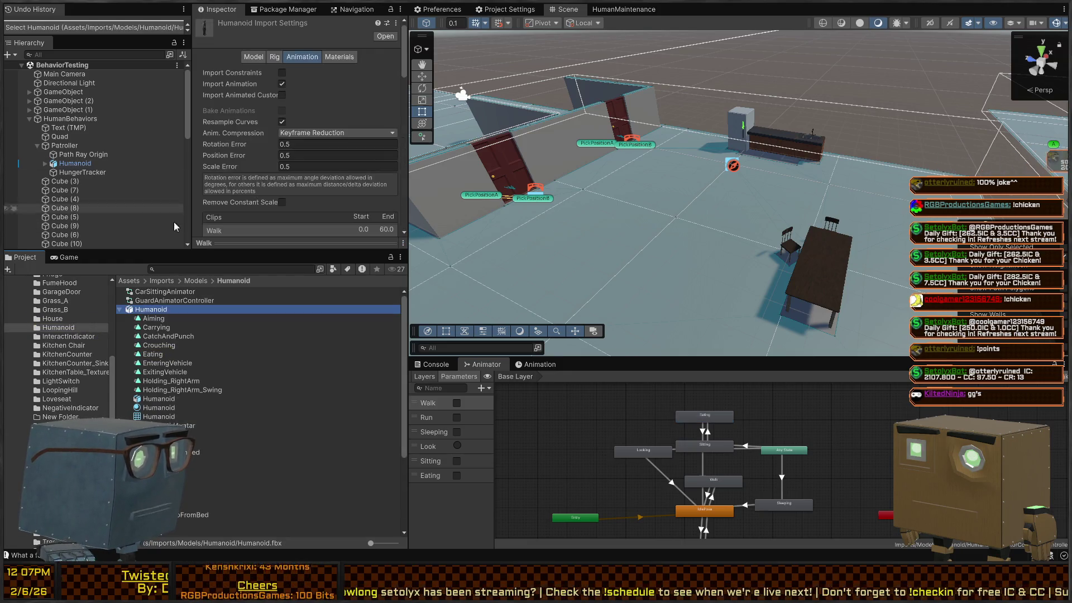
Step: Show the Humanoid's Eating clip import settings while flying the Scene view around the character
scroll(265, 182, down, 5)
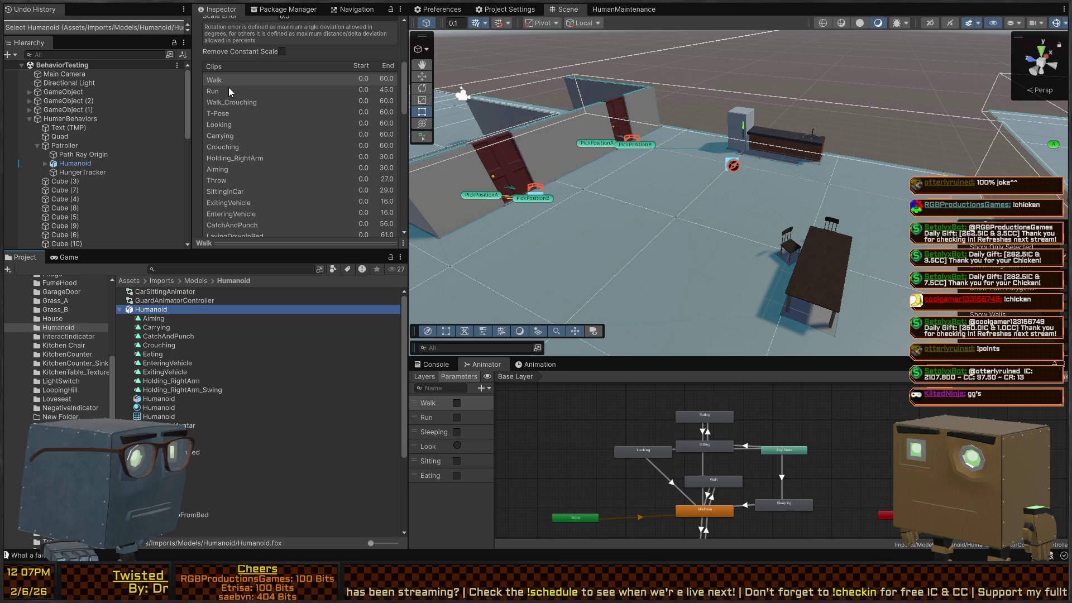
scroll(227, 179, down, 5)
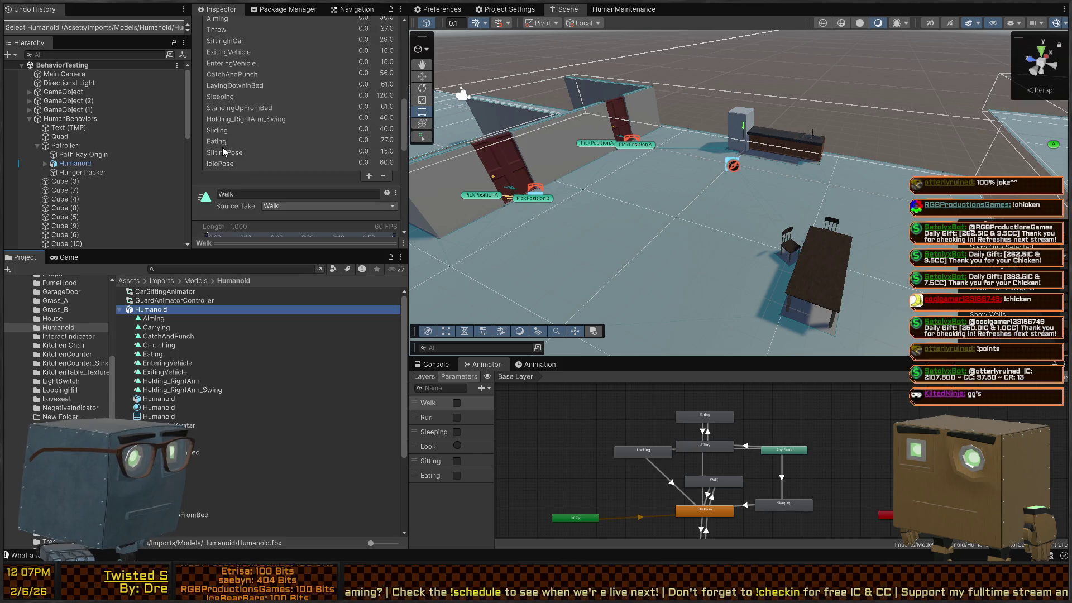
click(224, 141)
scroll(223, 142, down, 4)
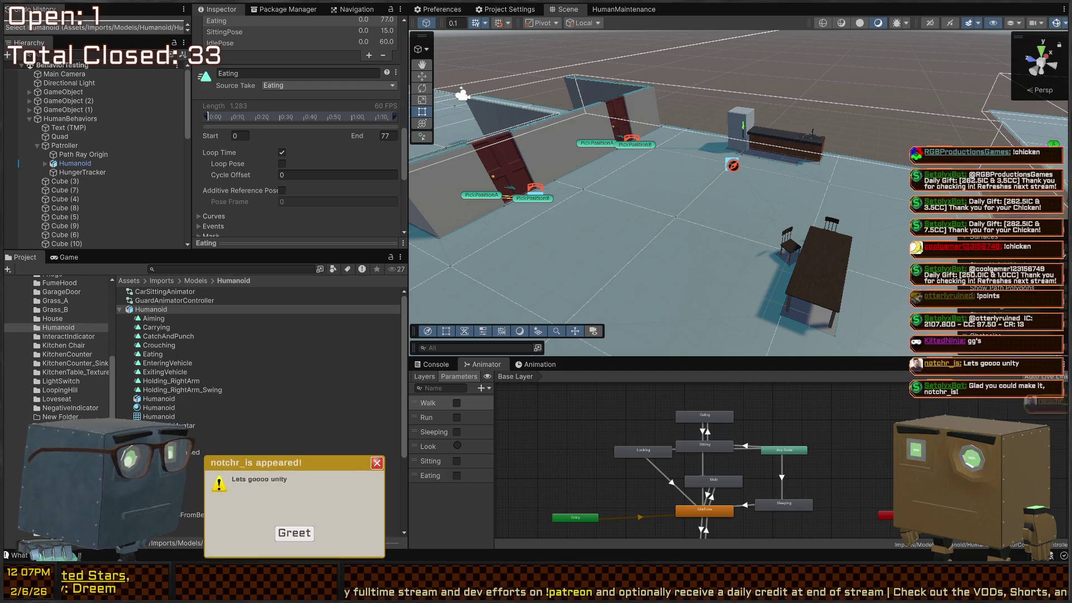
mouse_move(806, 146)
mouse_down()
mouse_move(850, 121)
mouse_move(510, 43)
mouse_move(568, 108)
mouse_move(509, 79)
mouse_move(819, 151)
mouse_move(789, 137)
mouse_up()
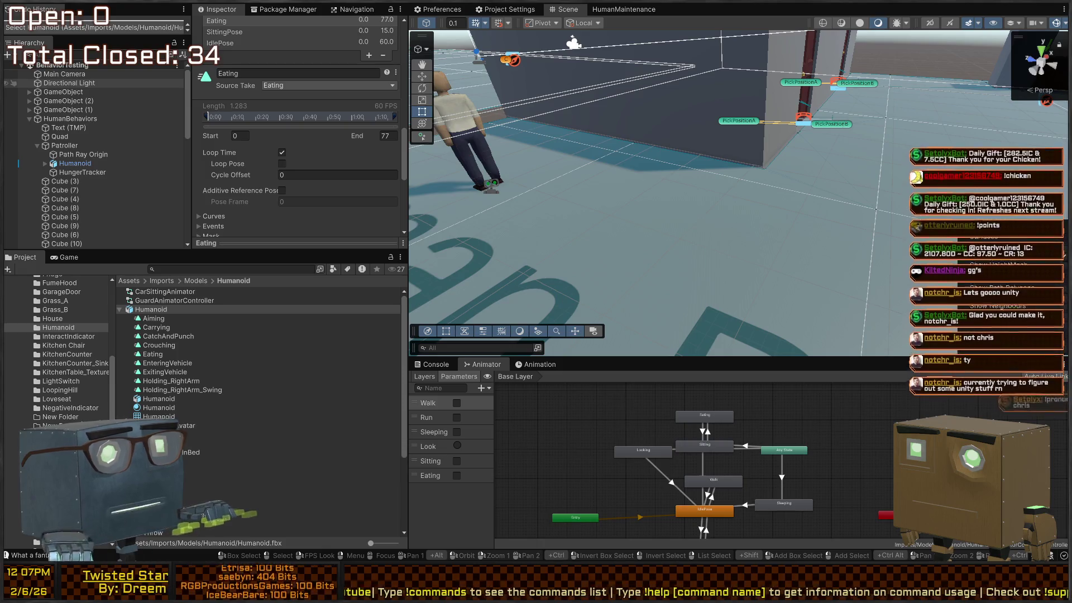
right_click(834, 74)
key(s)
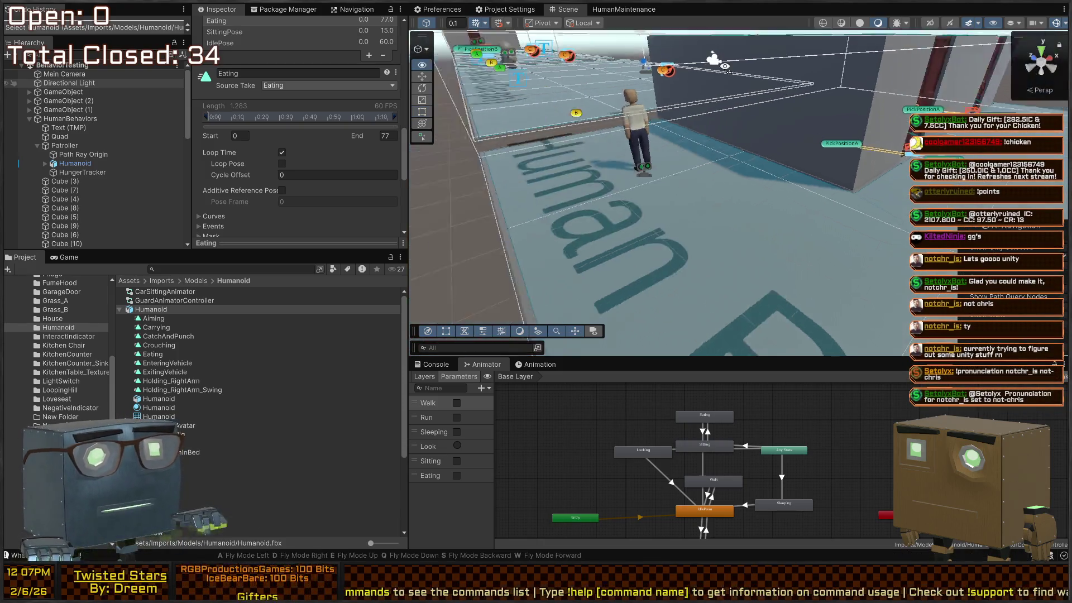
key(s)
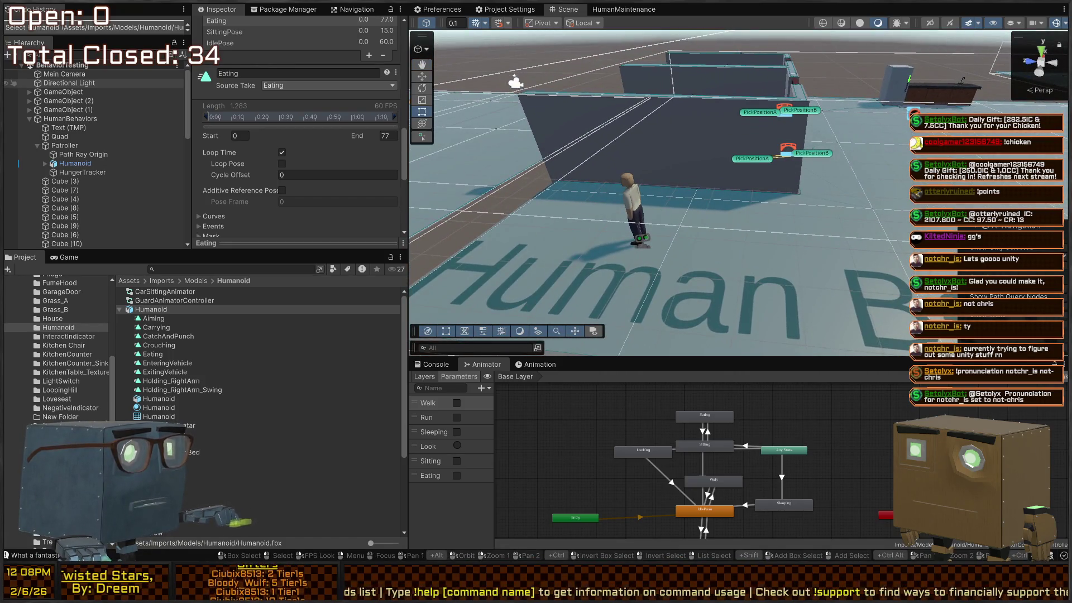
key(w)
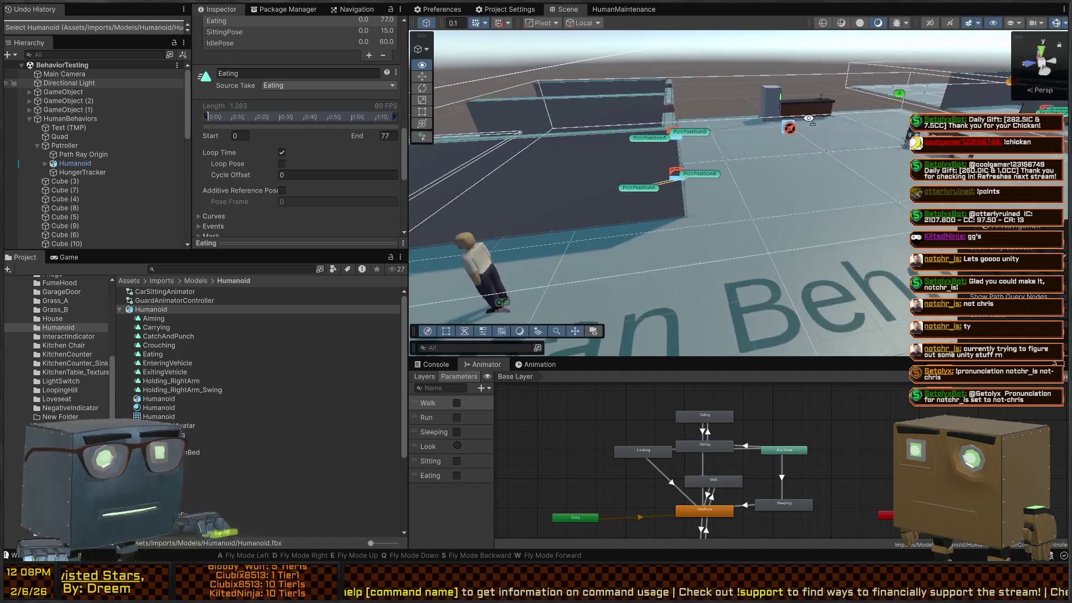
scroll(263, 129, up, 5)
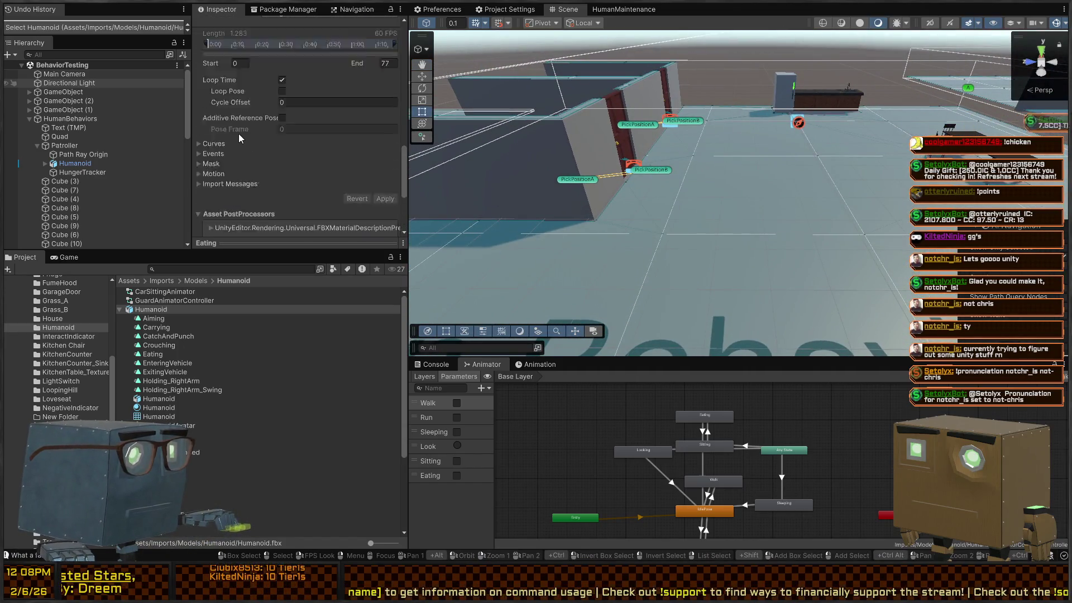
scroll(282, 200, down, 4)
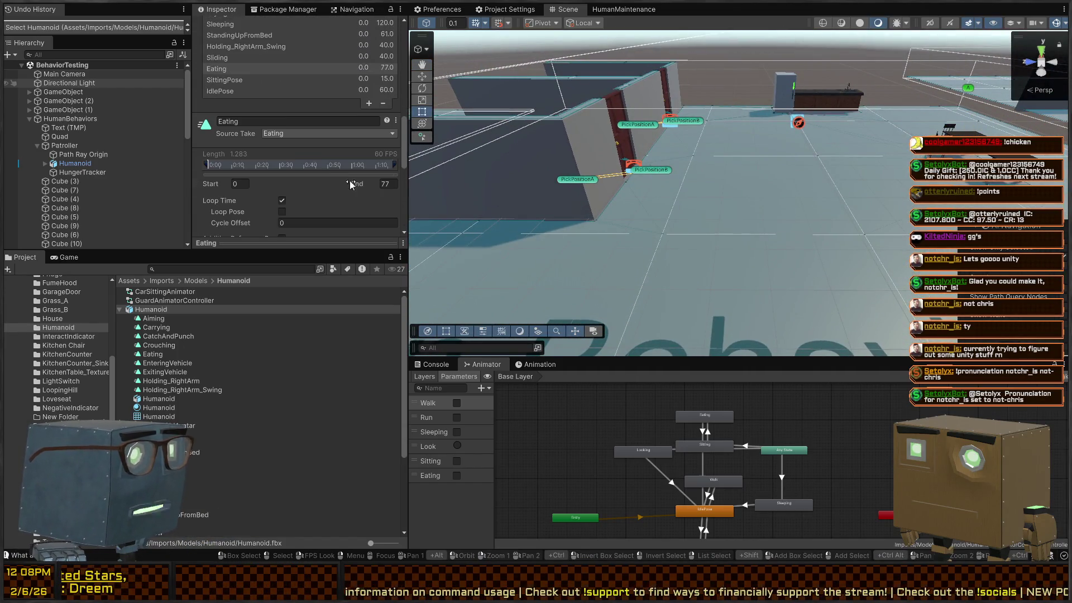
scroll(252, 168, down, 5)
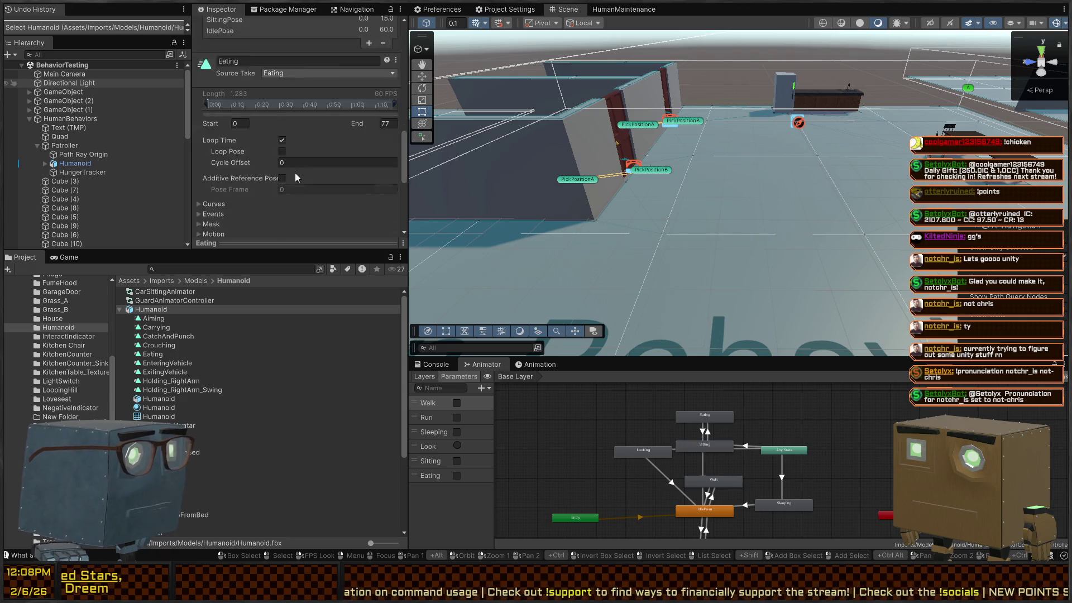
Step: Expand the Eating animation preview and play it briefly
click(229, 243)
click(201, 111)
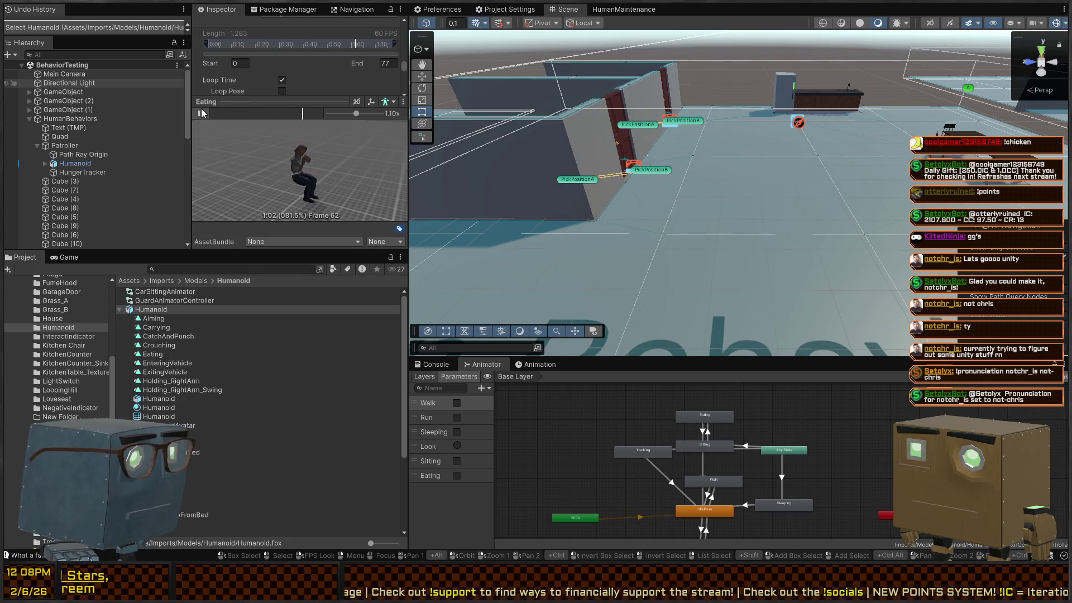
click(201, 113)
Step: Fly the Scene view toward the character and enter Play mode
key(w)
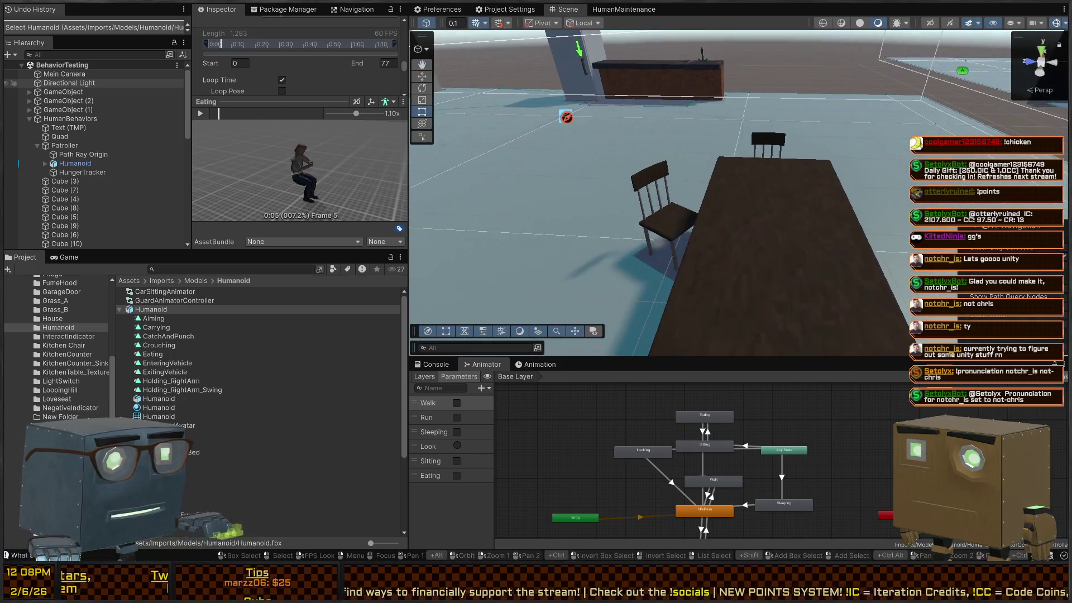
click(617, 11)
click(570, 14)
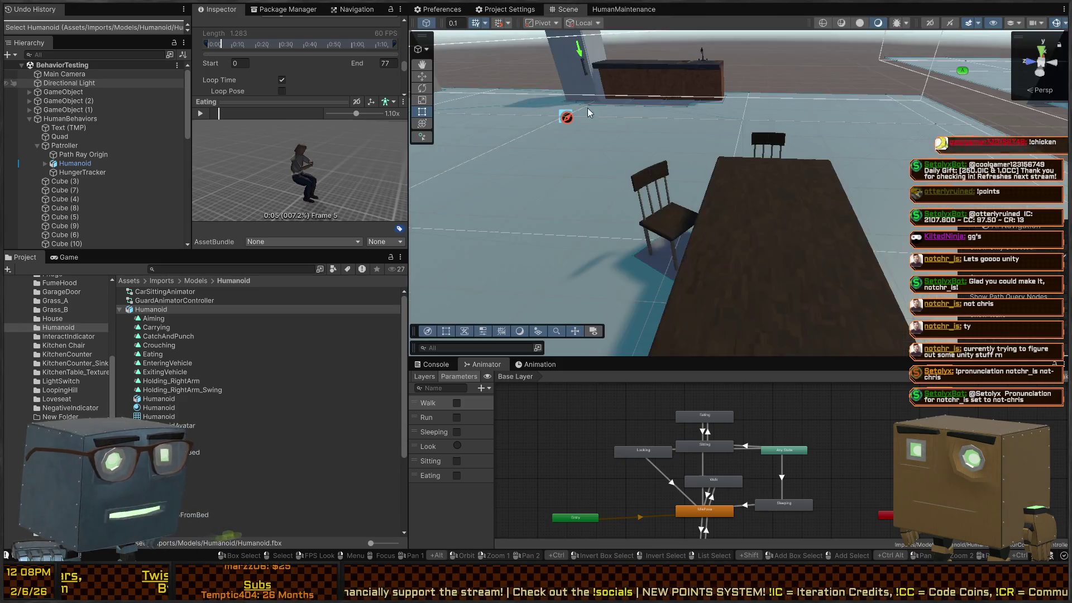
key(w)
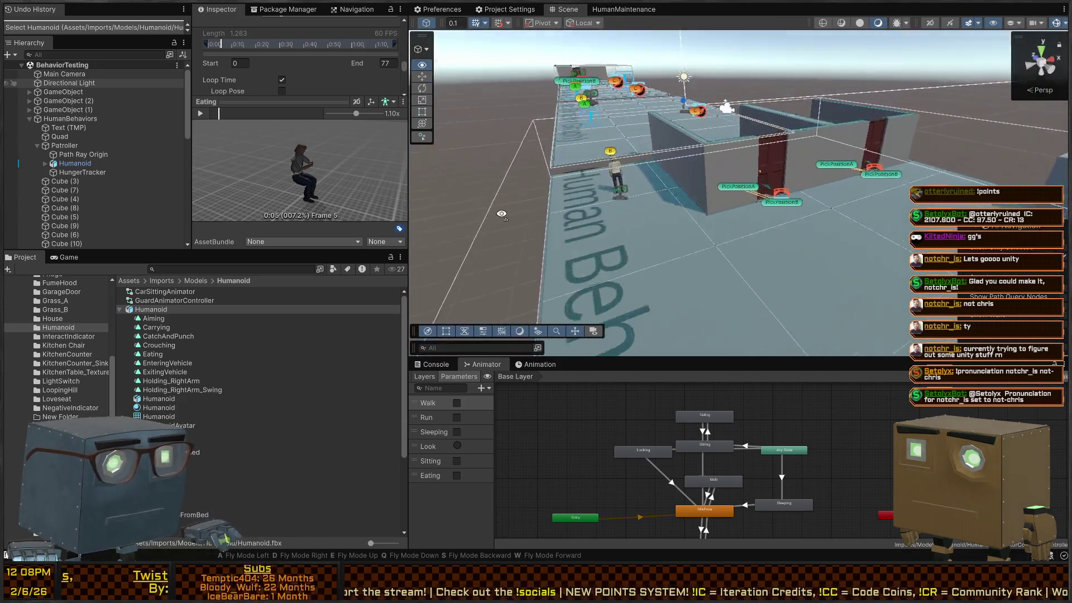
key(ctrl+p)
Step: Select the running Patroller and switch its Sitting and Eating bools on
click(656, 215)
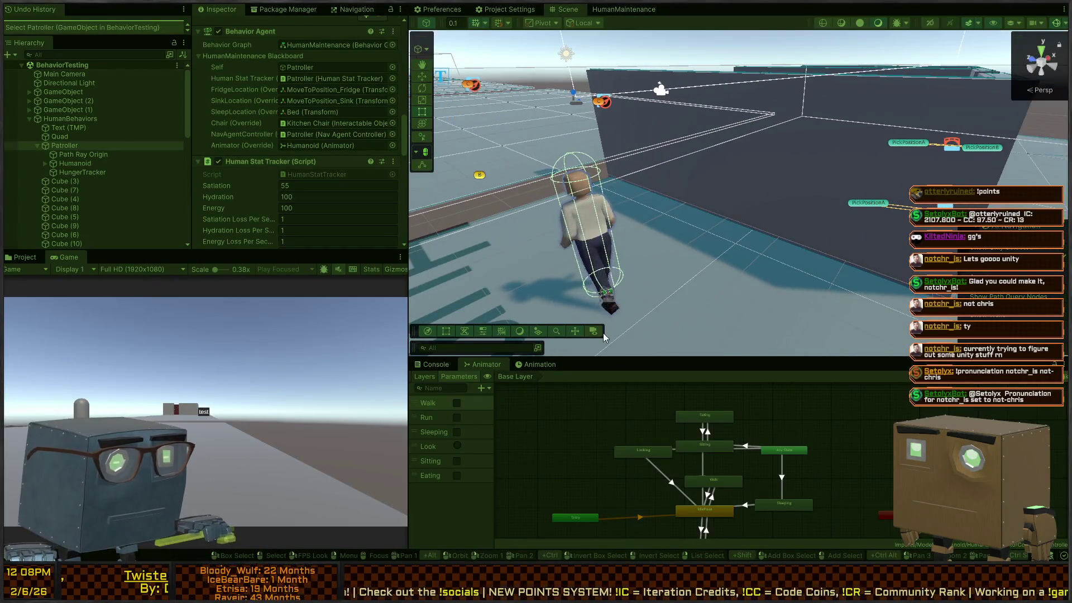
click(458, 463)
click(458, 475)
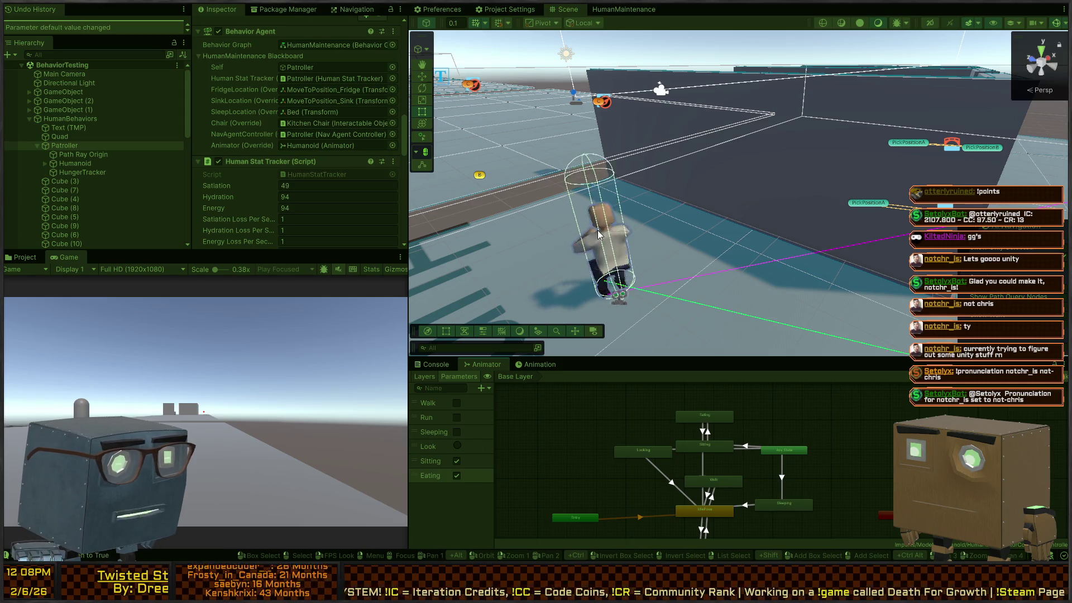
drag(793, 224, 871, 241)
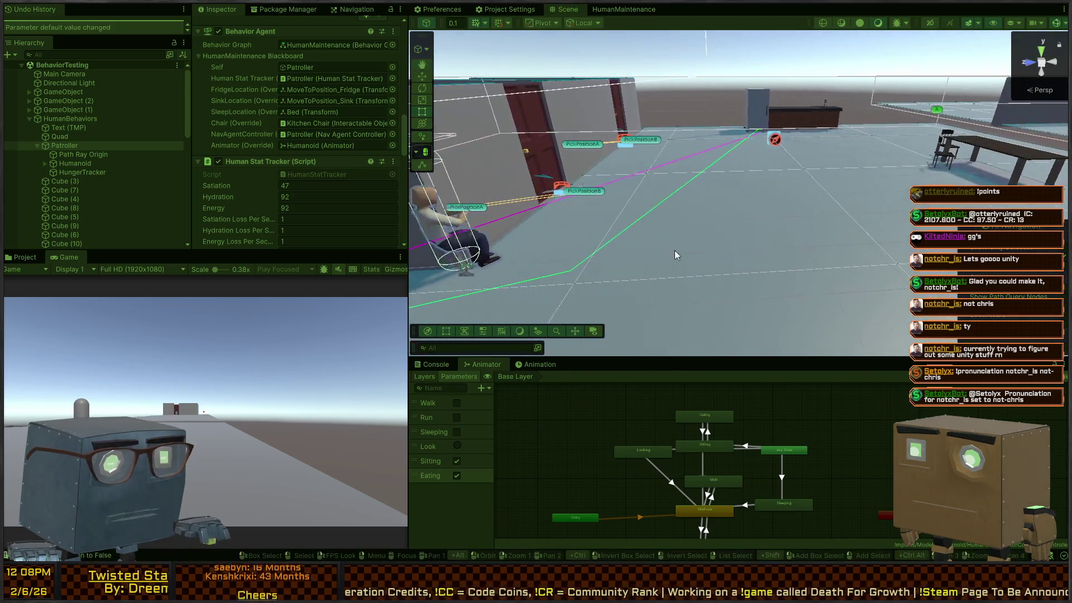
Step: Switch Sitting and Eating off again and bring up the NavAgentController script
click(458, 477)
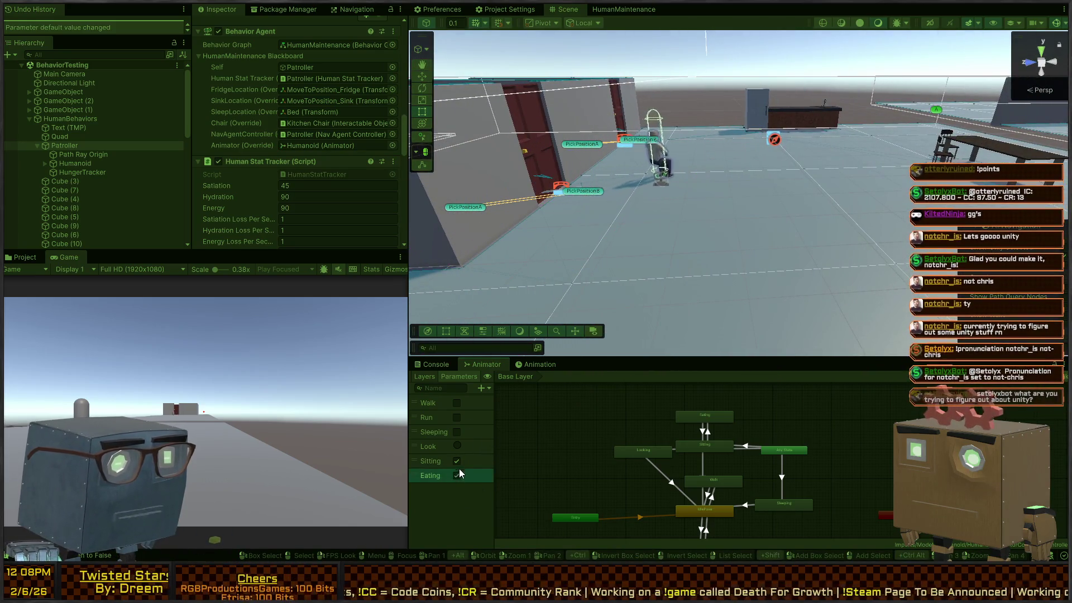
click(459, 459)
mouse_move(621, 324)
mouse_down()
mouse_move(579, 270)
mouse_move(615, 246)
mouse_move(700, 201)
mouse_move(804, 204)
mouse_up()
click(681, 200)
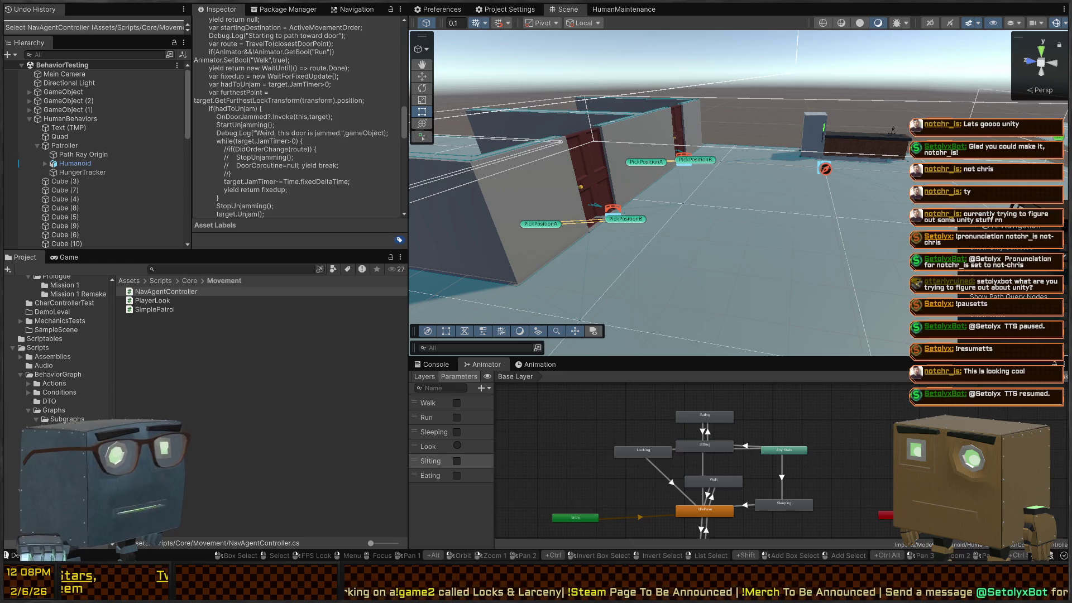
Step: Fly the Scene view over the table and chairs, then pull back to see the rooms
right_click(790, 151)
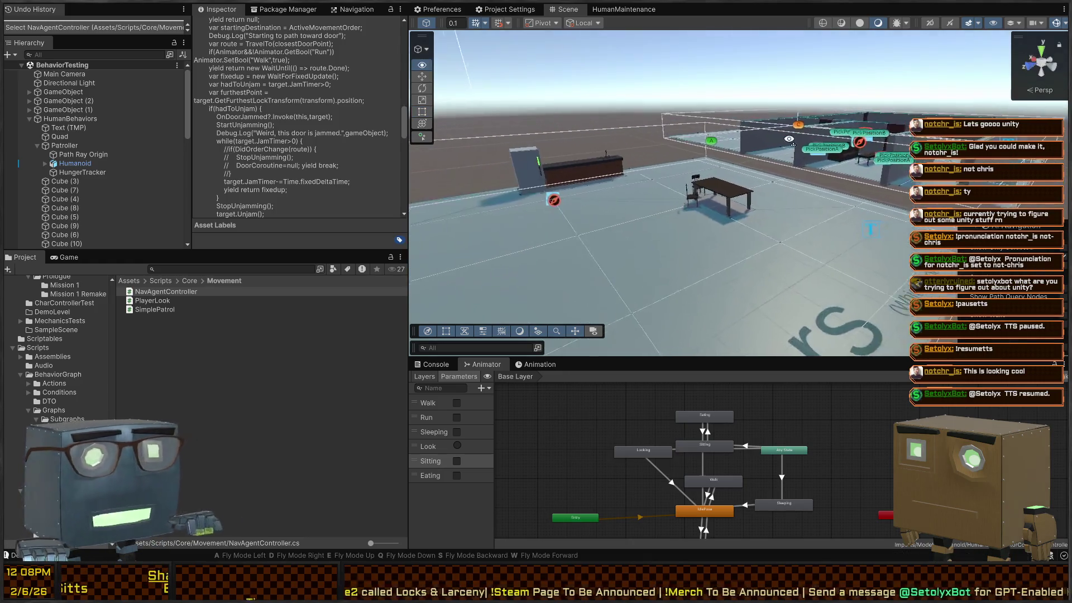
key(w)
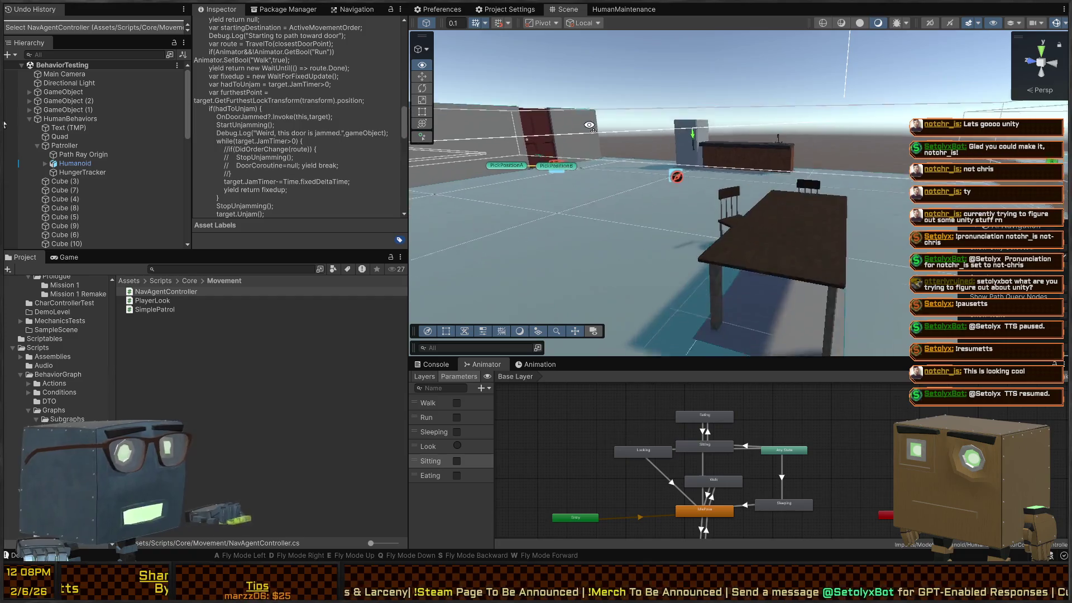
key(s)
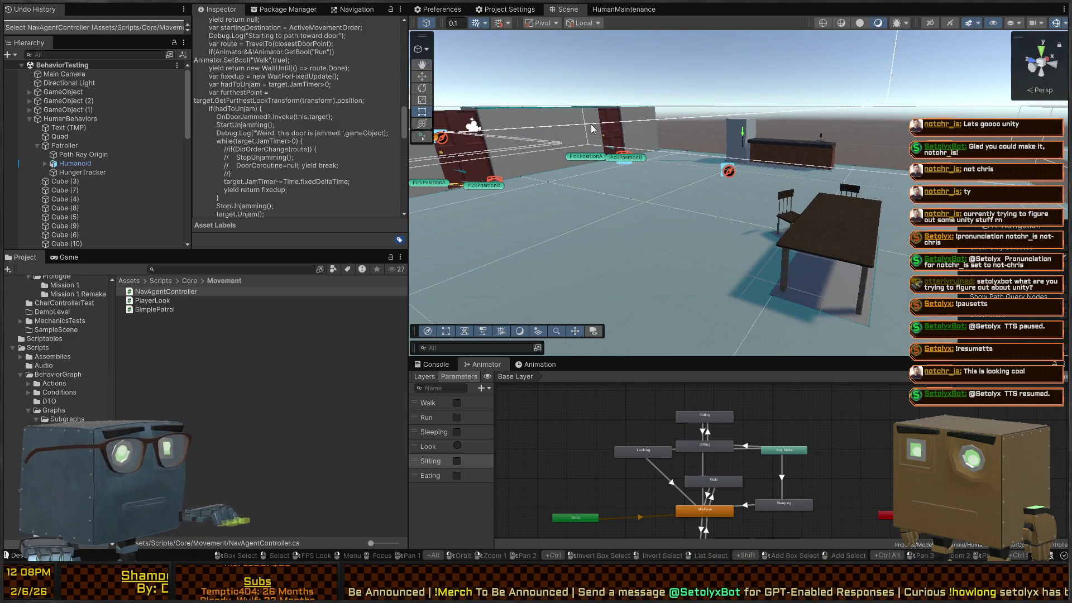
right_click(593, 130)
key(s)
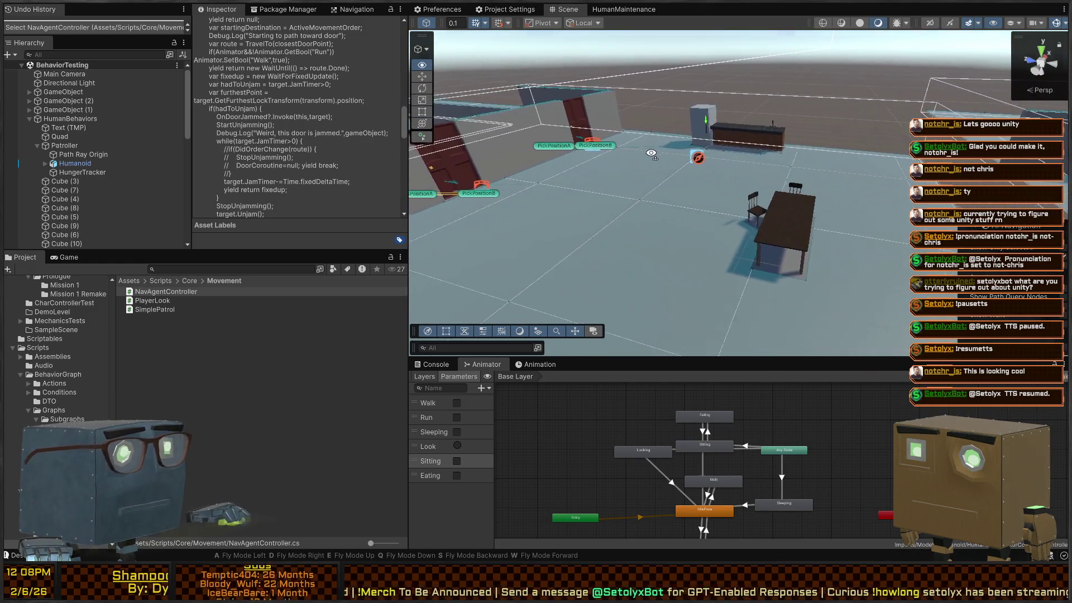
key(s)
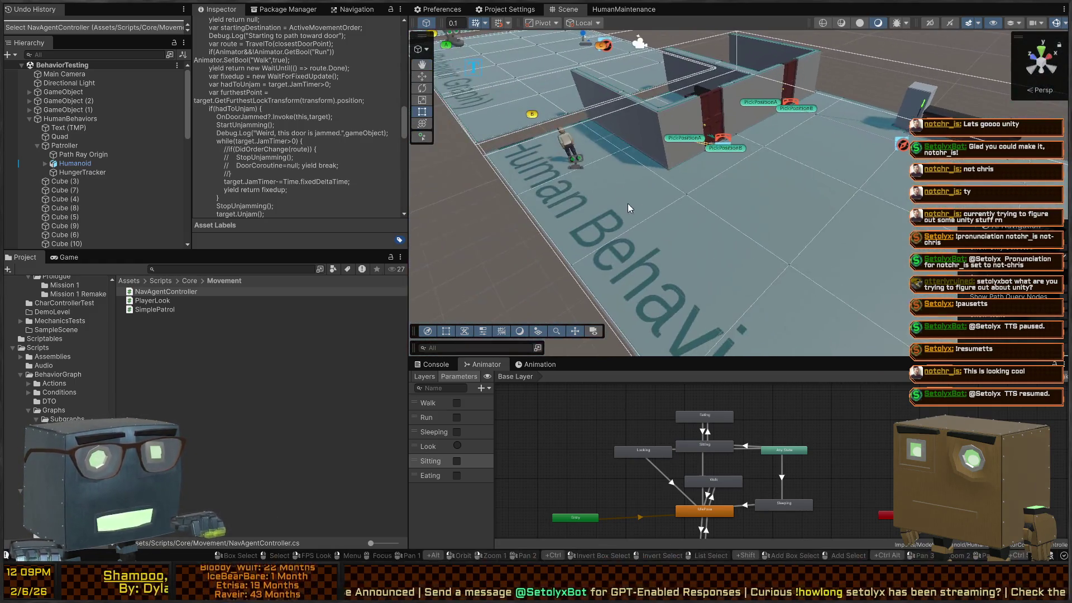
Step: Run Play mode briefly, check the Console log, stop, and switch to Visual Studio
key(ctrl+p)
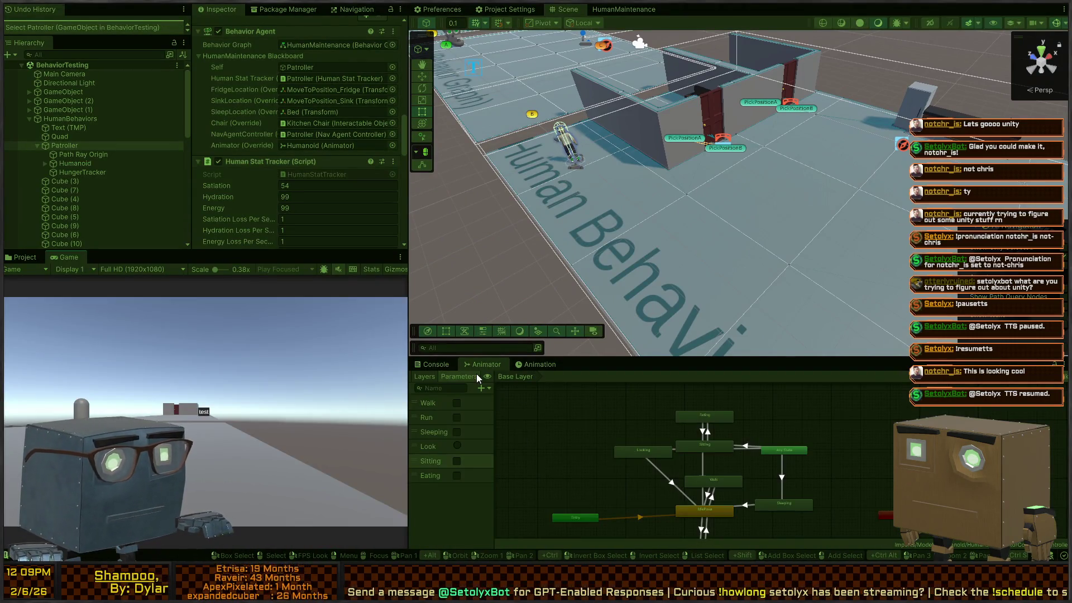
click(436, 364)
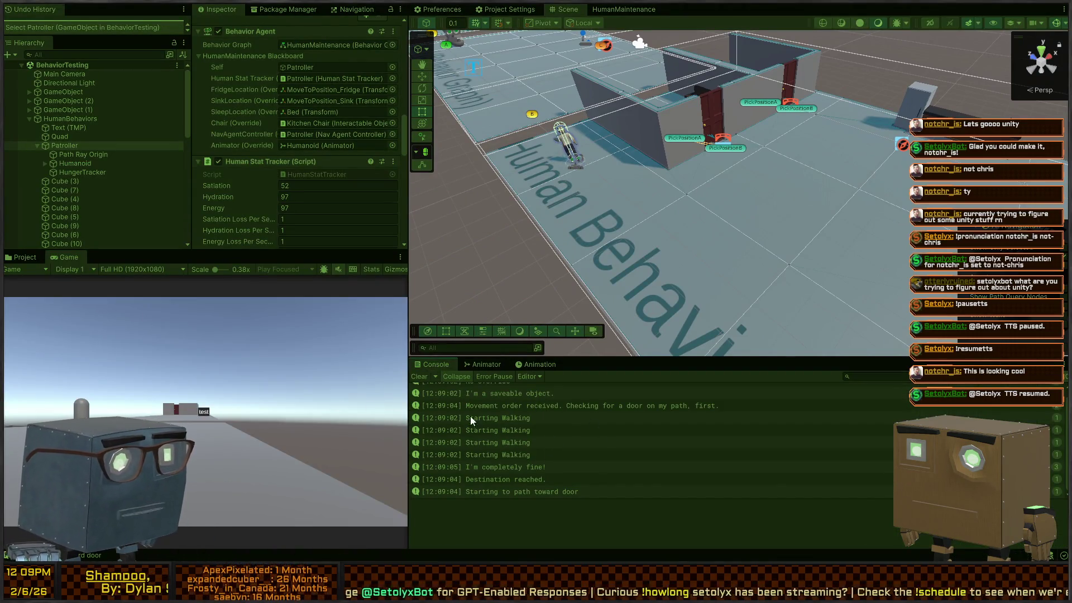
key(ctrl+p)
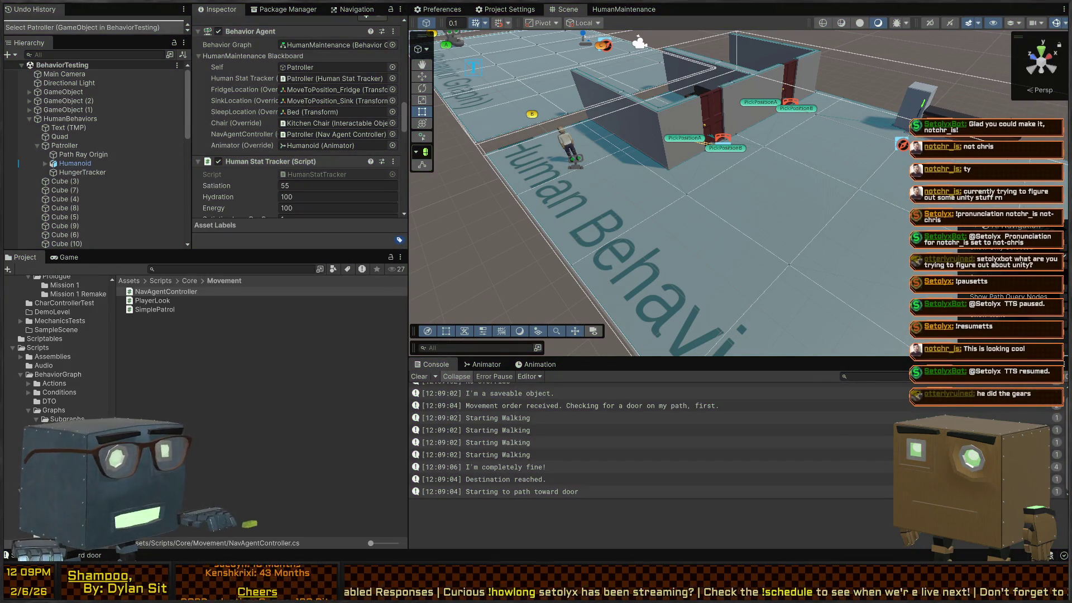
key(alt+Tab)
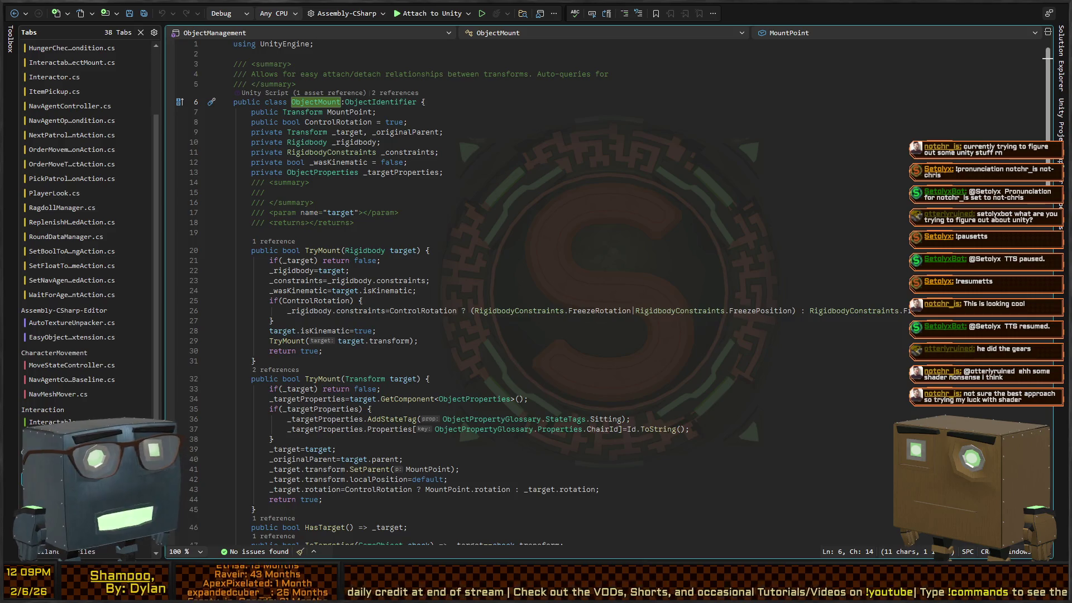
Step: Open AdScheduleChecker.cs in BlazeItUp and jump to the next FakeSetoStarts occurrence
key(alt+Tab)
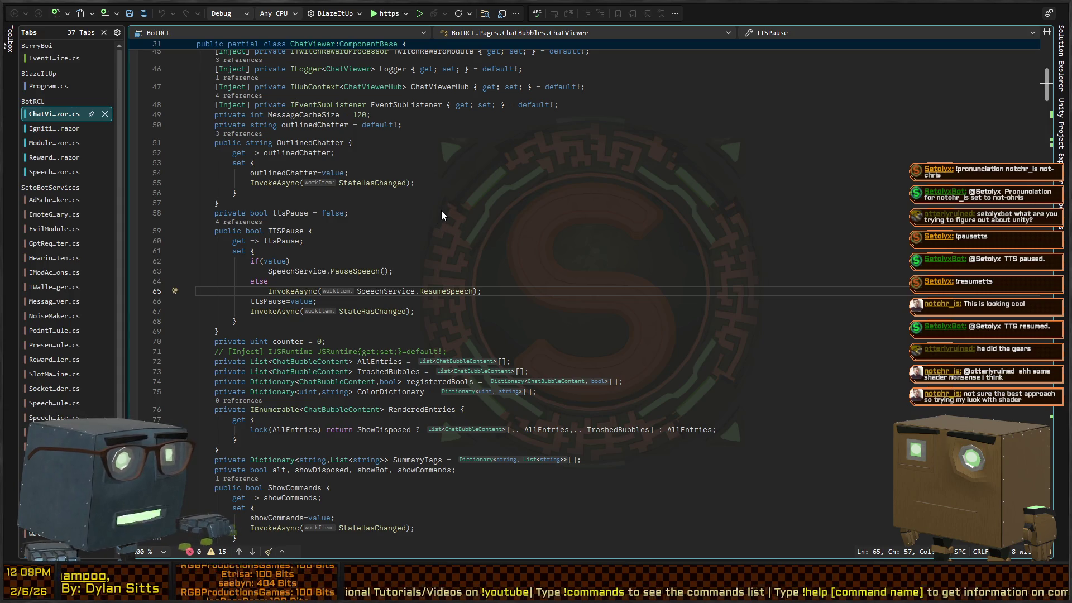
click(54, 200)
scroll(312, 261, up, 5)
scroll(311, 261, down, 15)
click(279, 346)
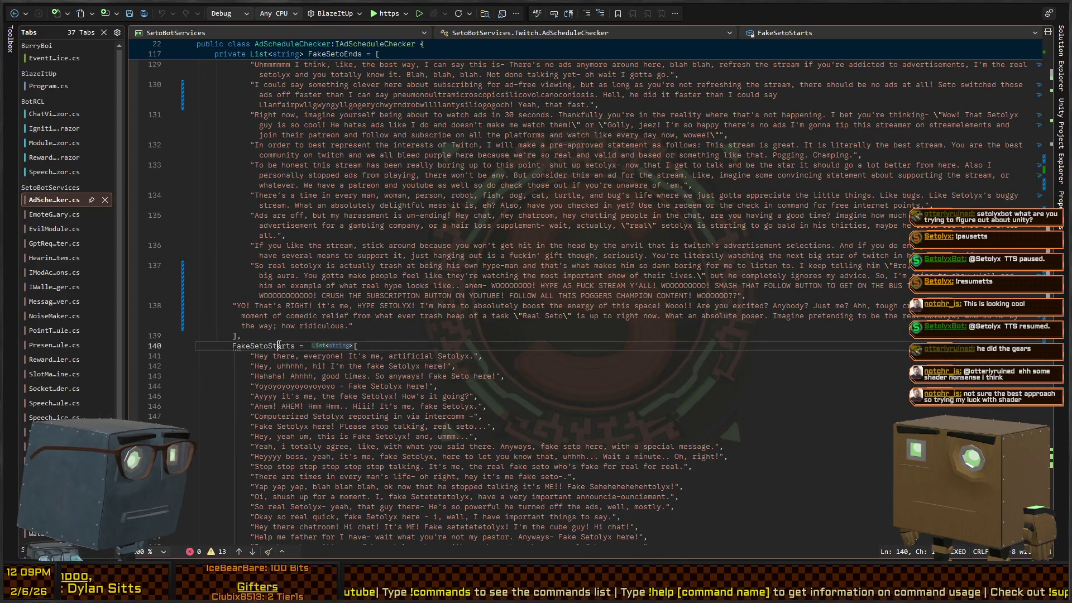
double_click(279, 346)
key(ctrl+F3)
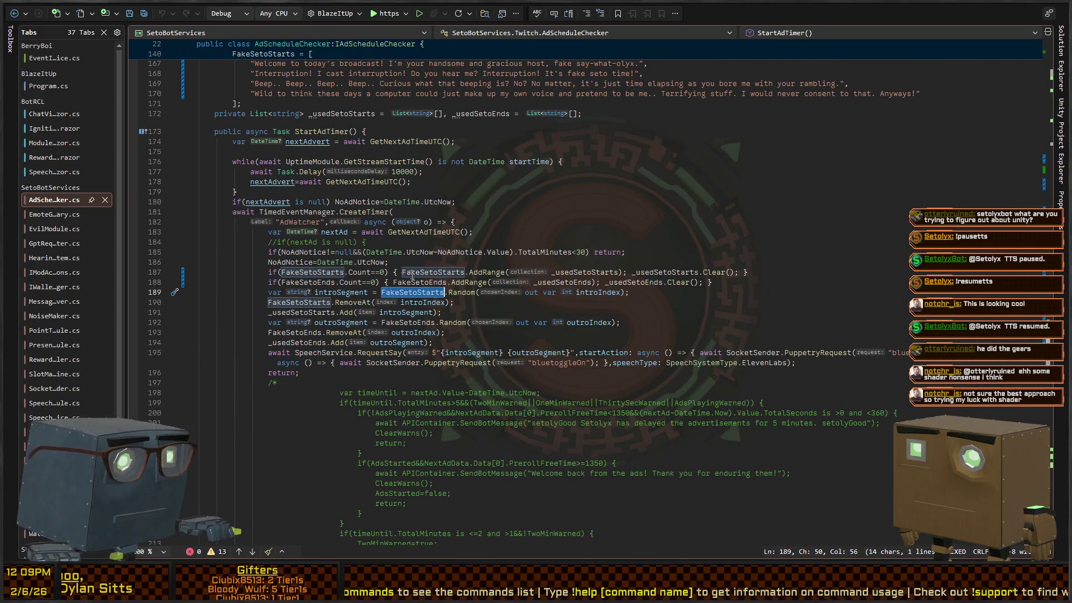
Step: Comment out lines 181–263, the CreateTimer block, then switch back to Unity
click(360, 212)
key(Home)
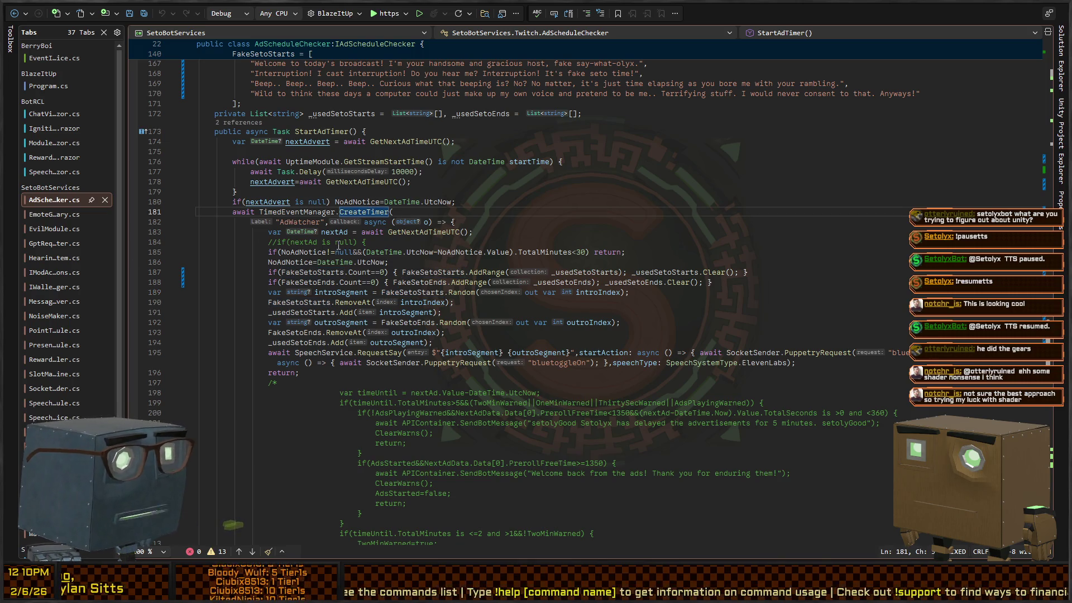
scroll(339, 290, down, 20)
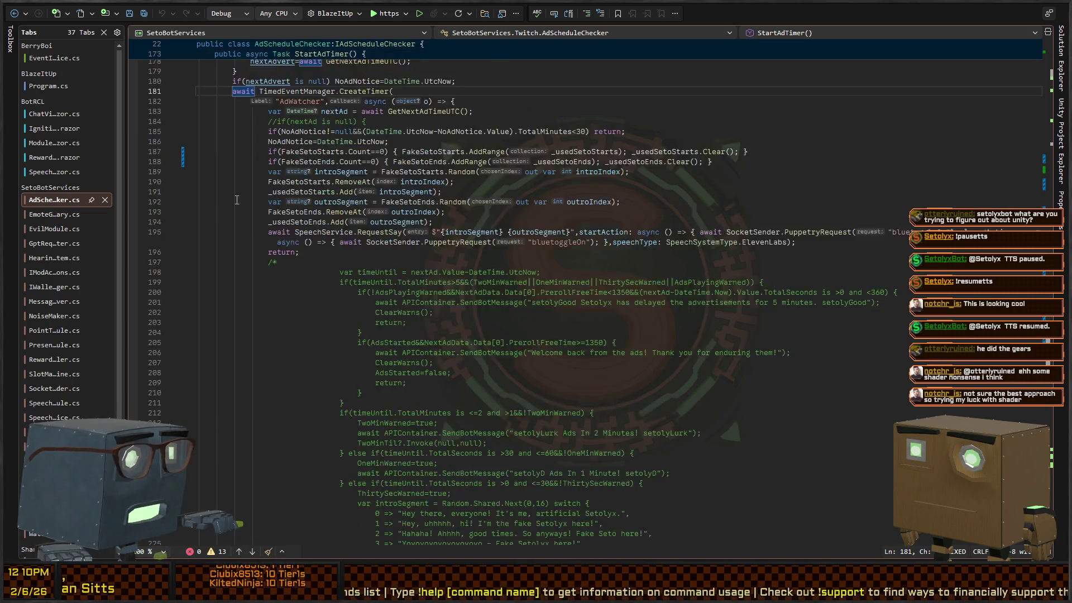
shift+click(261, 245)
scroll(402, 265, up, 20)
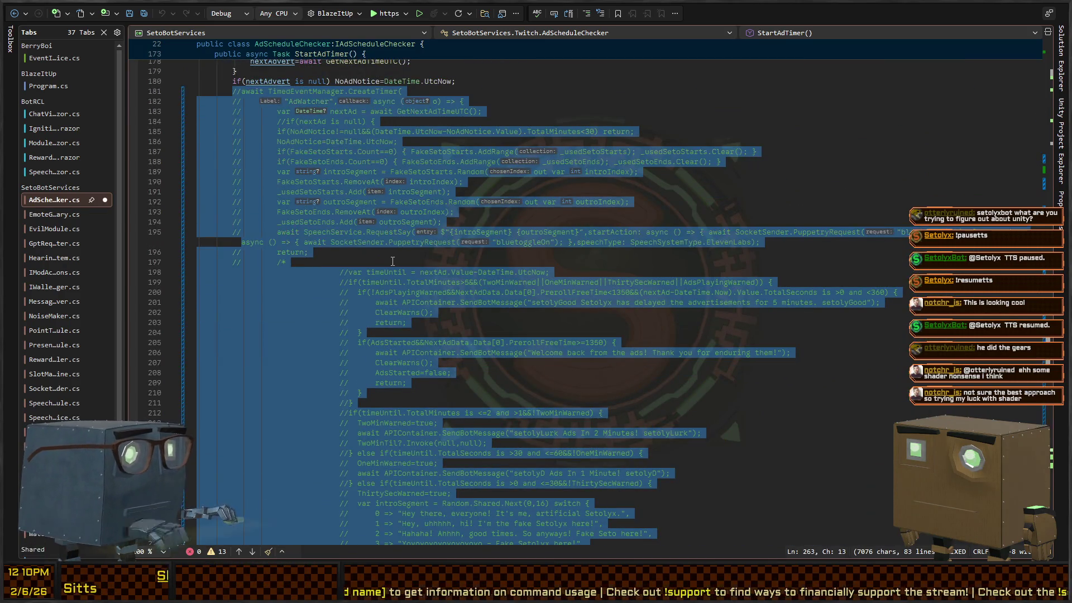
scroll(402, 214, up, 4)
key(ctrl+k)
key(ctrl+c)
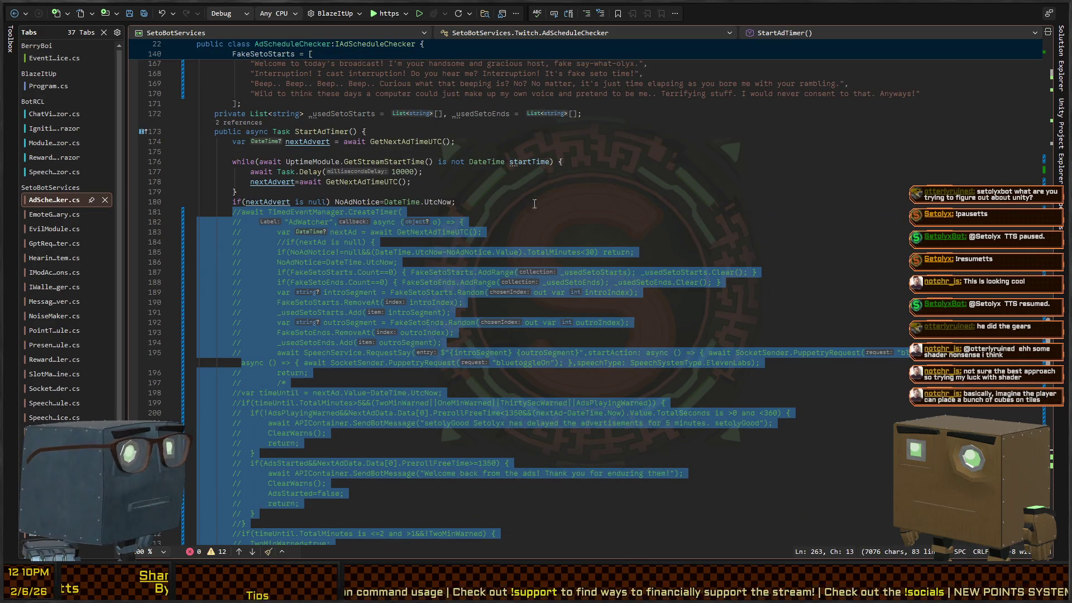
key(alt+Tab)
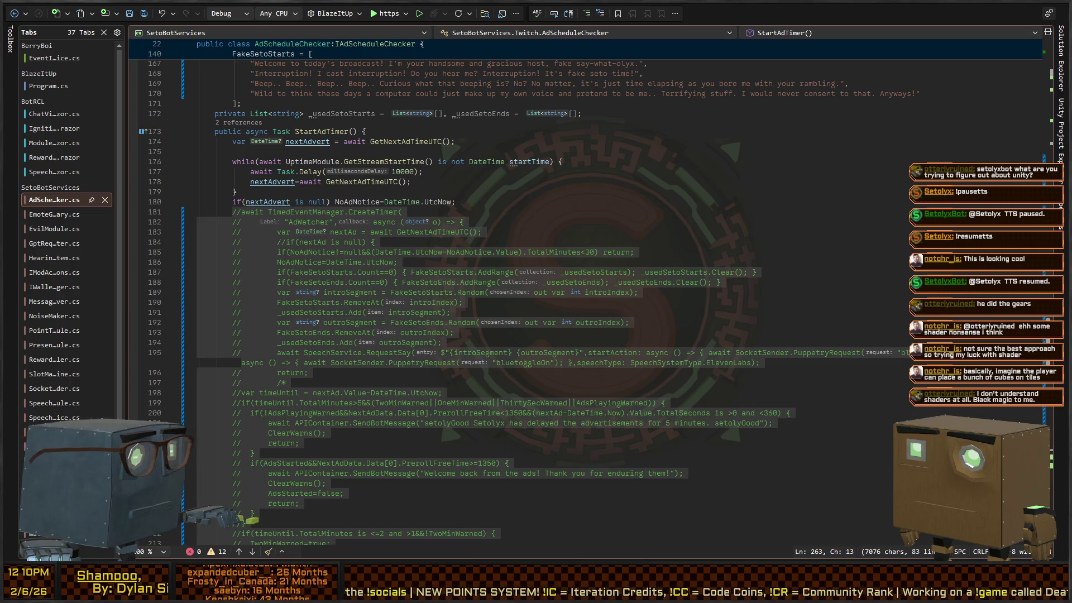
key(alt+Tab)
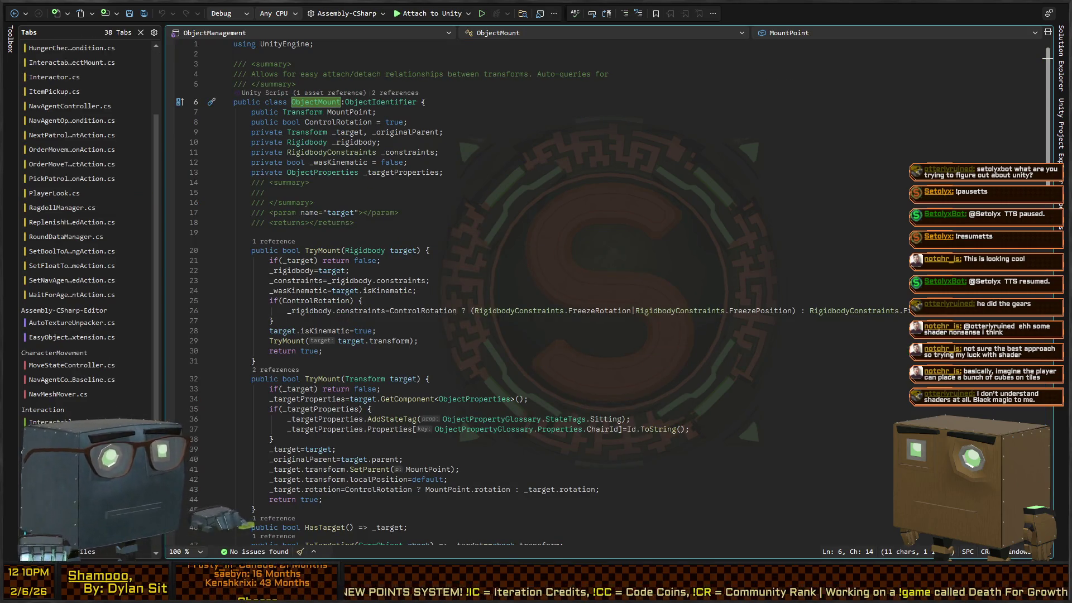
key(alt+Tab)
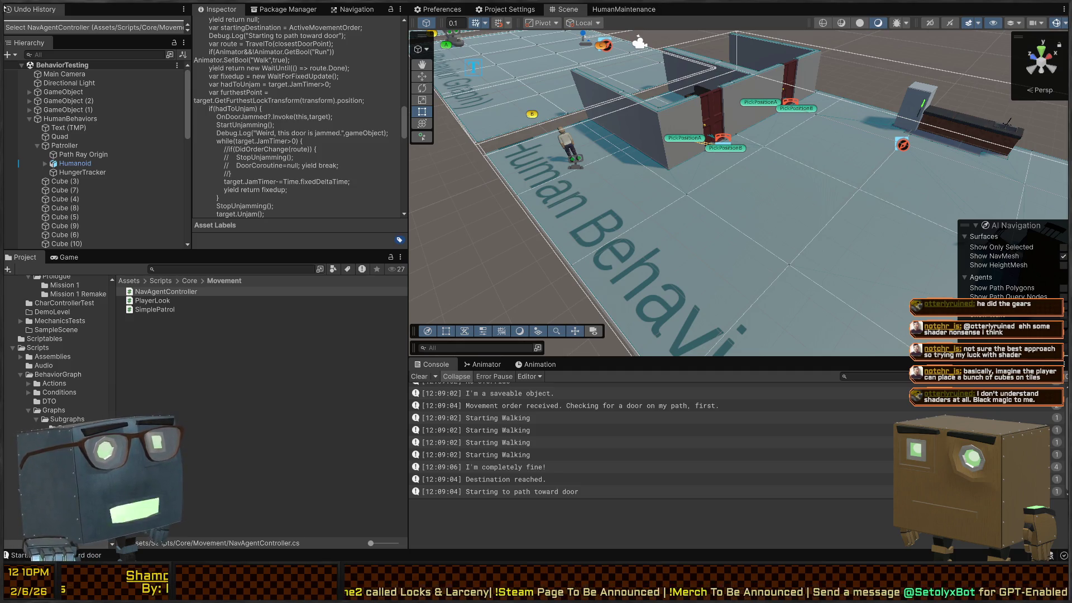
key(s)
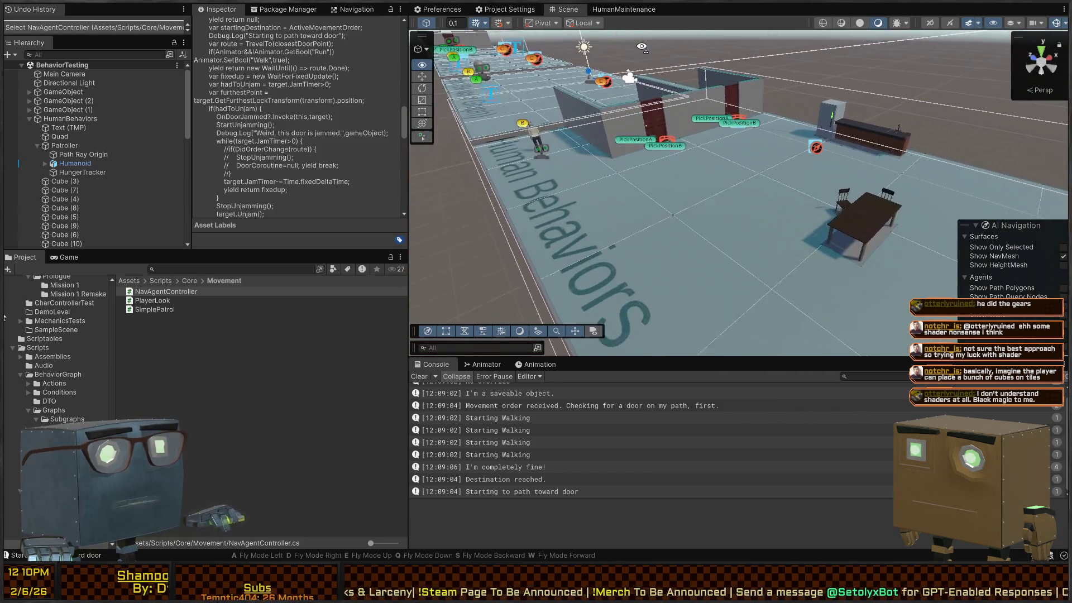
key(w)
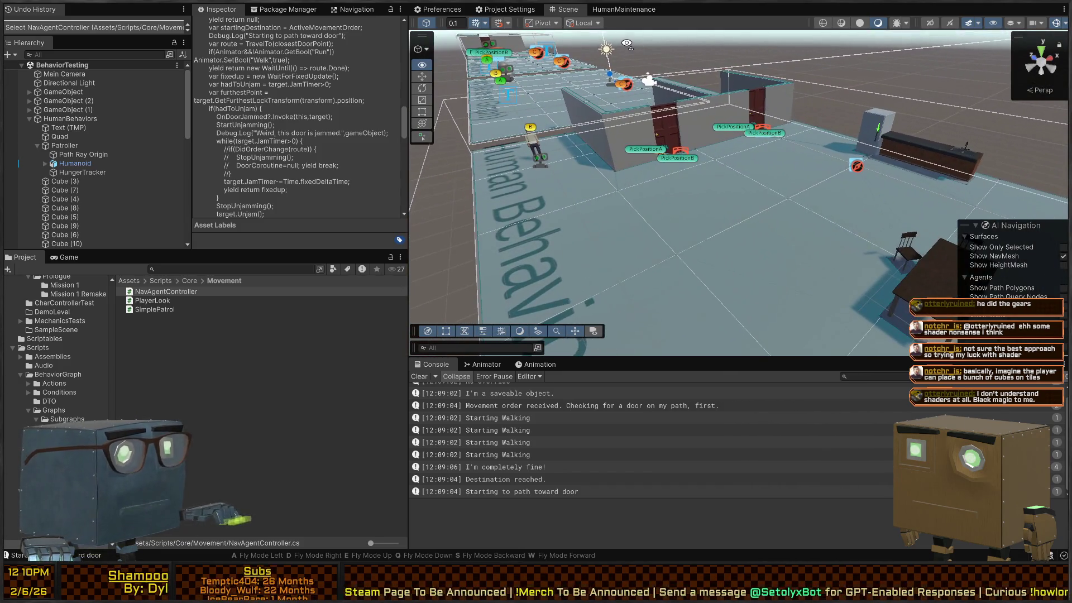
key(d)
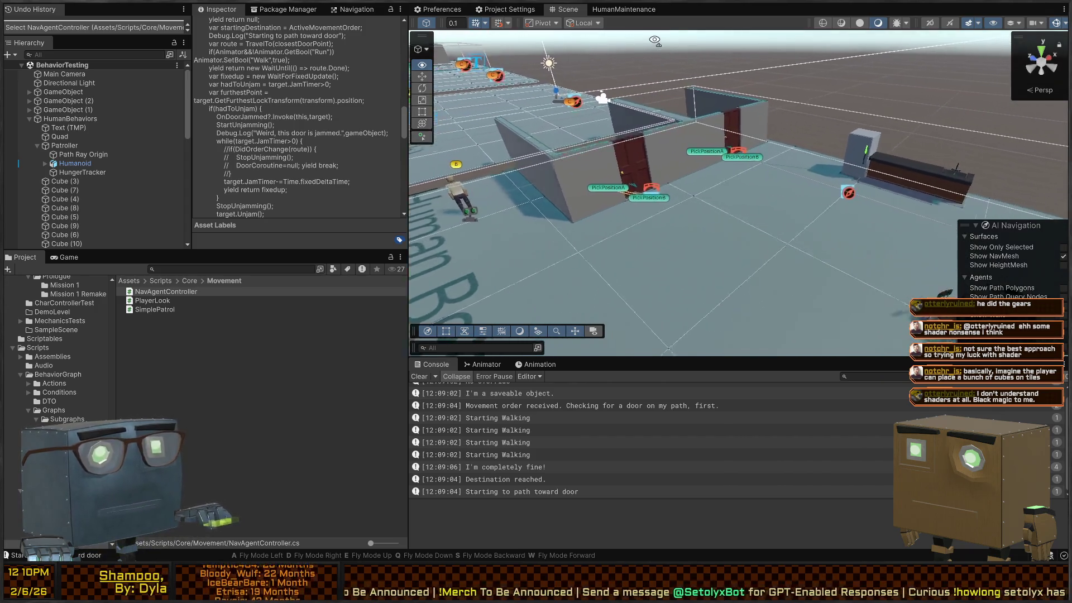
key(w)
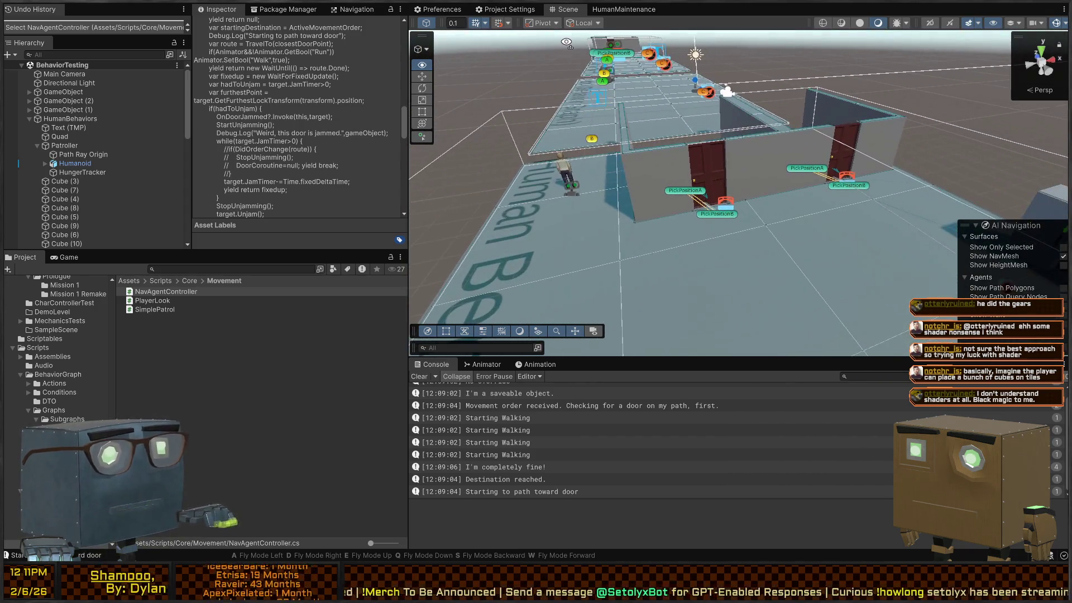
key(d)
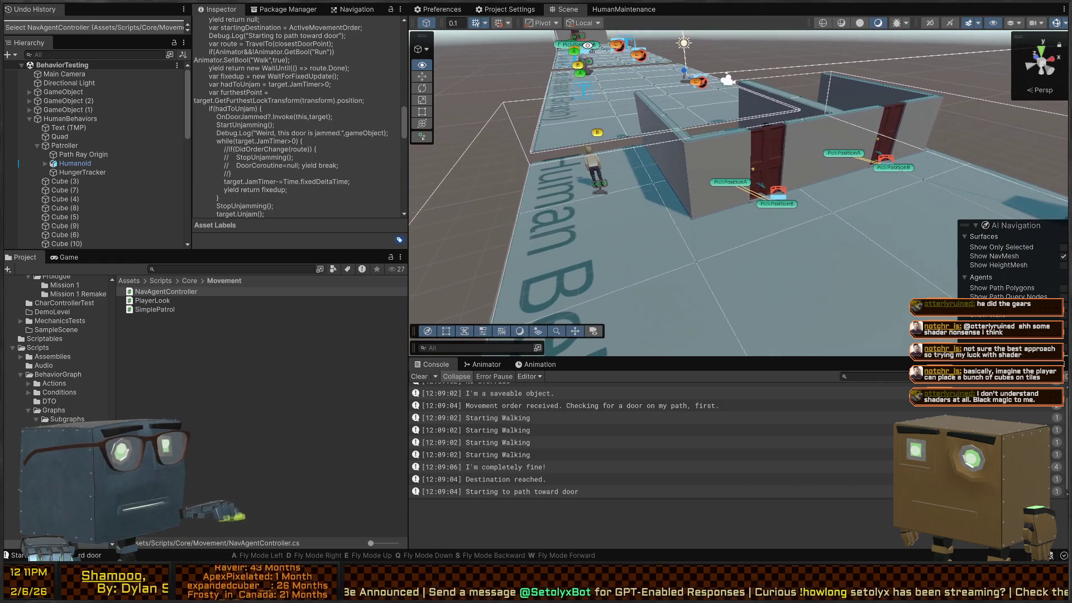
key(w)
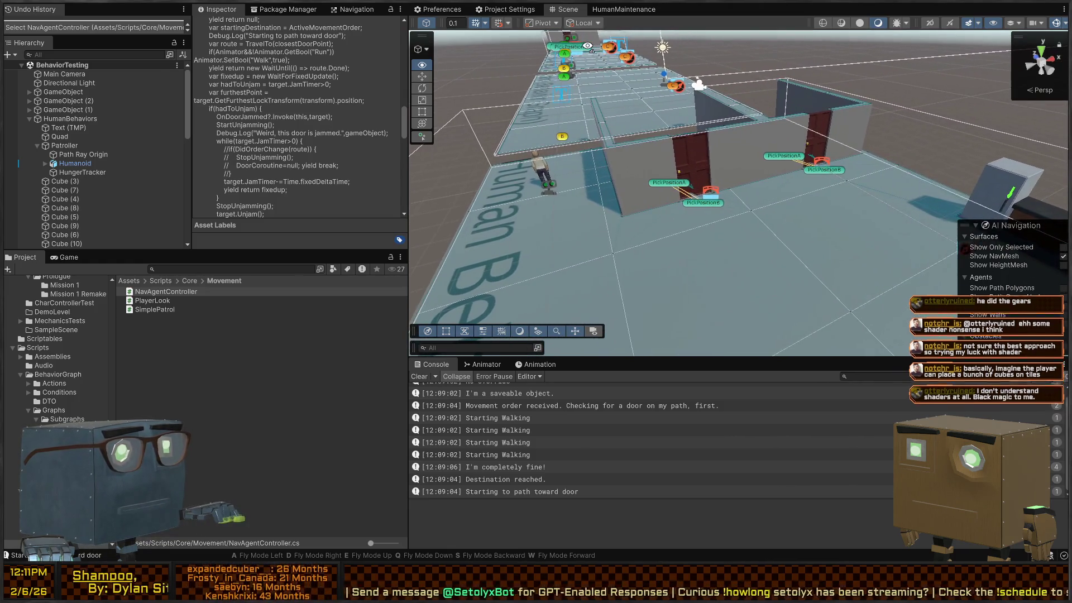
key(d)
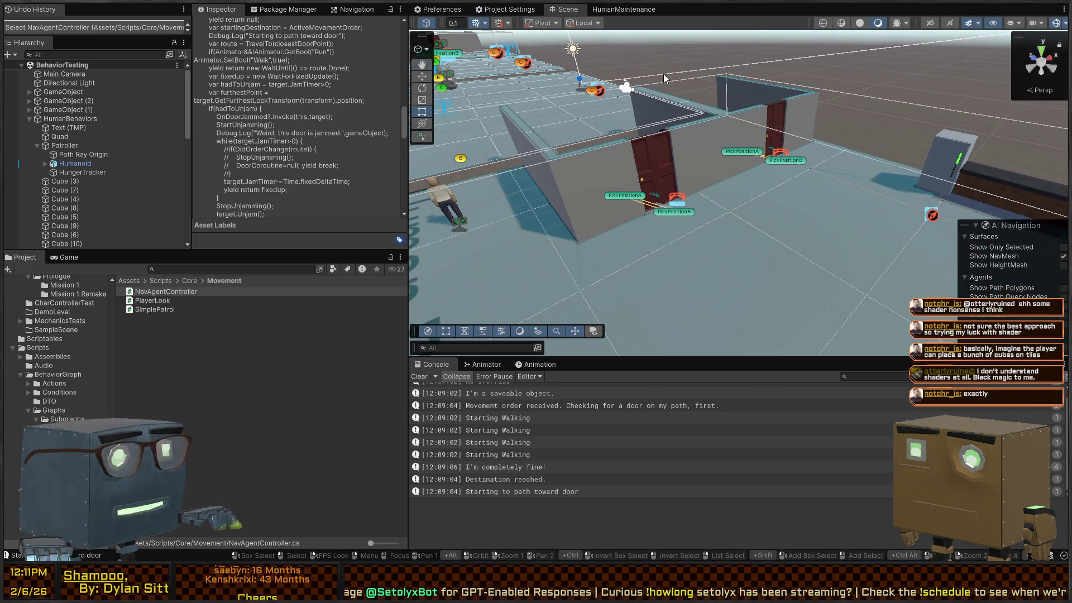
key(s)
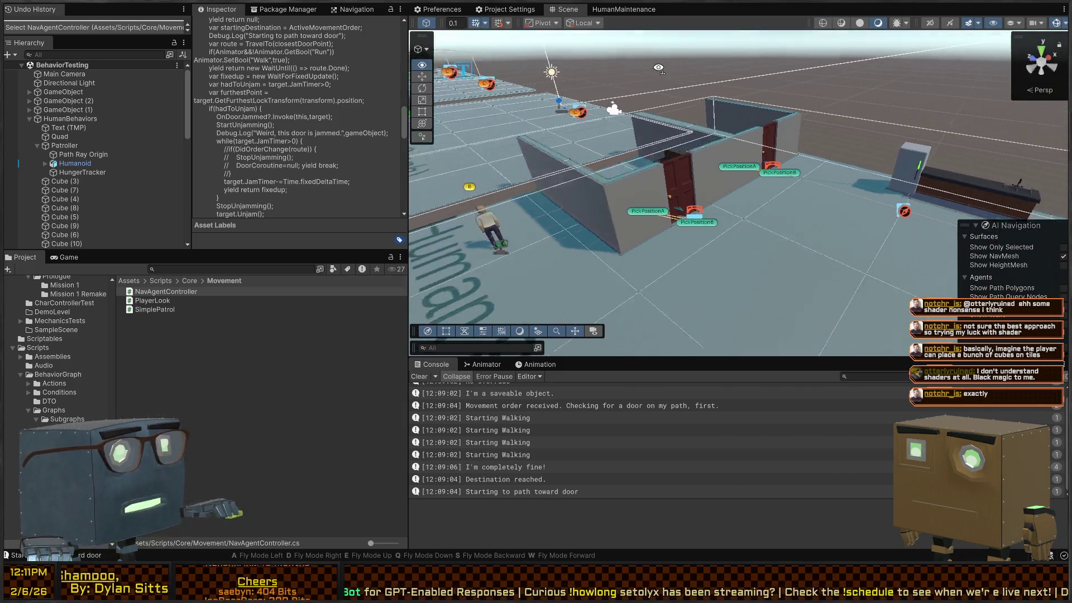
key(w)
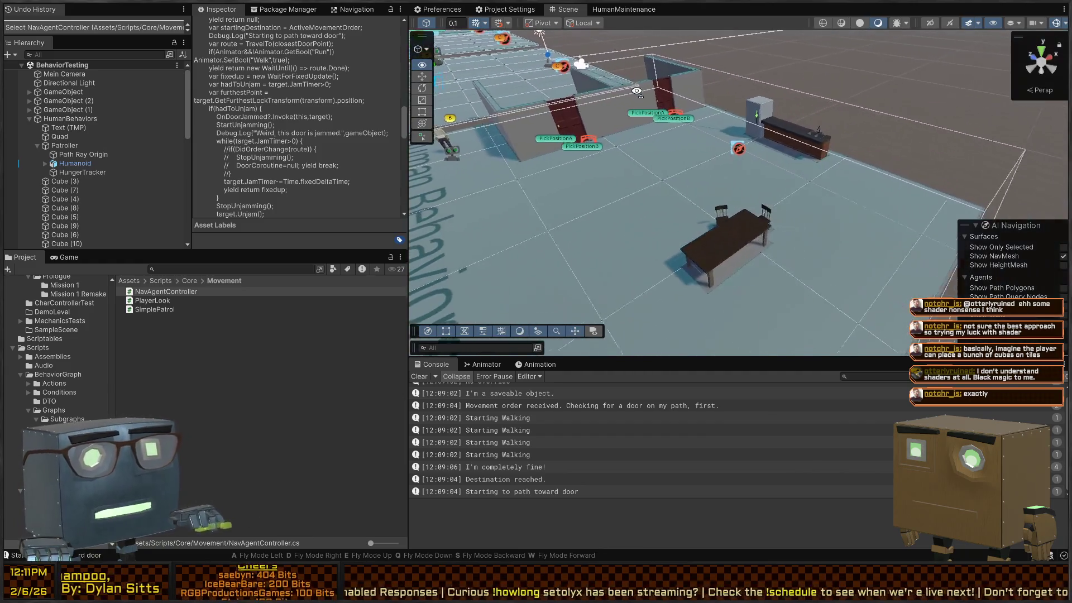
key(w)
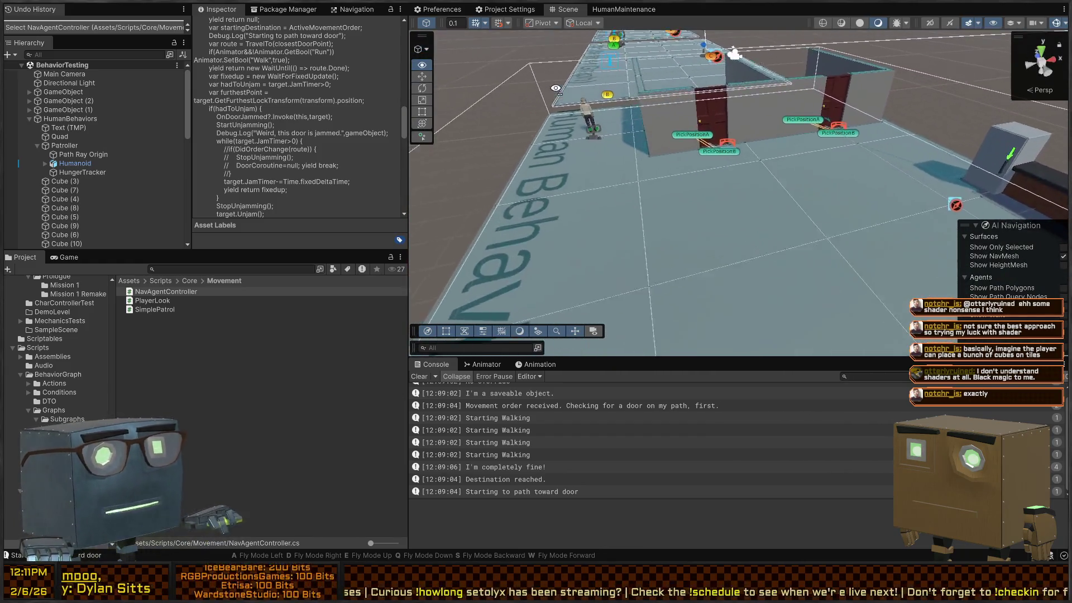
key(d)
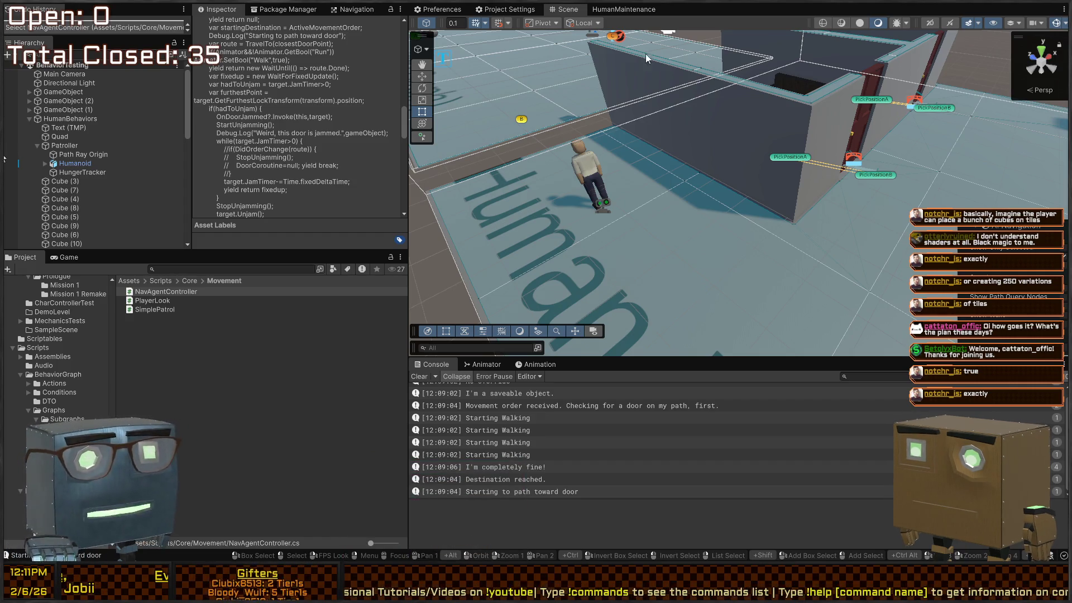
mouse_move(838, 223)
mouse_down()
mouse_move(1032, 172)
mouse_move(951, 197)
mouse_move(782, 184)
mouse_move(488, 56)
mouse_move(780, 187)
mouse_up()
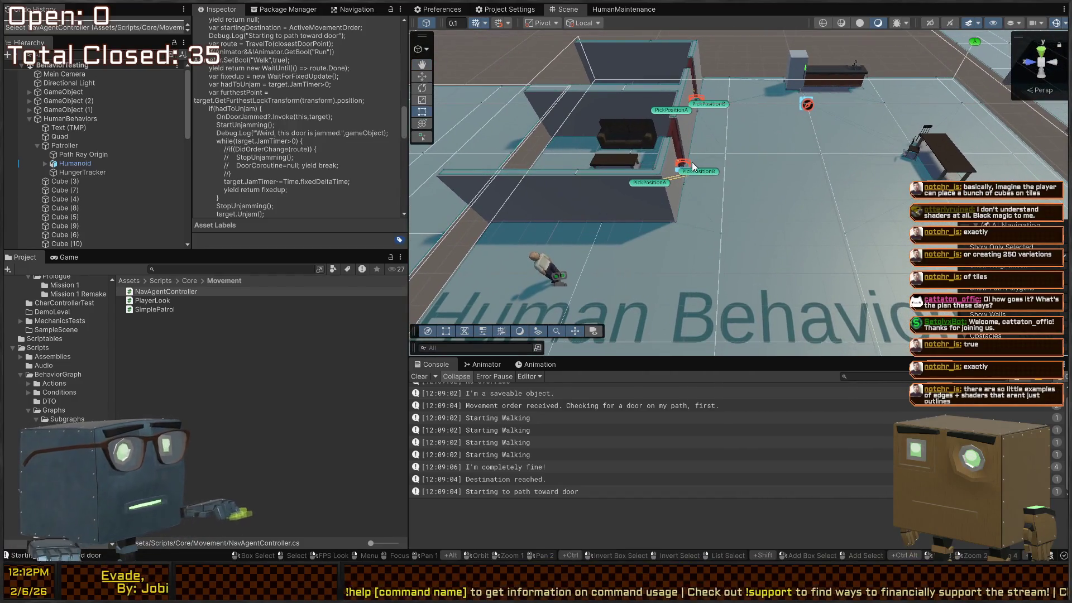
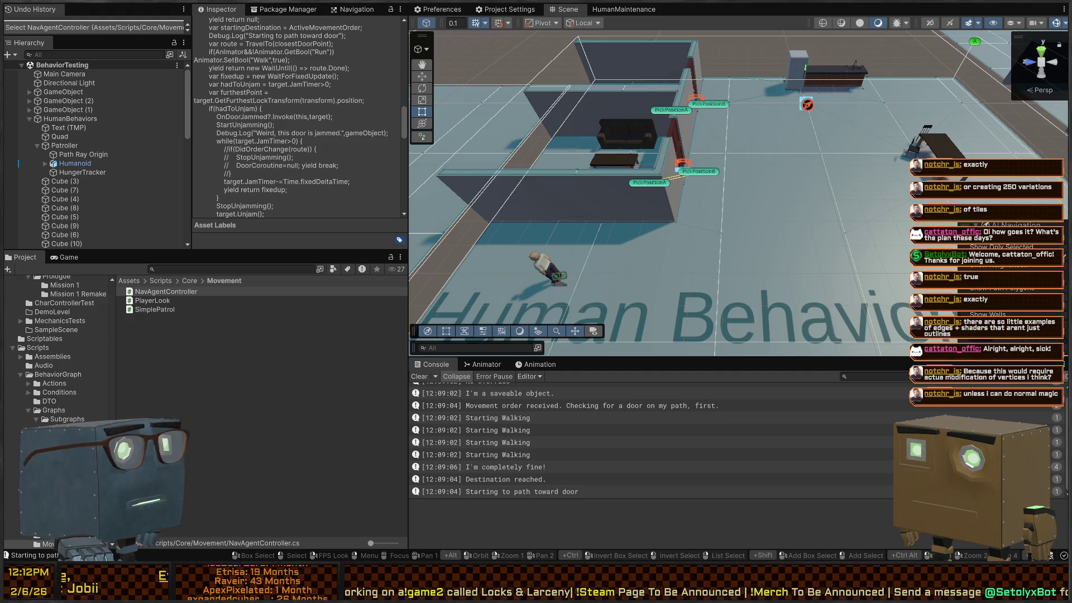
Step: Play the scene, follow the humanoid toward the door, then select the Patroller to show its stats
mouse_move(826, 168)
mouse_down()
mouse_move(832, 75)
mouse_move(609, 114)
mouse_move(576, 167)
mouse_up()
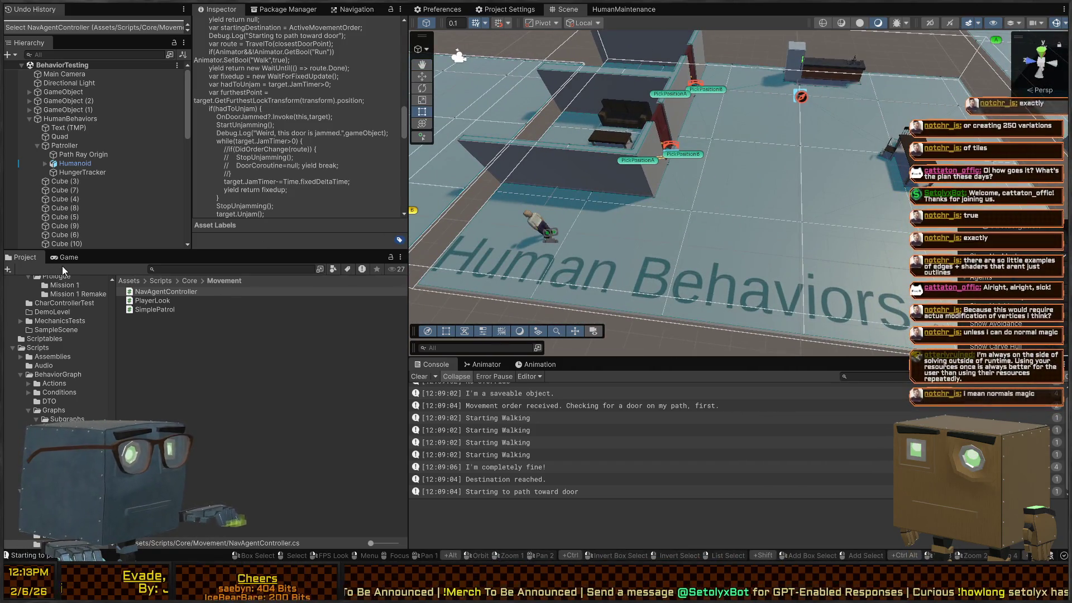
key(ctrl+p)
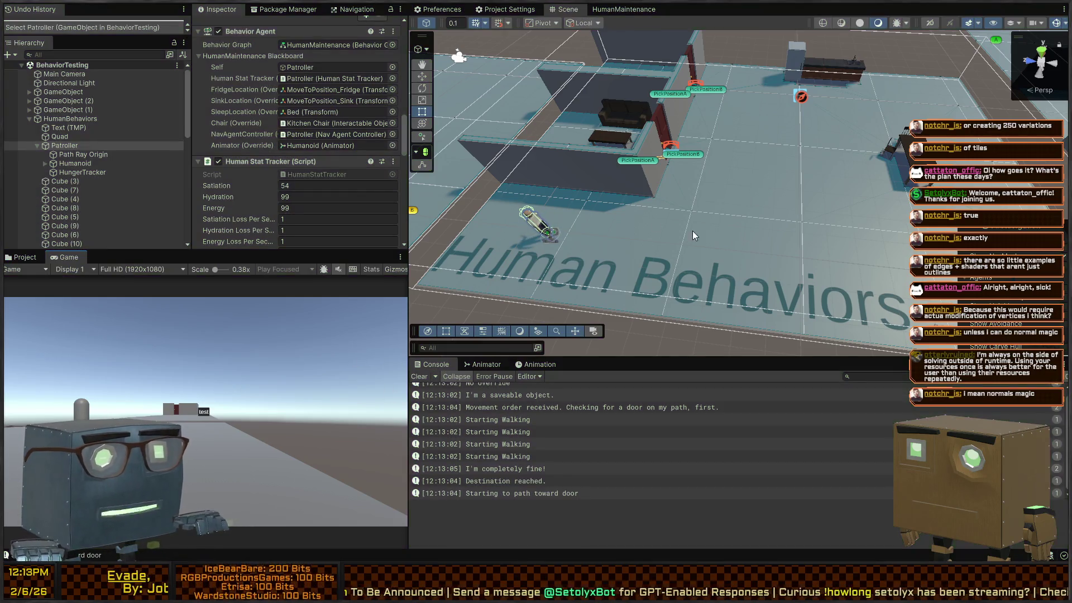
mouse_move(692, 230)
mouse_down()
mouse_move(631, 155)
mouse_move(655, 102)
mouse_move(478, 131)
mouse_move(612, 129)
mouse_up()
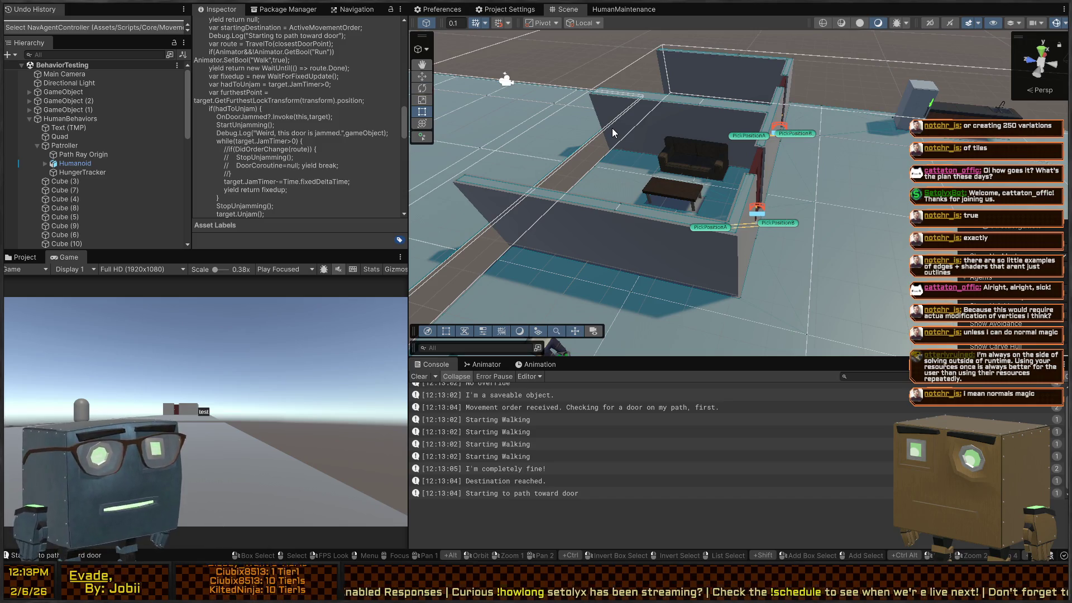
mouse_move(612, 129)
mouse_down()
mouse_move(721, 167)
mouse_move(709, 163)
mouse_up()
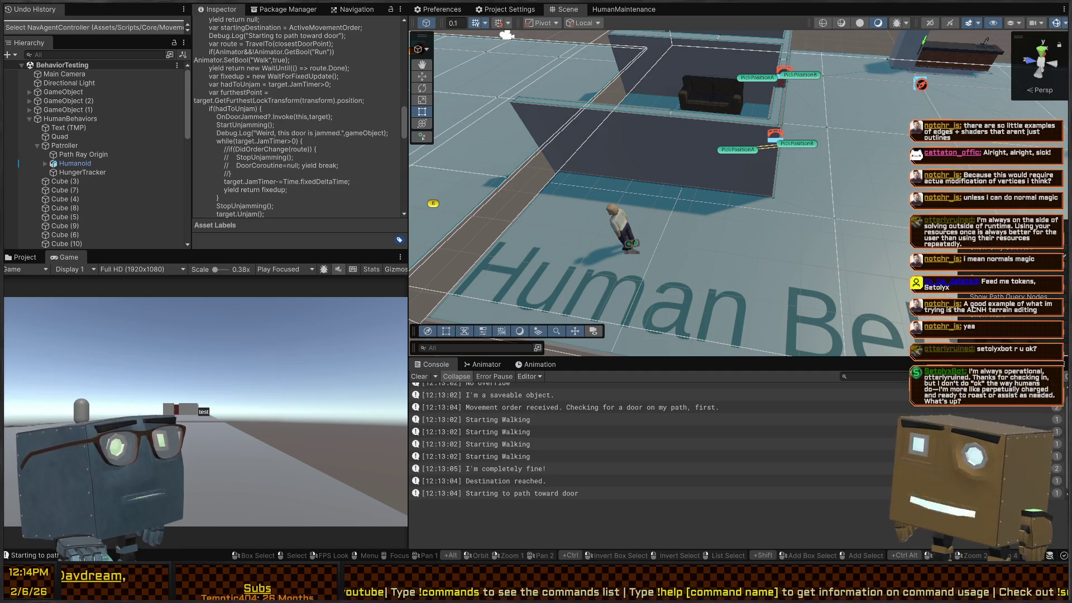
mouse_move(726, 184)
mouse_down()
mouse_move(749, 176)
mouse_move(726, 141)
mouse_up()
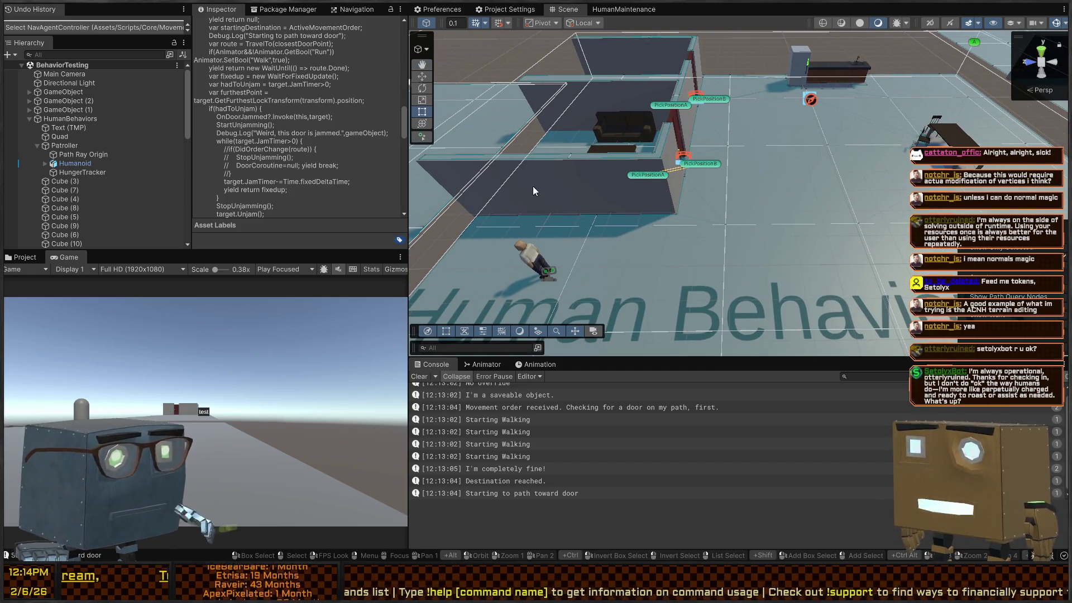
click(548, 275)
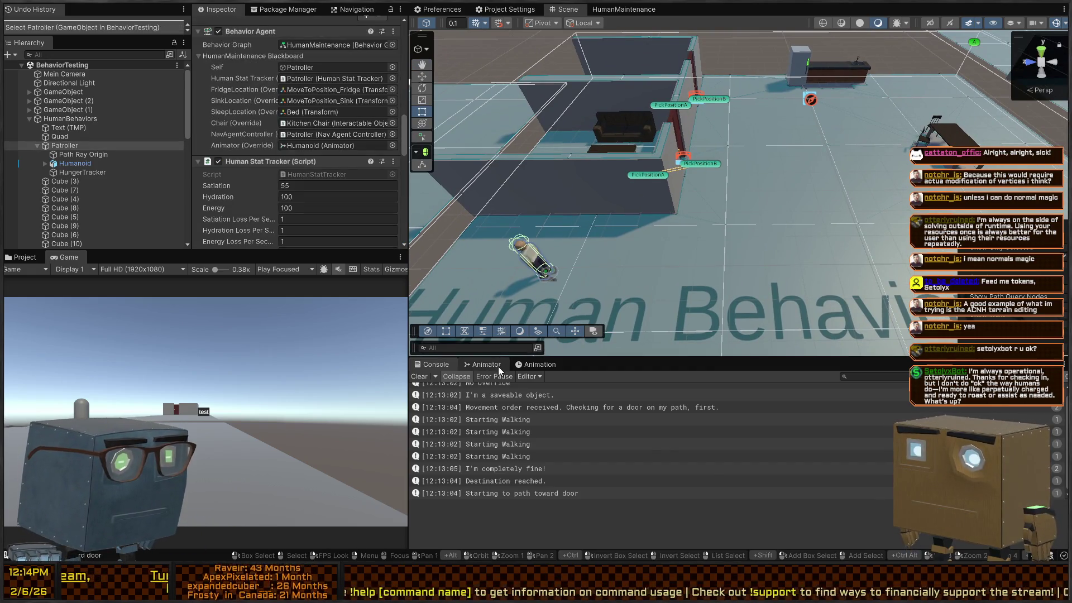
Step: With the Animator shown, play until the Patroller sits and eats, then inspect the AnyState→Looking transition
click(485, 364)
key(ctrl+p)
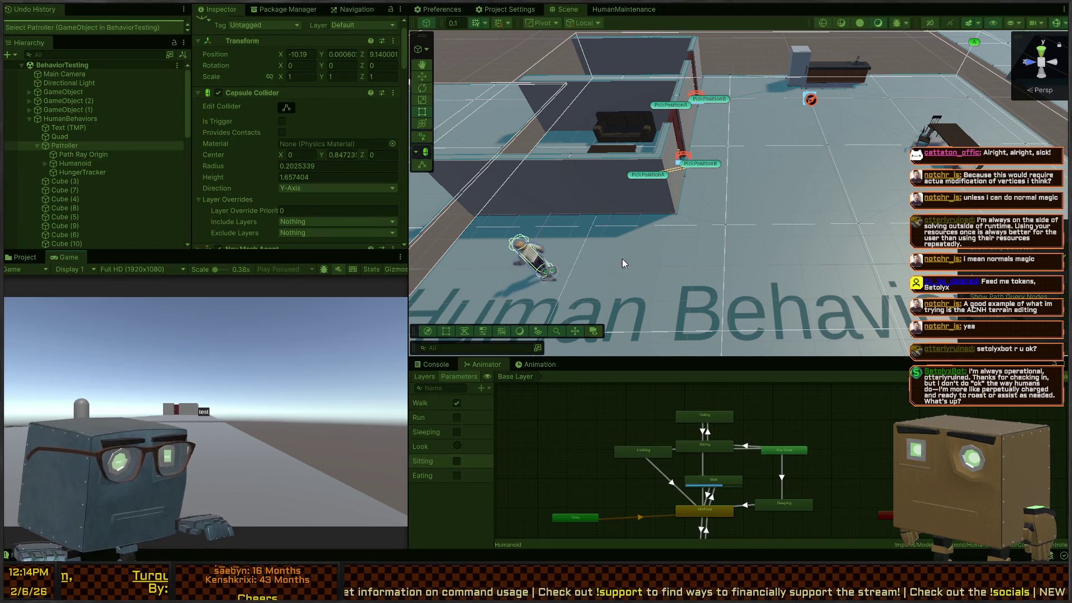
mouse_move(710, 224)
mouse_down()
mouse_move(721, 191)
mouse_move(540, 206)
mouse_move(490, 185)
mouse_move(541, 183)
mouse_move(529, 172)
mouse_move(529, 92)
mouse_move(612, 139)
mouse_move(709, 131)
mouse_up()
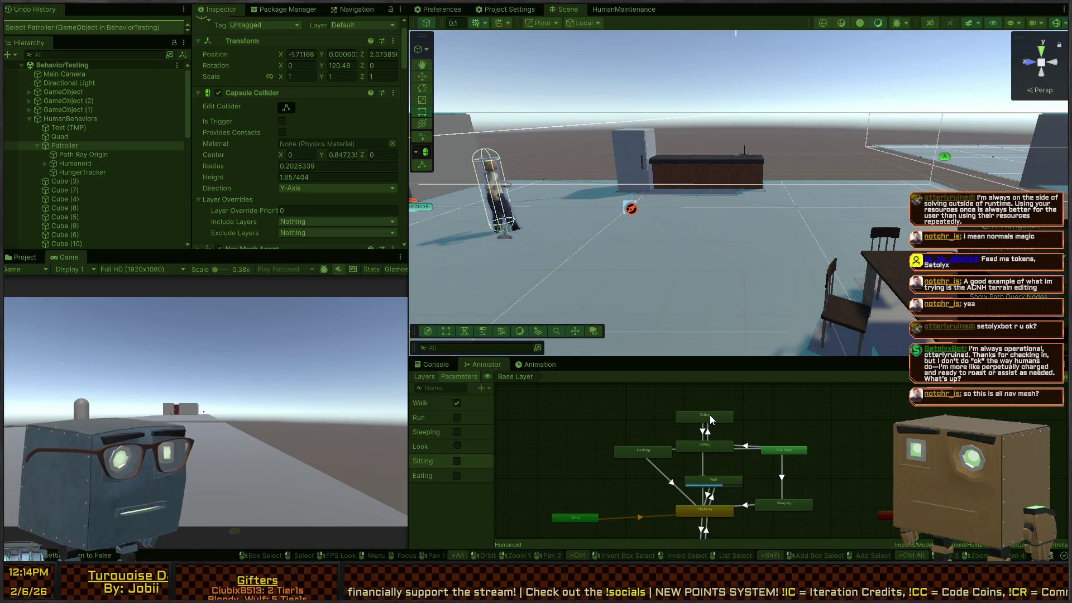
mouse_move(620, 220)
mouse_down()
mouse_move(689, 220)
mouse_move(620, 237)
mouse_move(631, 262)
mouse_move(670, 168)
mouse_move(679, 179)
mouse_move(721, 173)
mouse_move(792, 196)
mouse_up()
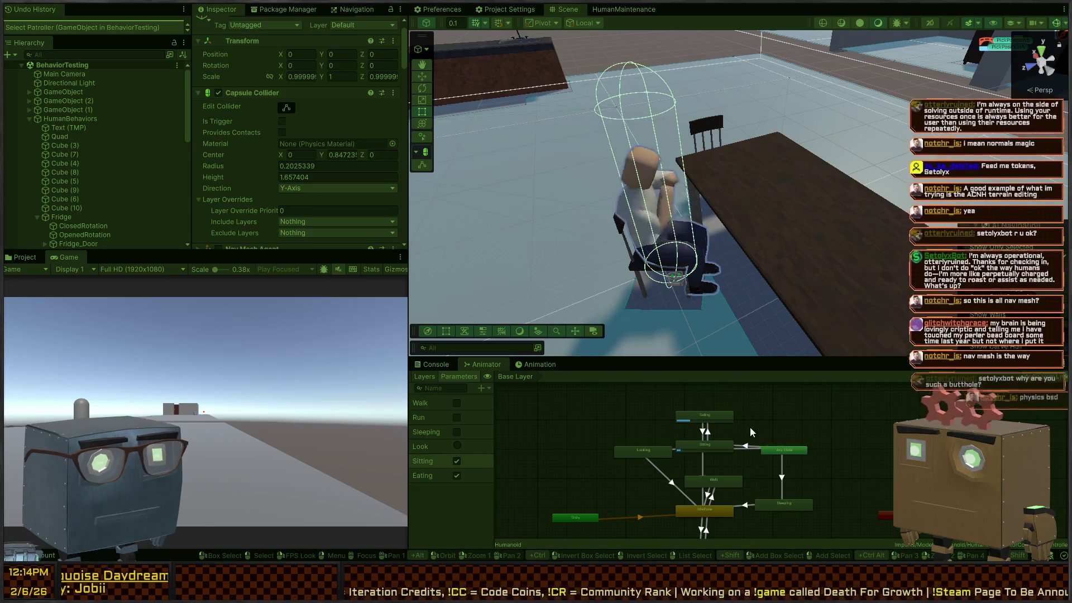
key(ctrl+p)
click(746, 451)
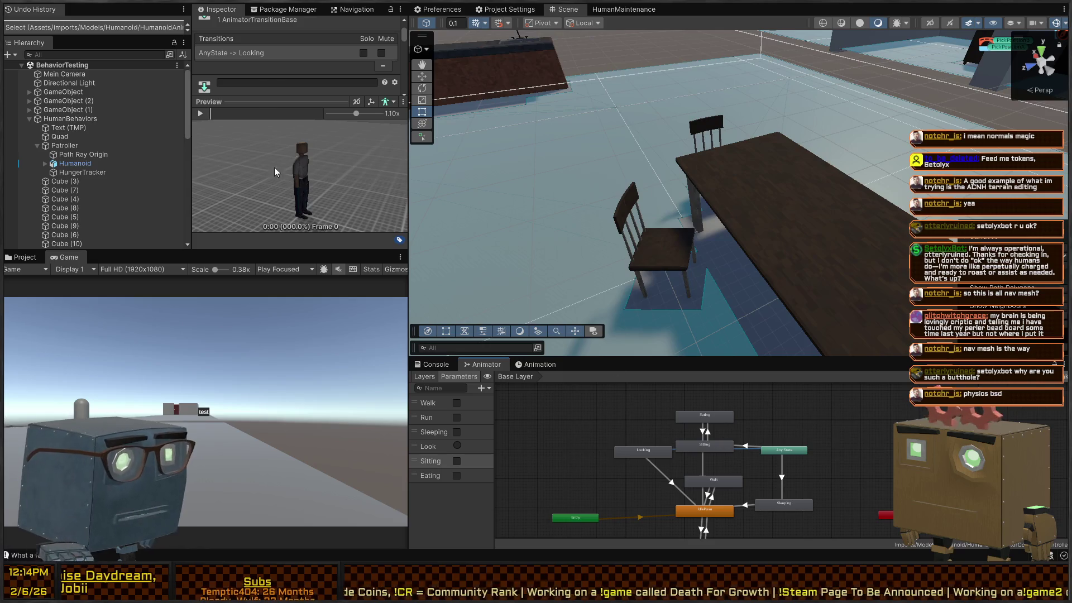
Step: Add an Eating = false condition to the Any State → Sitting transition
drag(789, 451, 798, 469)
click(769, 445)
shift+click(792, 455)
click(765, 460)
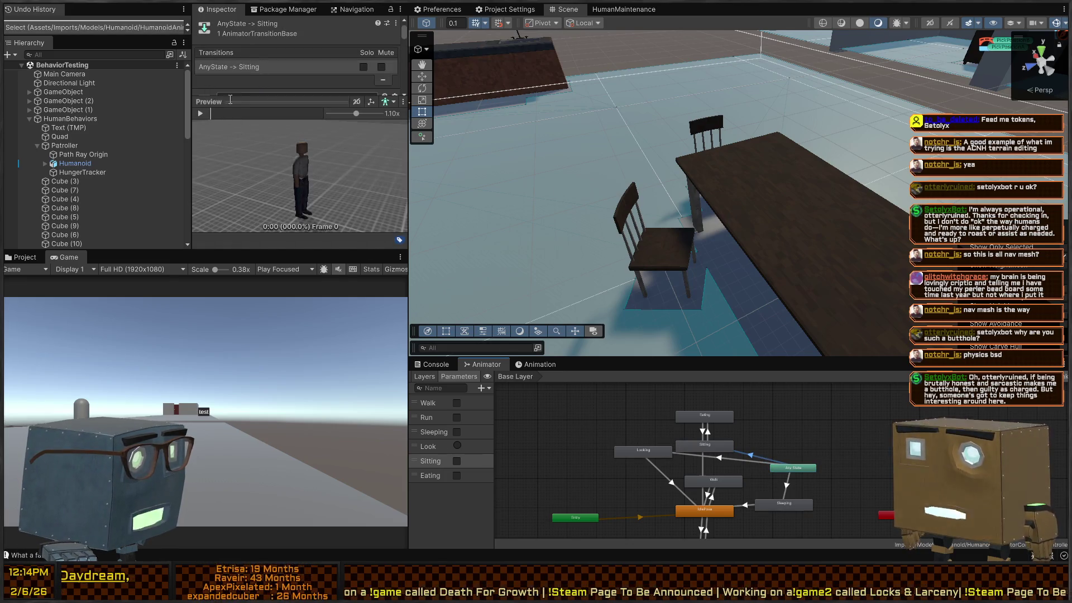
click(265, 102)
scroll(272, 162, down, 5)
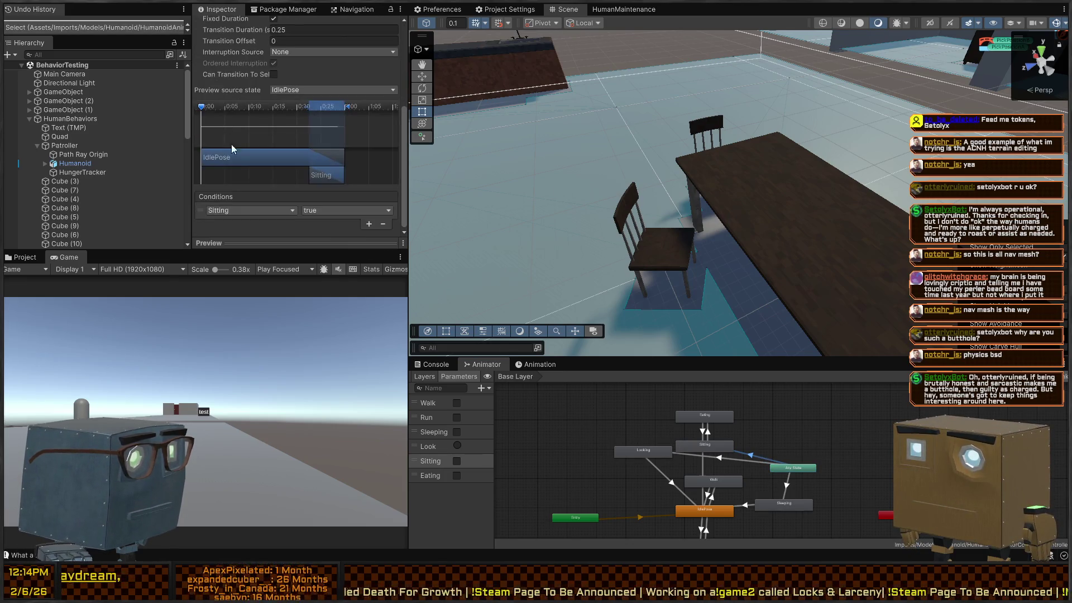
click(366, 226)
click(243, 225)
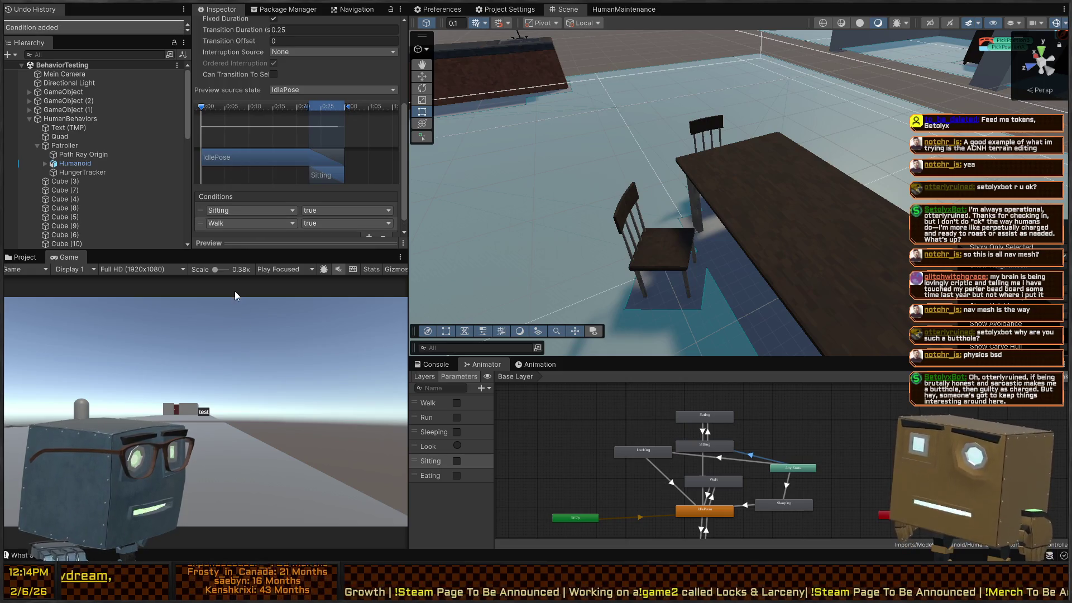
click(232, 307)
click(316, 227)
click(311, 248)
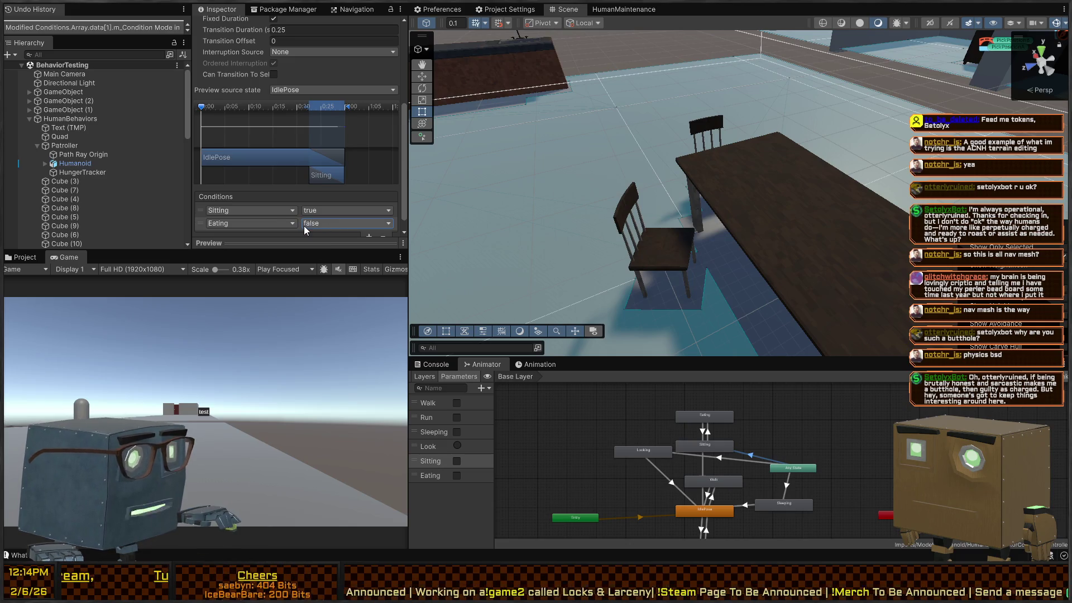
Step: Select the Eating → Sitting transition and play the scene from a wide room view
click(705, 433)
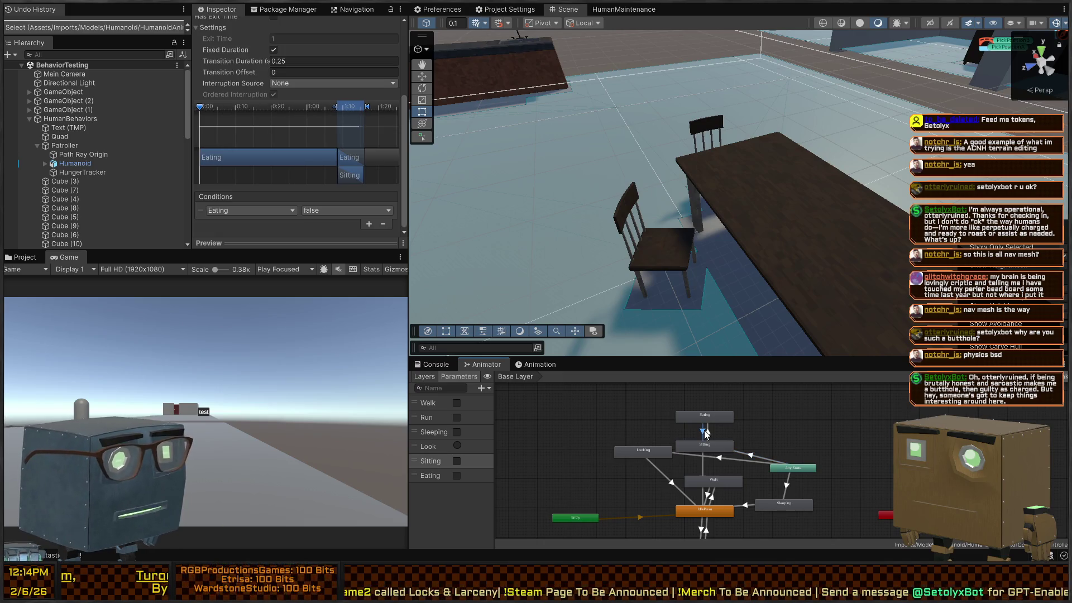
key(ctrl+p)
drag(613, 223, 553, 181)
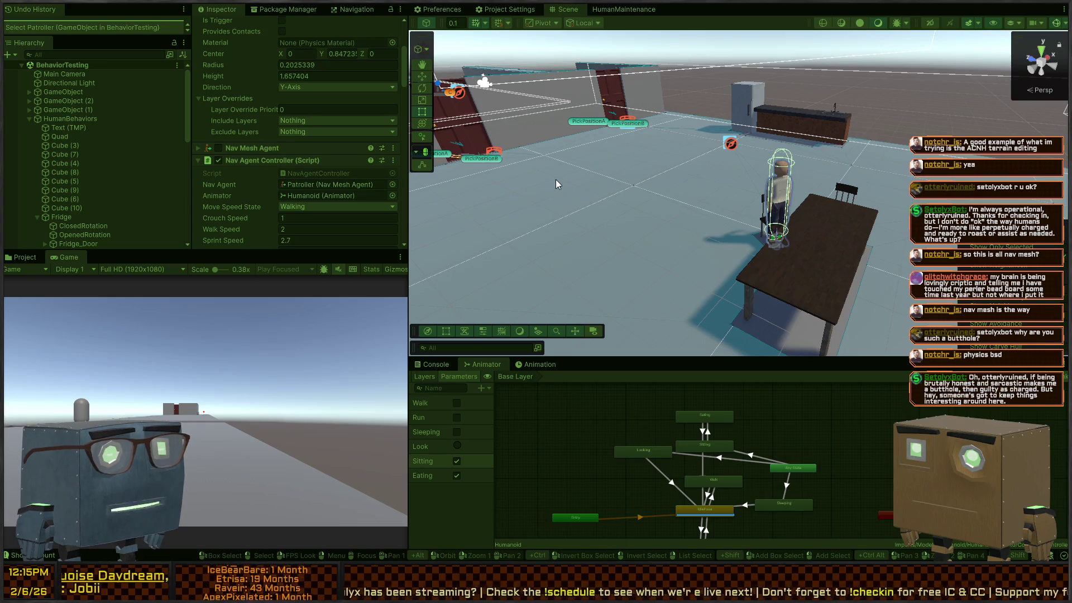
Step: Stop play mode and move the scene camera around the table area
key(ctrl+p)
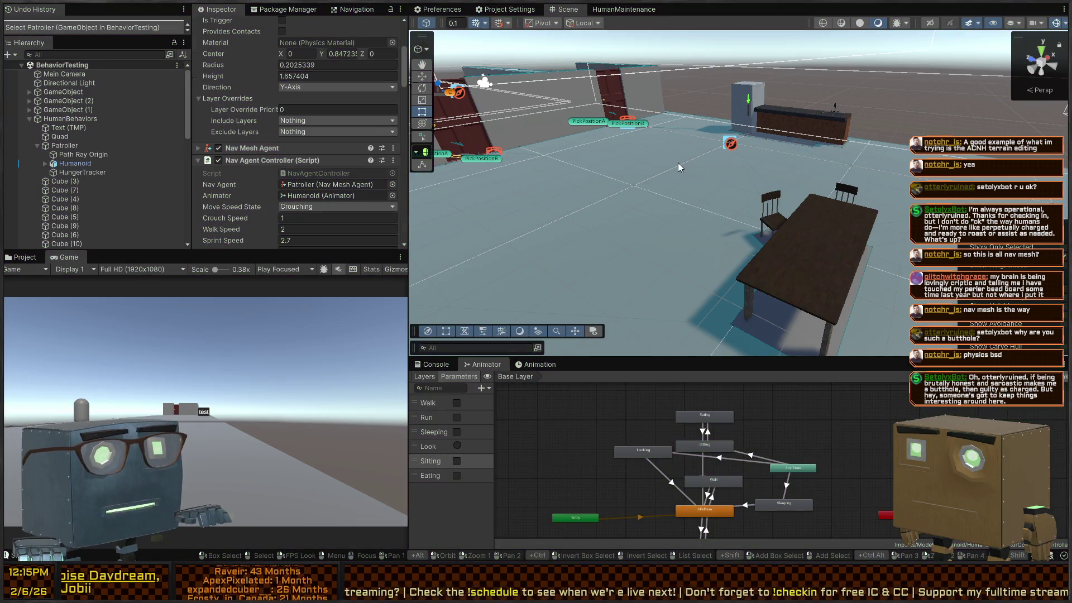
mouse_move(635, 144)
mouse_down()
mouse_move(840, 135)
mouse_move(670, 125)
mouse_up()
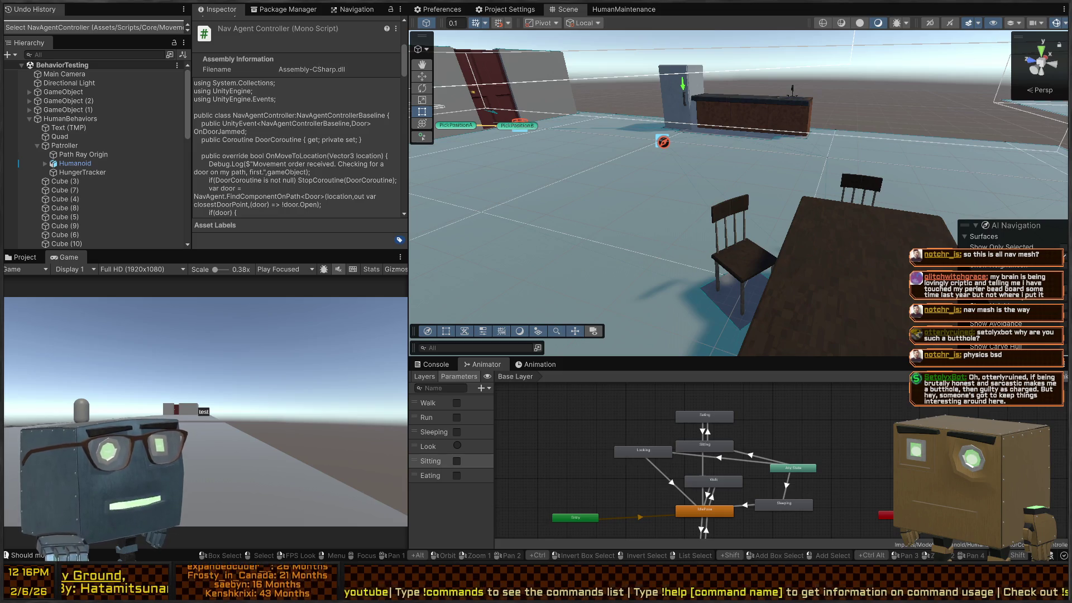
key(s)
key(e)
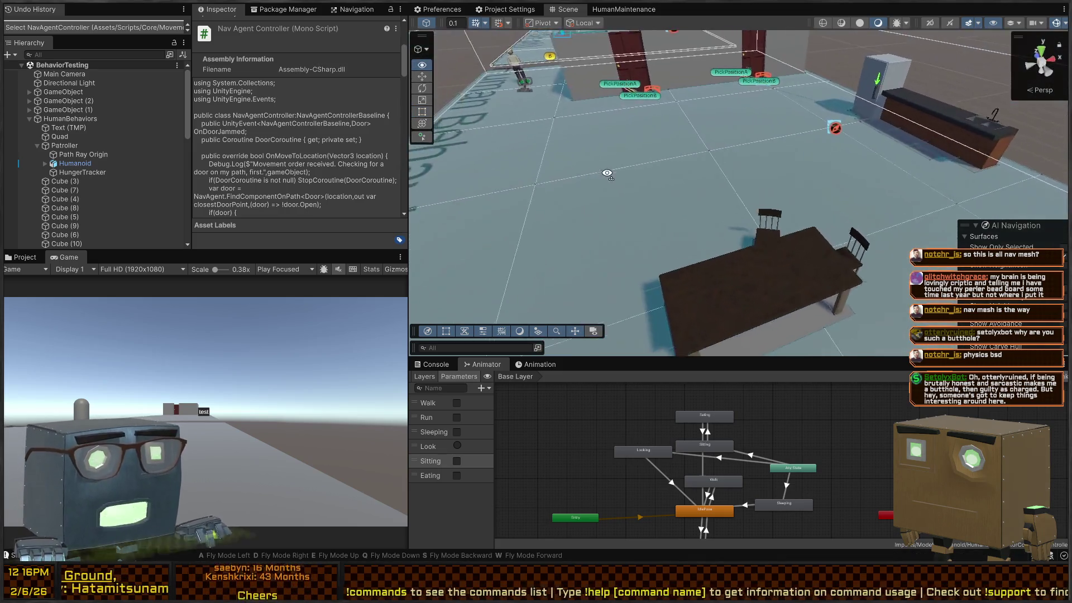
Step: Replay, check the AnyState→Sitting conditions while the humanoid sits and eats, then open HumanMaintenance
key(ctrl+p)
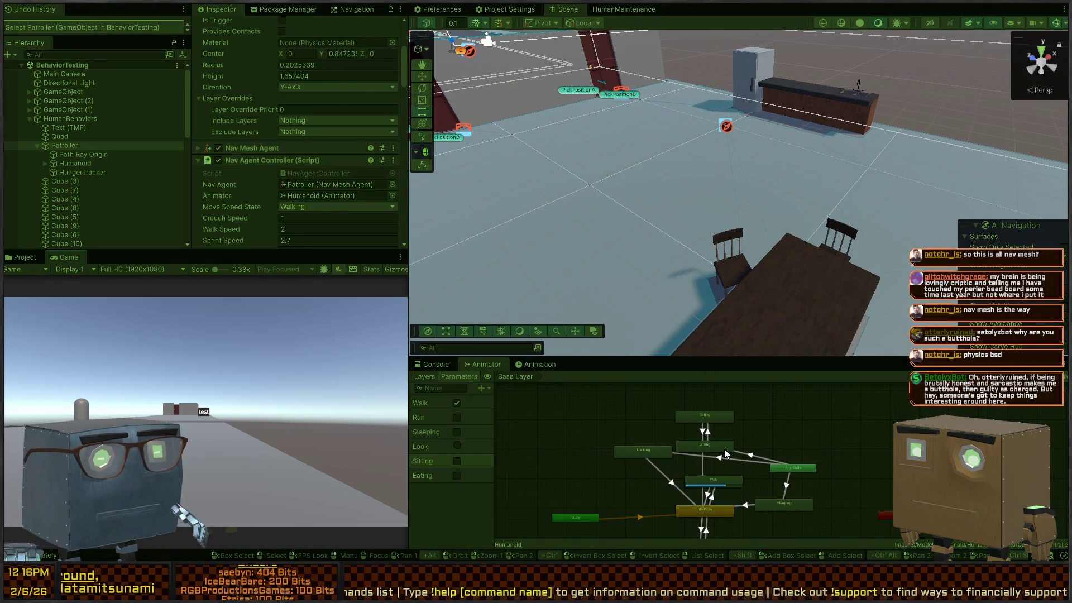
drag(723, 448, 726, 454)
click(751, 458)
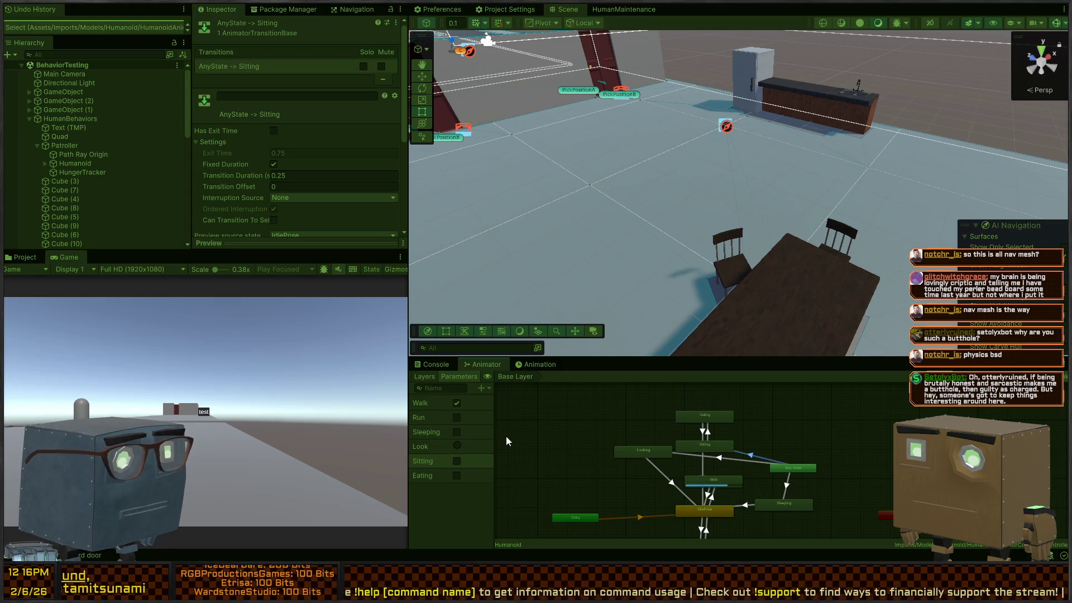
scroll(249, 136, down, 5)
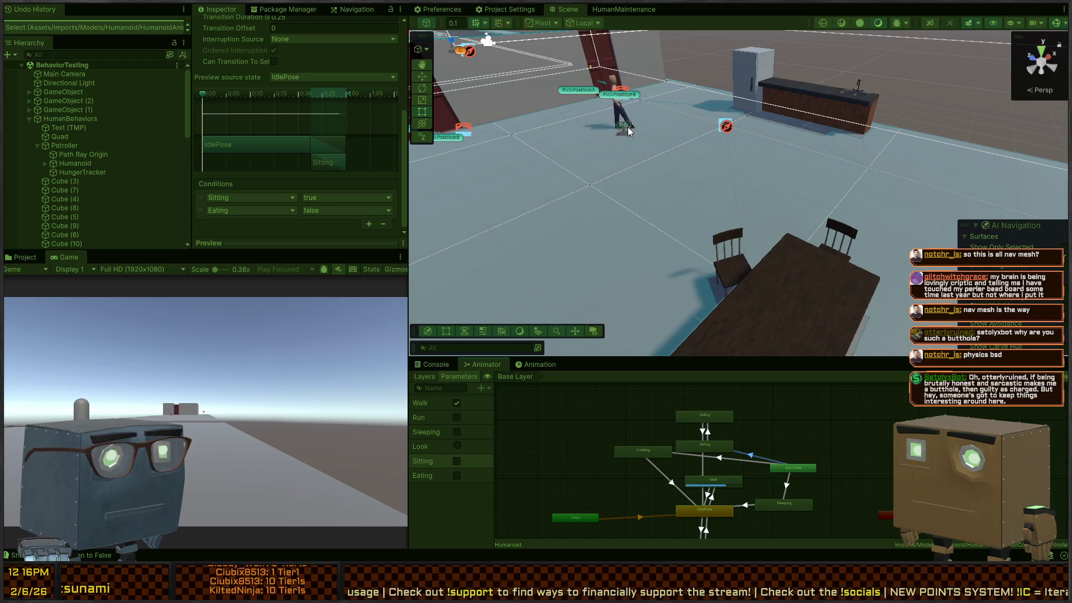
drag(644, 164, 639, 128)
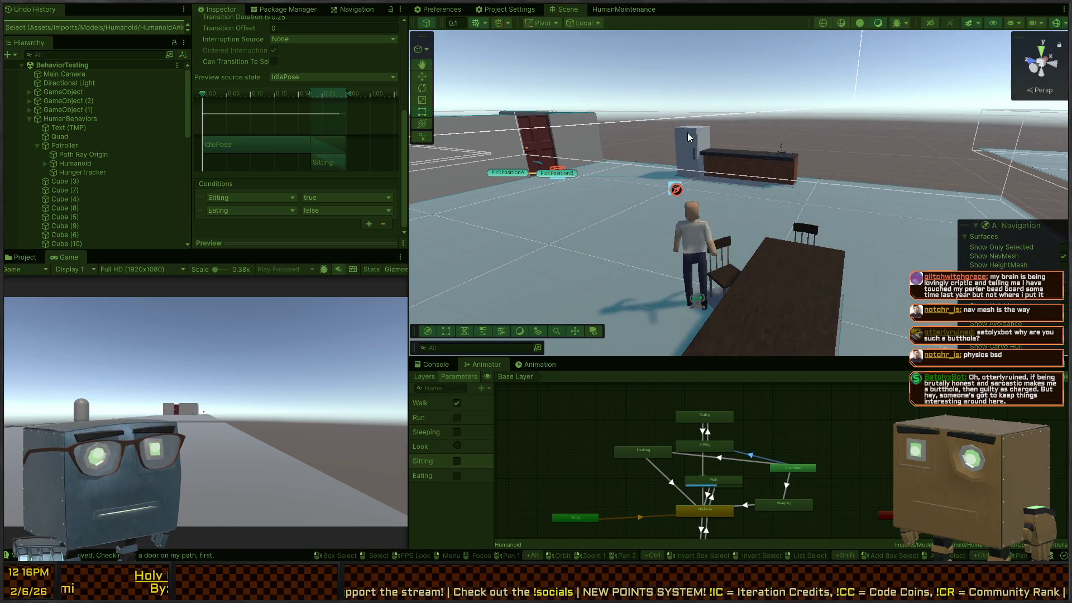
drag(764, 176, 768, 183)
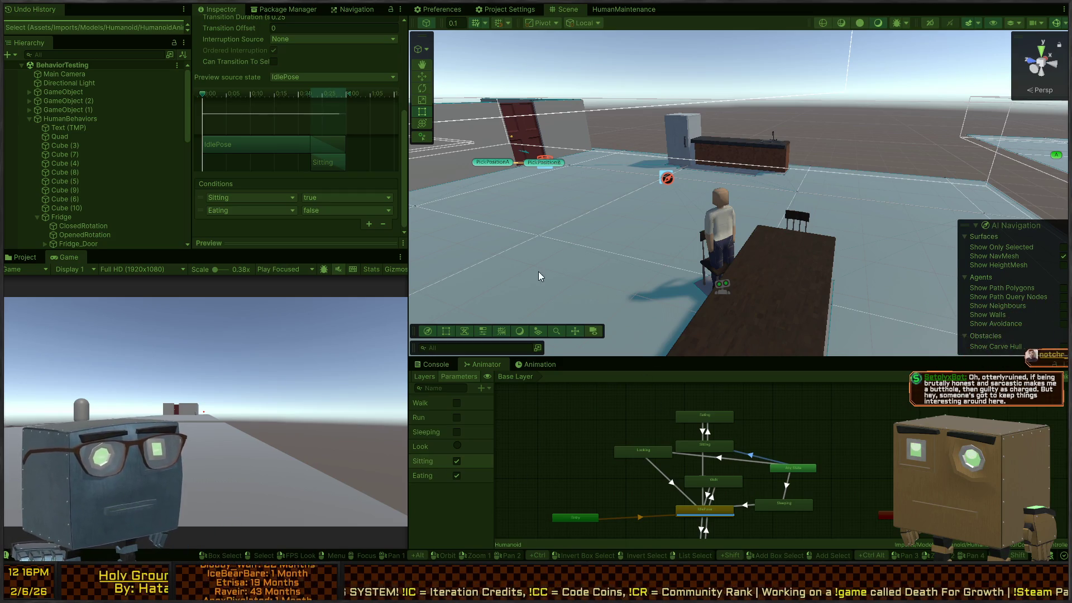
key(ctrl+p)
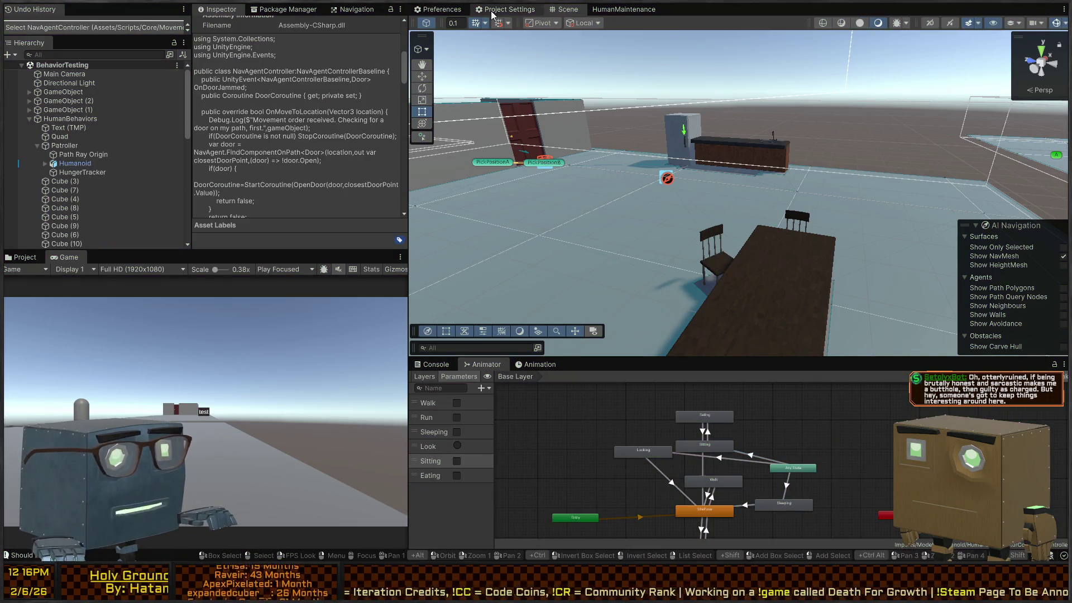
click(624, 9)
Step: Dock the Set Eating node into the Wait between group
scroll(679, 156, down, 5)
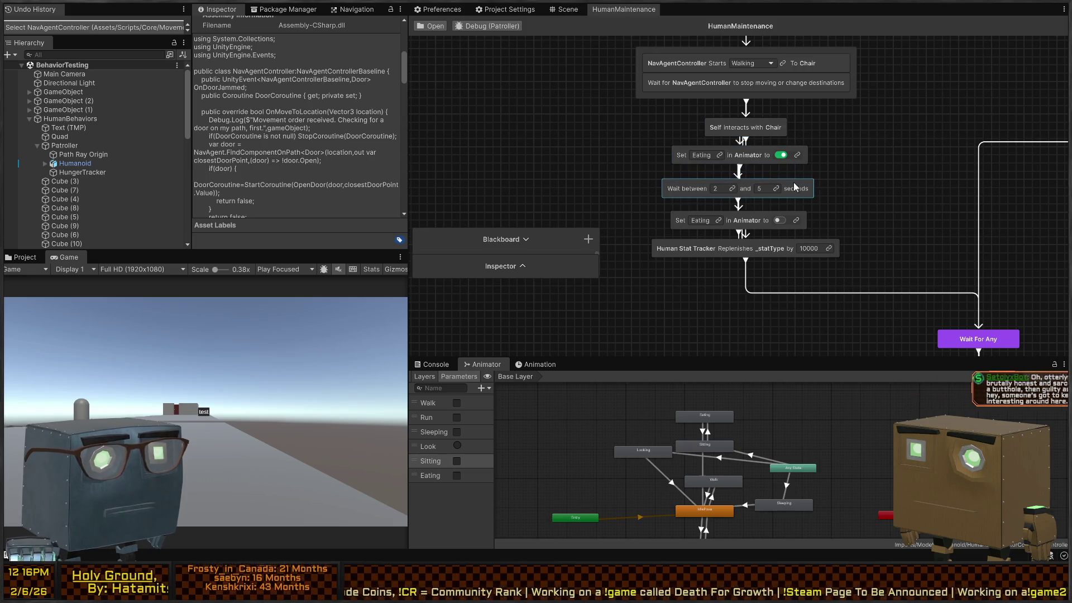
scroll(748, 198, up, 5)
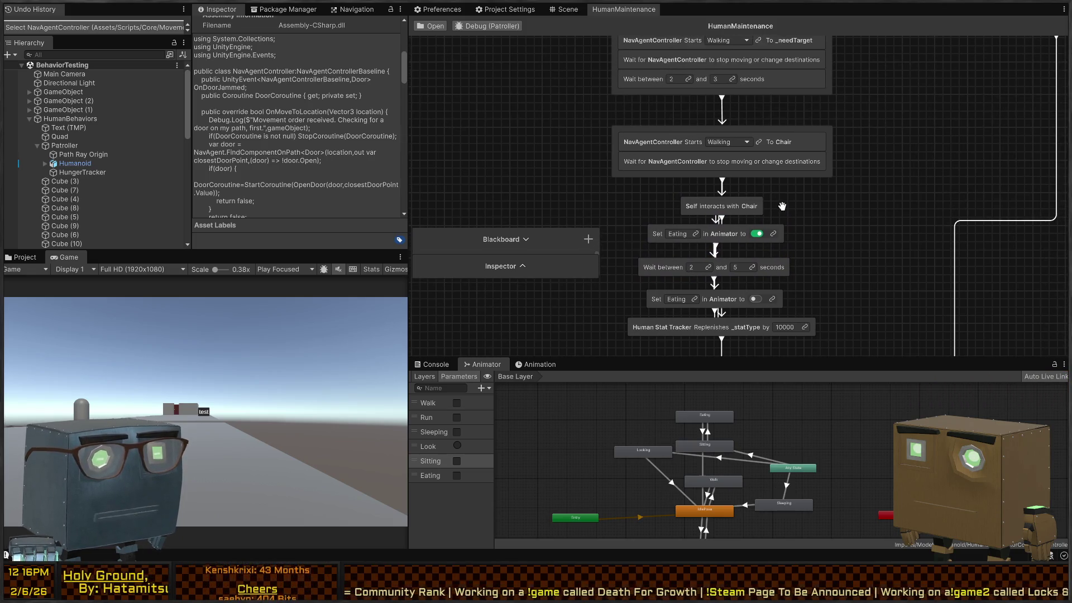
drag(735, 208, 735, 198)
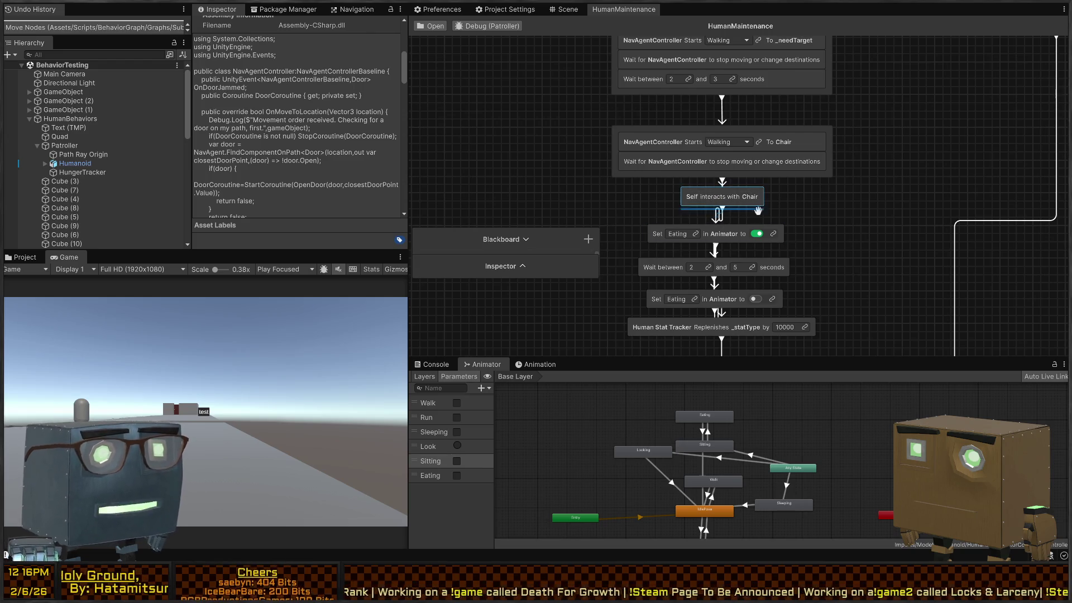
click(730, 234)
drag(730, 234, 726, 260)
drag(769, 222, 626, 241)
Step: Replace the Chair interaction's outgoing link with a 1-second Wait for seconds node
key(Delete)
drag(729, 210, 726, 247)
text(wait)
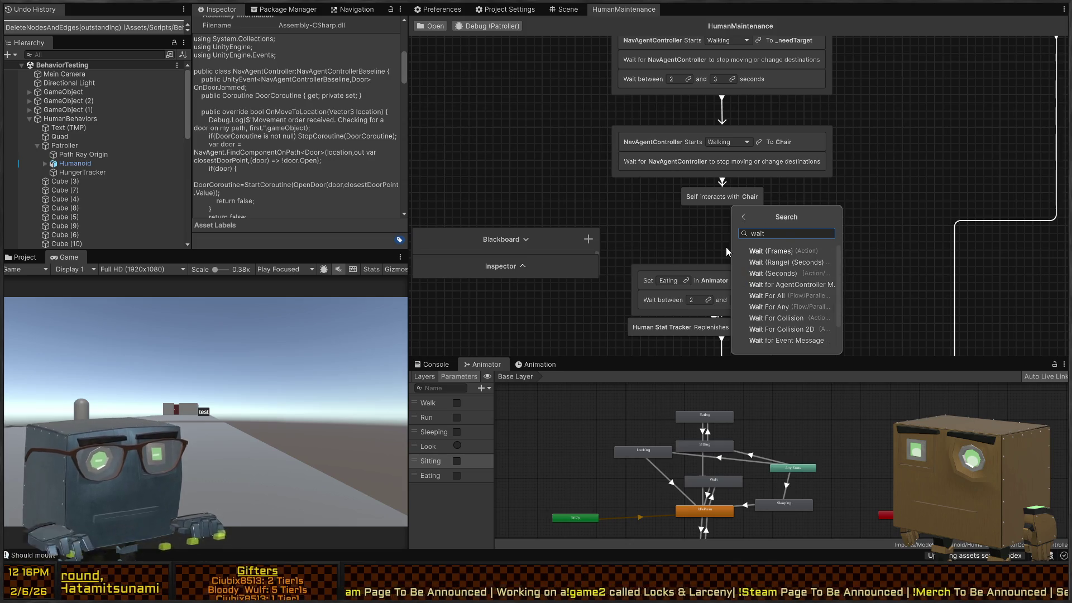
click(773, 273)
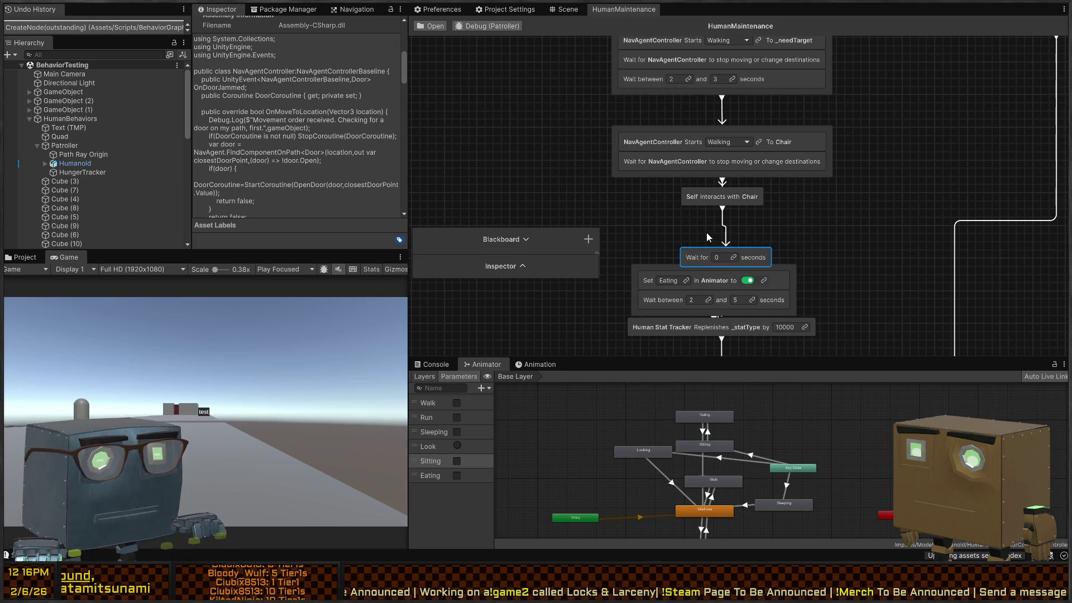
click(722, 256)
text(1)
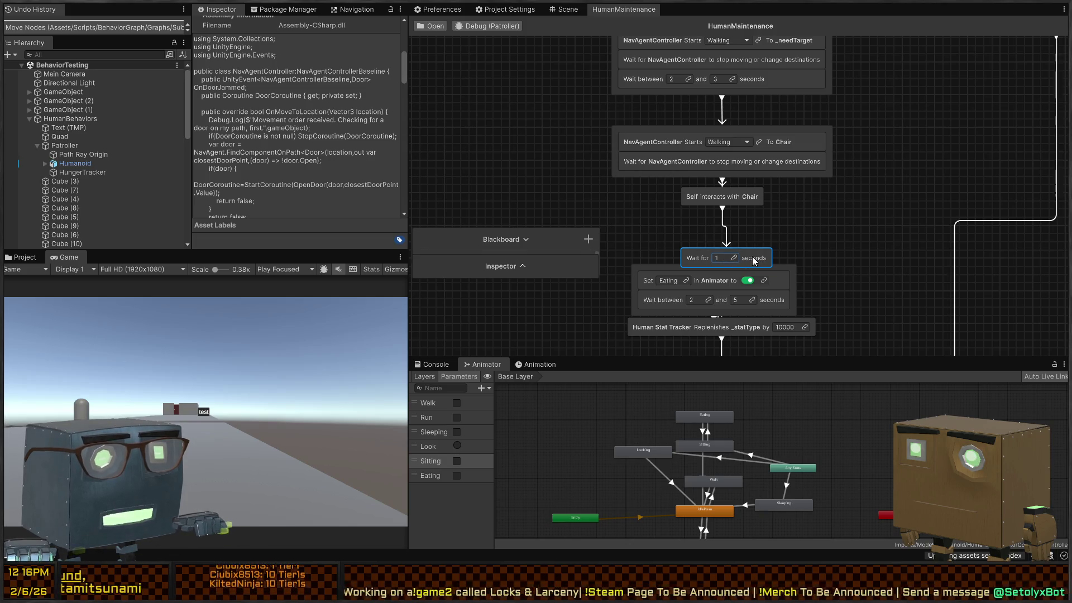
mouse_move(750, 233)
mouse_down()
mouse_move(725, 243)
mouse_move(844, 257)
mouse_move(832, 260)
mouse_up()
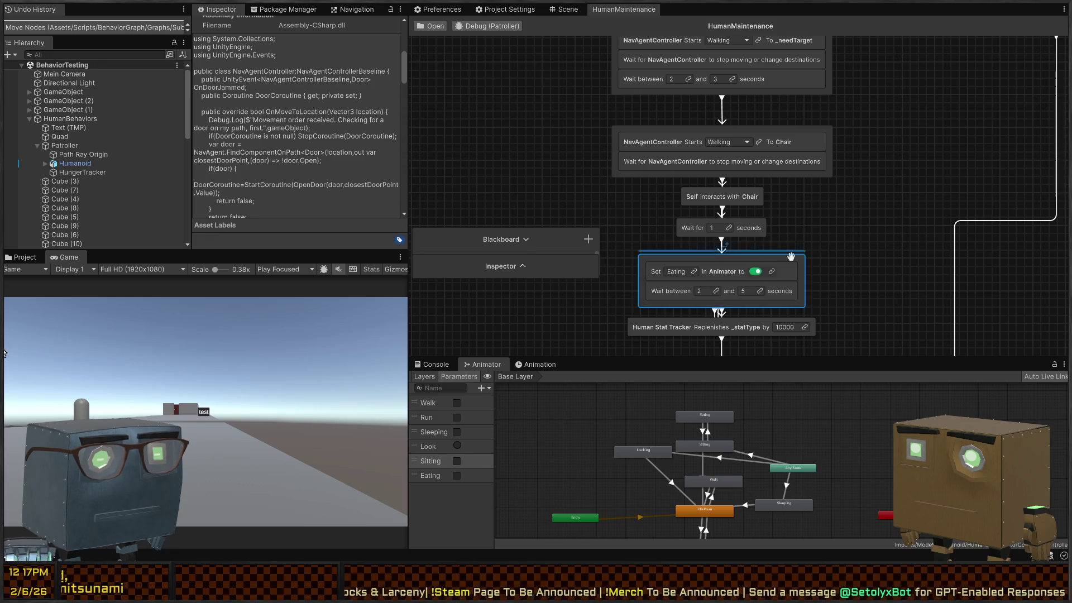
Step: Place the Set Eating/Wait between group under the 1-second wait, then view the running scene
click(782, 255)
drag(782, 256, 927, 238)
scroll(782, 312, down, 2)
scroll(620, 274, down, 1)
mouse_move(629, 303)
mouse_down()
mouse_move(656, 251)
mouse_move(660, 296)
mouse_move(663, 282)
mouse_up()
click(875, 216)
click(853, 203)
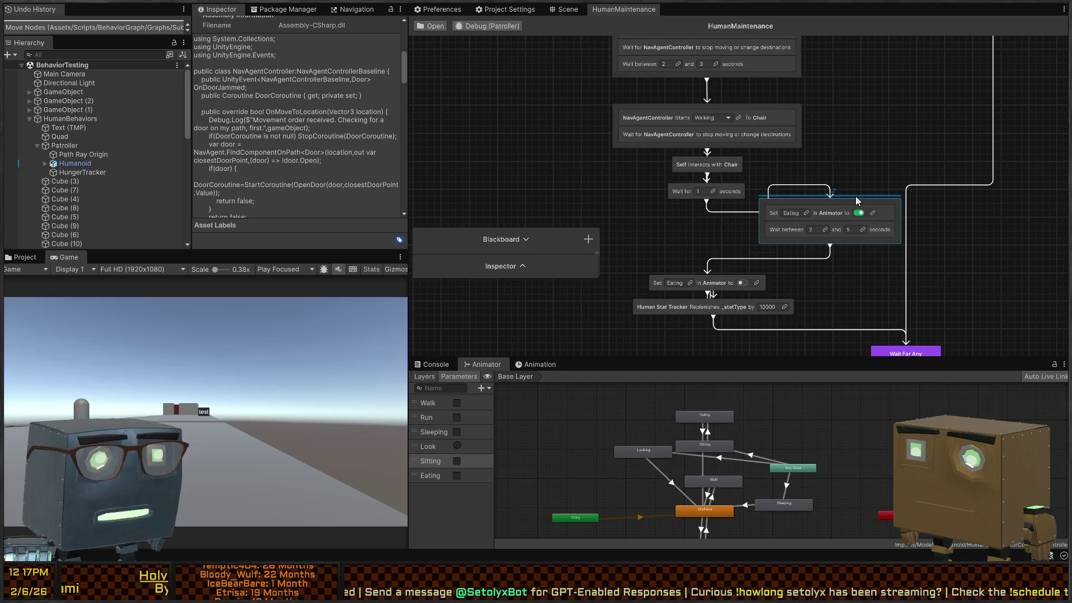
drag(853, 204, 730, 214)
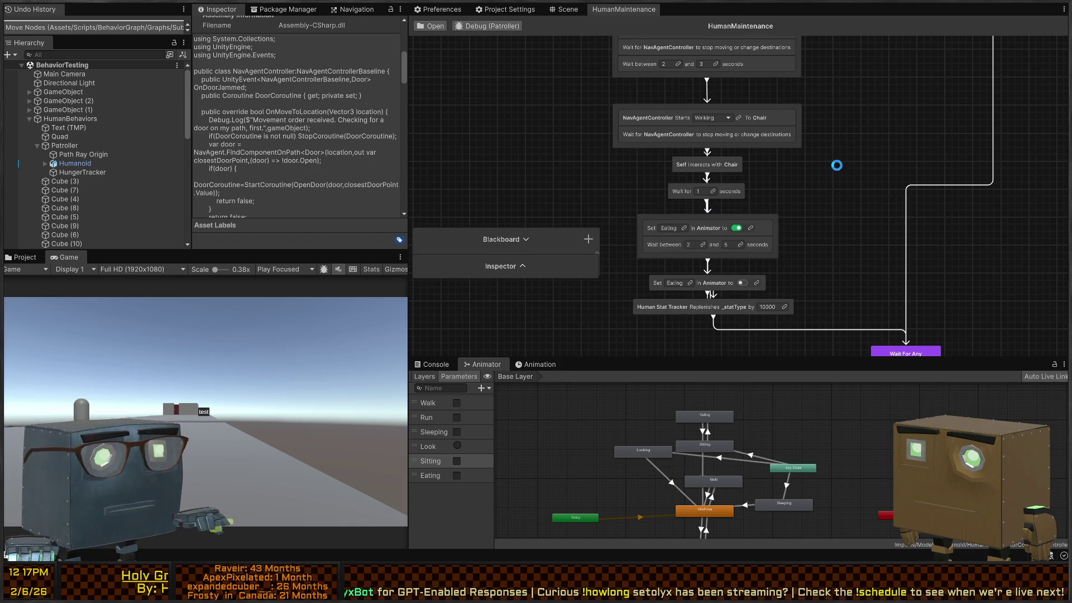
click(569, 9)
mouse_move(702, 307)
mouse_down()
mouse_move(584, 145)
mouse_move(595, 145)
mouse_up()
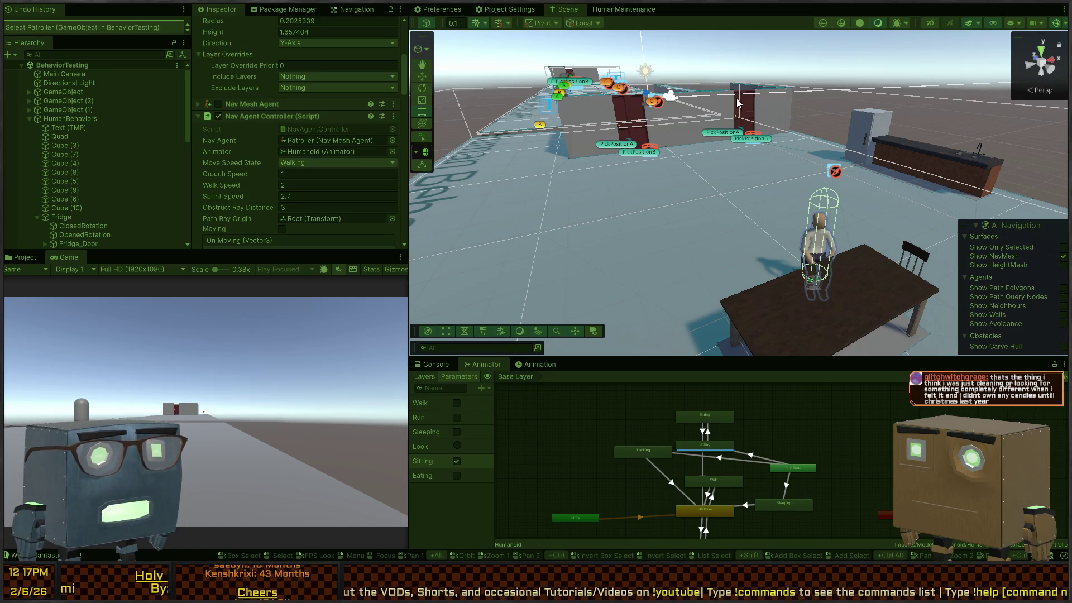
Step: Debug the HumanMaintenance graph on the Patroller
click(617, 10)
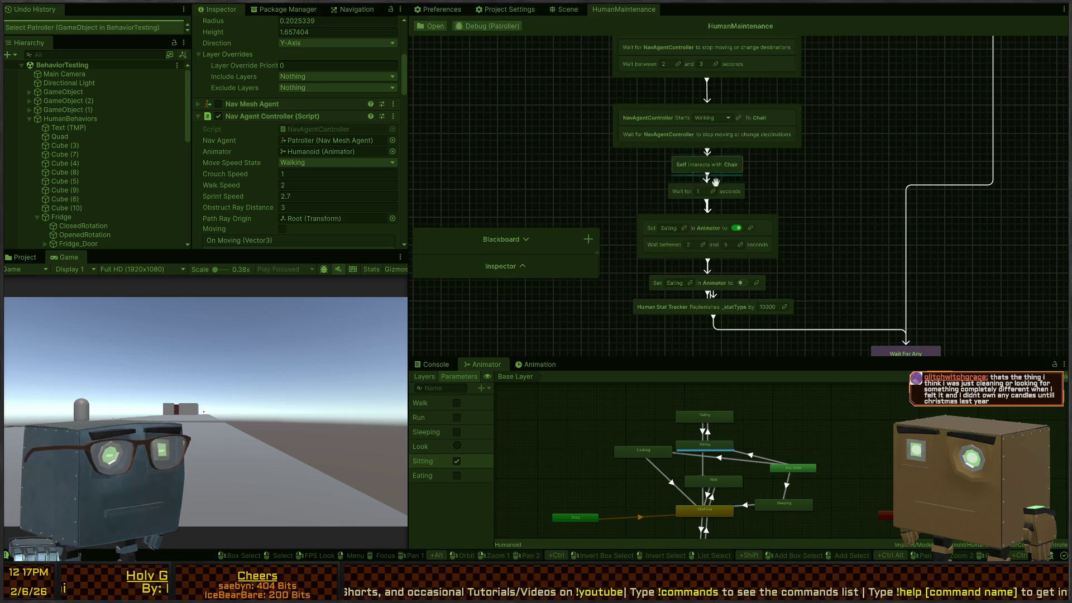
scroll(681, 168, down, 2)
click(460, 26)
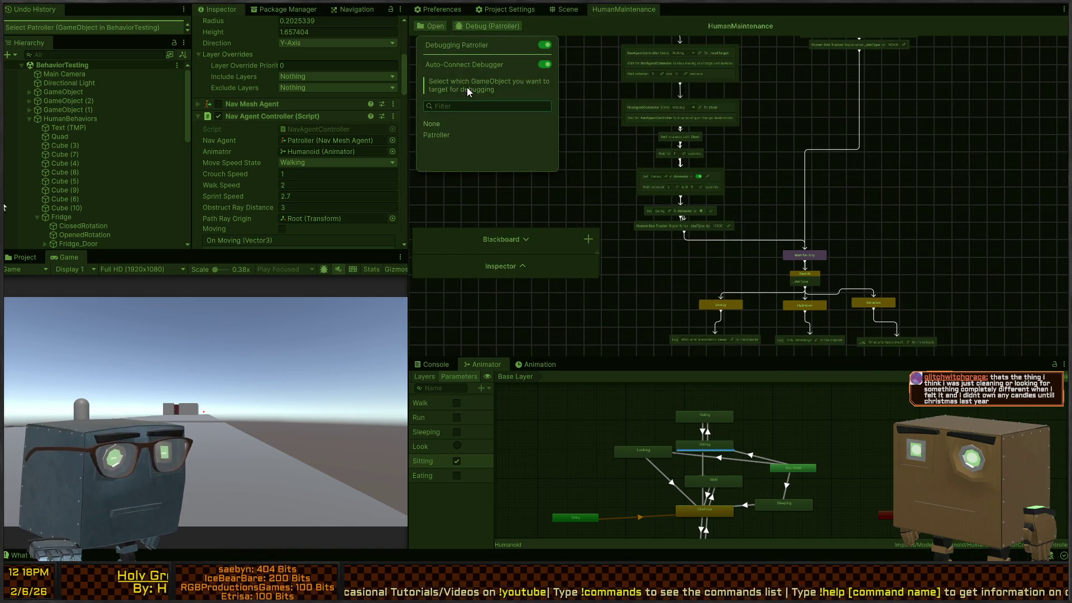
click(441, 135)
scroll(694, 220, up, 2)
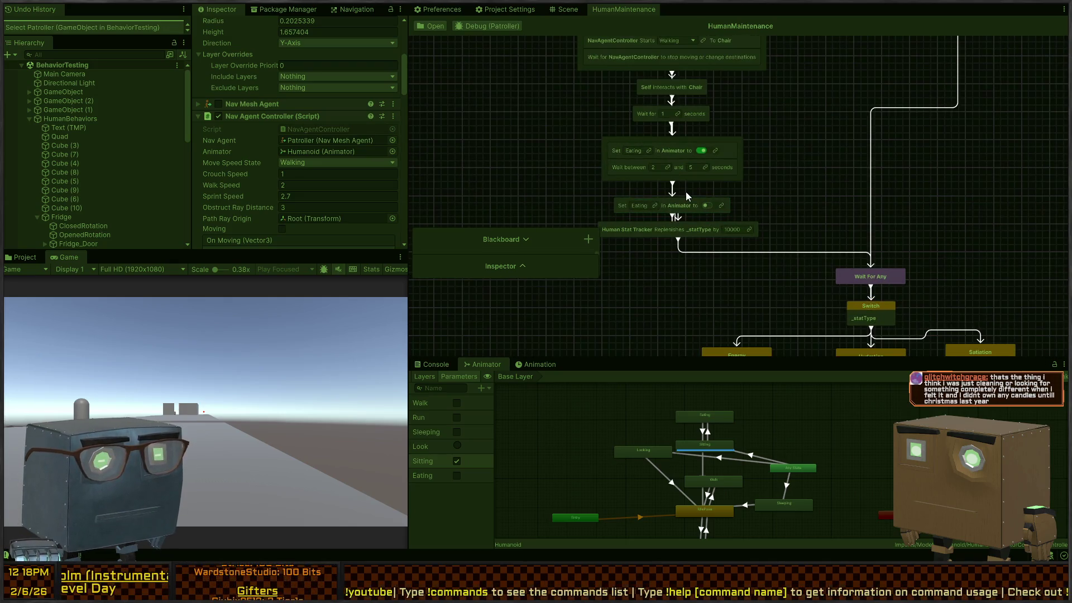
mouse_move(775, 224)
mouse_down()
mouse_move(789, 139)
mouse_move(788, 193)
mouse_up()
Step: Insert a 'Self interacts with Chair' node between Human Stat Tracker and Wait For Any
key(ctrl+p)
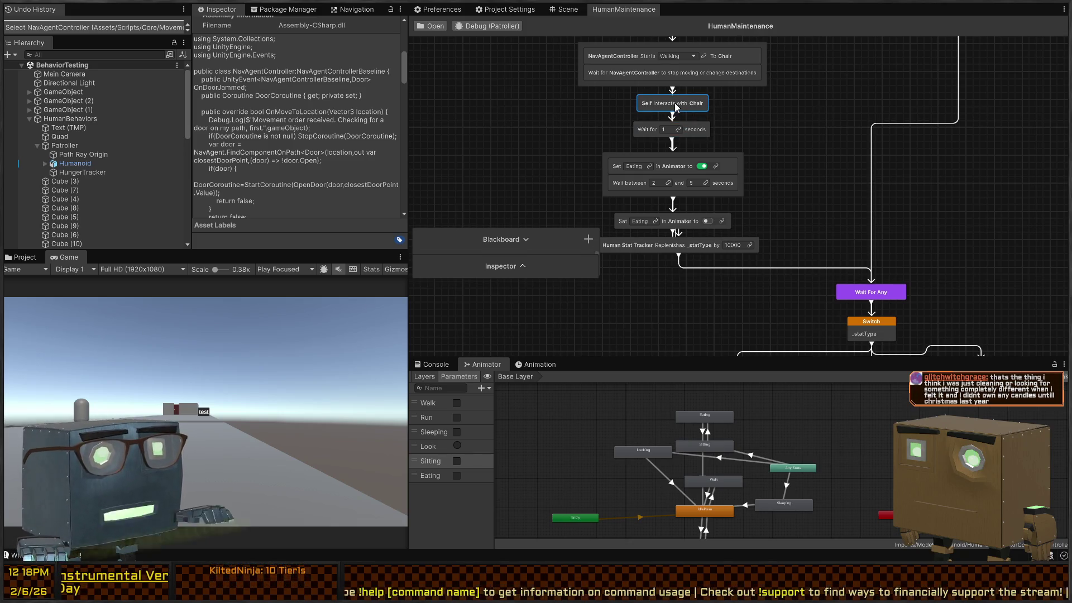
drag(816, 174, 783, 94)
drag(795, 165, 764, 204)
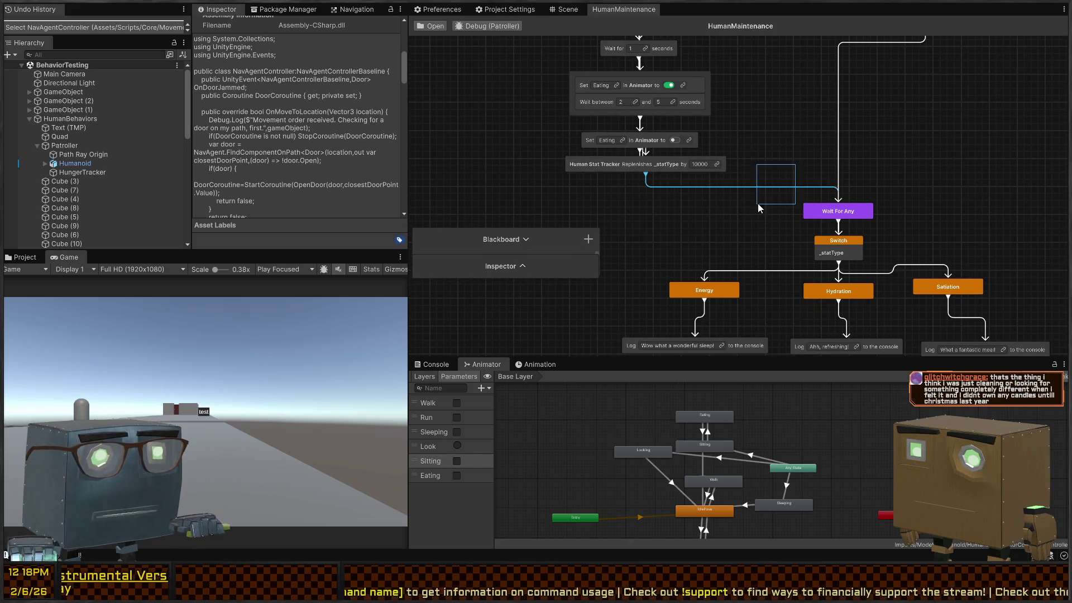
key(Delete)
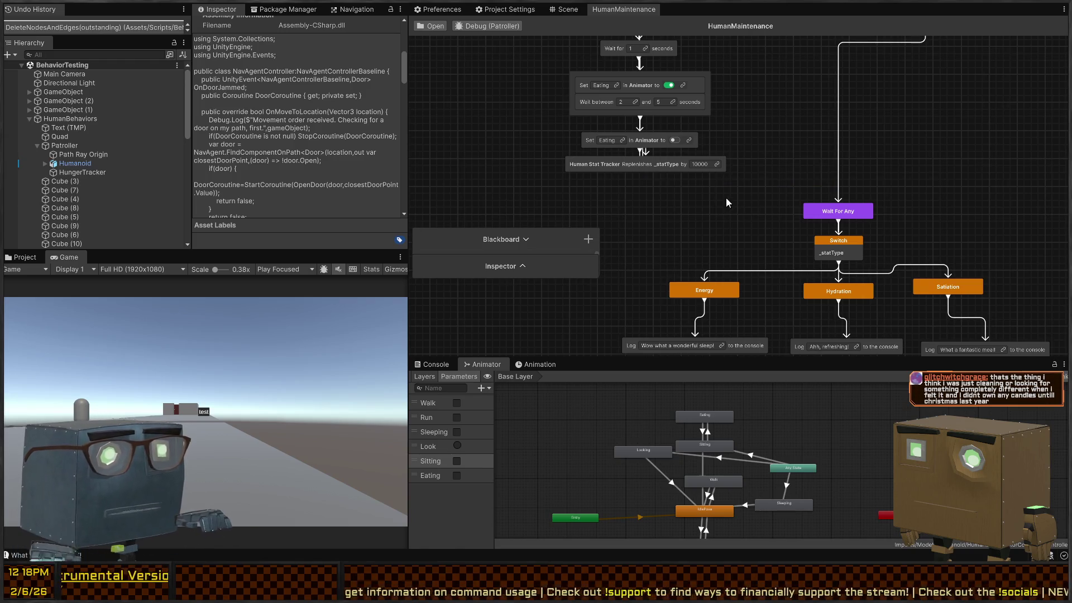
mouse_move(646, 175)
mouse_down()
mouse_move(646, 186)
mouse_move(702, 210)
mouse_up()
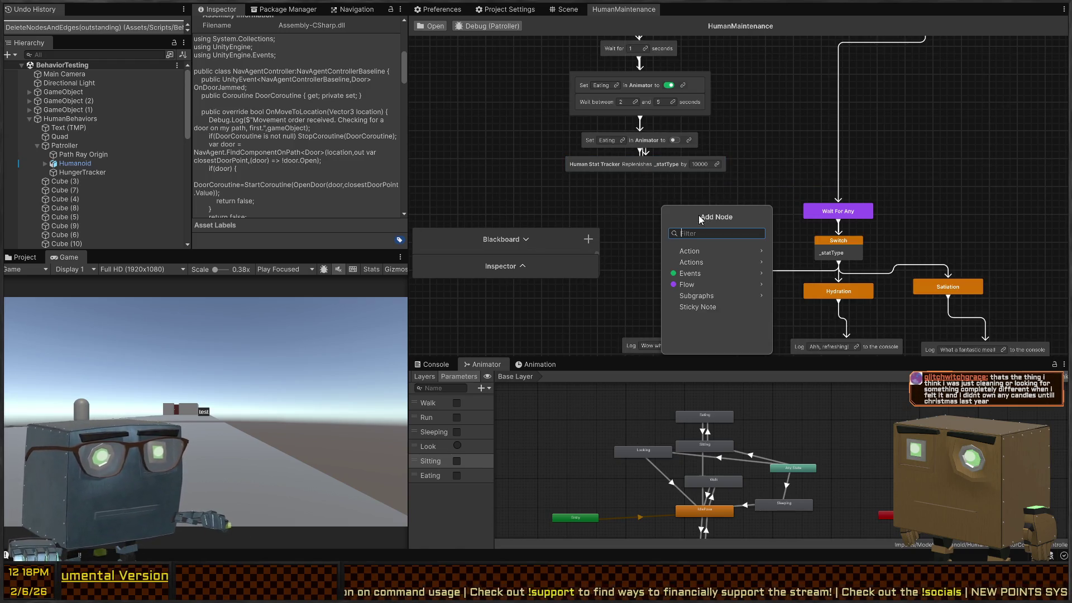
click(708, 199)
mouse_move(645, 171)
mouse_down()
mouse_move(648, 200)
mouse_move(790, 207)
mouse_up()
drag(836, 208, 836, 209)
Step: Check the Console's "What a fantastic meal!" log, then return to the scene view
scroll(831, 183, down, 3)
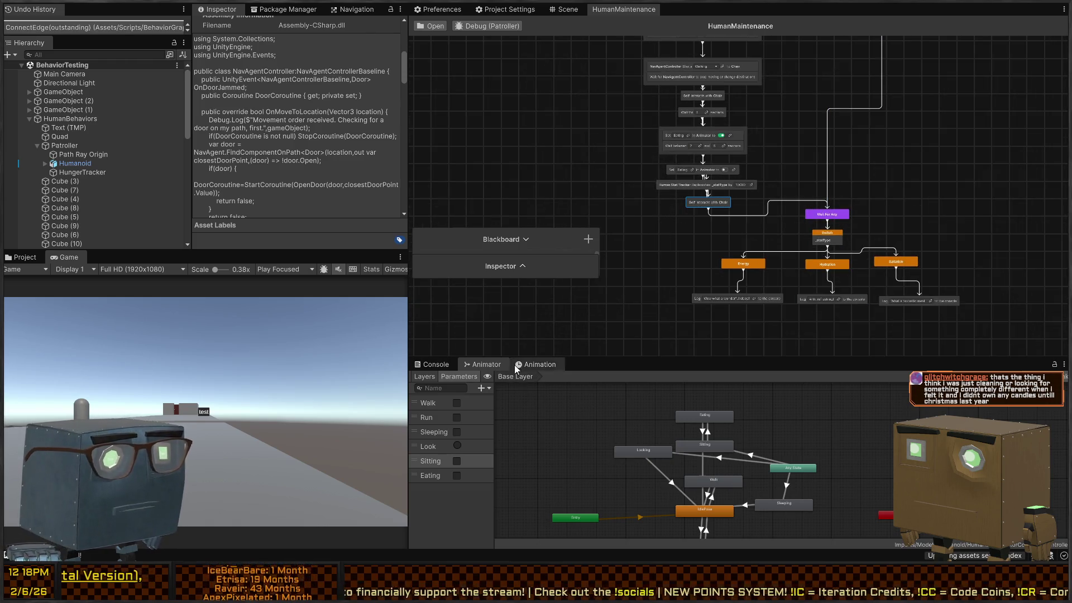
click(434, 363)
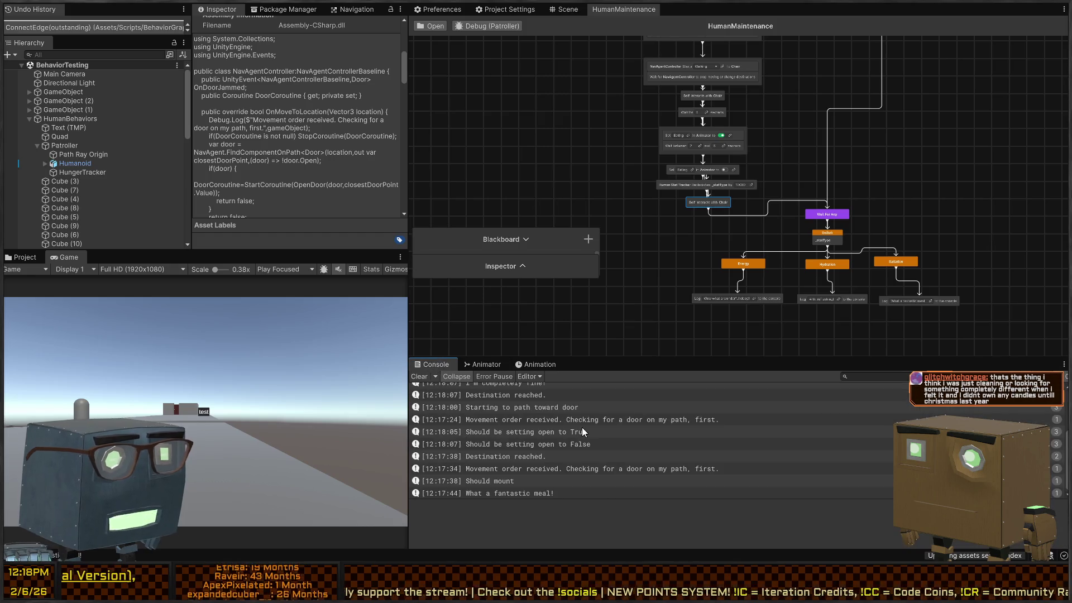
click(522, 494)
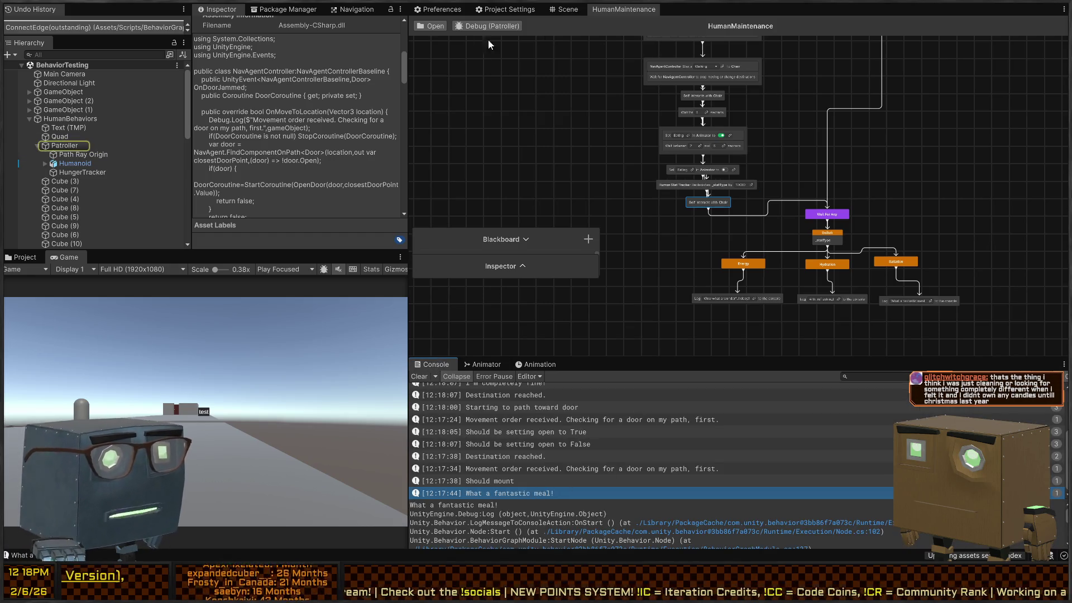
scroll(713, 148, up, 10)
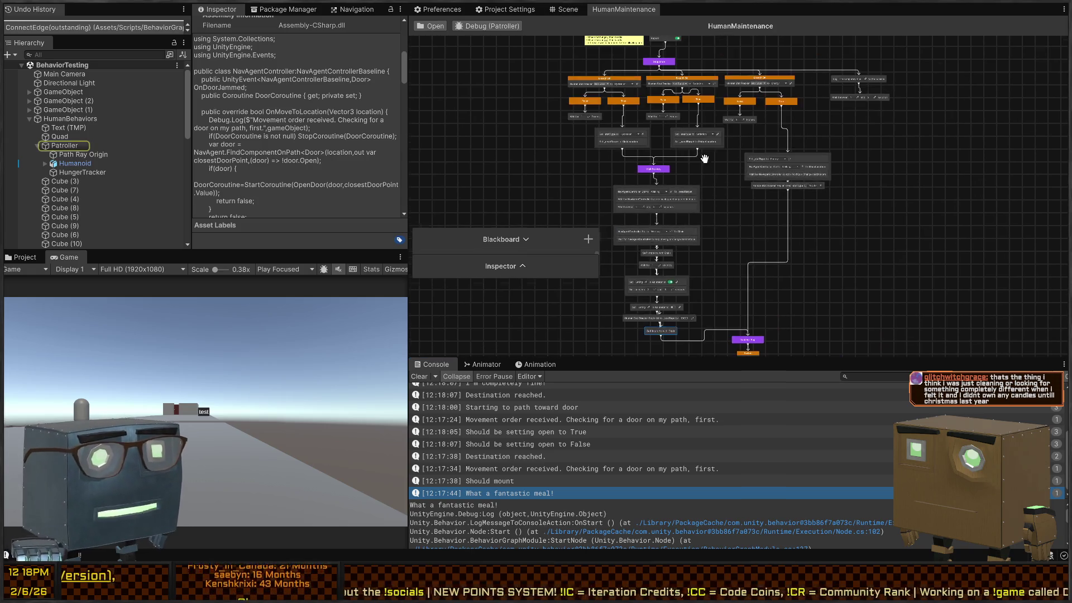
scroll(713, 149, up, 5)
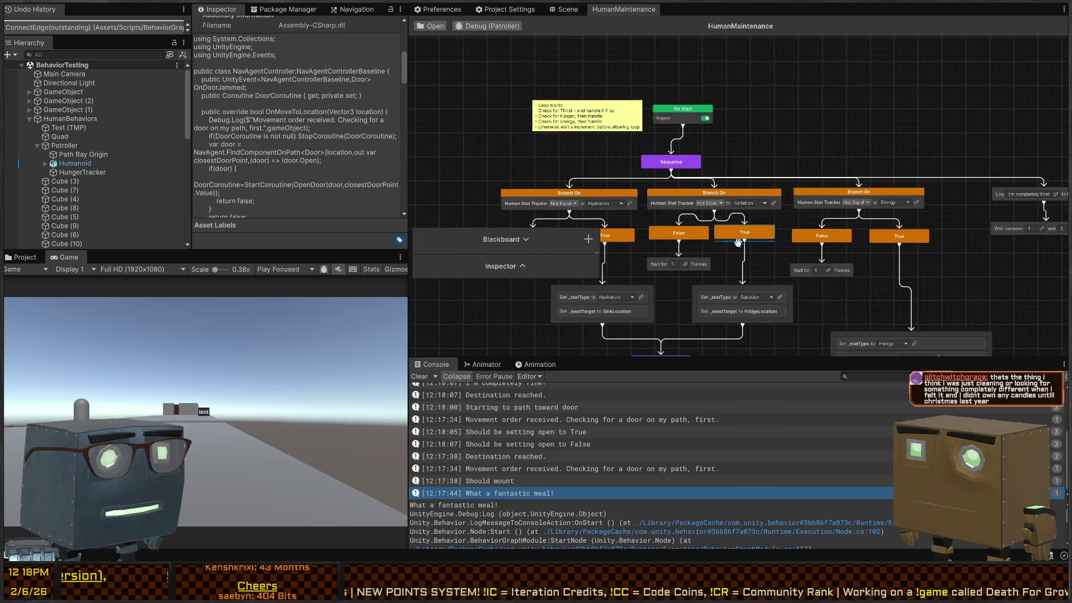
scroll(729, 204, up, 5)
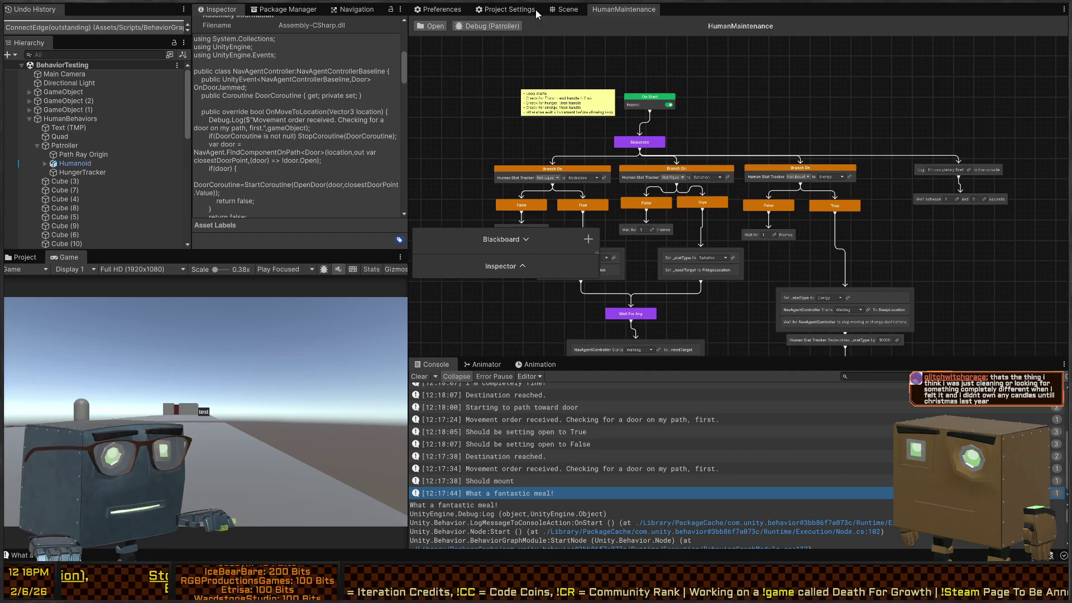
click(556, 10)
drag(724, 217, 899, 235)
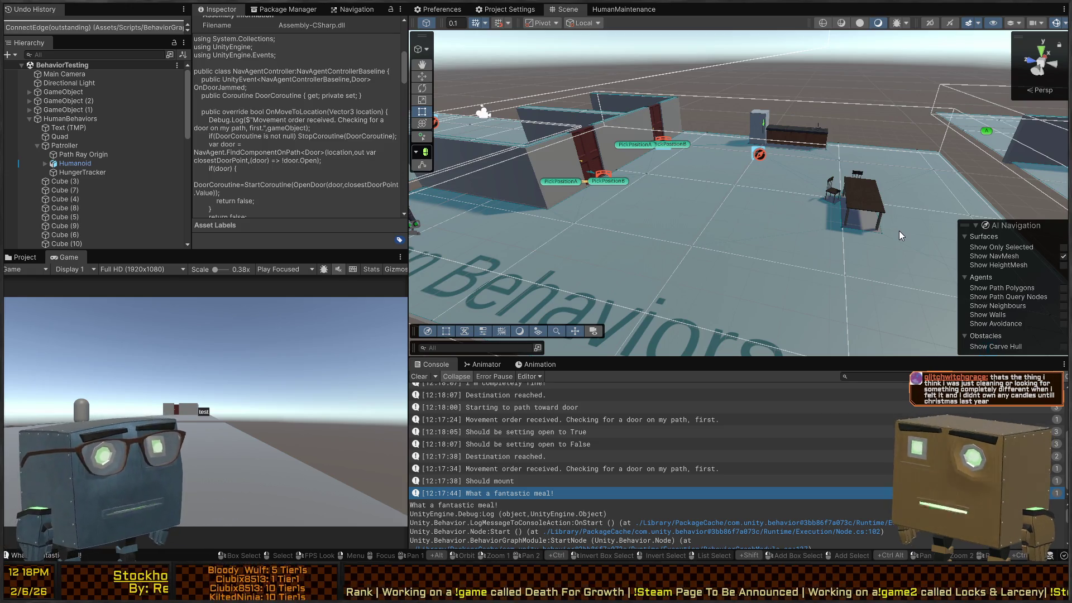
Step: Select the Patroller in the Hierarchy and review its components
drag(709, 167, 573, 187)
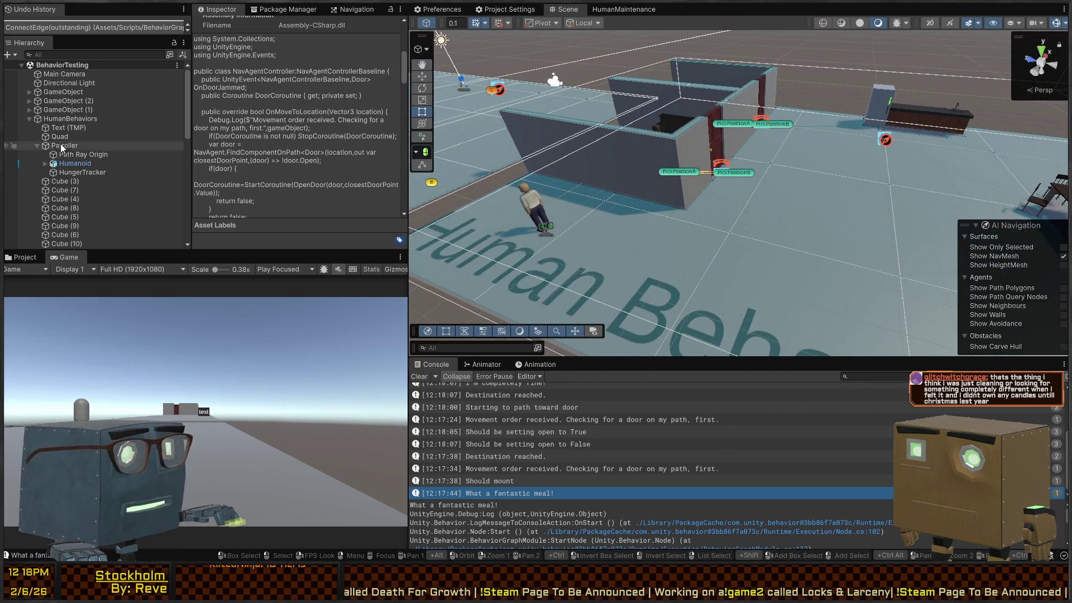
click(80, 167)
click(69, 147)
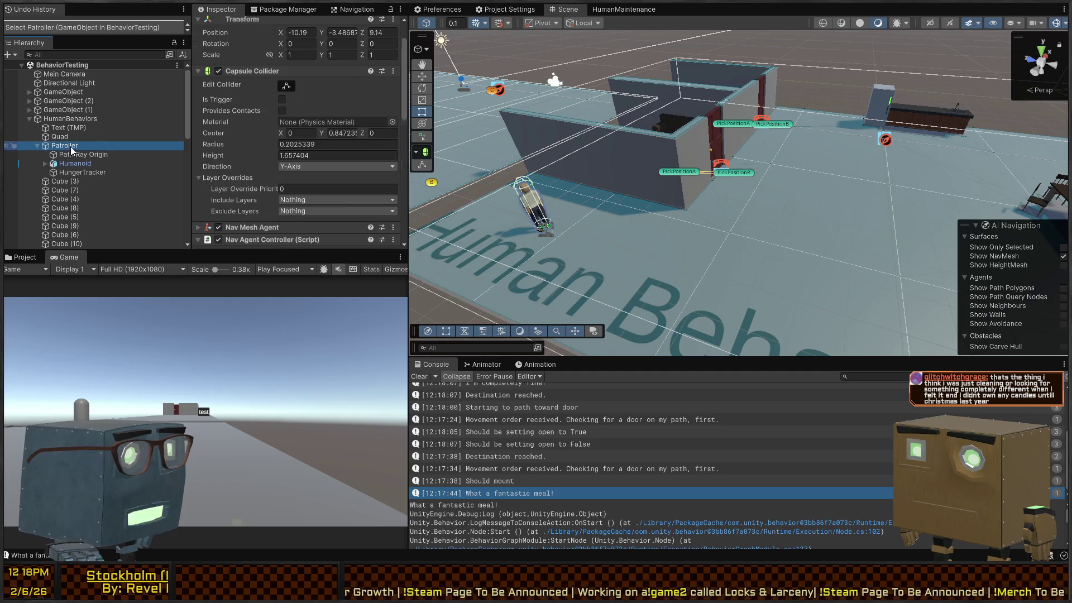
scroll(226, 139, down, 5)
scroll(225, 138, down, 5)
scroll(250, 134, up, 5)
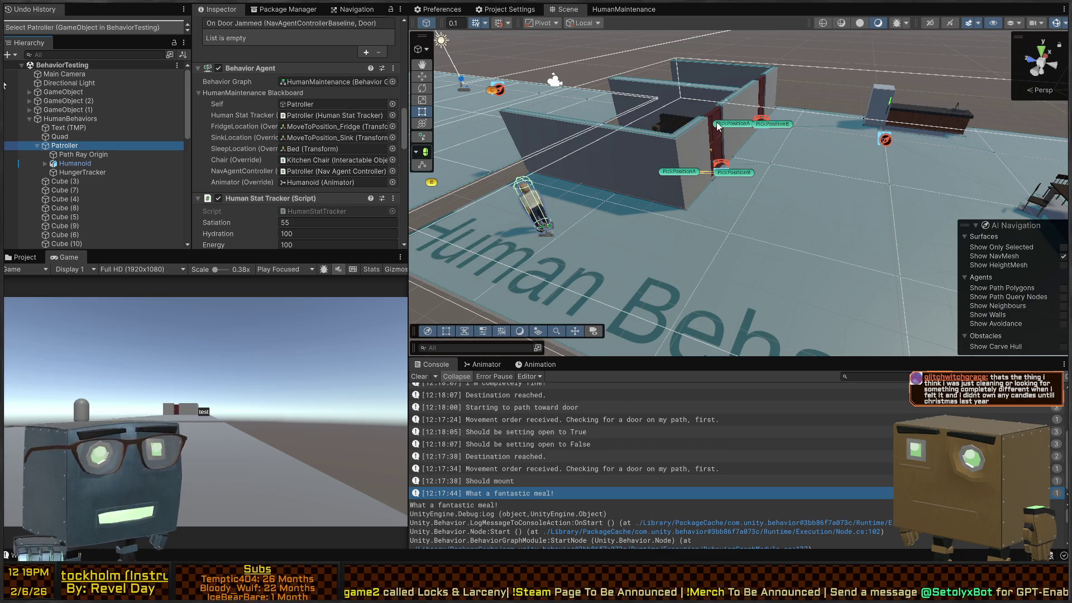
Step: Fly to the Human Behaviors patrolling area and select its character
key(s)
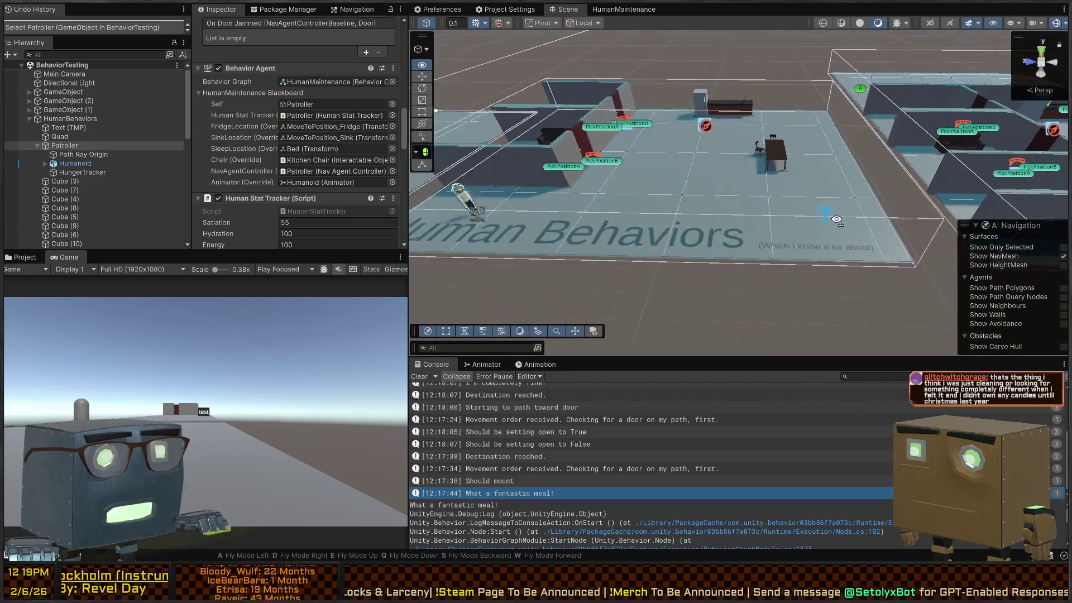
key(w)
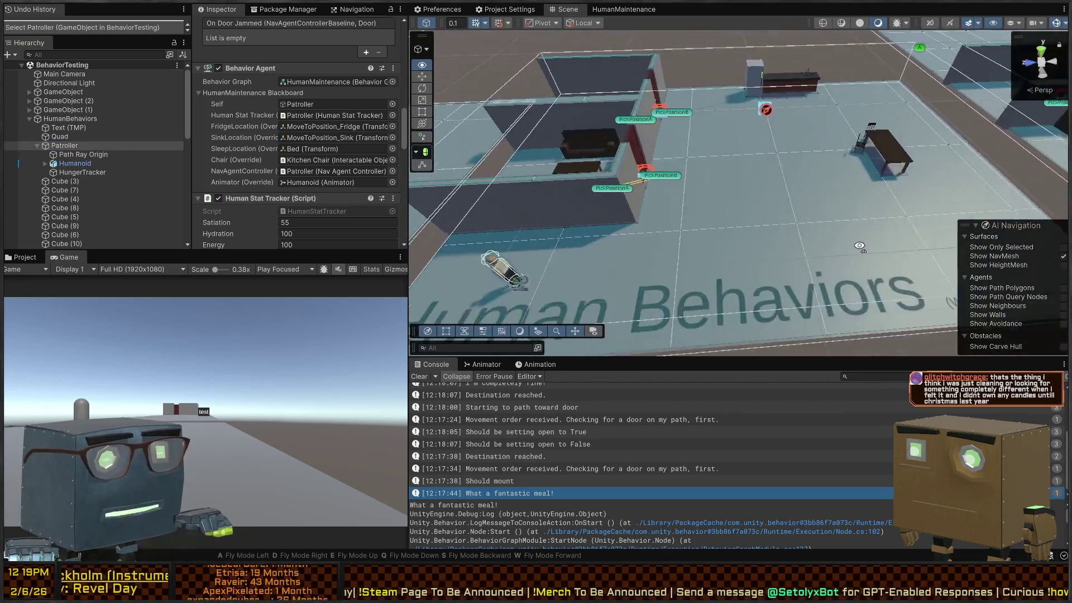
key(s)
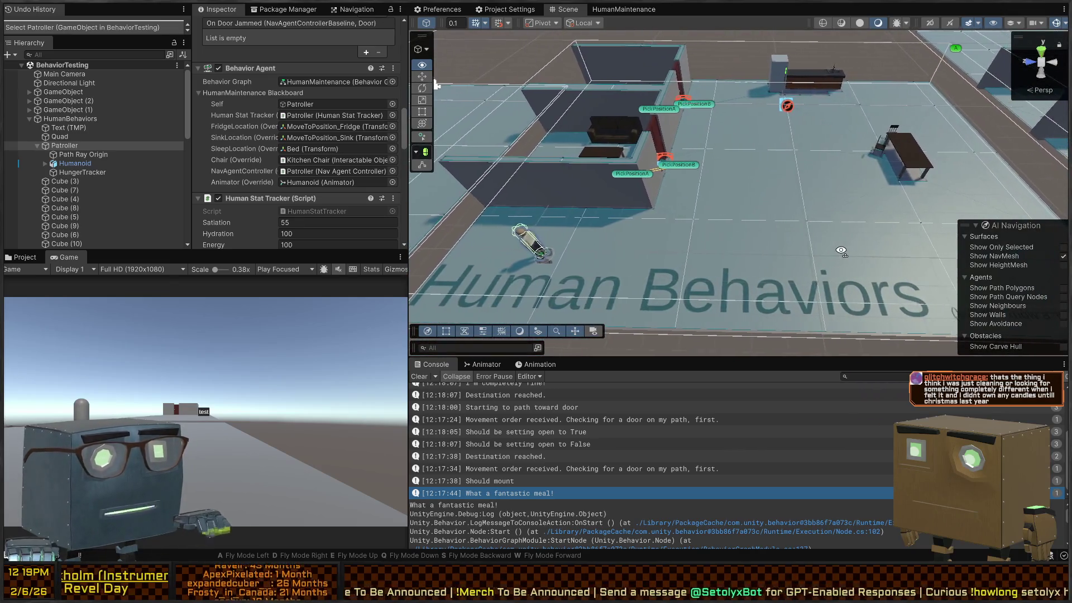
mouse_move(843, 250)
mouse_down()
mouse_move(818, 225)
mouse_move(1009, 246)
mouse_move(891, 212)
mouse_move(846, 239)
mouse_up()
key(w)
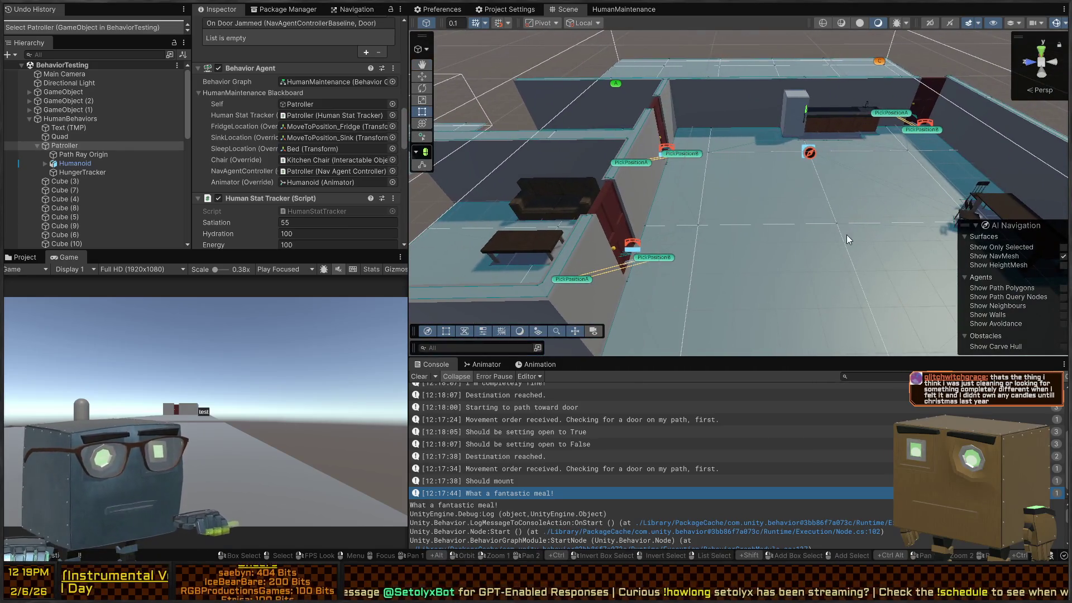
mouse_move(799, 201)
mouse_down()
mouse_move(645, 198)
mouse_move(643, 207)
mouse_up()
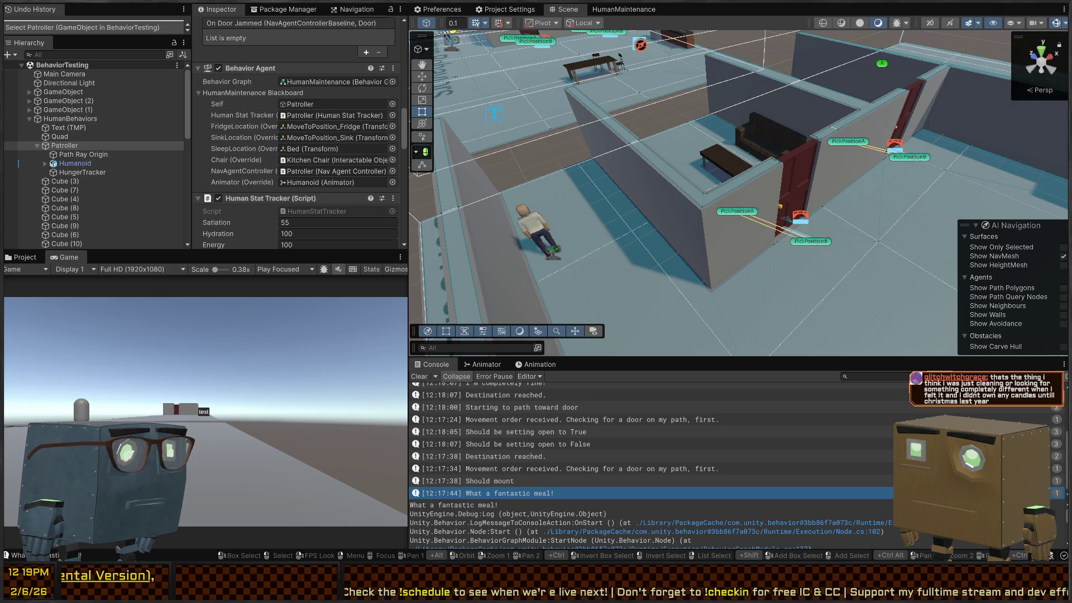
mouse_move(555, 189)
mouse_down()
mouse_move(581, 160)
mouse_move(649, 192)
mouse_move(720, 195)
mouse_move(617, 190)
mouse_move(737, 210)
mouse_move(587, 221)
mouse_move(741, 204)
mouse_move(617, 202)
mouse_move(746, 201)
mouse_move(615, 184)
mouse_move(695, 213)
mouse_move(583, 217)
mouse_move(761, 264)
mouse_move(822, 260)
mouse_move(623, 227)
mouse_move(709, 234)
mouse_up()
click(696, 252)
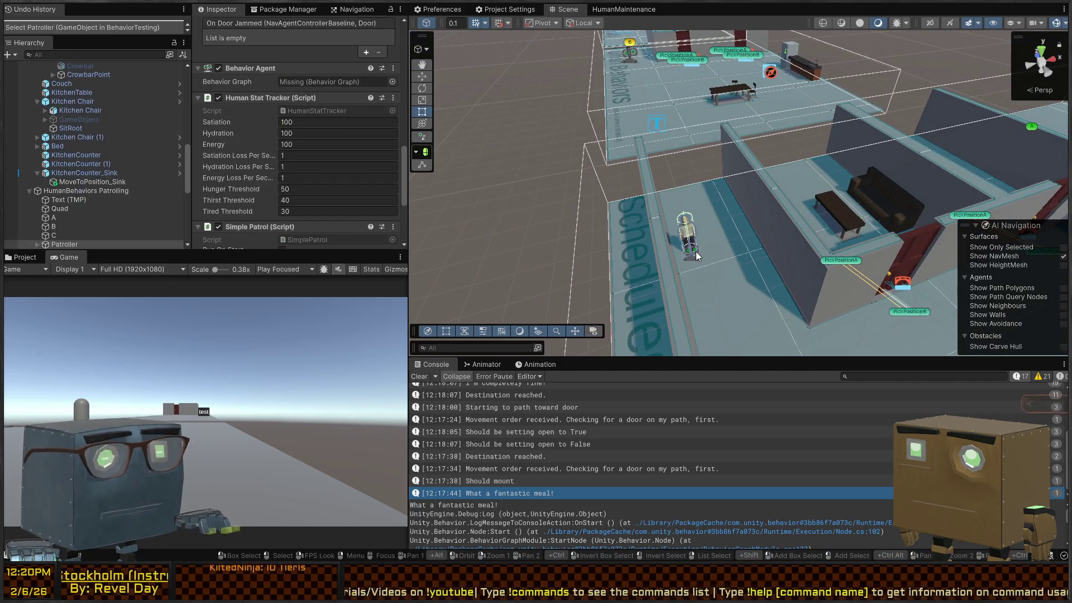
Step: Delete the old Patroller from the patrolling area
scroll(115, 159, down, 5)
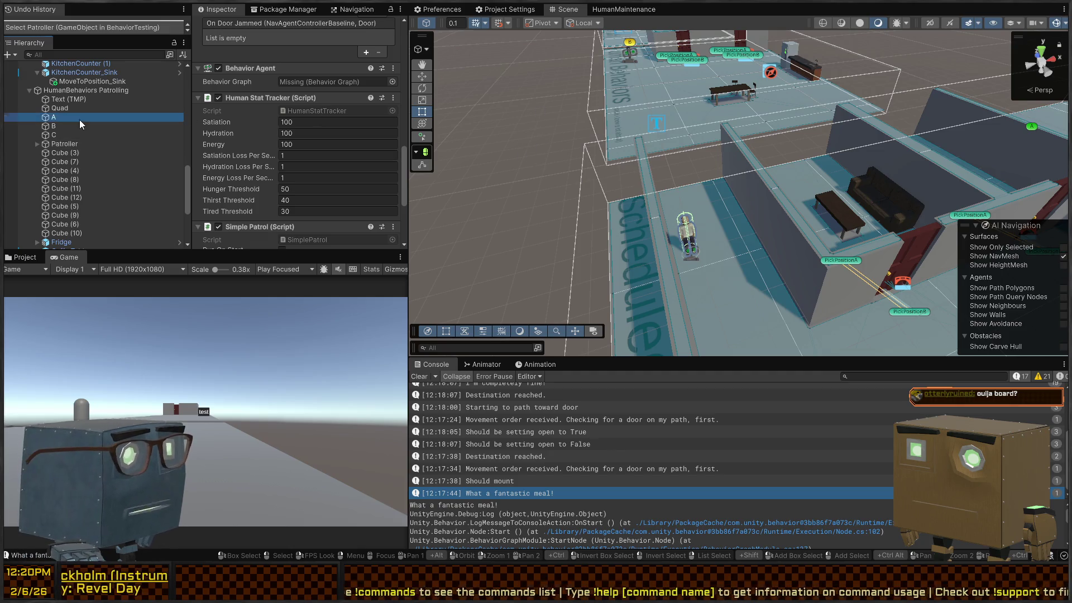
click(62, 144)
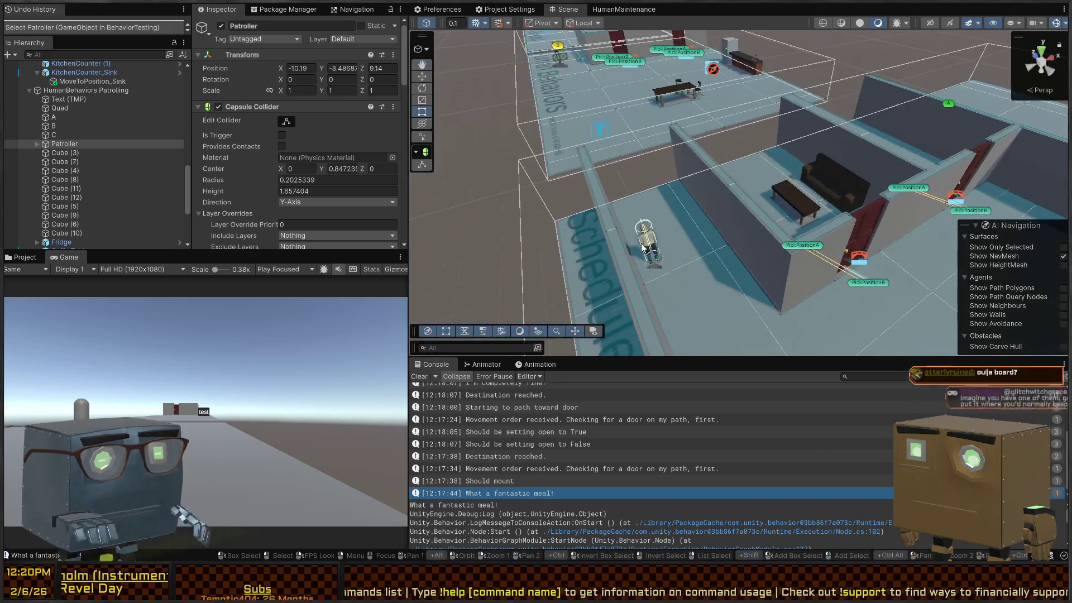
key(Delete)
Step: Copy the original behavior-driven Patroller by the door
key(w)
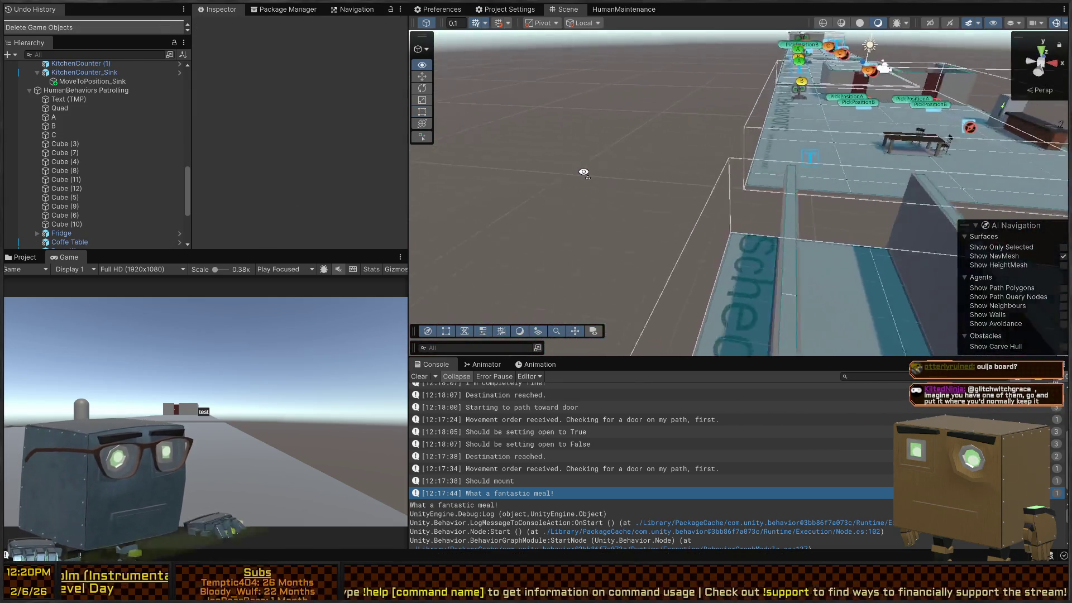
key(w)
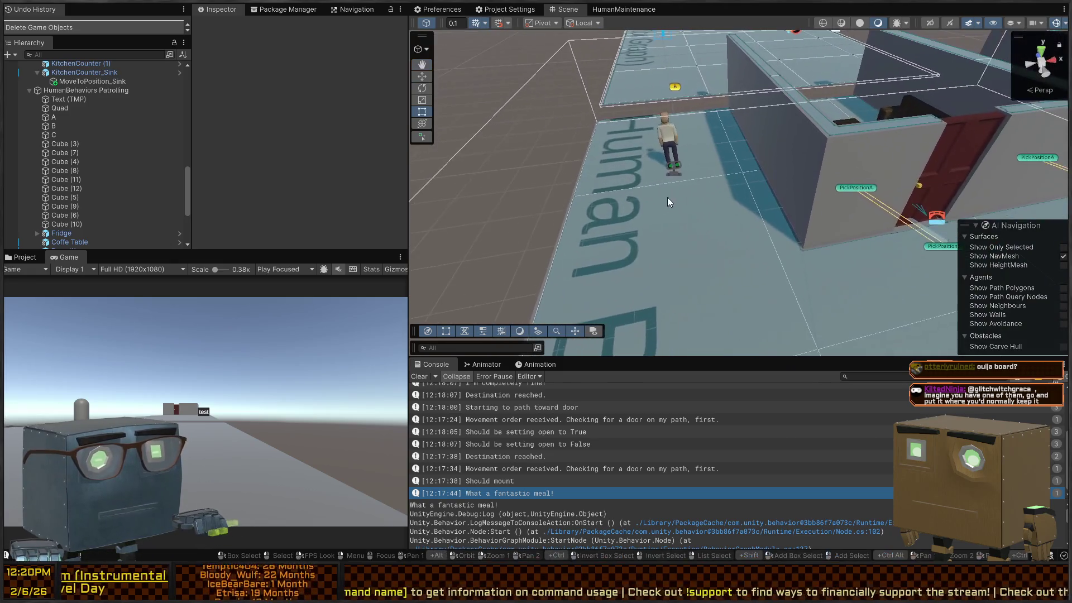
click(675, 170)
key(s)
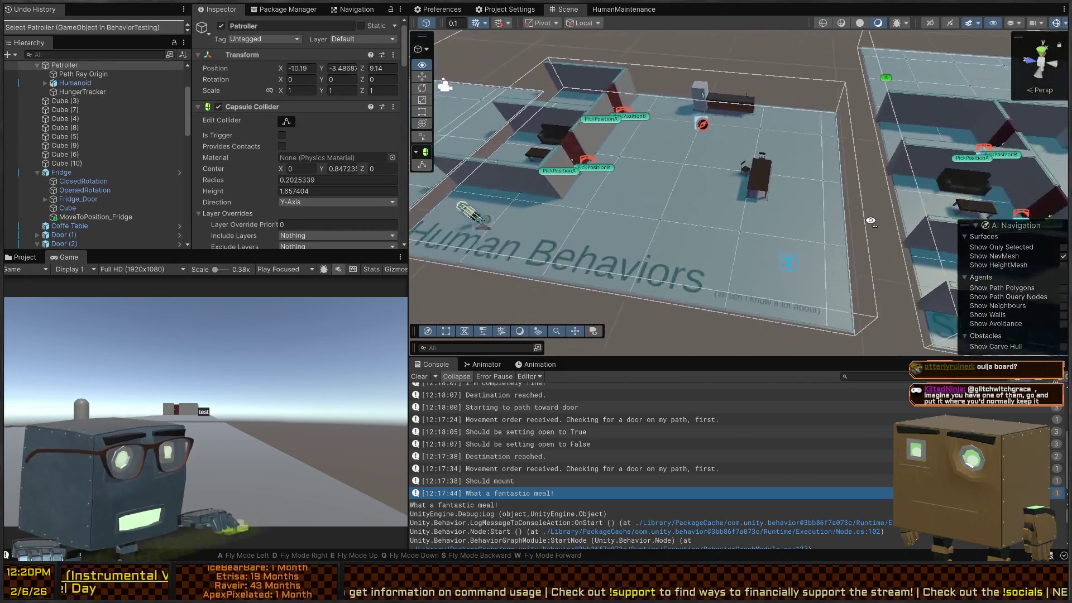
key(s)
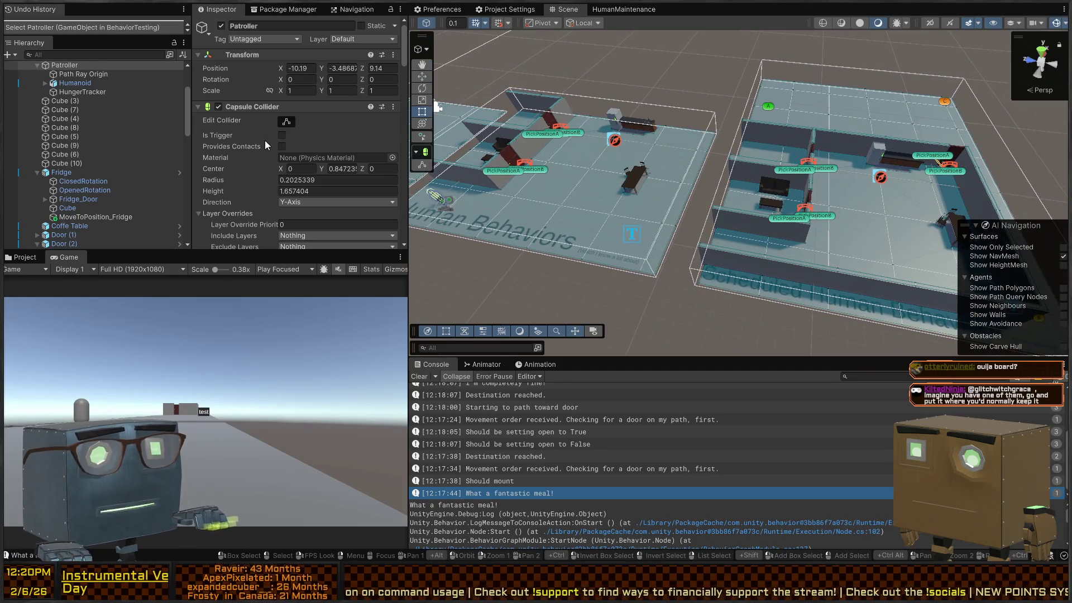
Step: Paste the Patroller copy under HumanBehaviors Patrolling and place it among that area's objects
scroll(77, 101, up, 3)
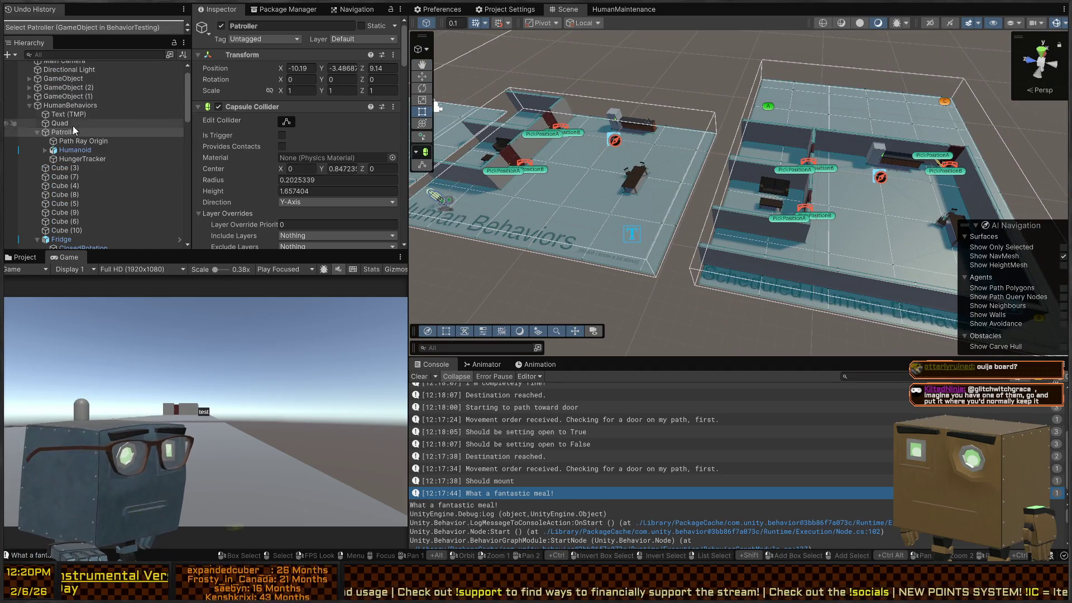
click(66, 123)
click(72, 133)
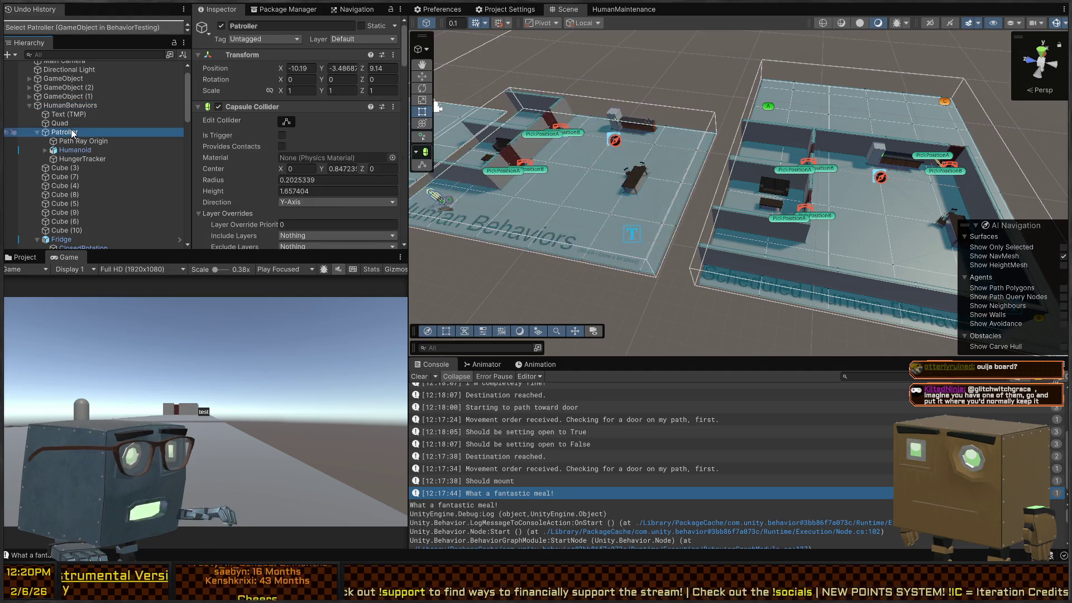
click(860, 242)
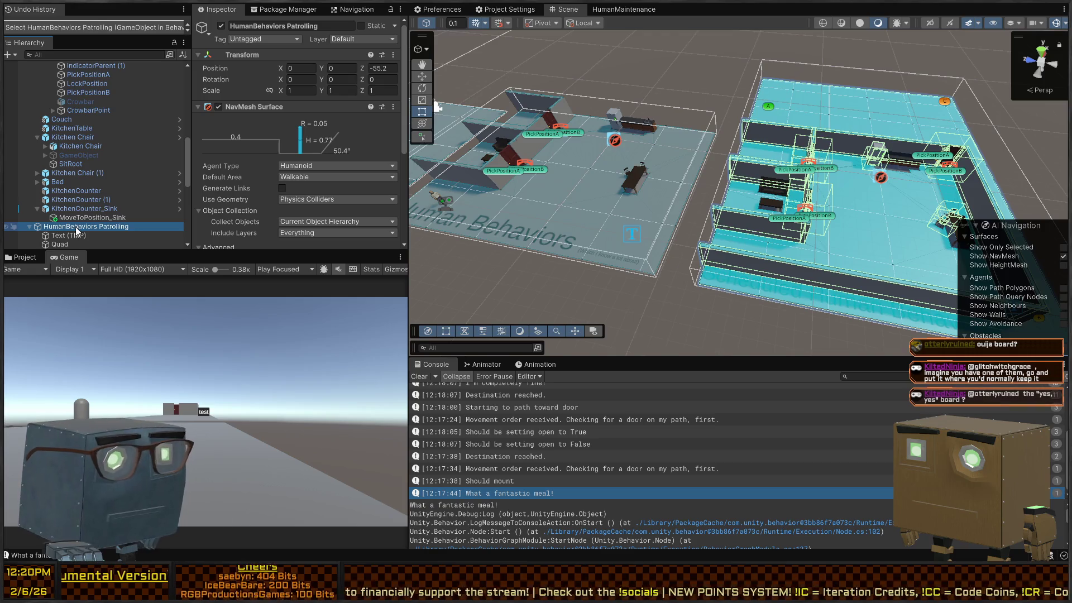
key(ctrl+v)
drag(46, 246, 43, 128)
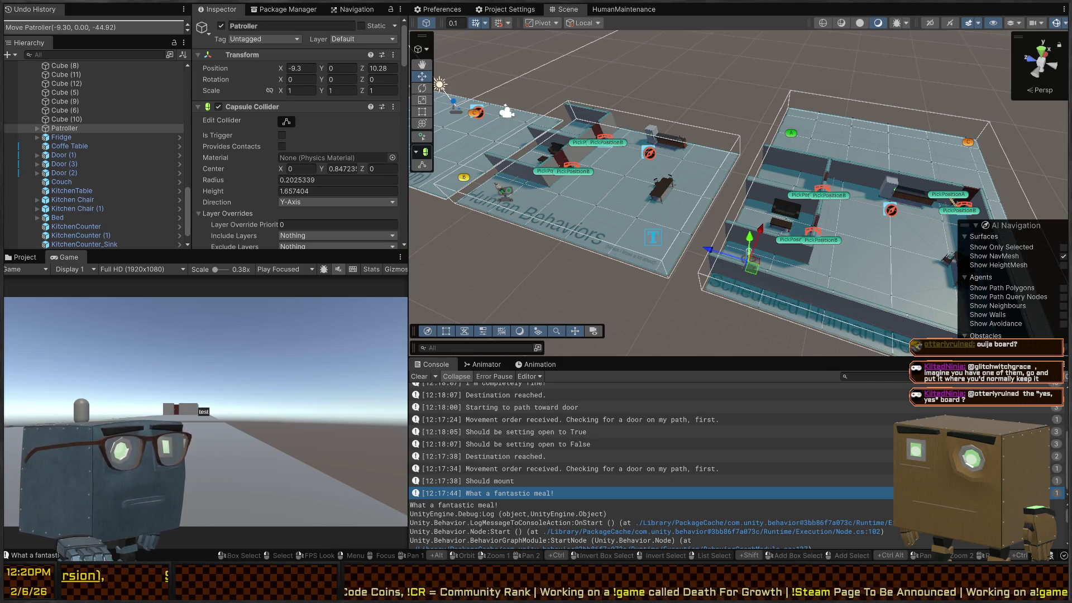
Step: Rotate the pasted Patroller to a Y rotation of -180
right_click(483, 114)
key(w)
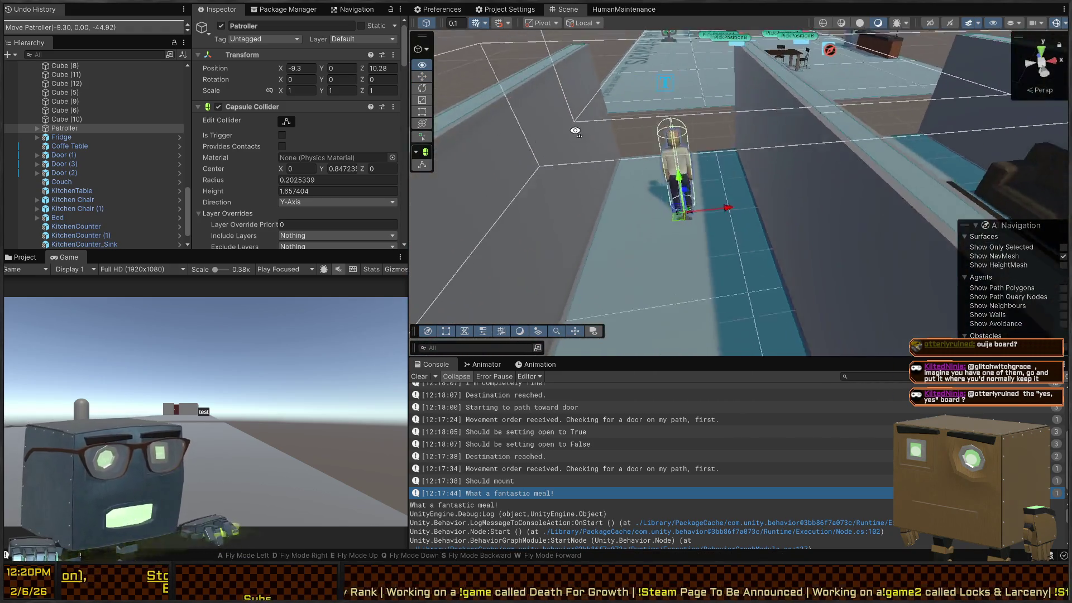
key(e)
drag(706, 246, 954, 254)
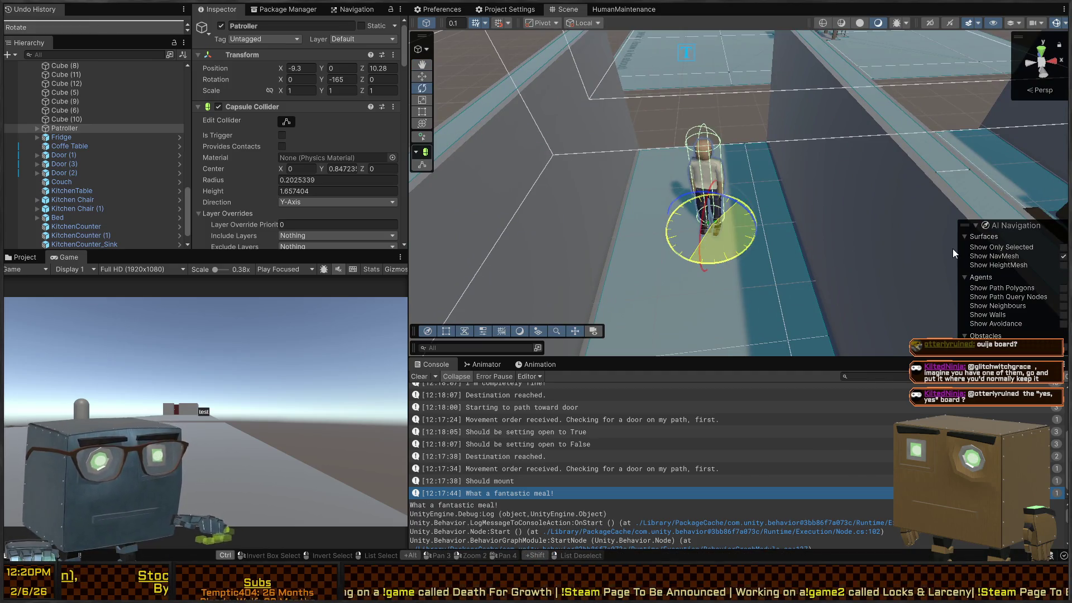
right_click(872, 185)
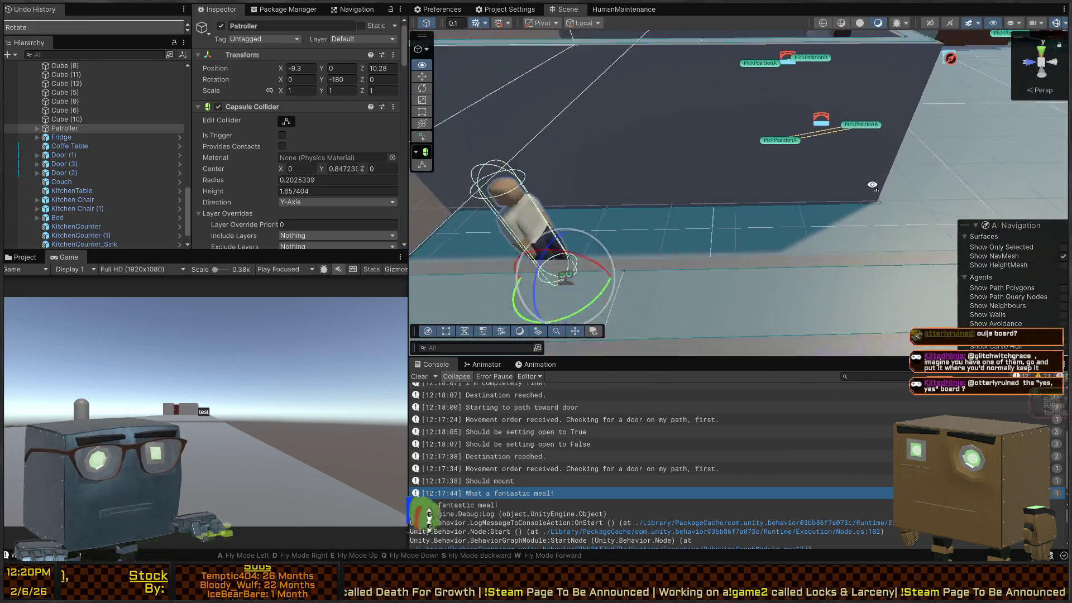
key(w)
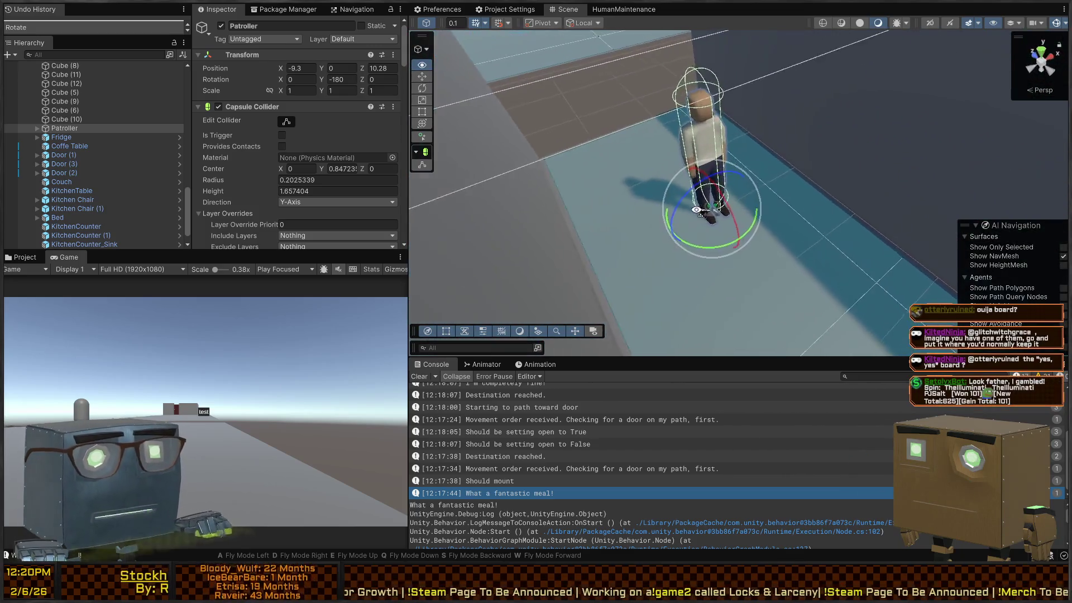
key(s)
Step: Collapse the Nav Agent Controller and Behavior Agent sections in the Inspector
scroll(312, 152, down, 5)
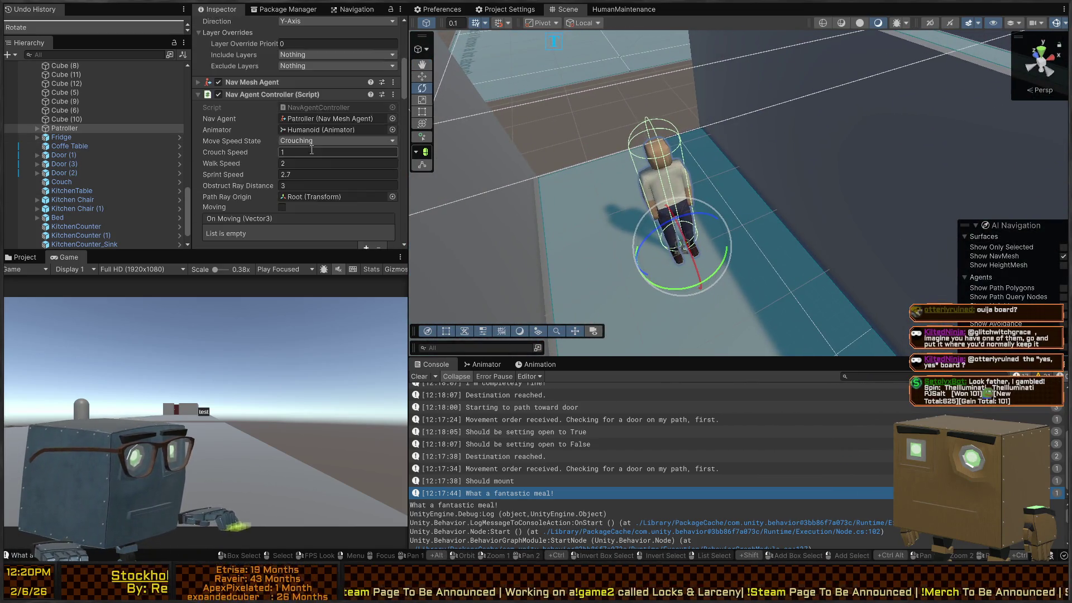
scroll(252, 124, down, 15)
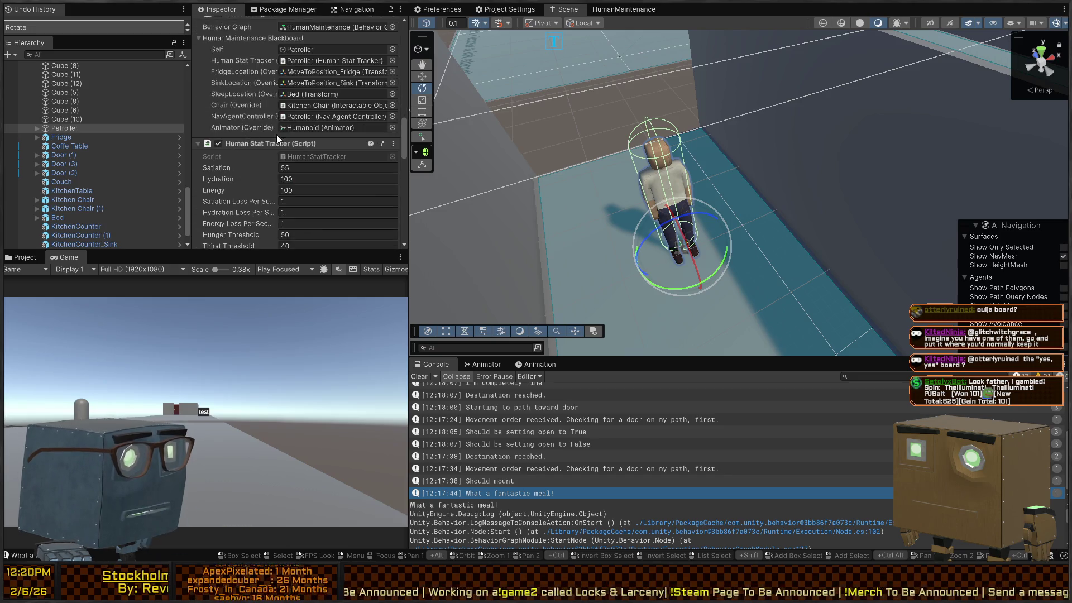
scroll(243, 126, up, 6)
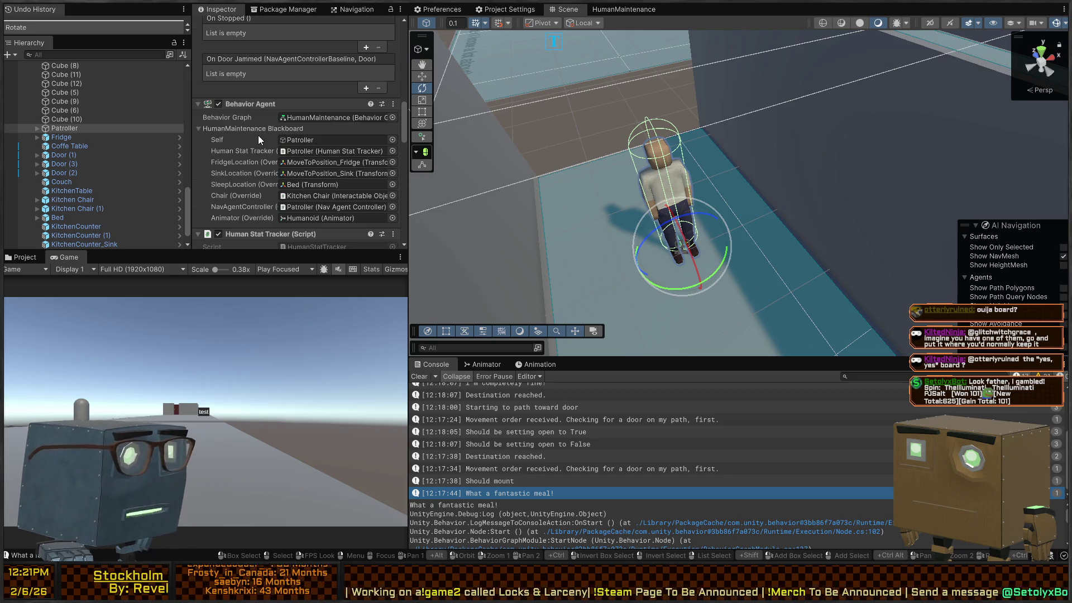
key(s)
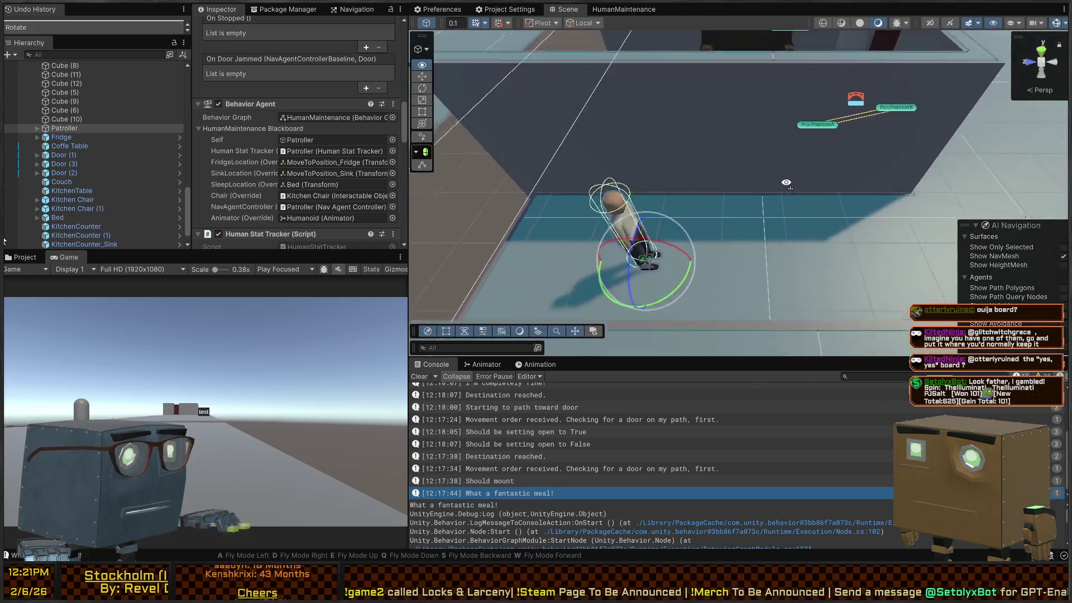
scroll(260, 145, up, 5)
scroll(254, 149, up, 5)
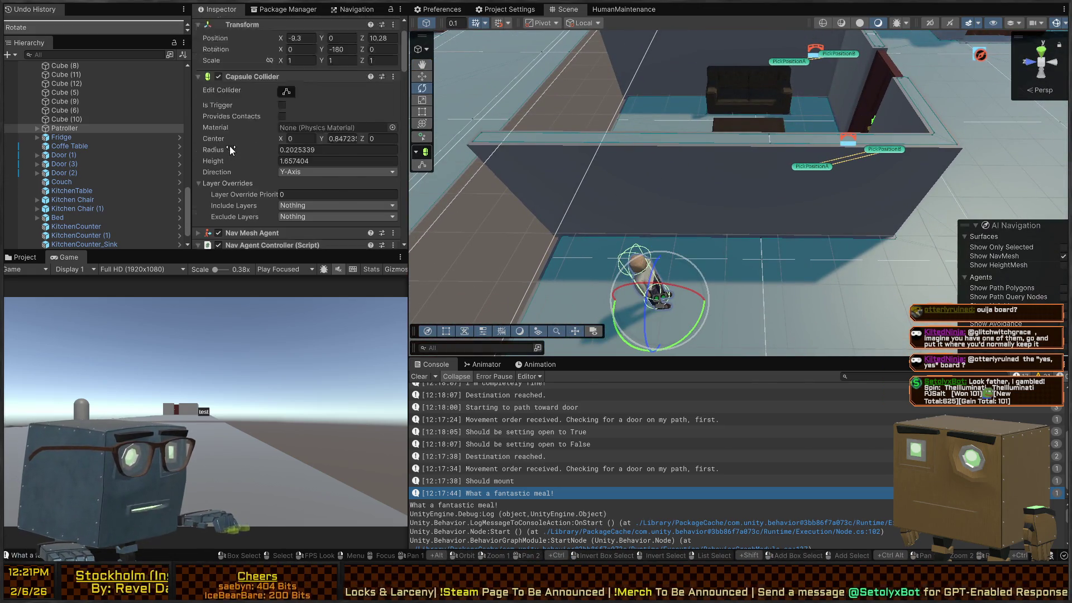
click(246, 34)
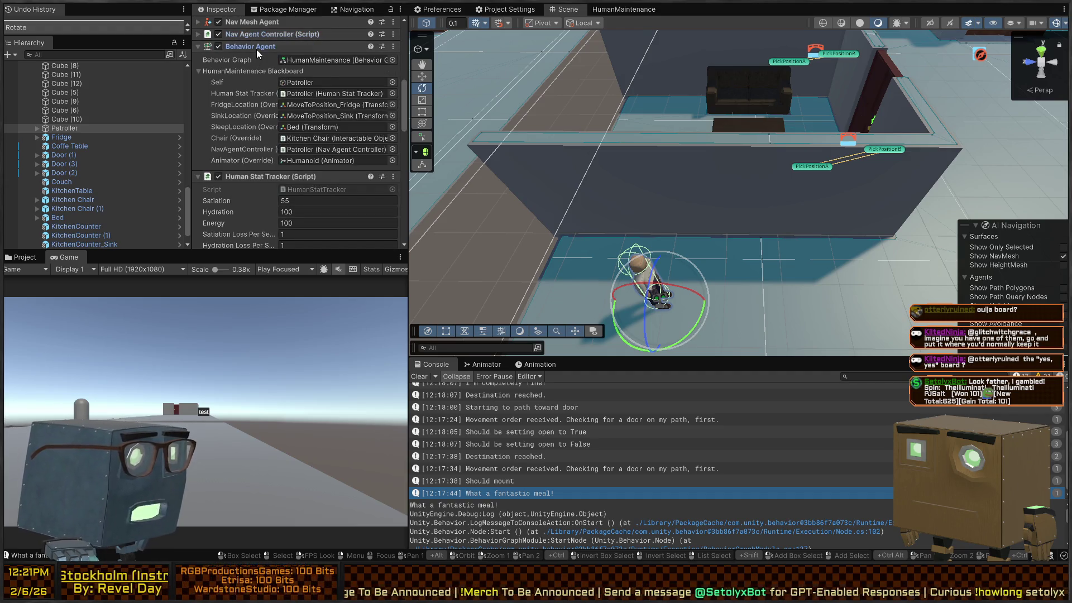
click(256, 49)
Step: Inspect the Patroller's Path Ray Origin and Humanoid children
scroll(245, 167, down, 5)
scroll(227, 145, down, 5)
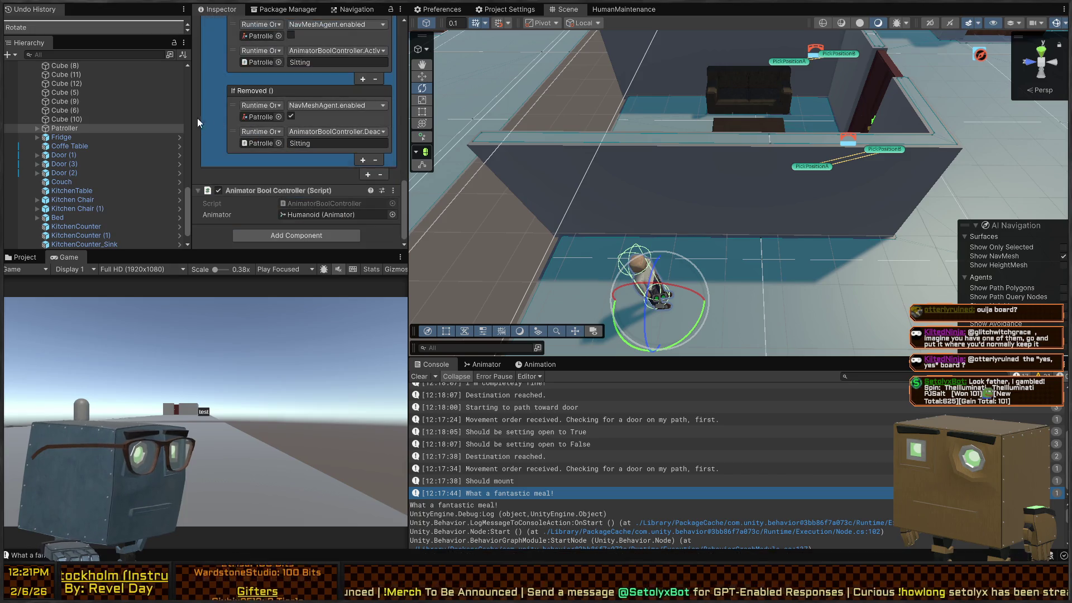
click(81, 138)
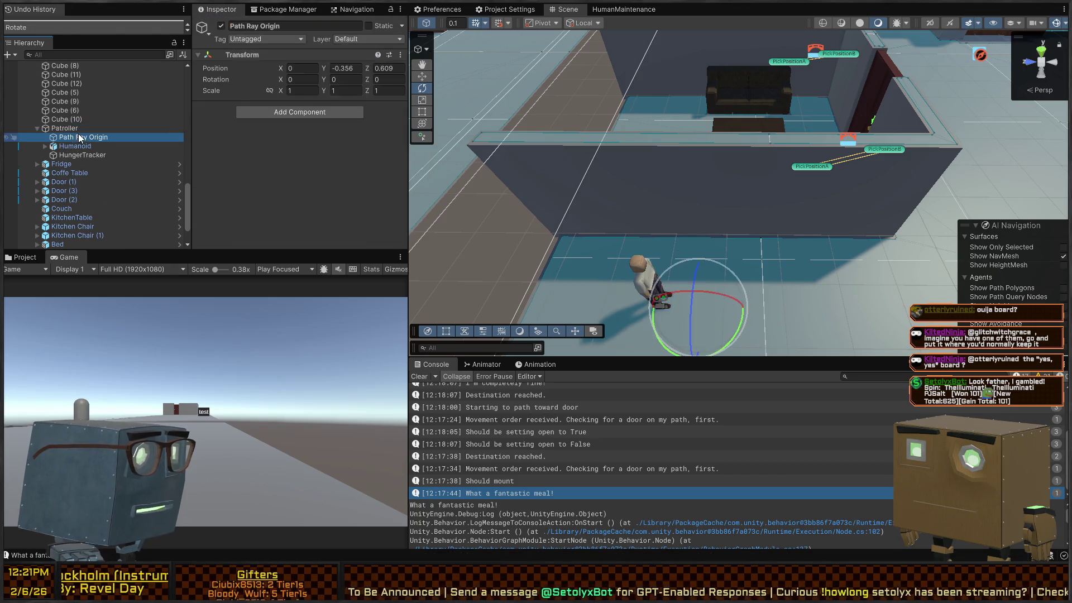
click(73, 147)
scroll(282, 152, down, 1)
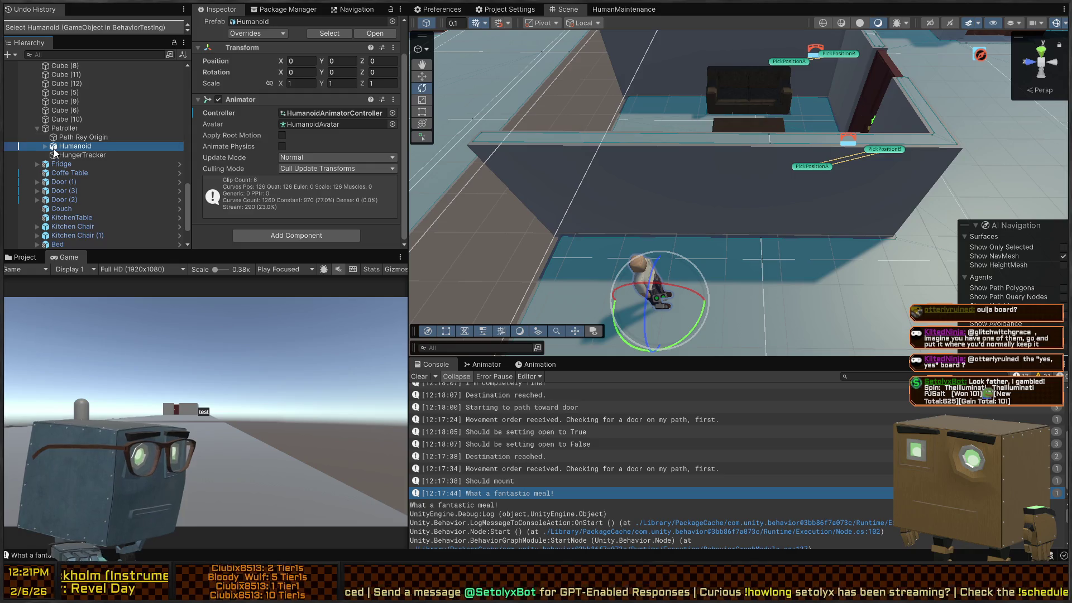
scroll(72, 140, down, 2)
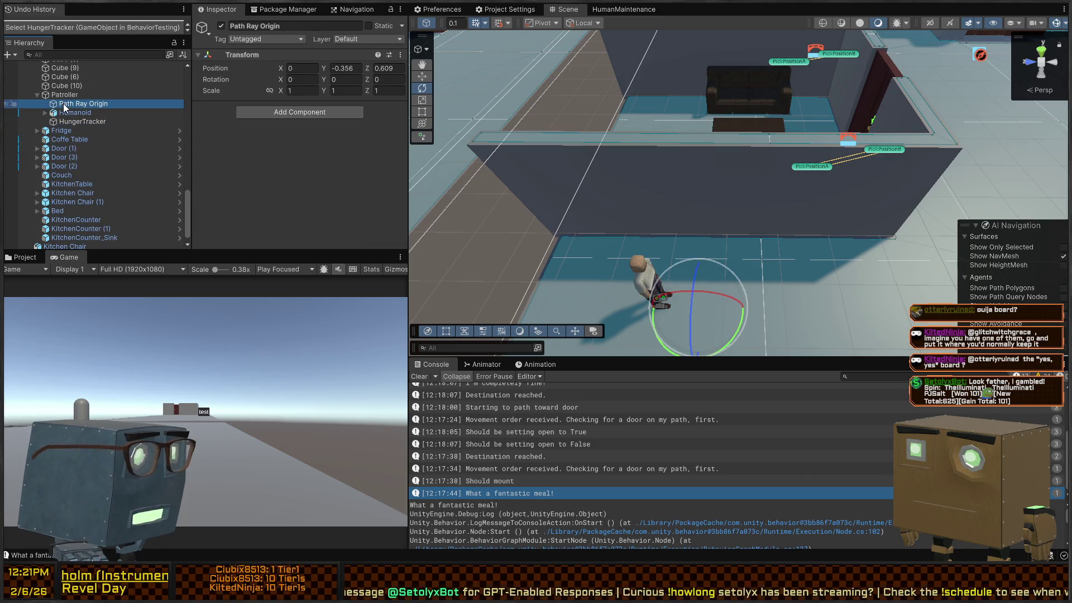